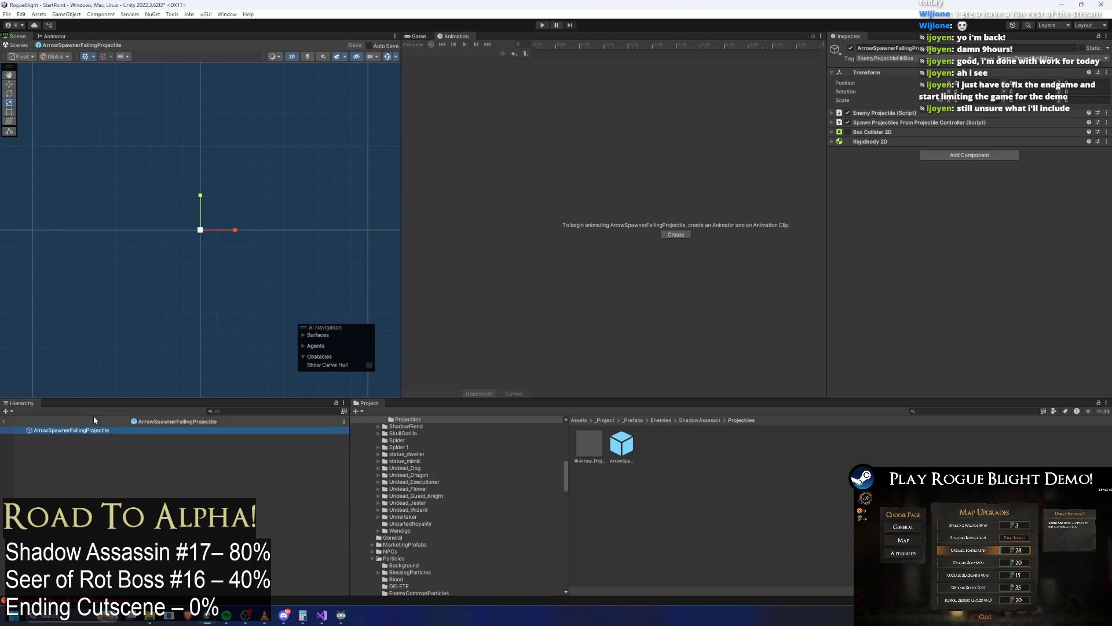
Open the Arrow_Projectile_Projectile prefab and check its Light2D child.
key("F2")
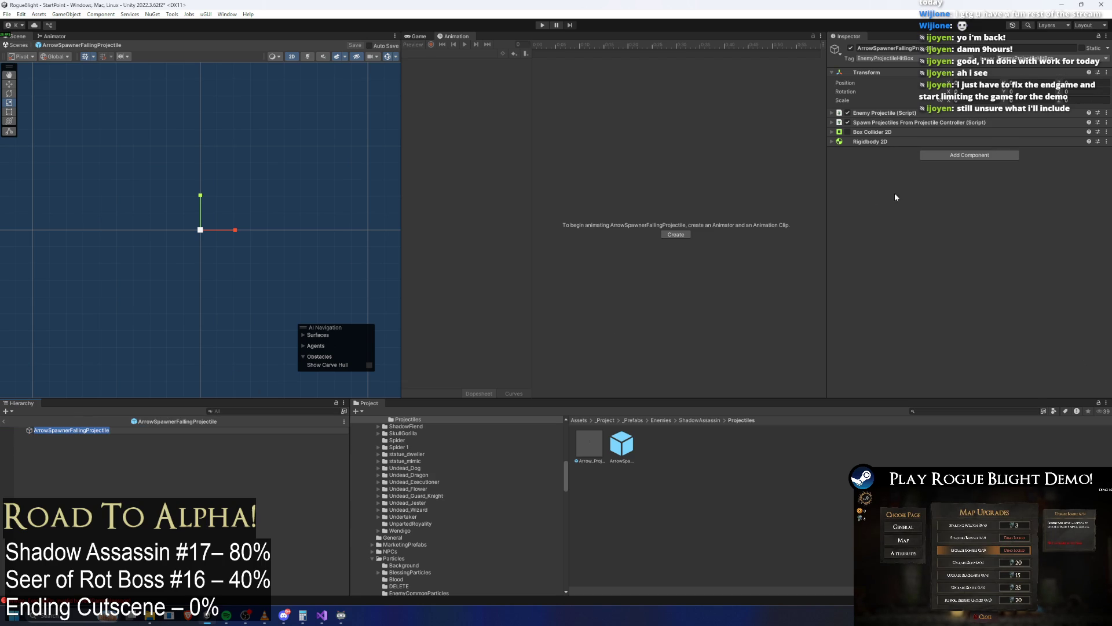
left_click(612, 453)
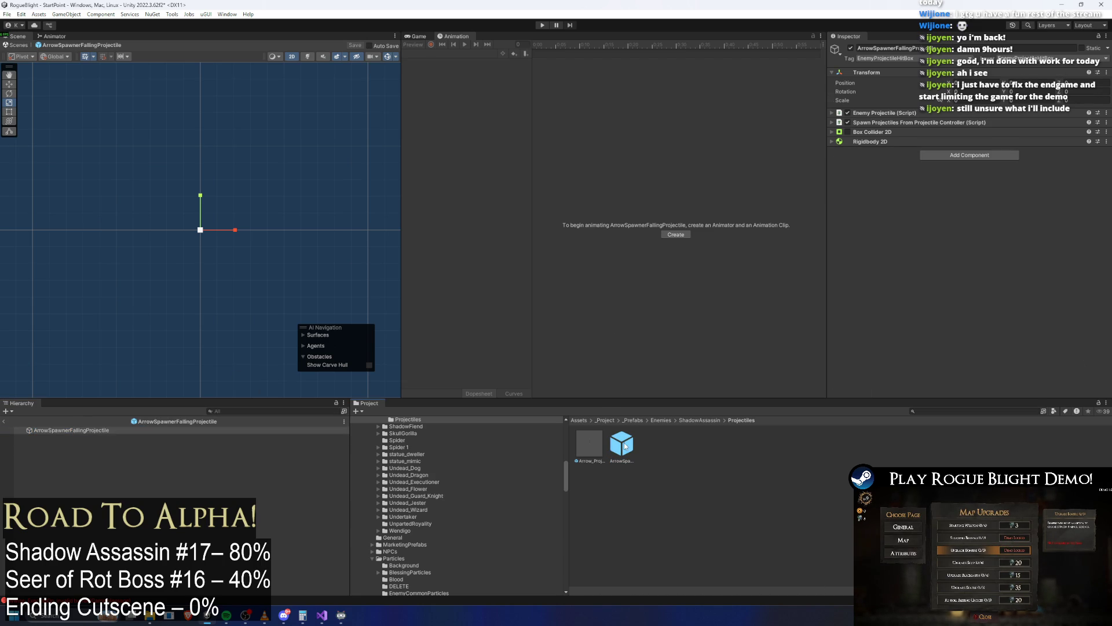
double_click(589, 443)
left_click(72, 443)
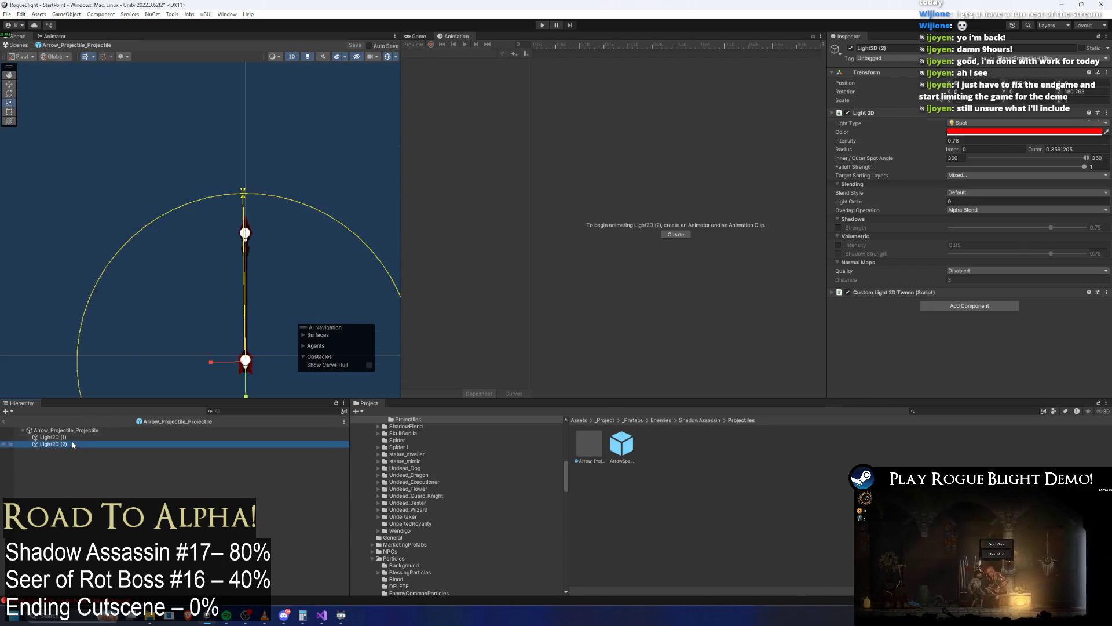
left_click(77, 430)
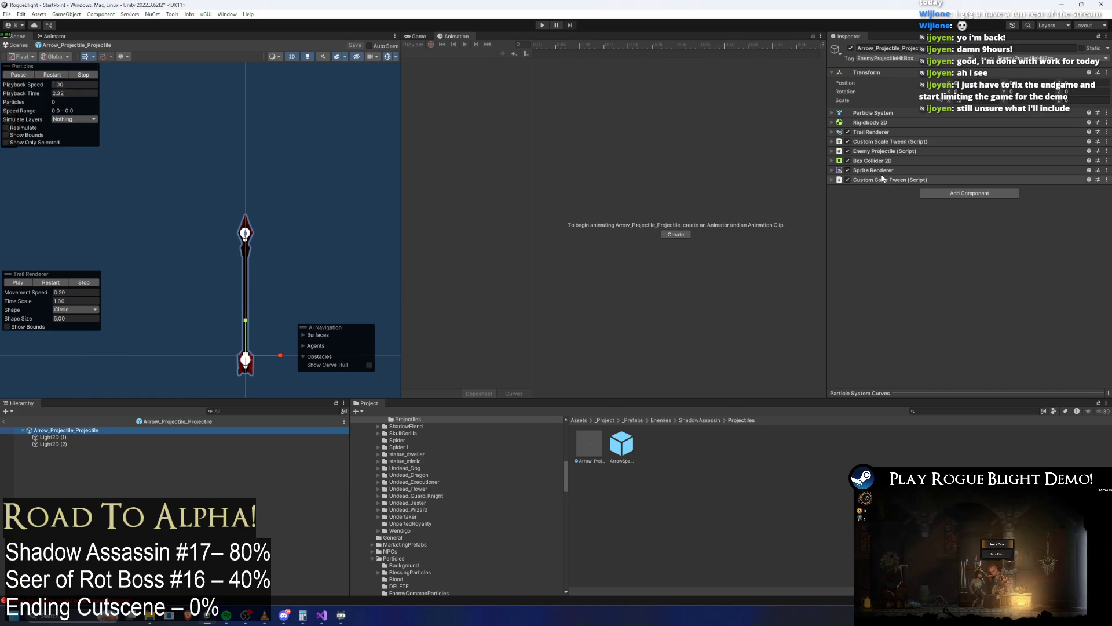
Disable the arrow's Custom Scale Tween component and collapse it.
left_click(881, 180)
left_click(848, 142)
left_click(875, 142)
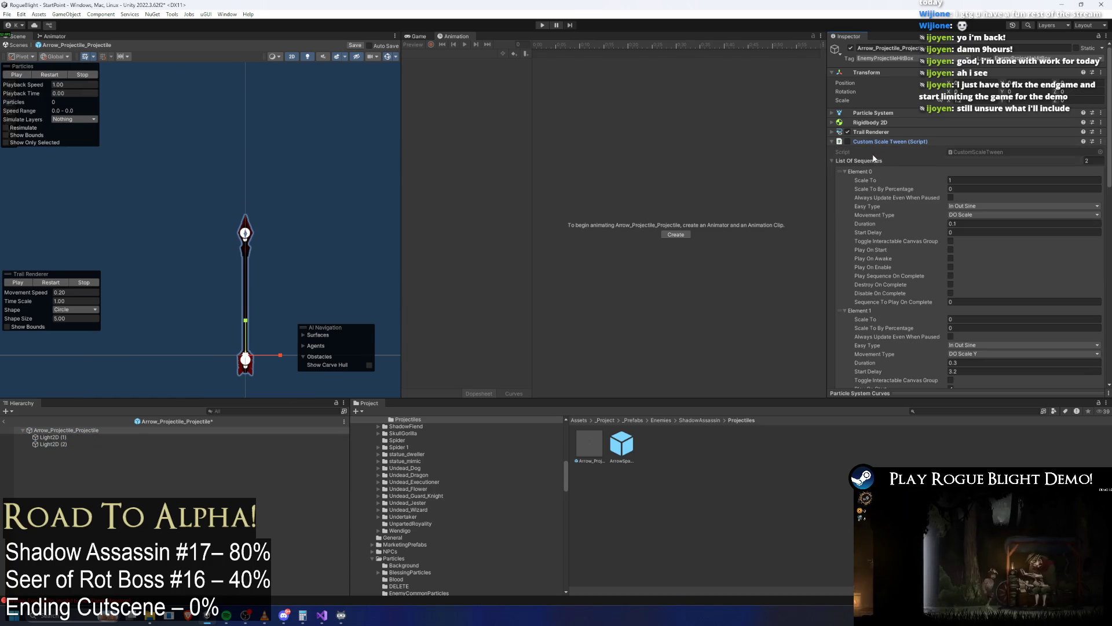
left_click(883, 143)
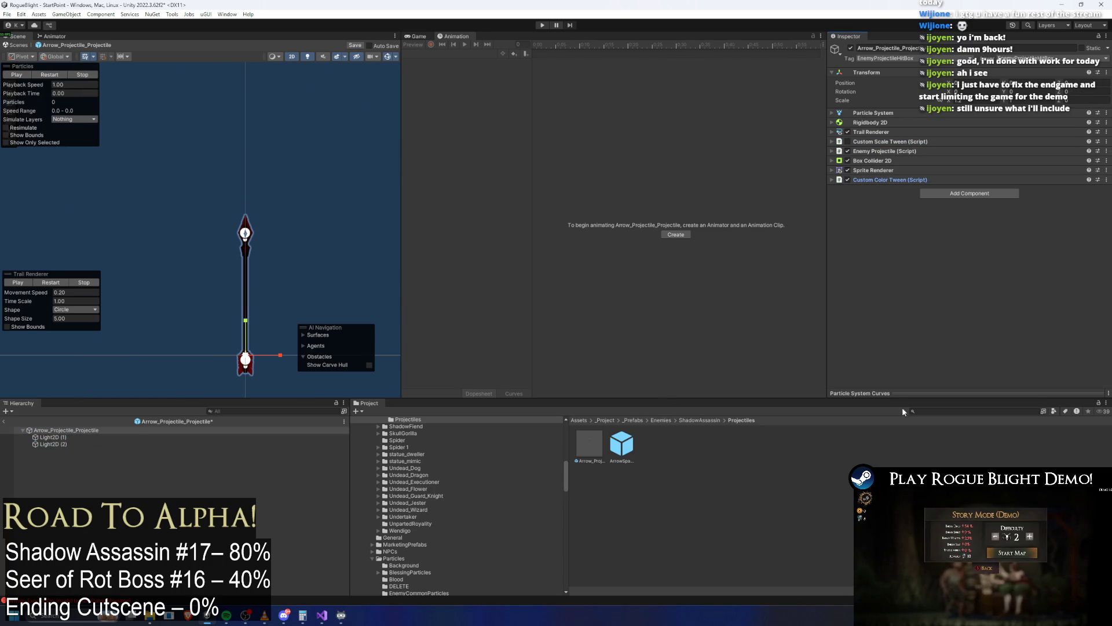
Search the ShadowAssassin assets for 'spark' and drag the sparkle particle into the arrow prefab.
left_click(683, 422)
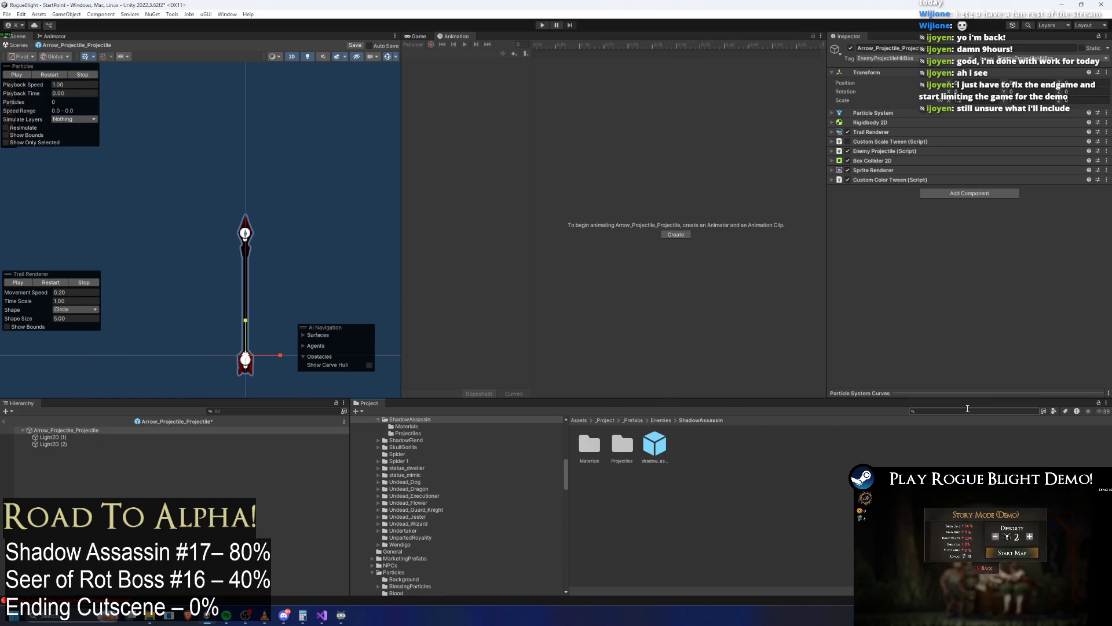
type("spark")
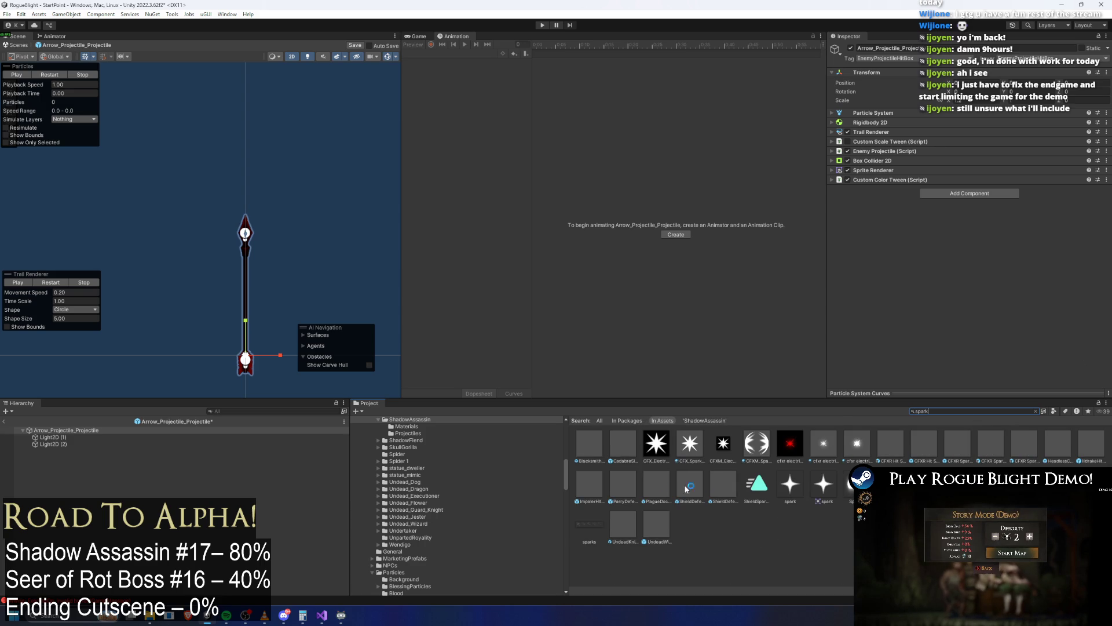
left_click_drag(657, 489, 352, 270)
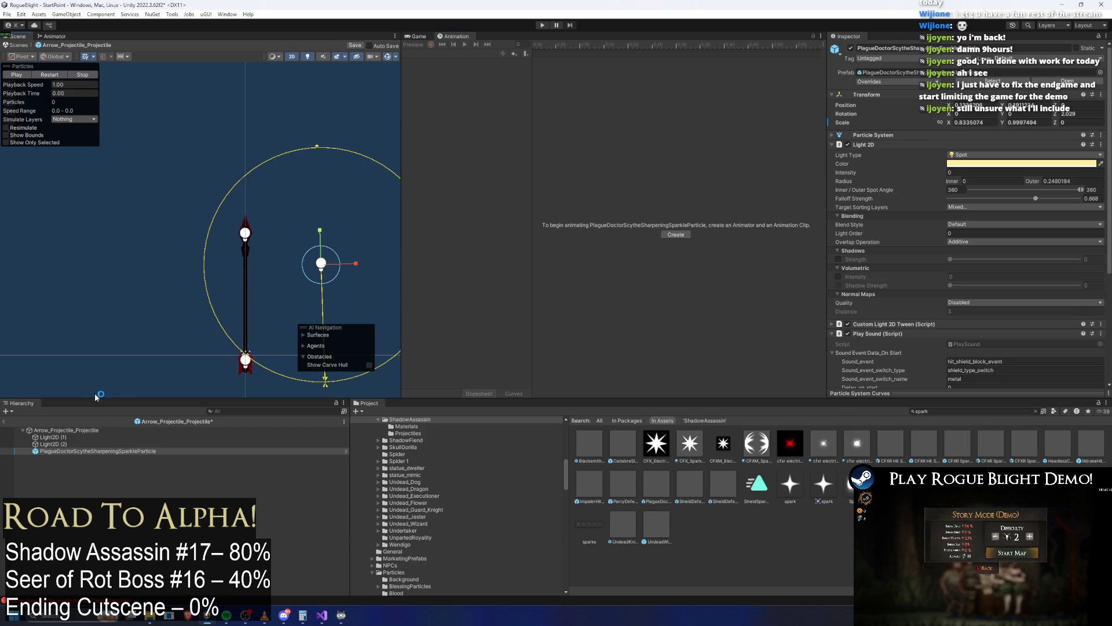
Preview the sparkle particle burst and unpack its prefab instance.
left_click(51, 74)
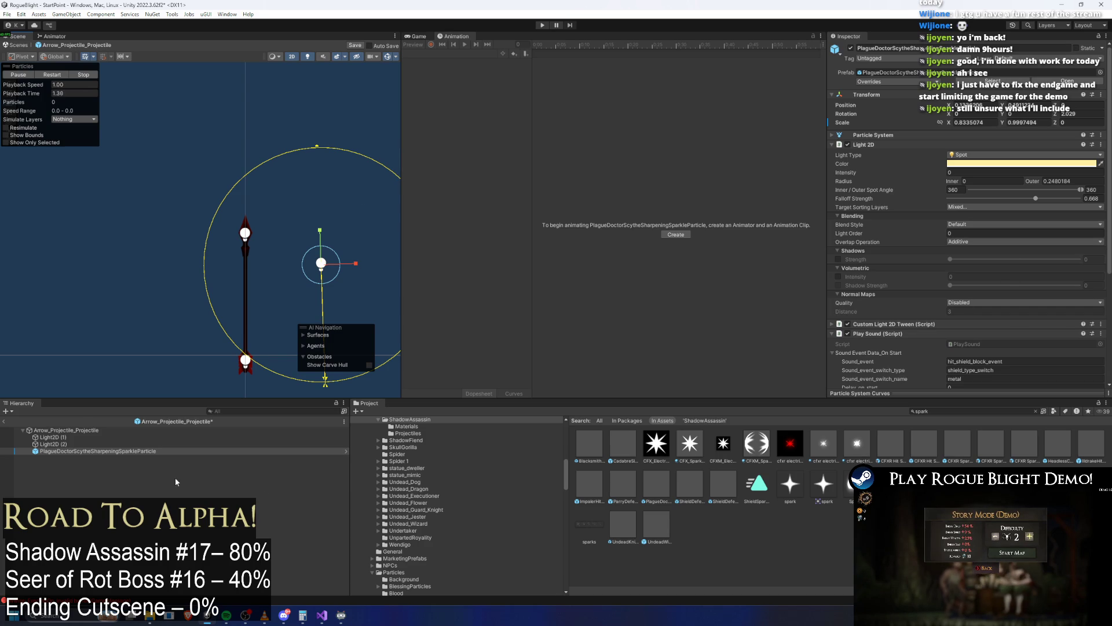
right_click(52, 450)
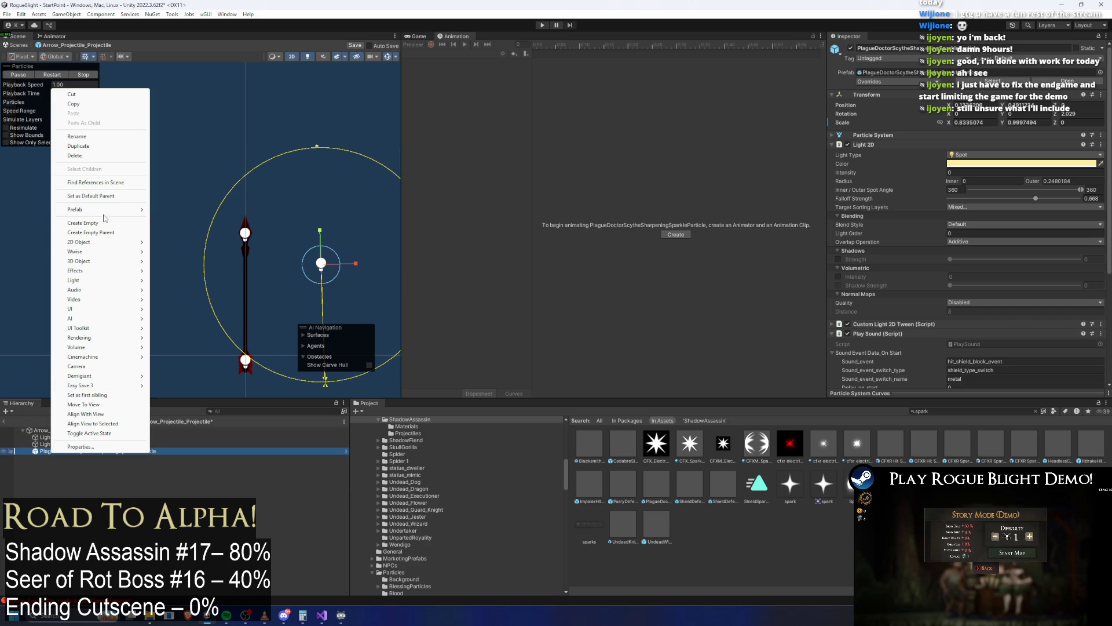
mouse_move(109, 211)
left_click(197, 287)
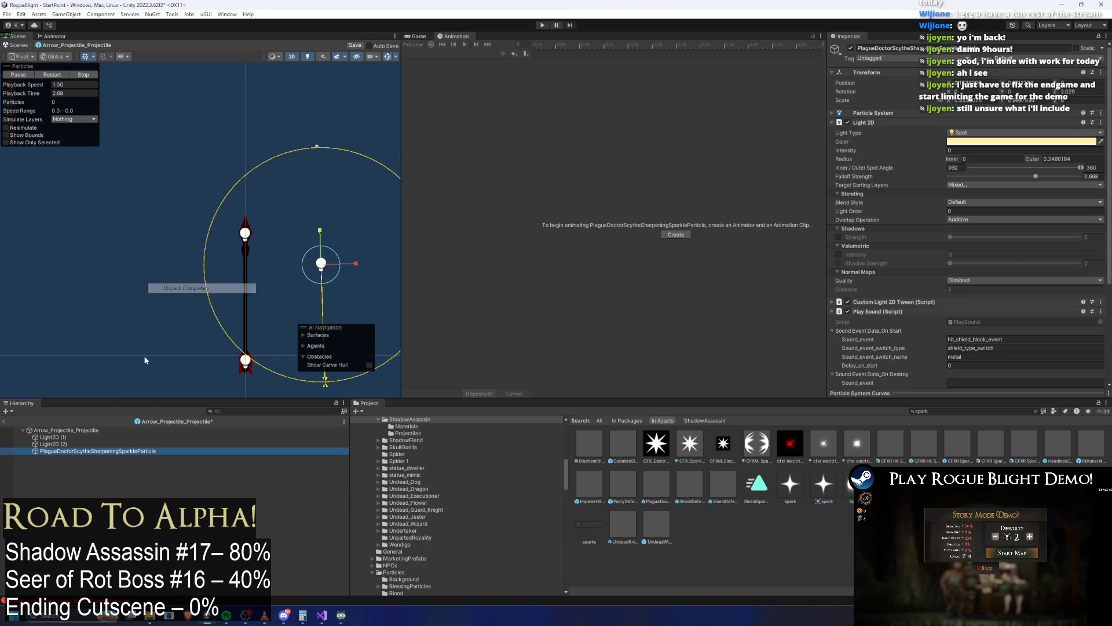
Add one empty Element 0 to the arrow's Enemy Projectile Particle On Miss list.
left_click(62, 430)
left_click(900, 151)
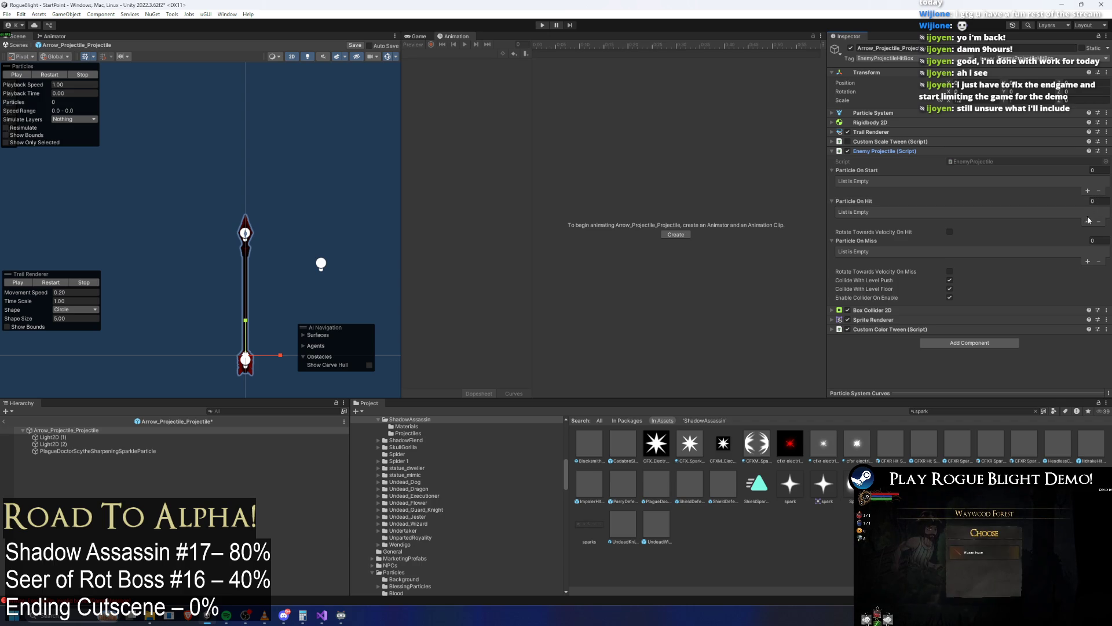
left_click(1088, 260)
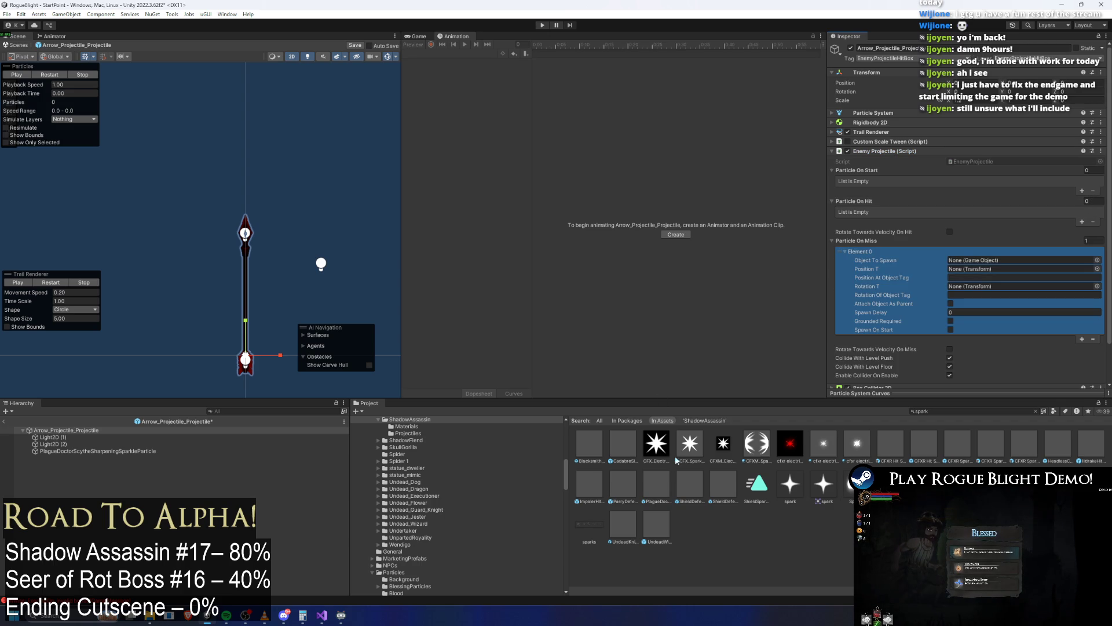
right_click(64, 432)
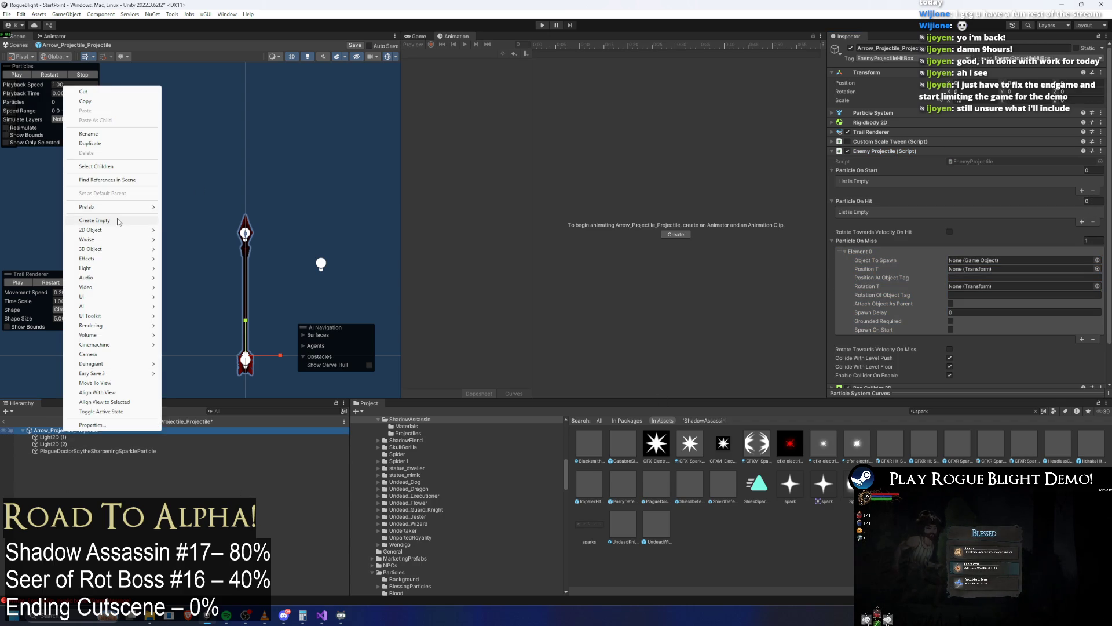
Create an empty child named missPosition and assign it as Element 0's Position T.
left_click(95, 220)
type("missPositi")
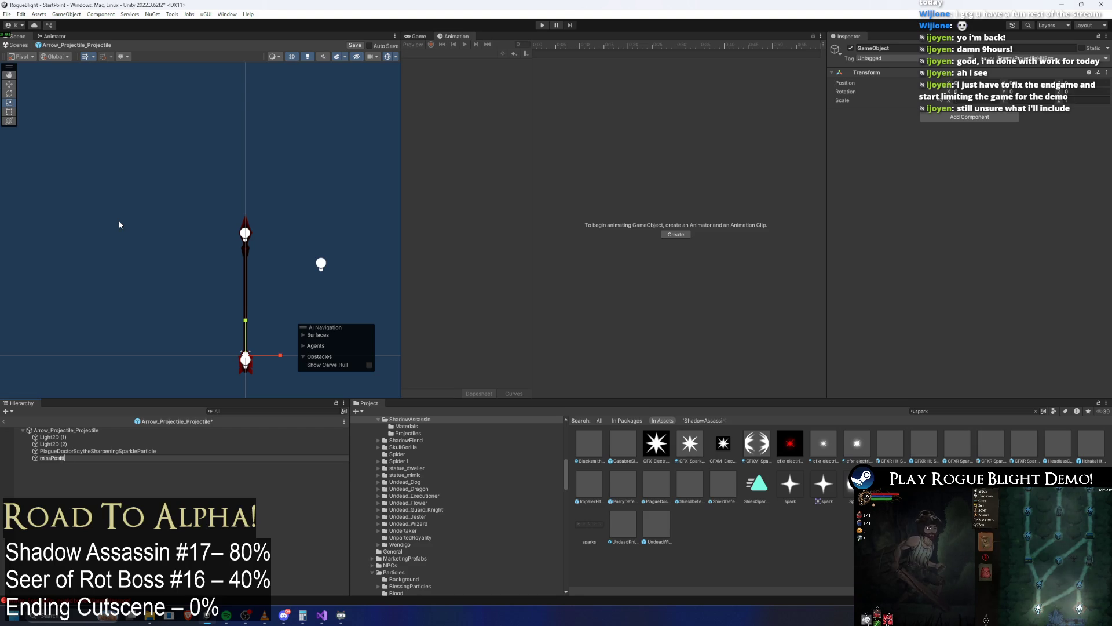
type("on")
key("Return")
left_click(64, 430)
left_click(56, 458)
mouse_move(57, 464)
left_mouse_down()
mouse_move(909, 325)
mouse_move(994, 273)
left_mouse_up()
Move missPosition to the arrowhead tip.
left_click(57, 458)
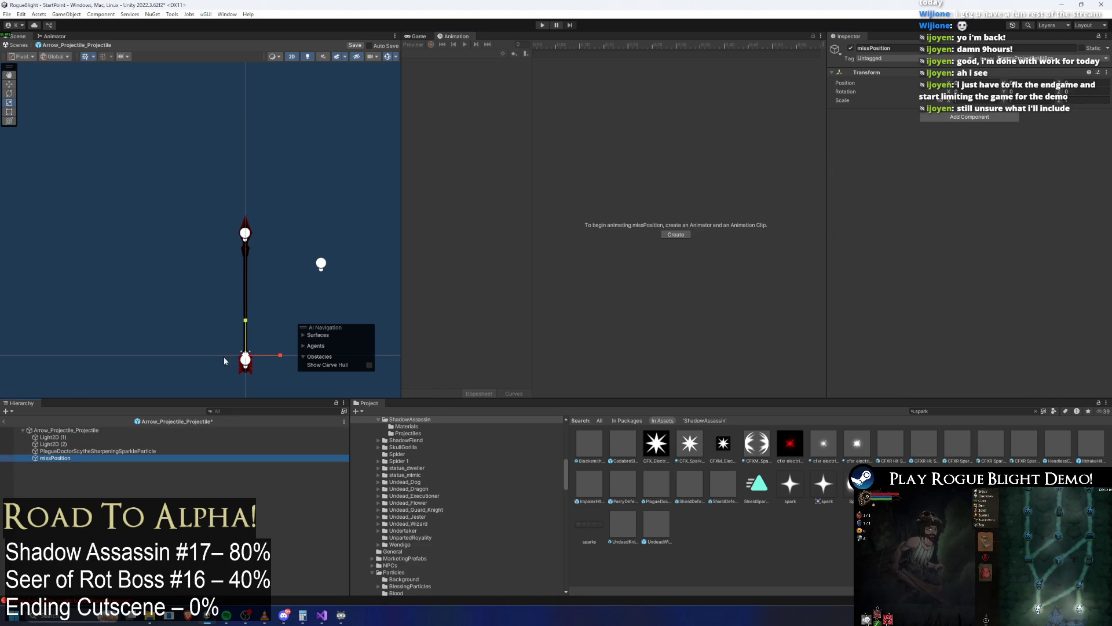
scroll(250, 223, "up", 5)
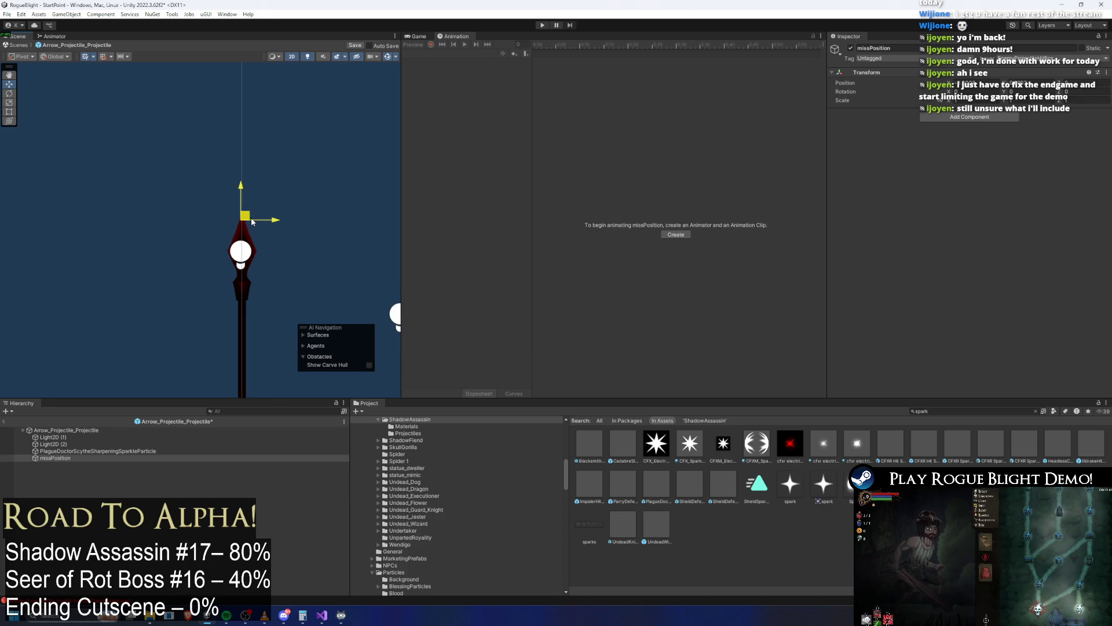
left_click_drag(253, 221, 254, 219)
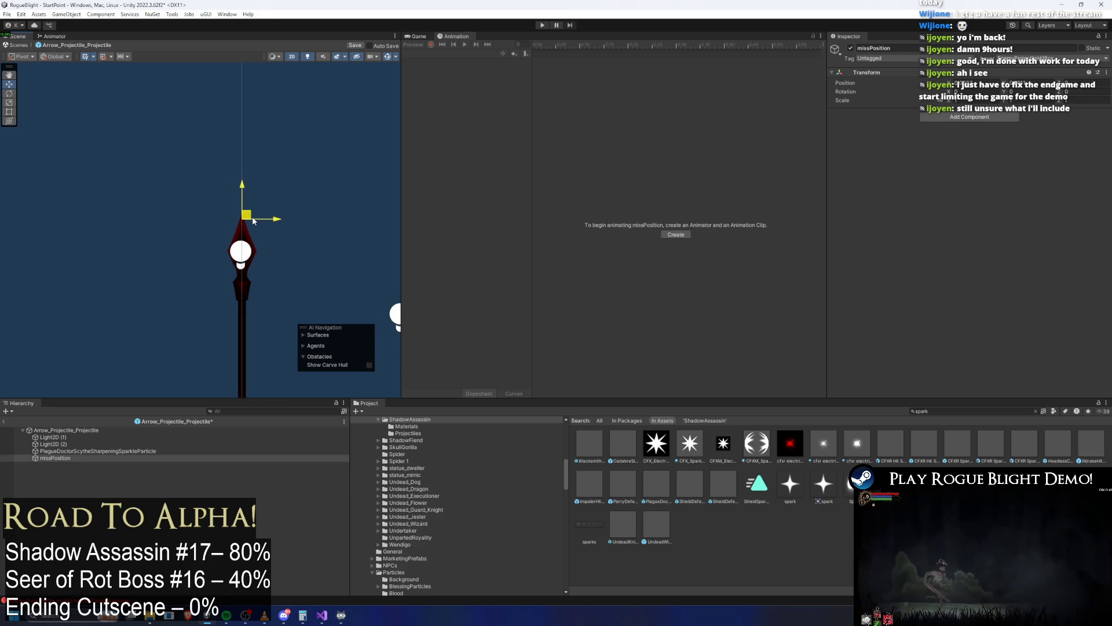
Remove the sparkle child and search the Object To Spawn picker for 'plague spa'.
left_click(253, 221)
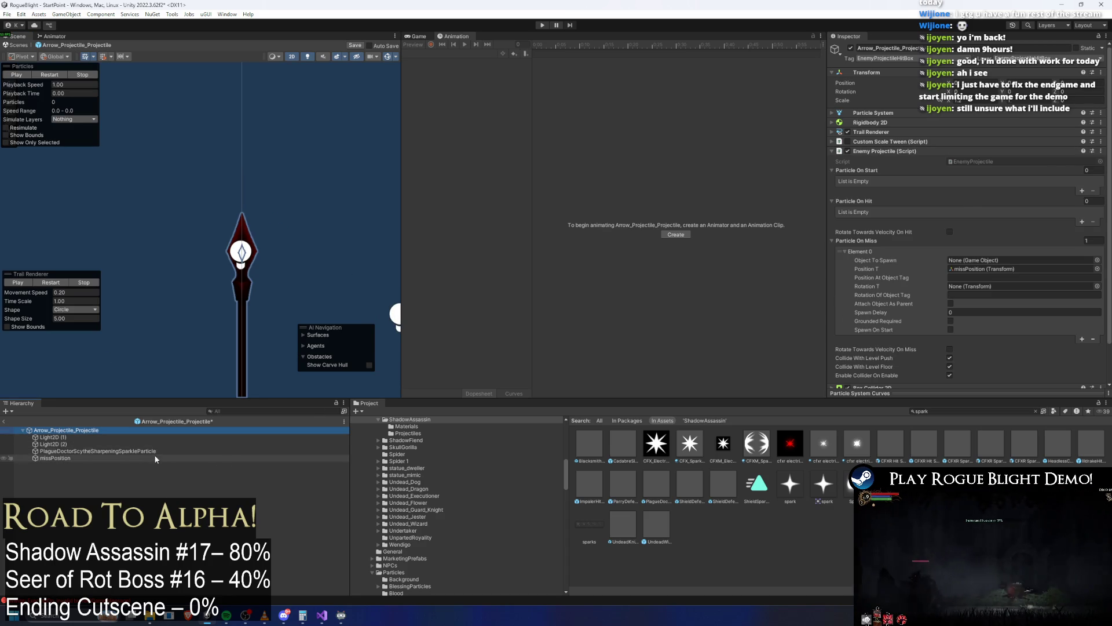
left_click(87, 451)
left_click(84, 431)
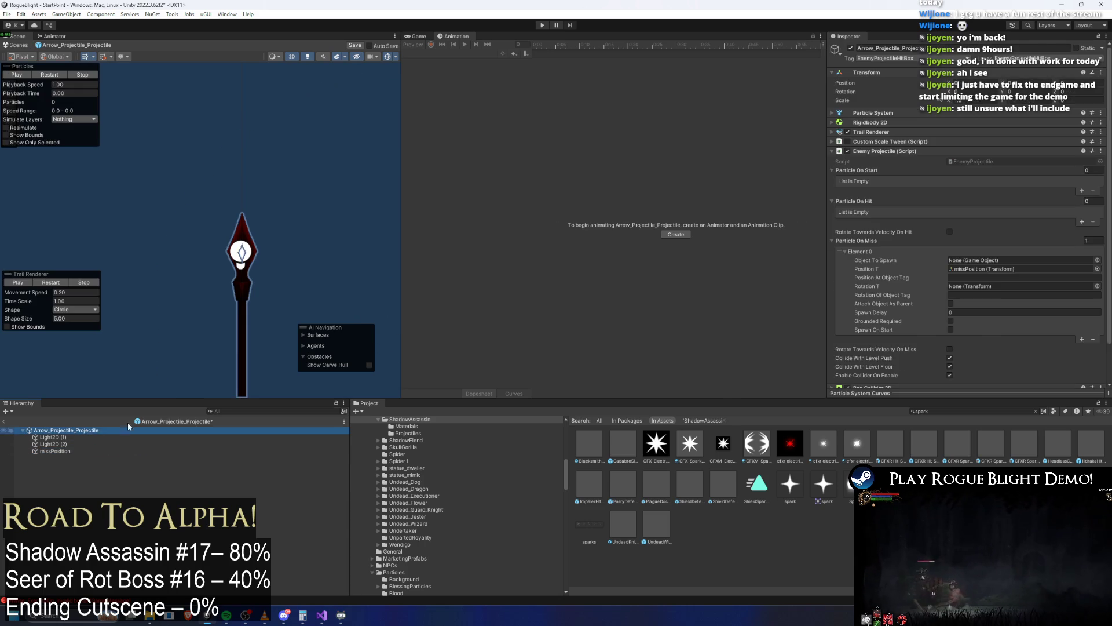
left_click(1096, 260)
type("plague spa")
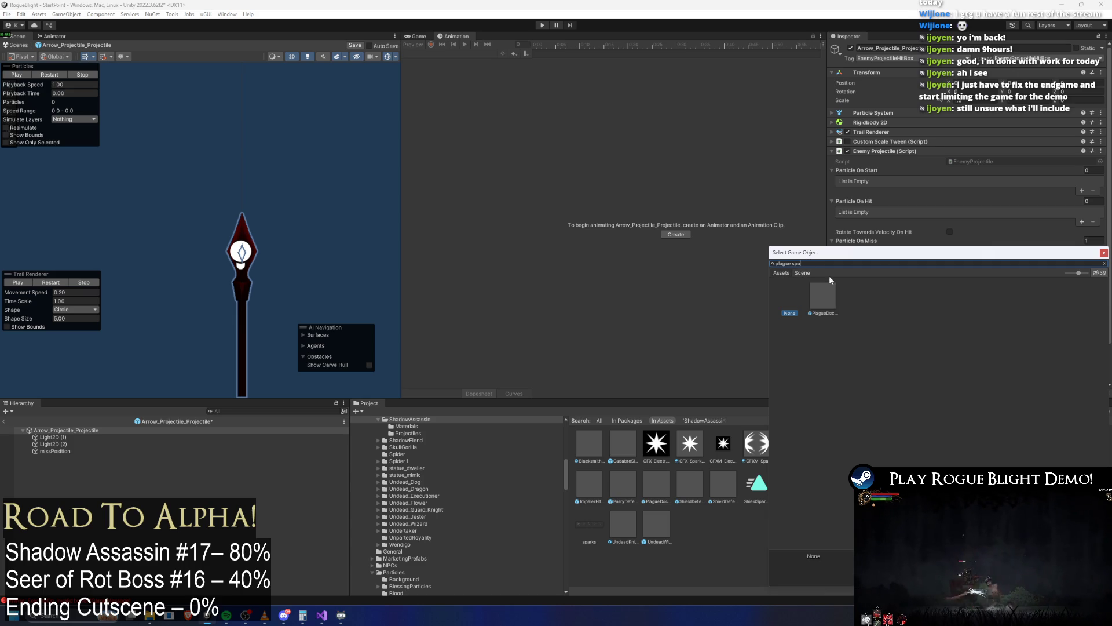
Assign the PlagueDoctor sparkle as the miss spawn object and locate its file on disk.
double_click(826, 296)
left_click(1043, 268)
right_click(626, 432)
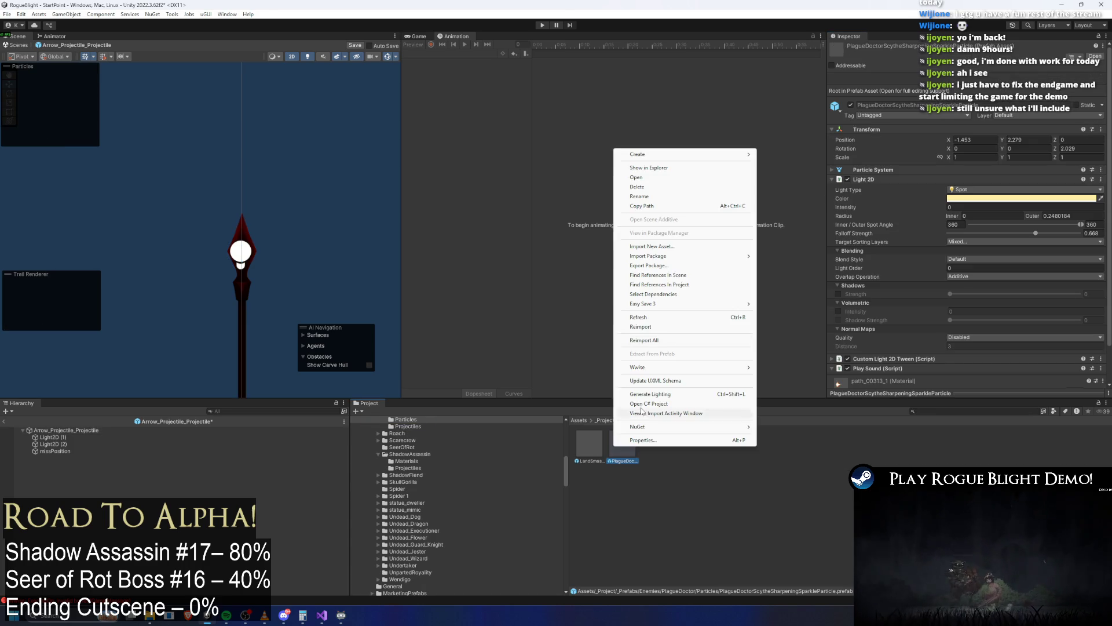
left_click(666, 168)
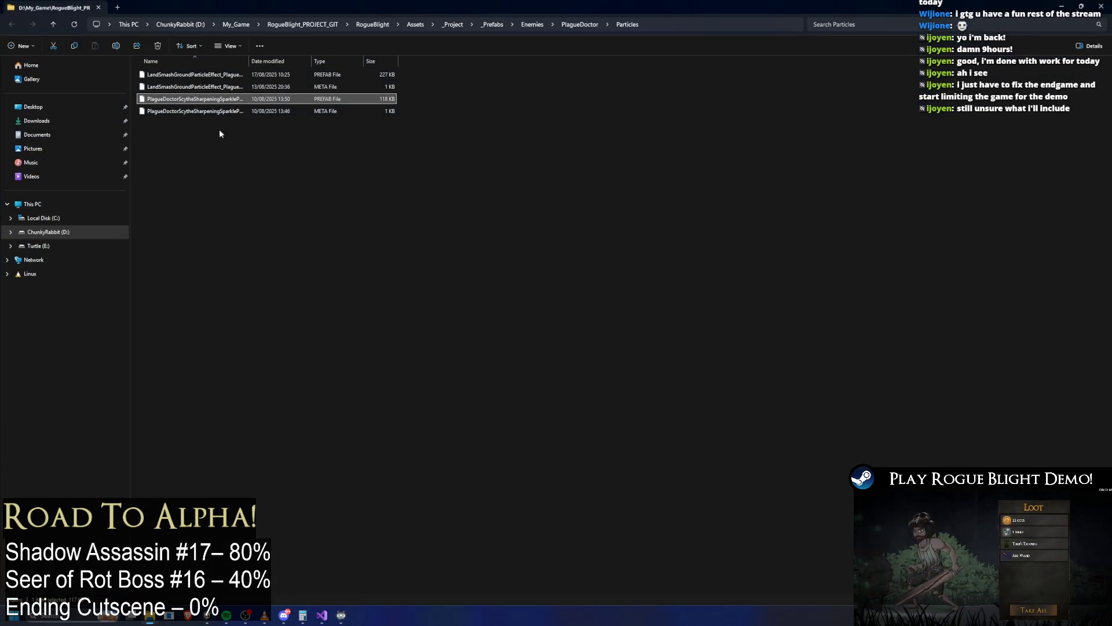
key("alt+F4")
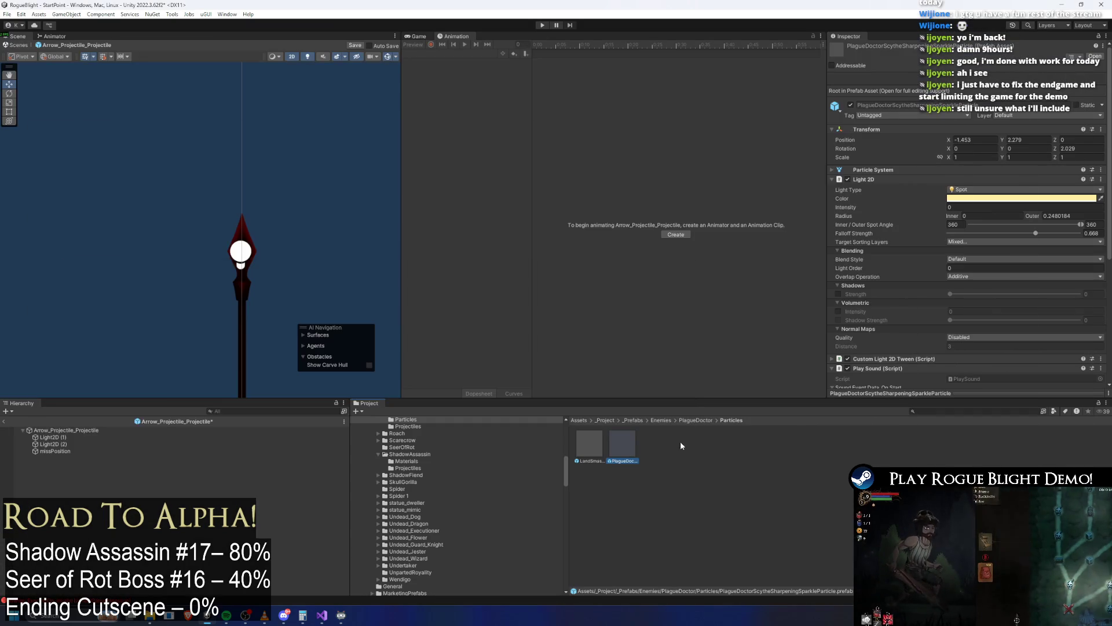
Paste the PlagueDoctor prefab files into the ShadowAssassin Projectiles folder and reselect the arrow root.
type("hadow ass prefa")
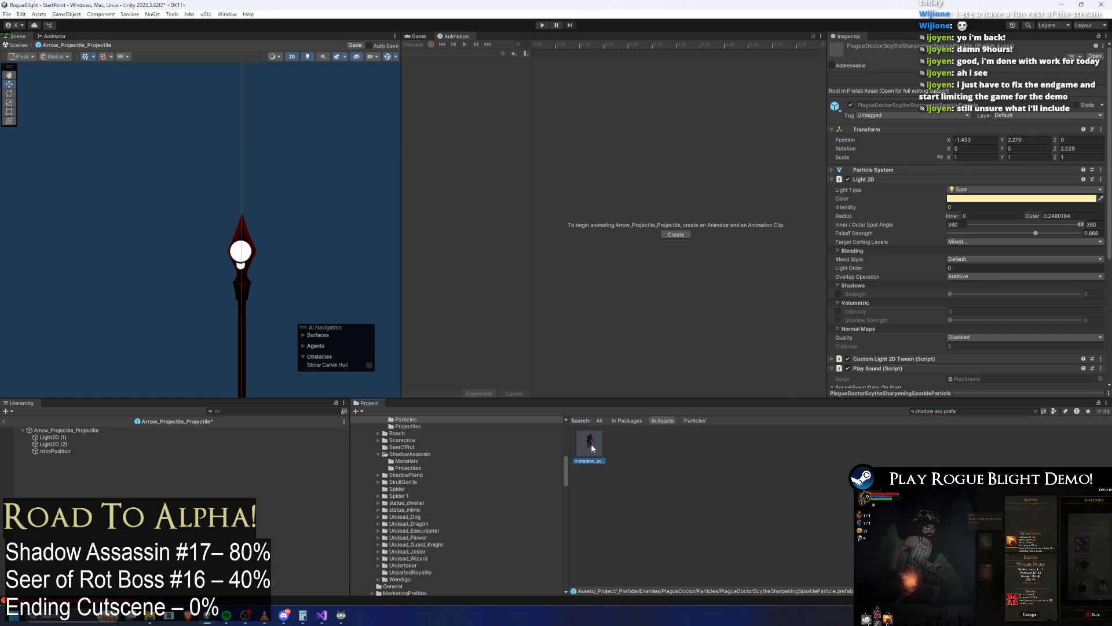
left_click(590, 443)
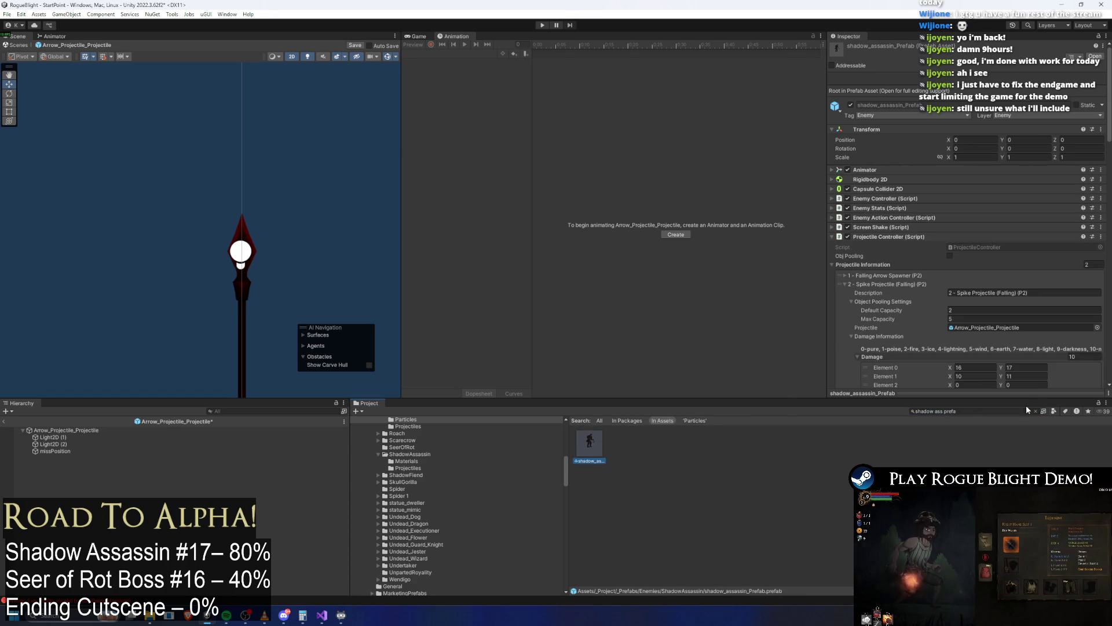
double_click(621, 445)
right_click(699, 470)
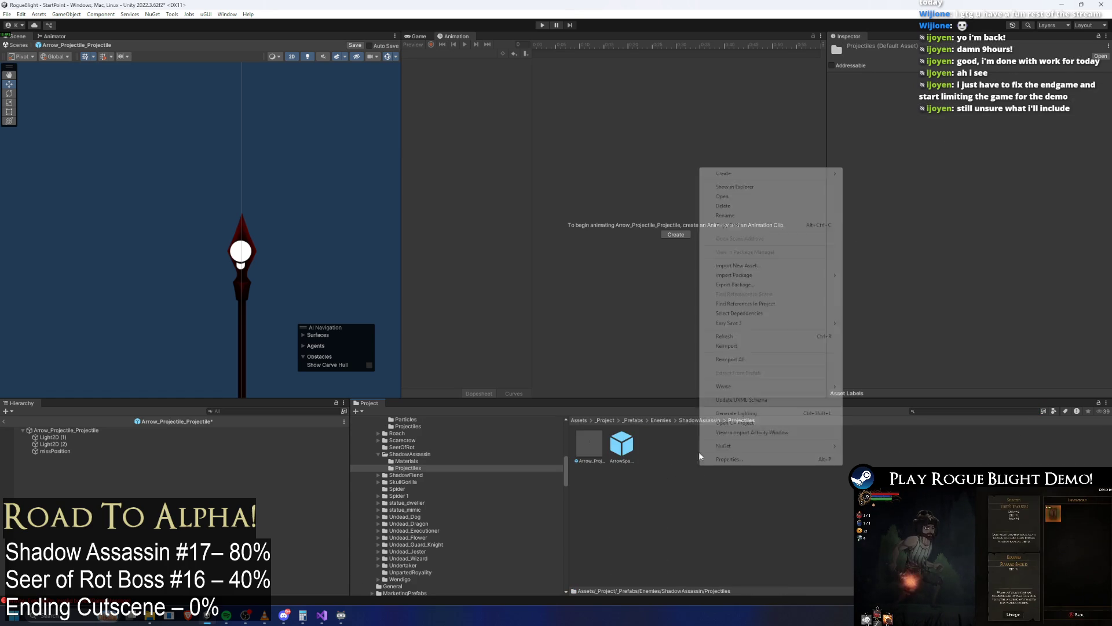
left_click(771, 187)
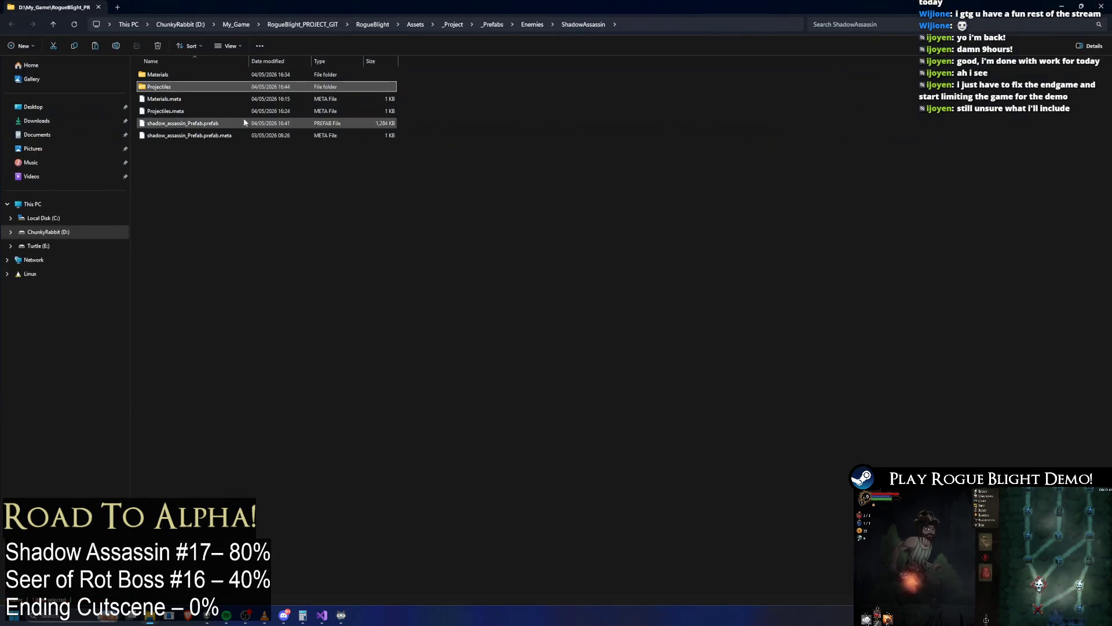
double_click(233, 87)
key("ctrl+v")
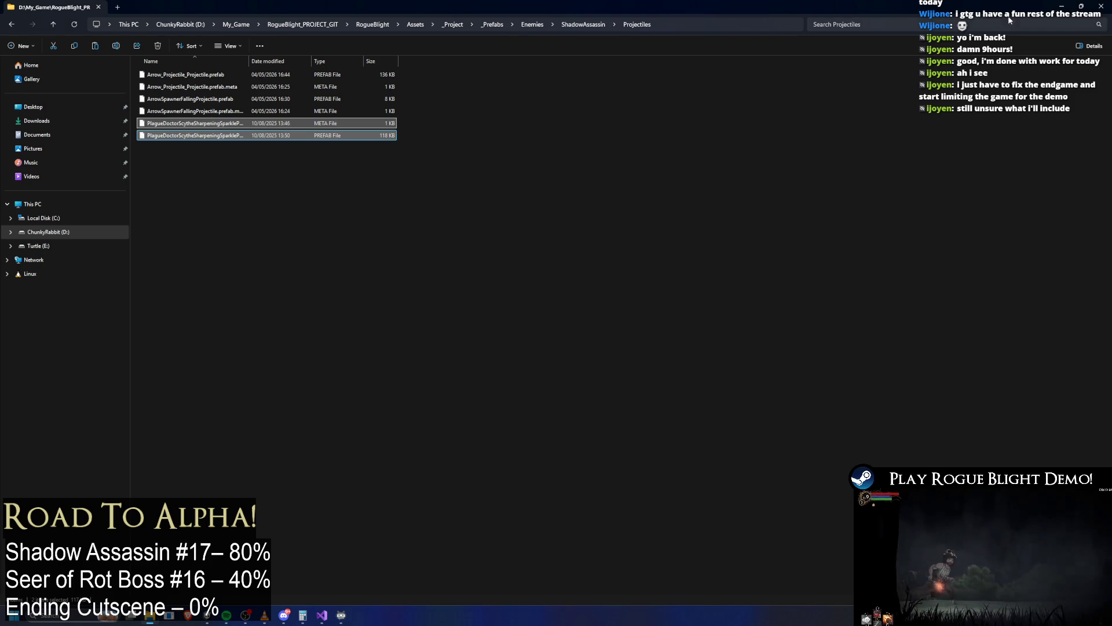
left_click(1062, 6)
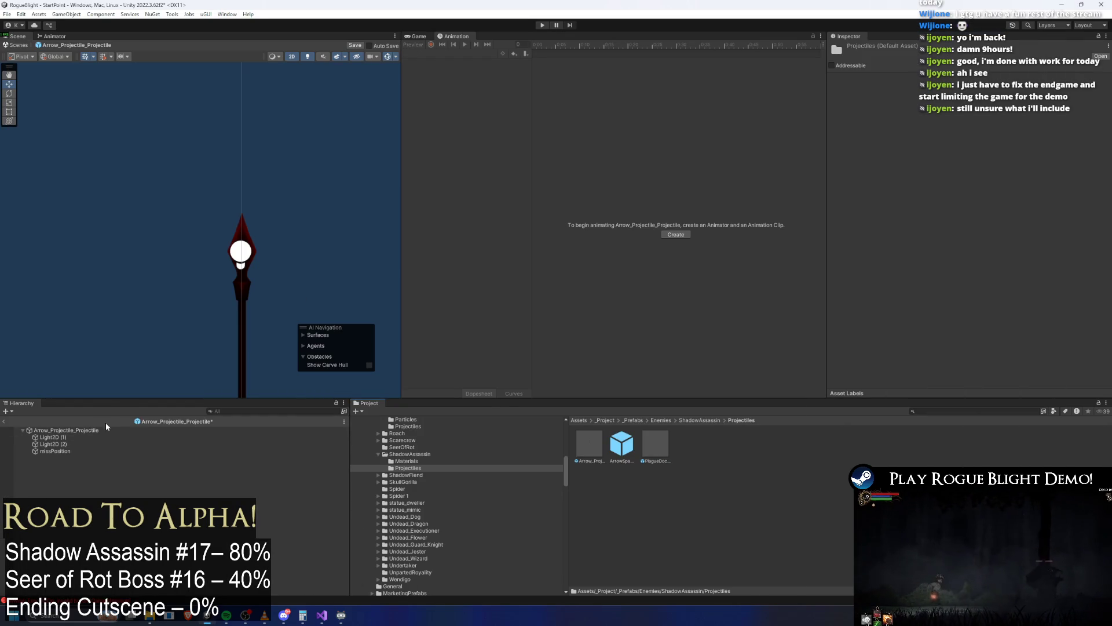
left_click(71, 430)
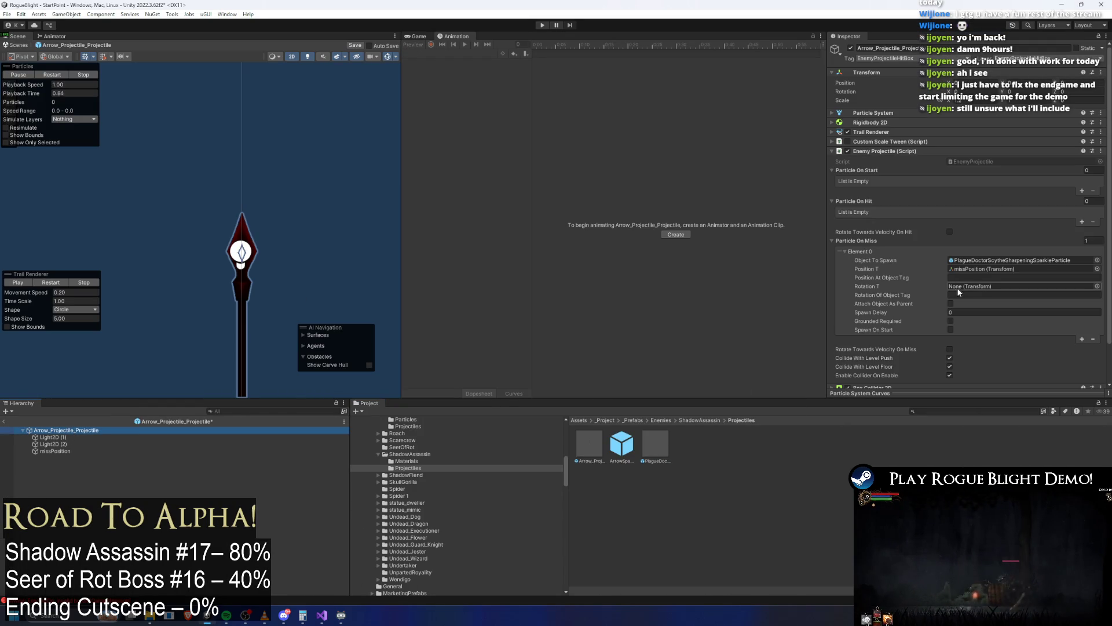
Set the PlagueDoctor sparkle prefab as Object To Spawn and save the arrow prefab.
left_click_drag(656, 445, 979, 261)
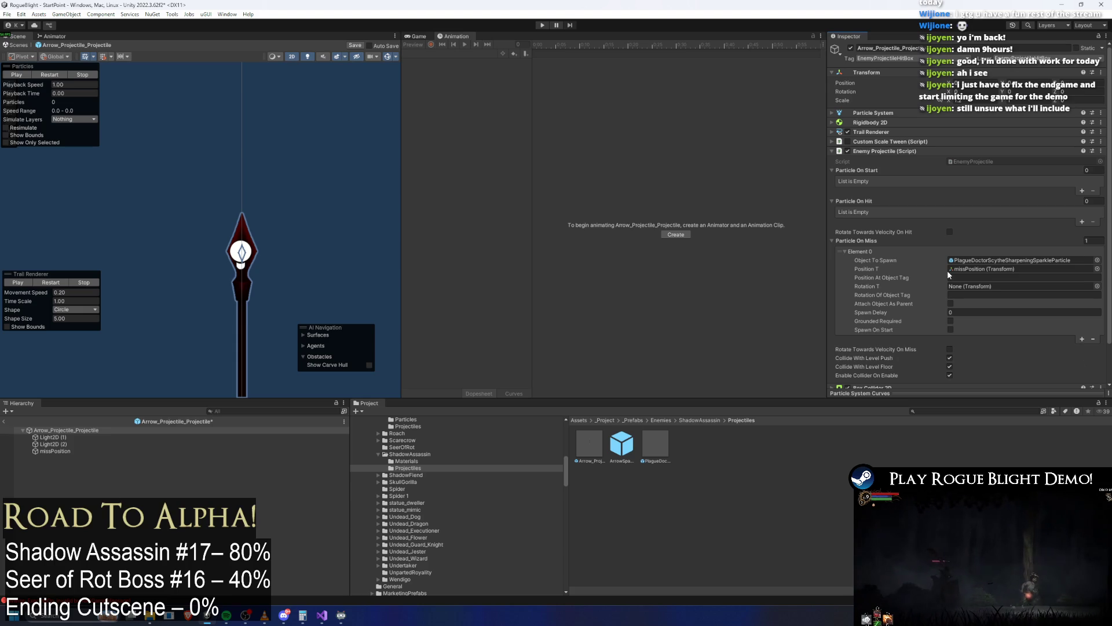
mouse_move(655, 443)
left_mouse_down()
mouse_move(985, 286)
mouse_move(989, 266)
left_mouse_up()
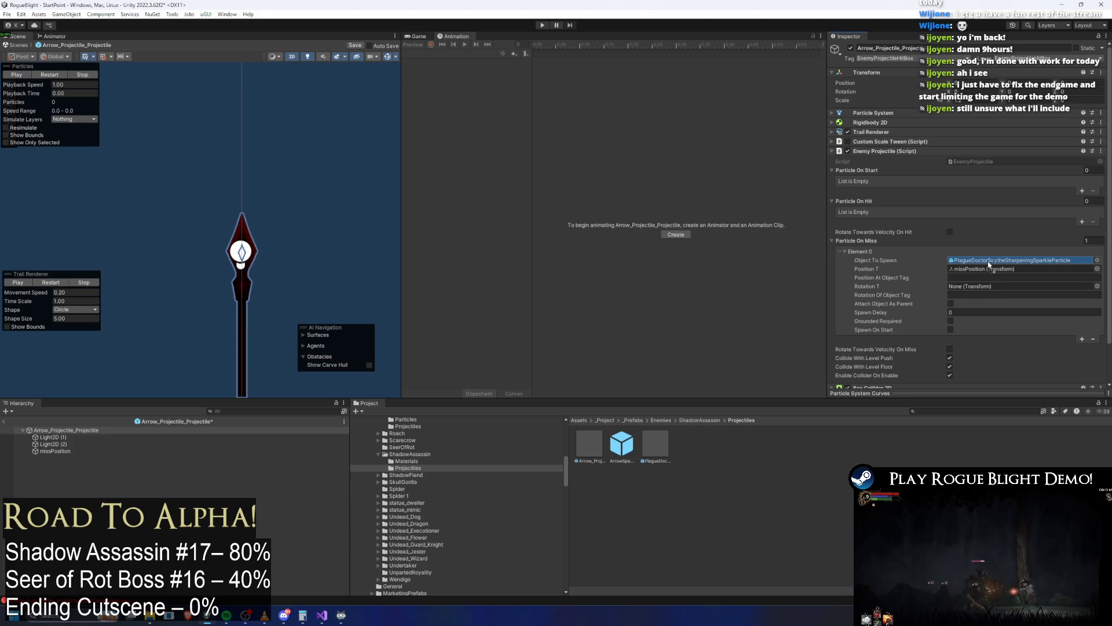
left_click(91, 432)
key("ctrl+s")
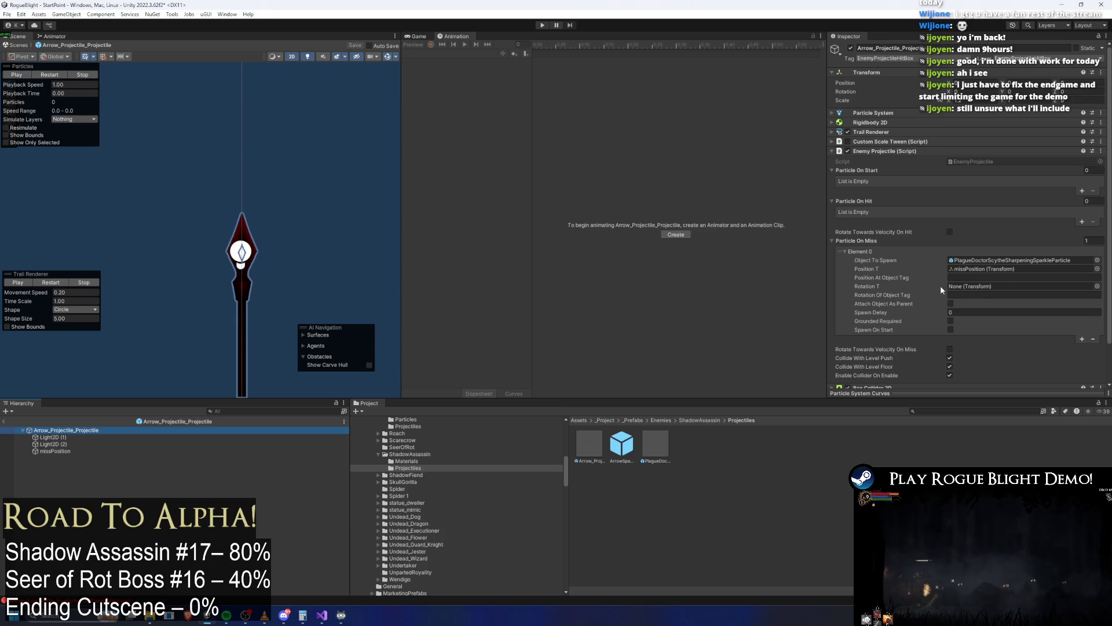
left_click(815, 366)
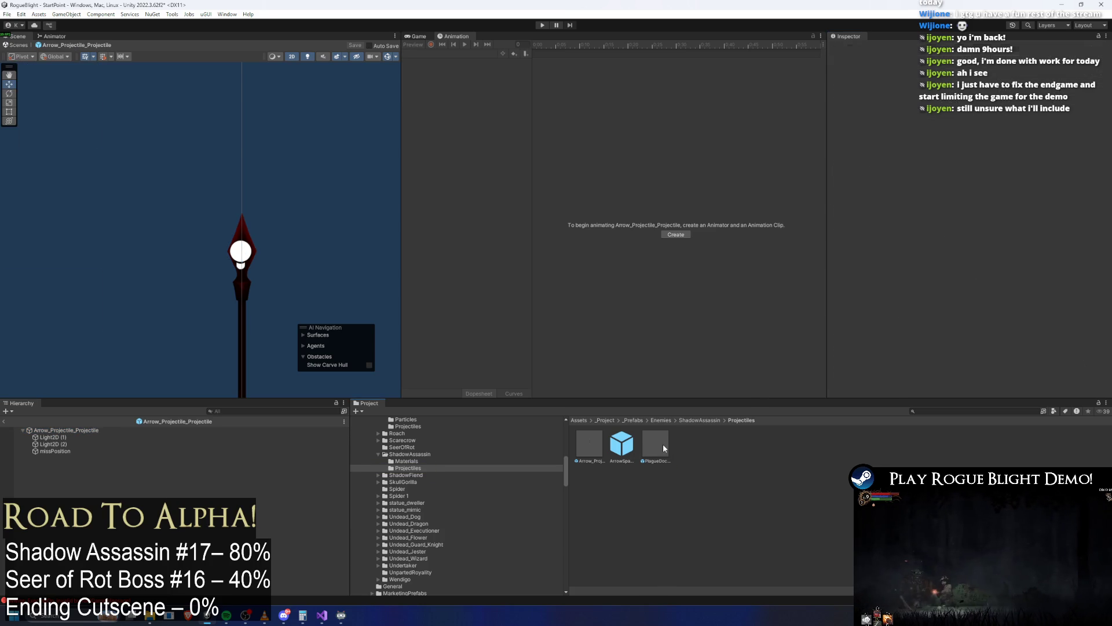
key("ctrl+z")
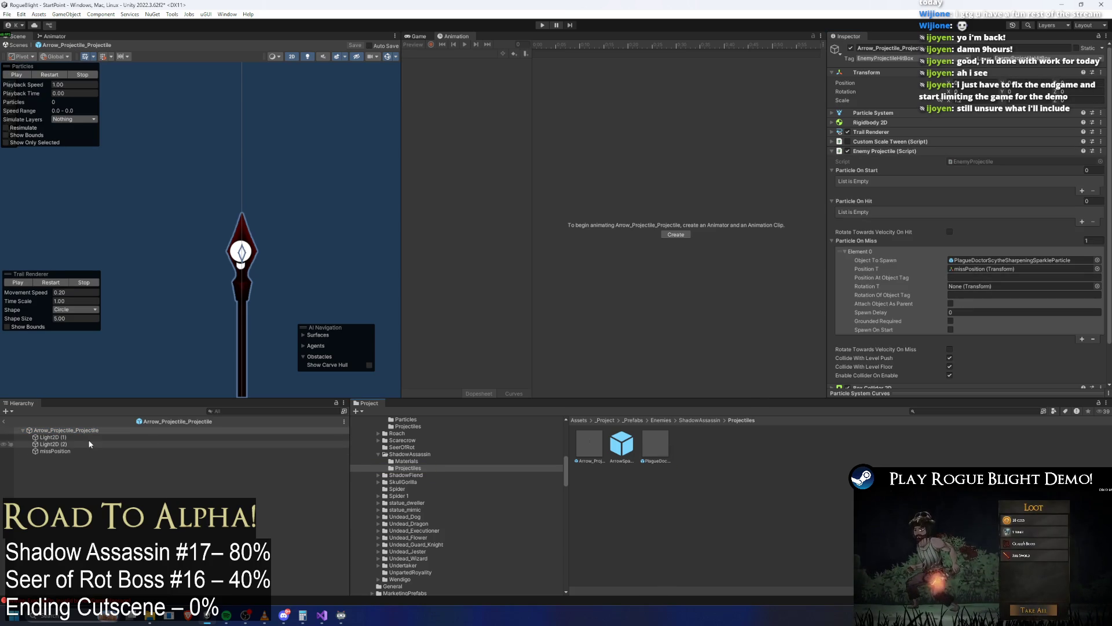
Check missPosition and the assigned sparkle, then enter Play mode.
left_click(75, 451)
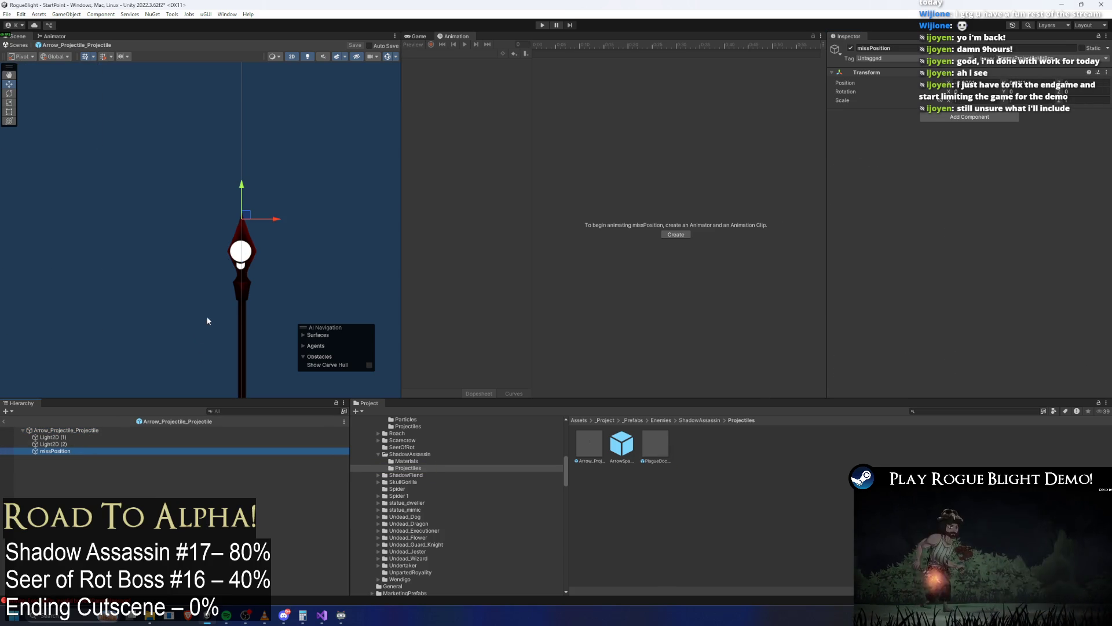
left_click(66, 430)
left_click(998, 261)
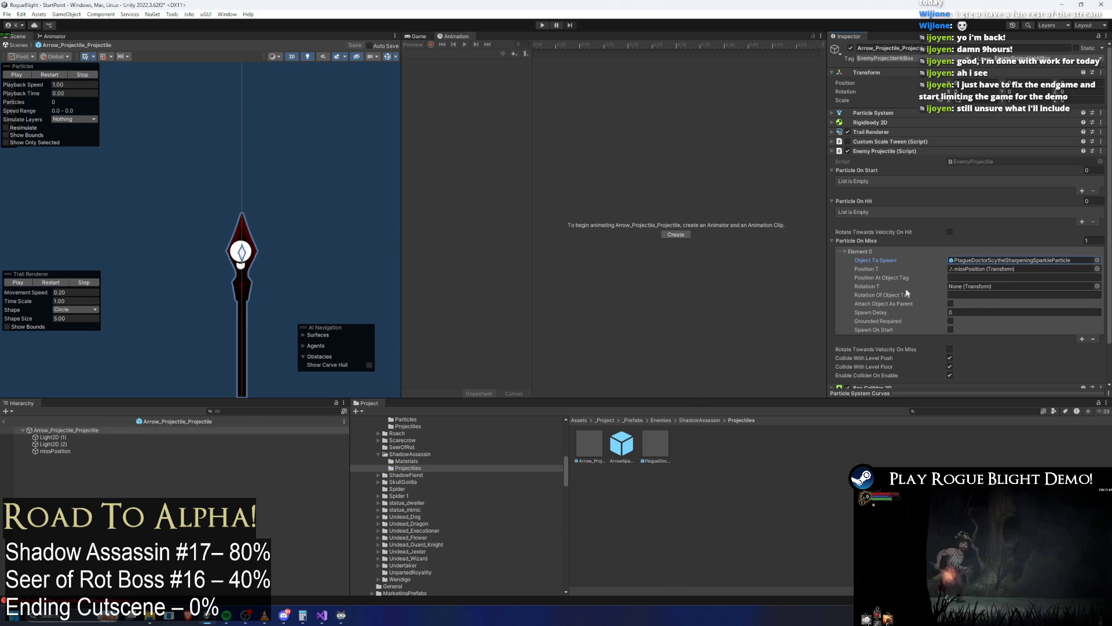
left_click(547, 27)
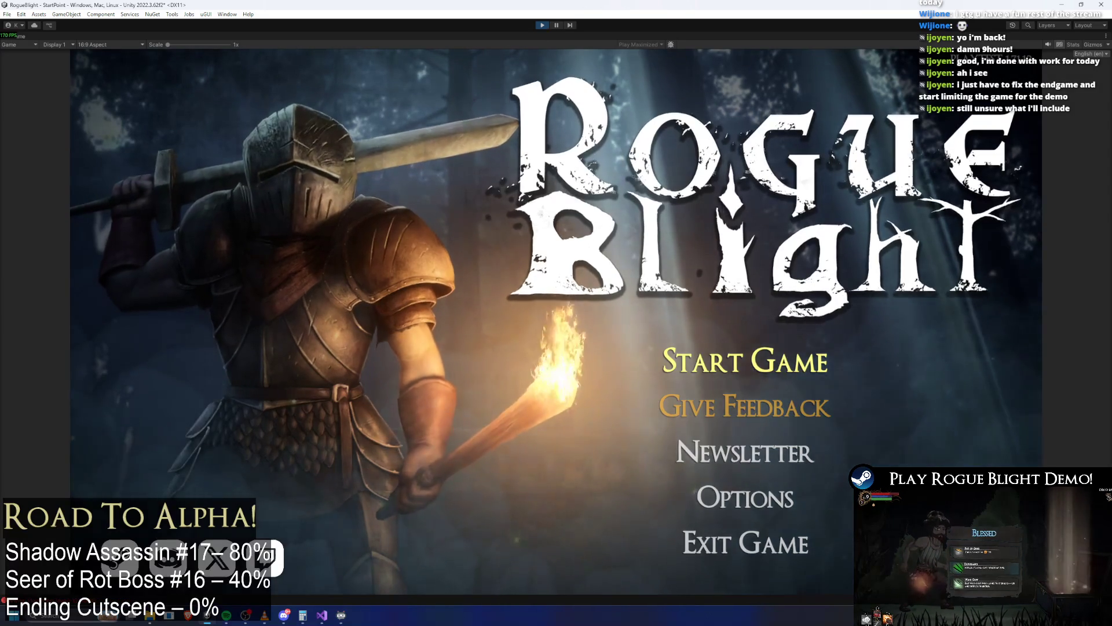
Load the first save slot, walk to the map keeper and start the map.
left_click(729, 366)
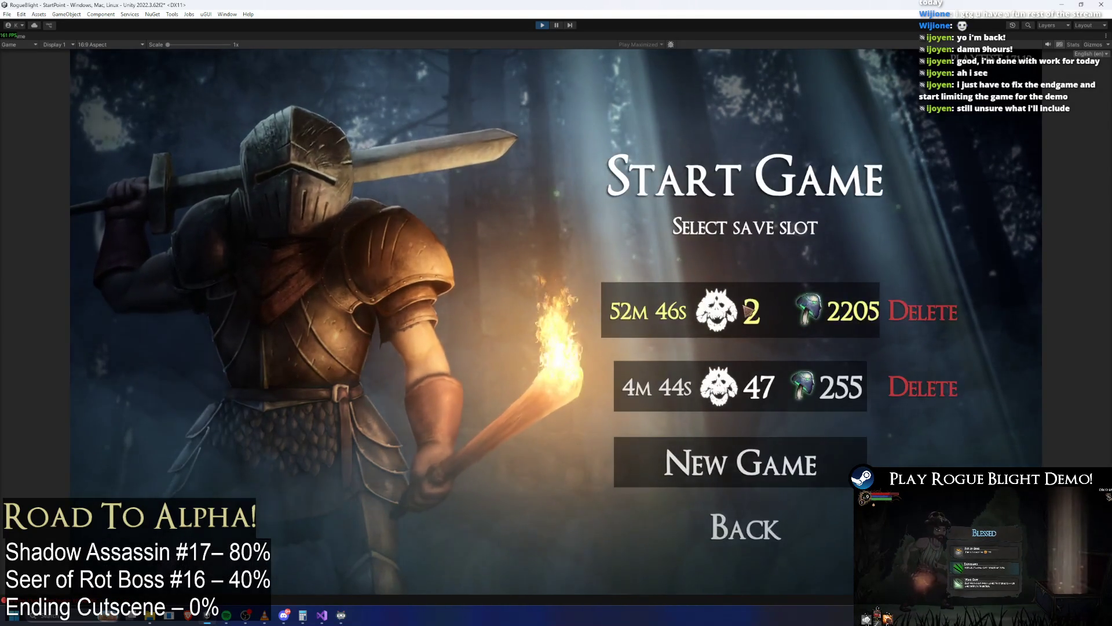
left_click(747, 313)
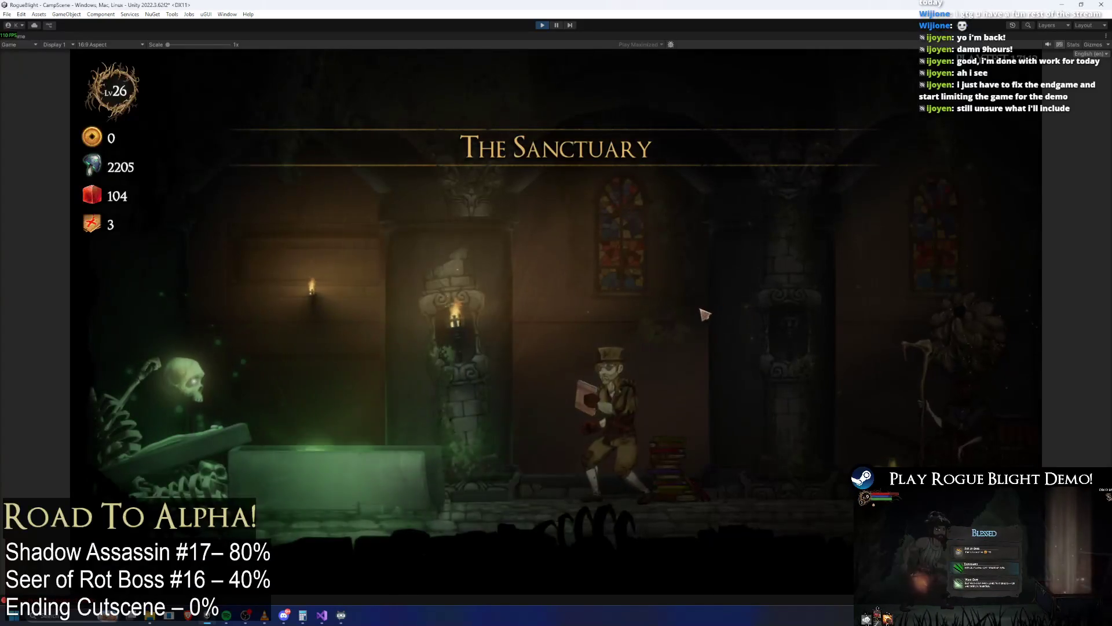
key("a")
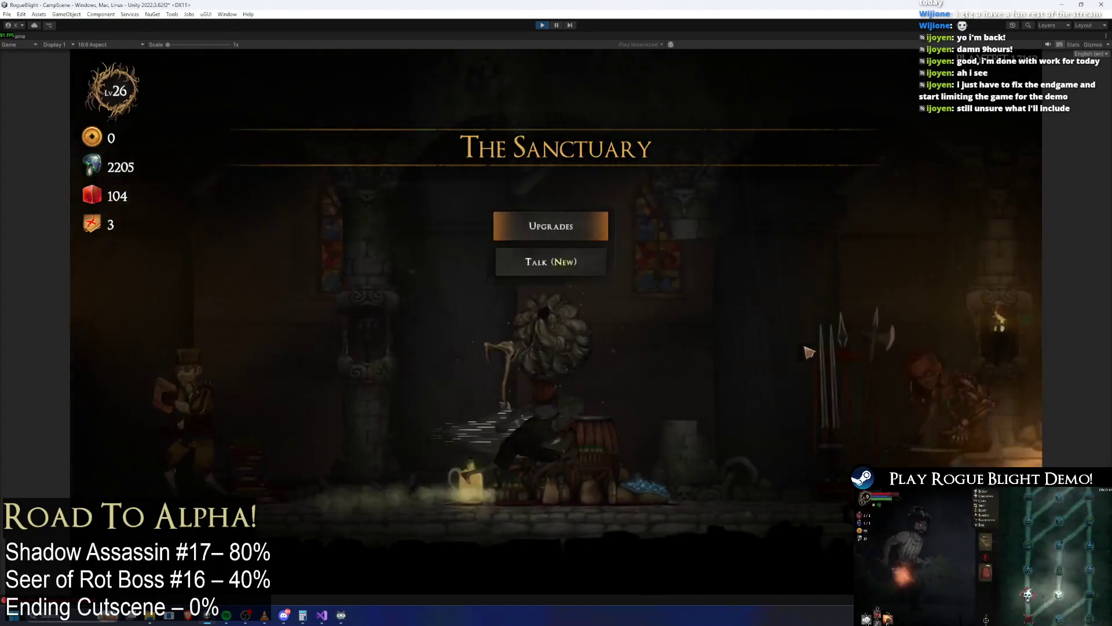
key("d")
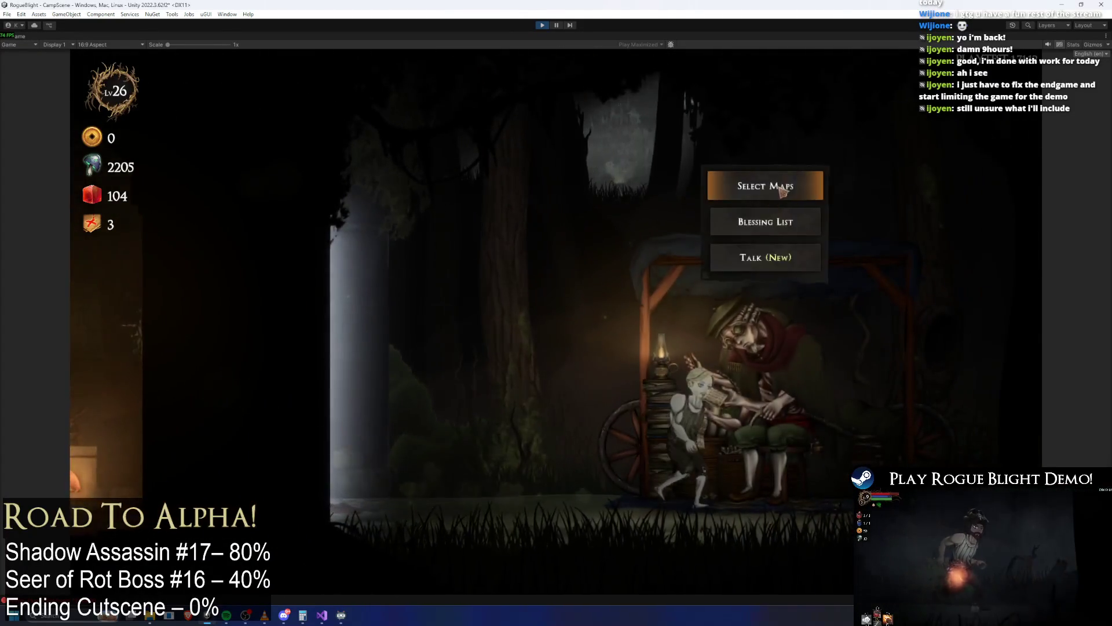
key("Return")
key("Return")
left_click(688, 280)
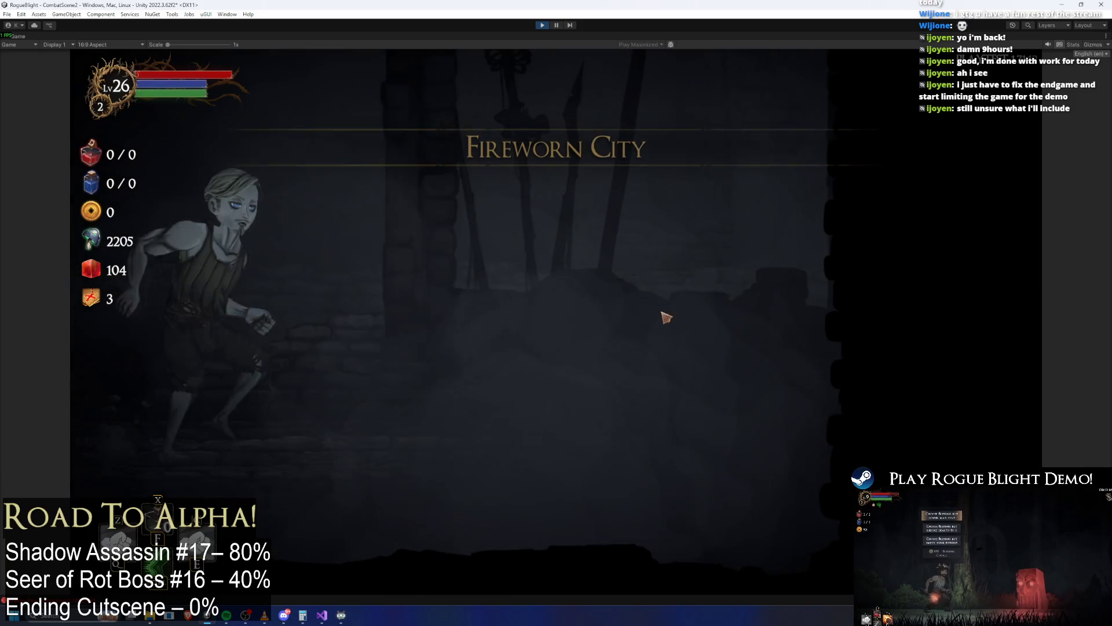
left_click(584, 291)
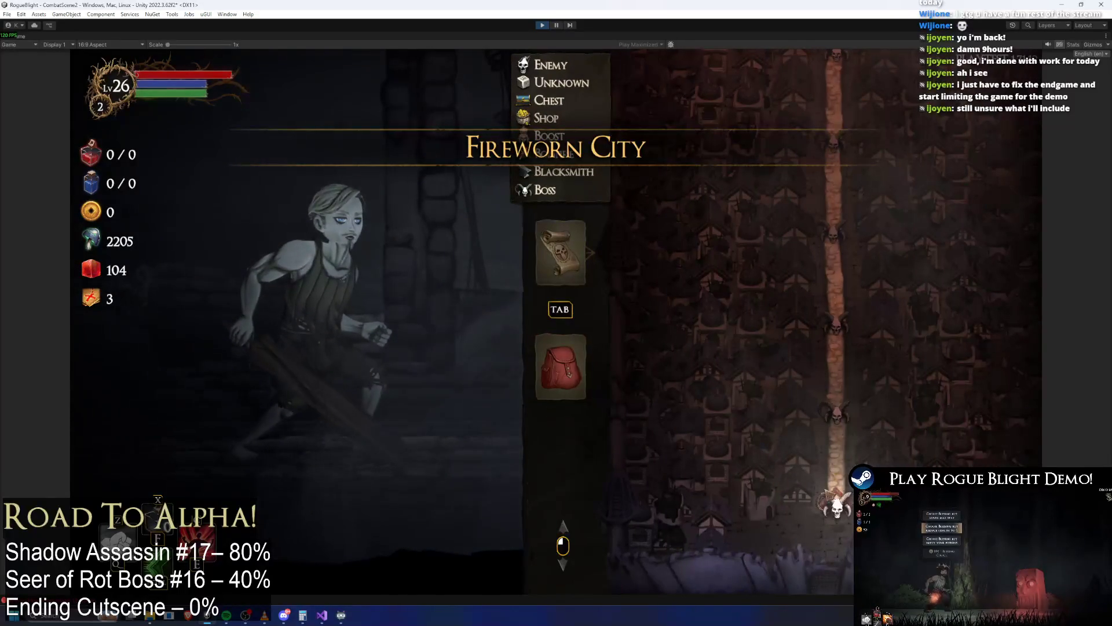
Equip the flaming sword in the right hand and the Lightning Sword in the left.
left_click(588, 370)
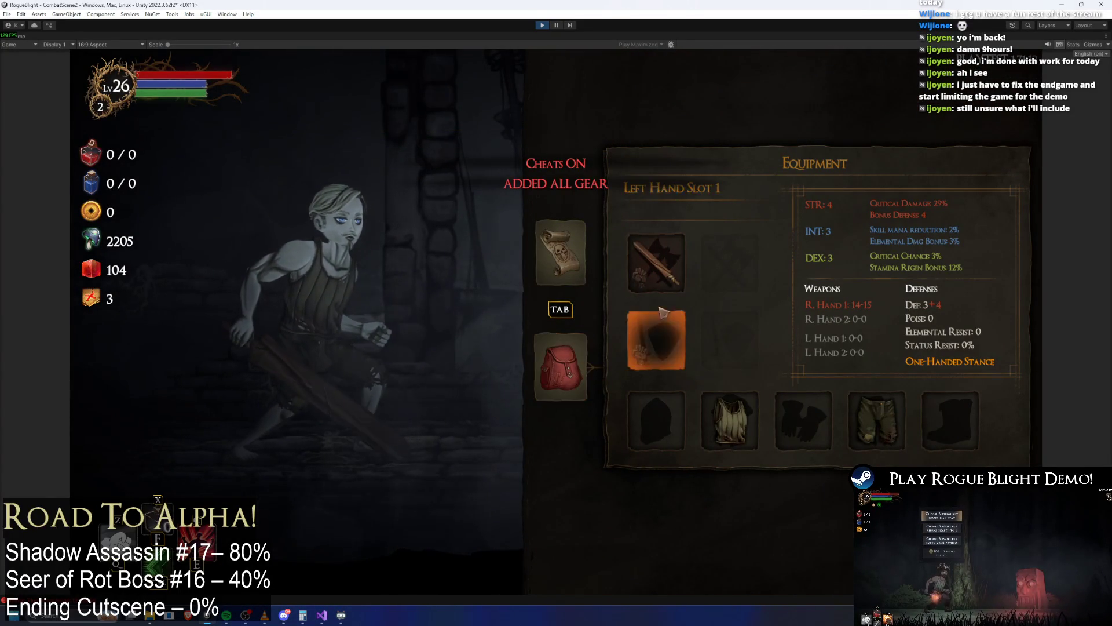
left_click(656, 263)
left_click(861, 278)
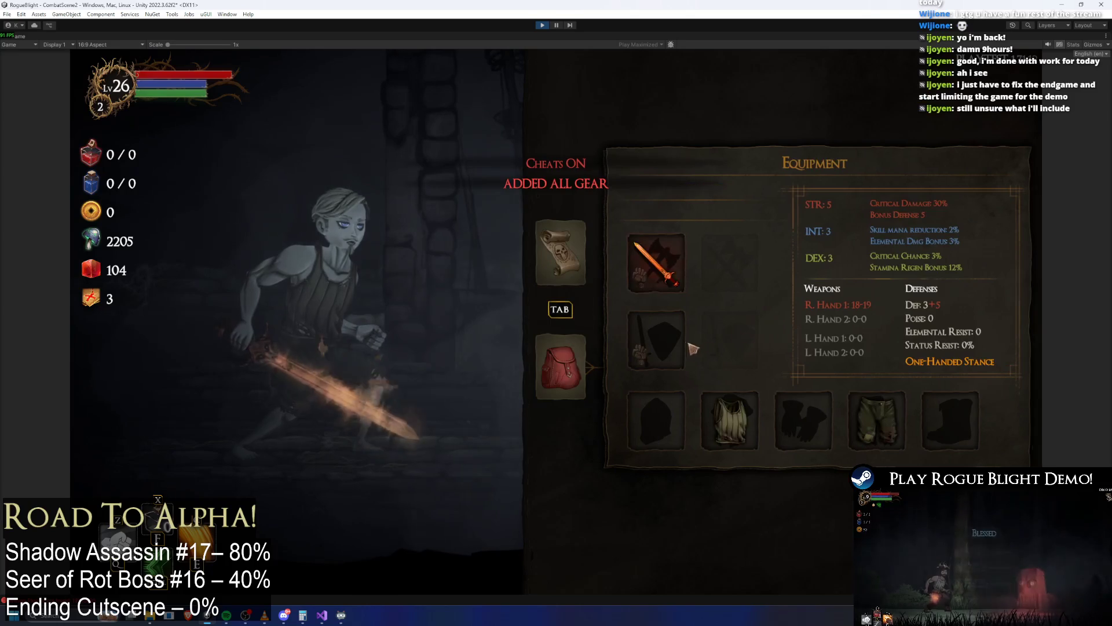
left_click(660, 342)
left_click(938, 330)
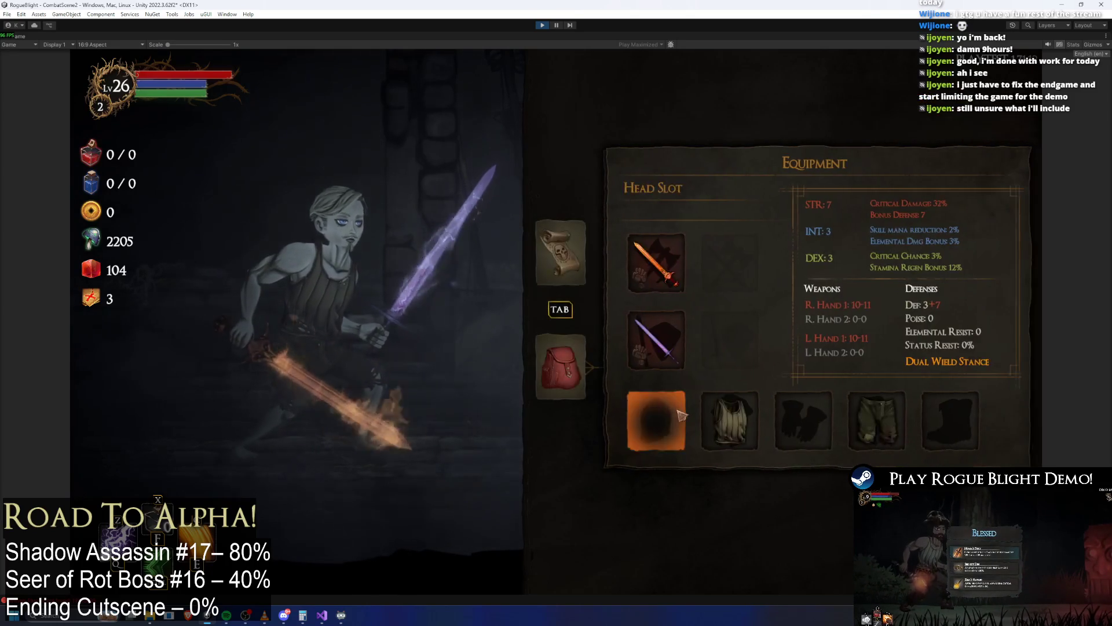
Equip the knight helmet, chest armour, Knight's Gloves and Knight's Leggings.
left_click(681, 413)
left_click(782, 399)
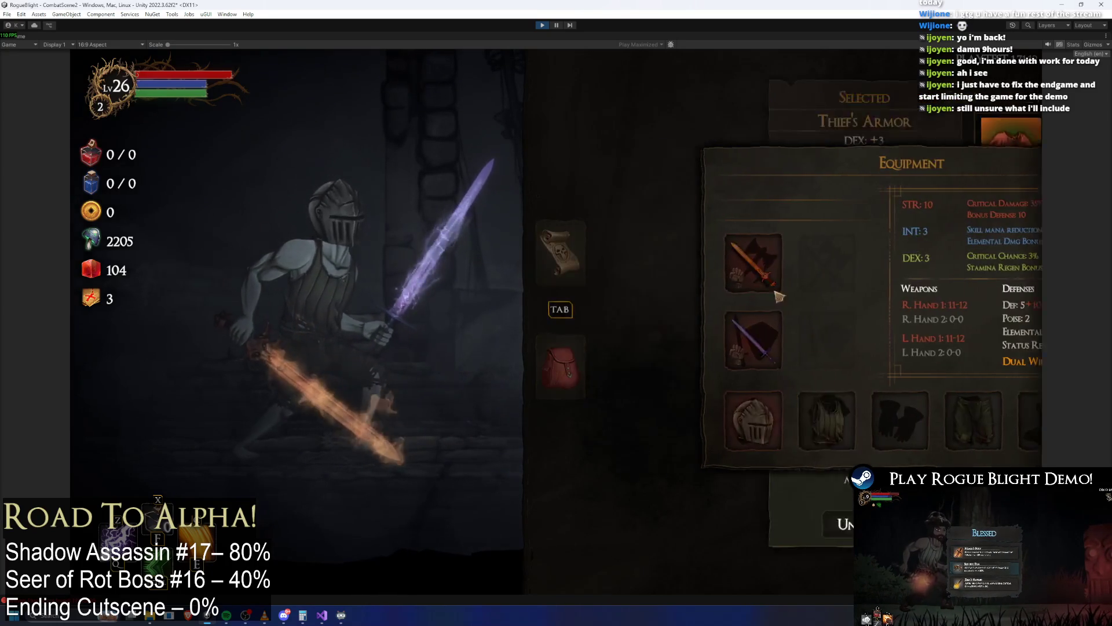
left_click(771, 420)
left_click(994, 330)
left_click(846, 422)
left_click(814, 148)
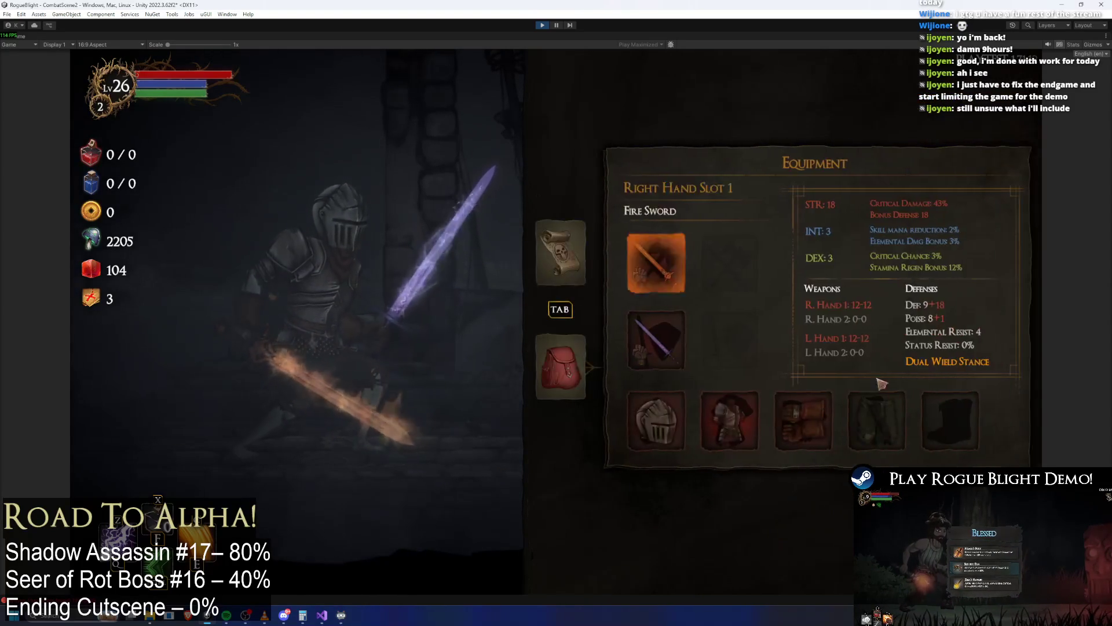
left_click(876, 421)
left_click(827, 241)
Confirm the leggings, glance at the boots slot, and close the equipment screen.
left_click(877, 420)
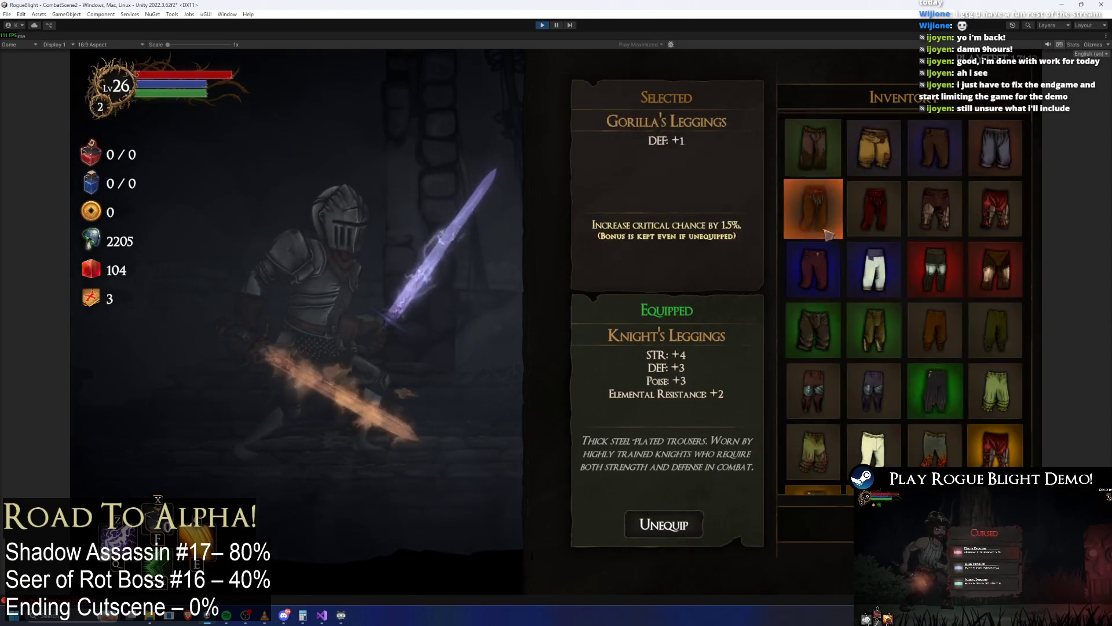
key("Escape")
left_click(952, 421)
key("Escape")
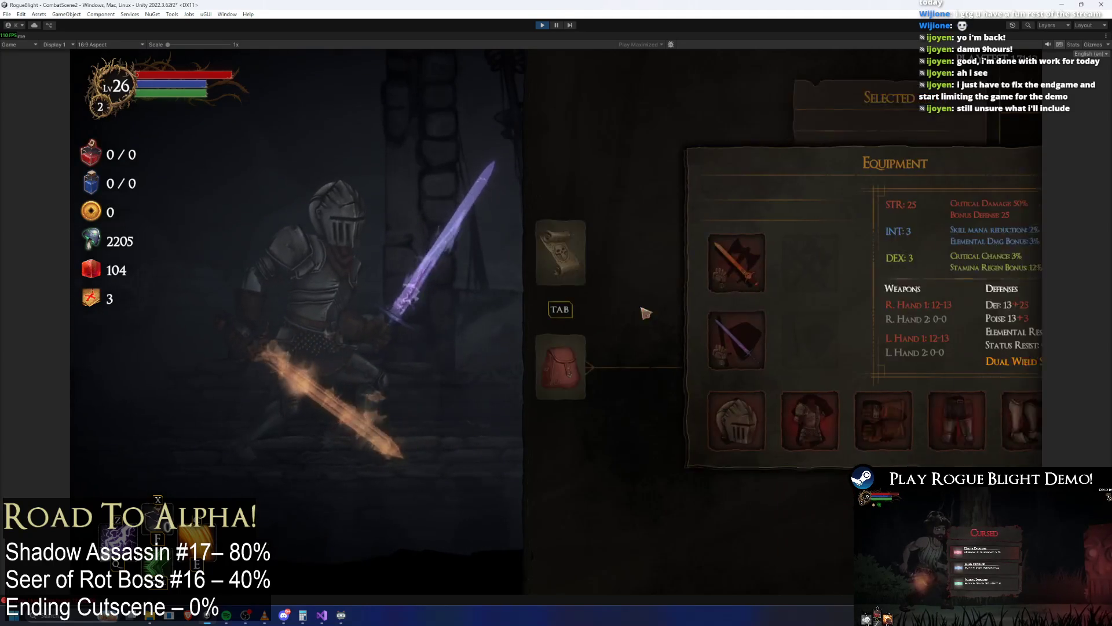
key("Escape")
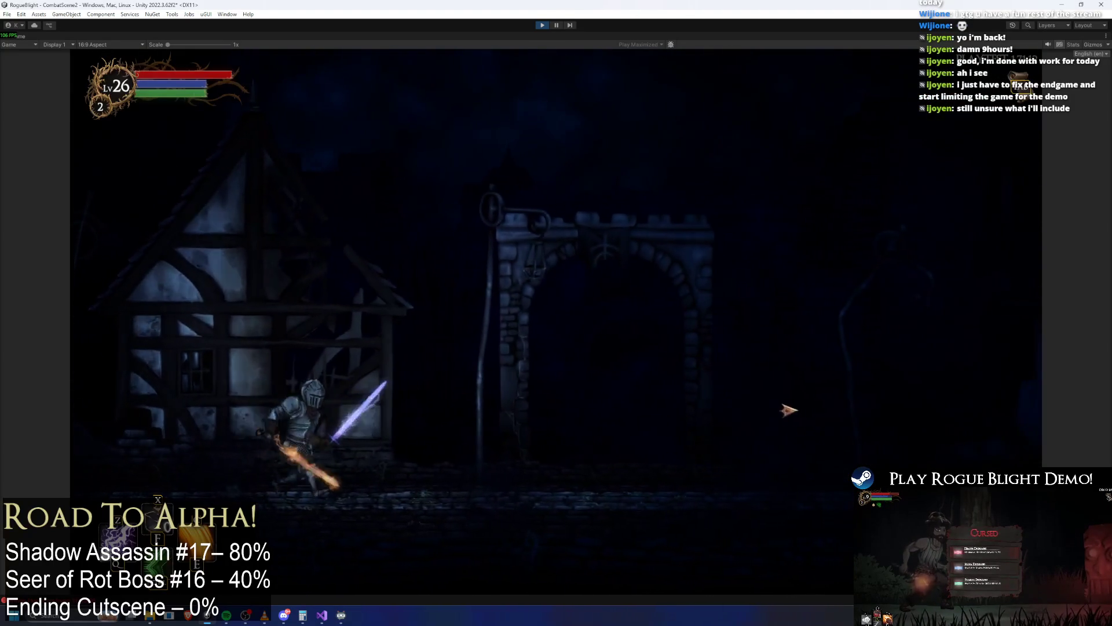
Fight the boss with runs, dashes and sword strikes amid falling arrows, then stop Play mode.
key("d")
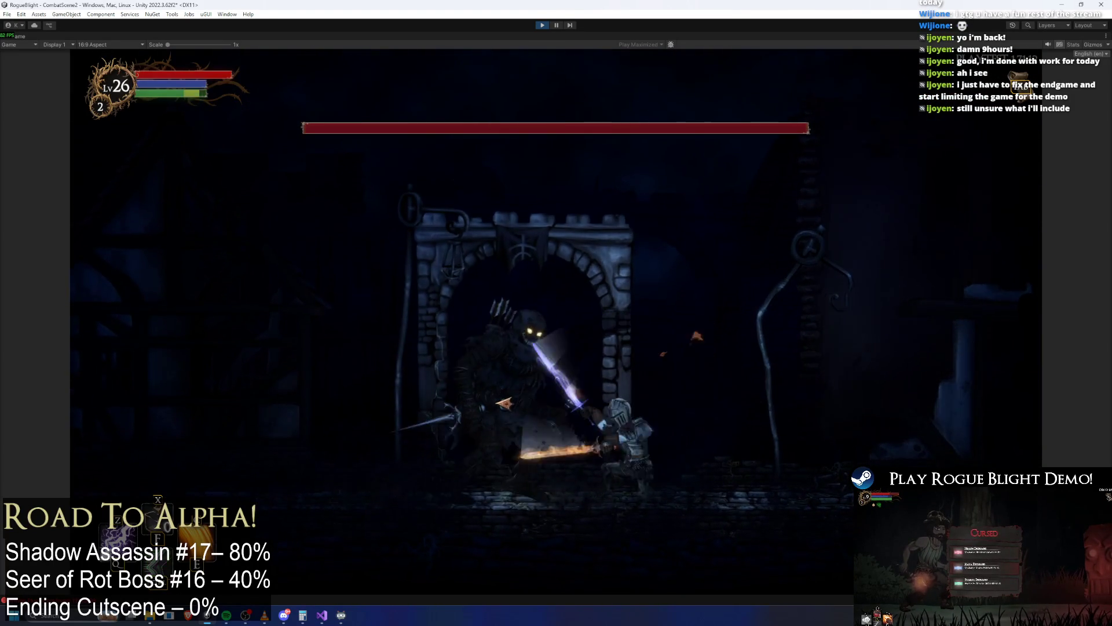
left_click(504, 403)
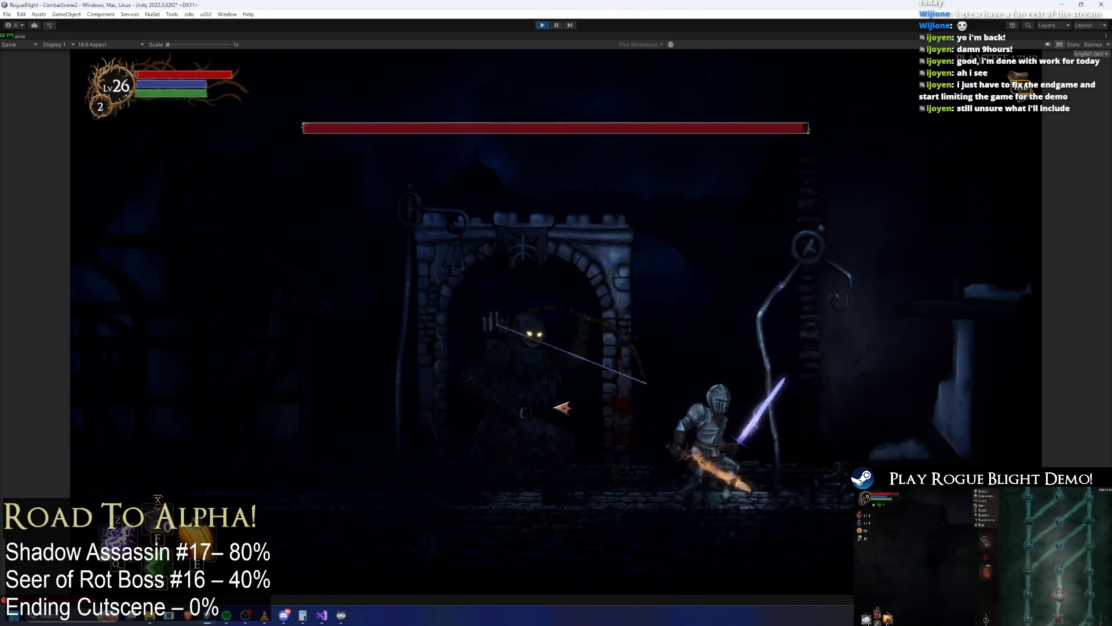
key("a")
key("a")
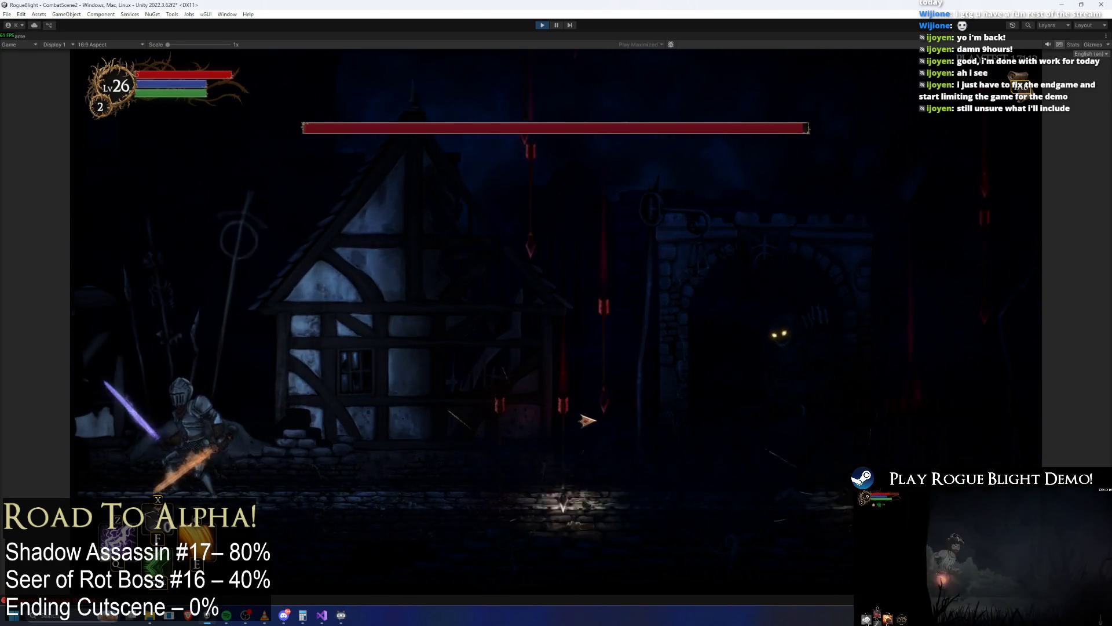
key("d")
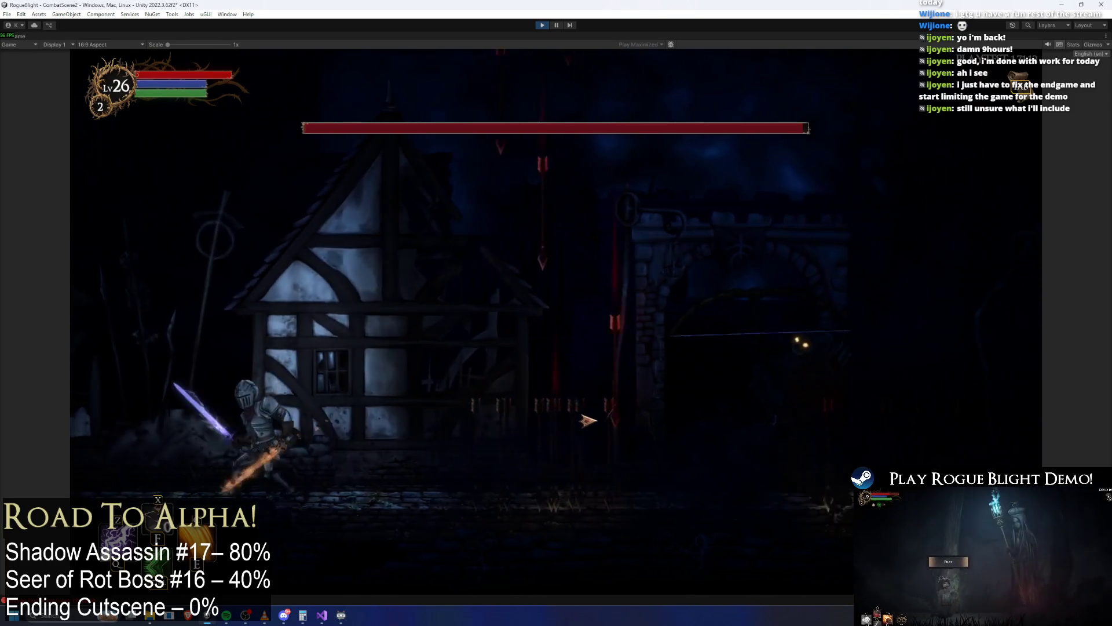
key("d")
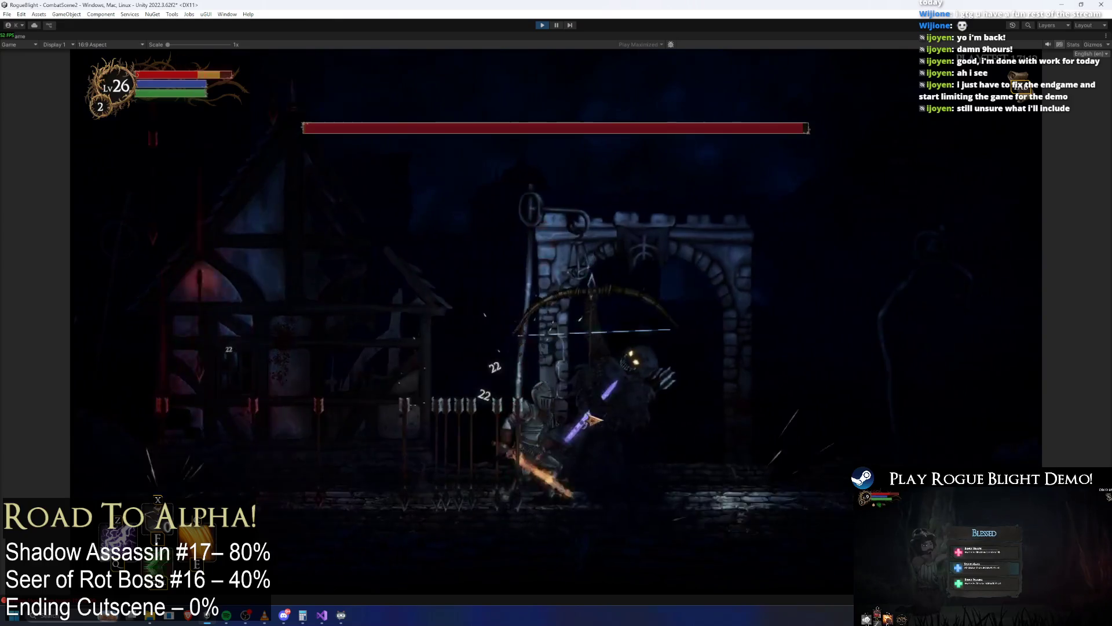
key("d")
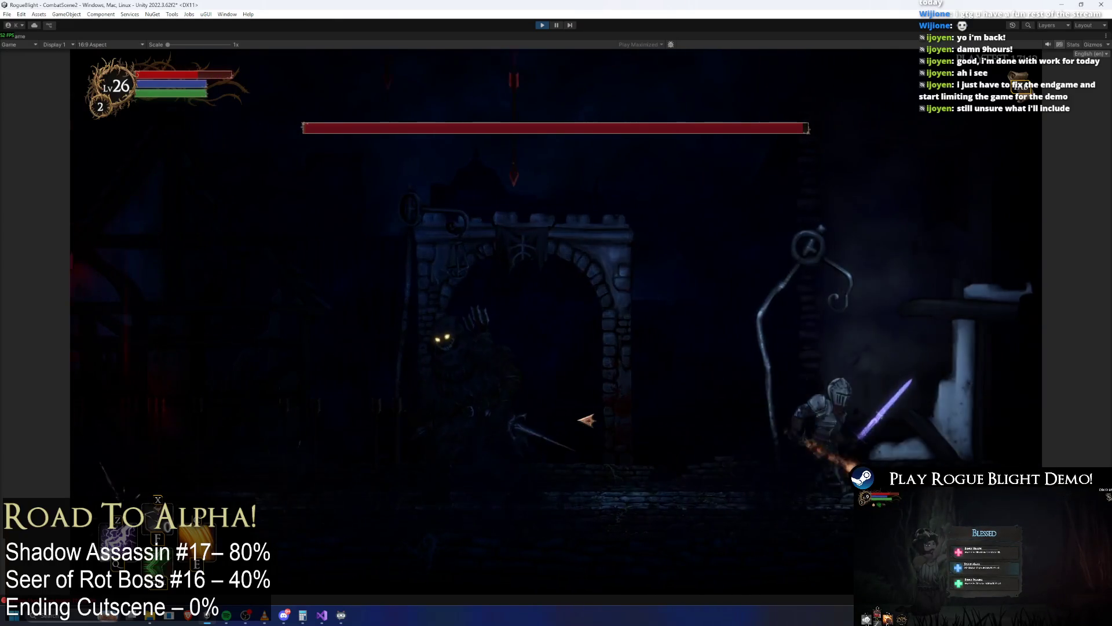
key("a")
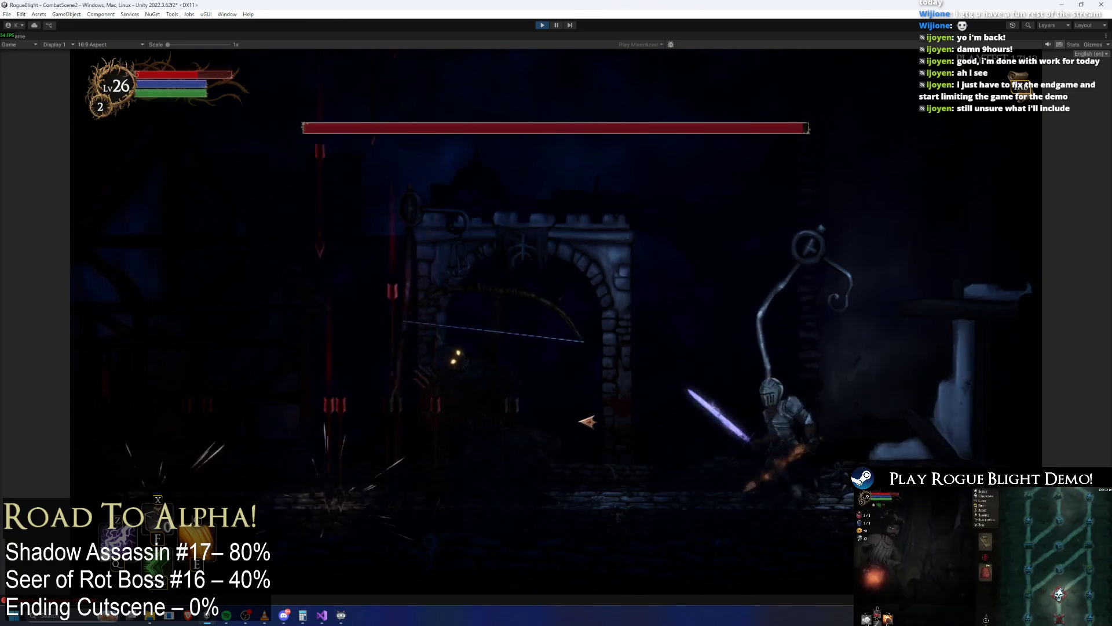
key("d")
key("a")
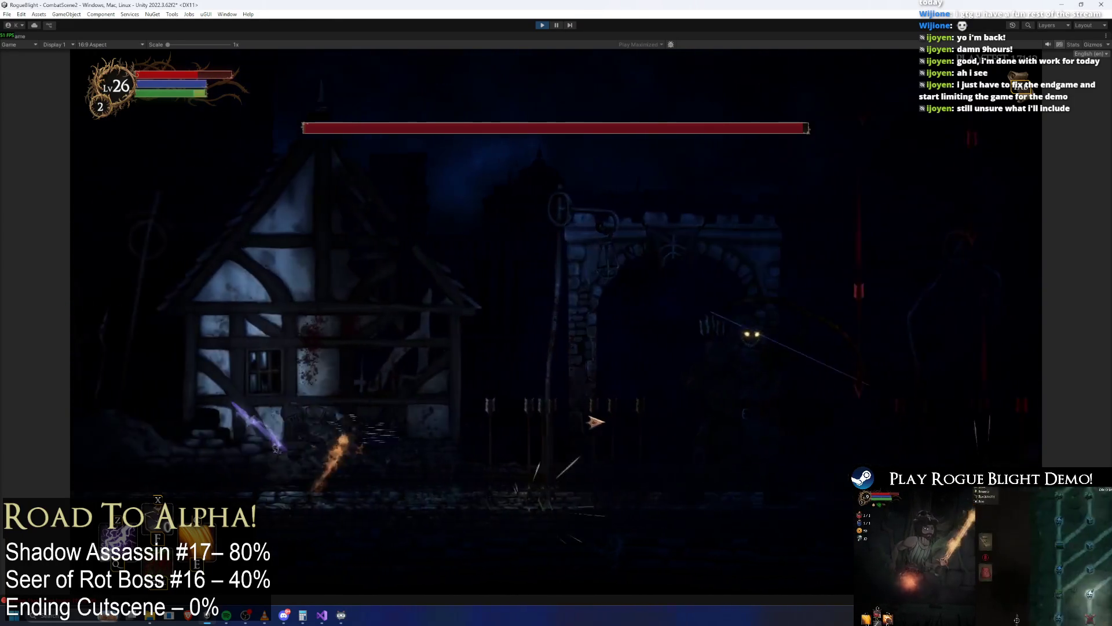
key("a")
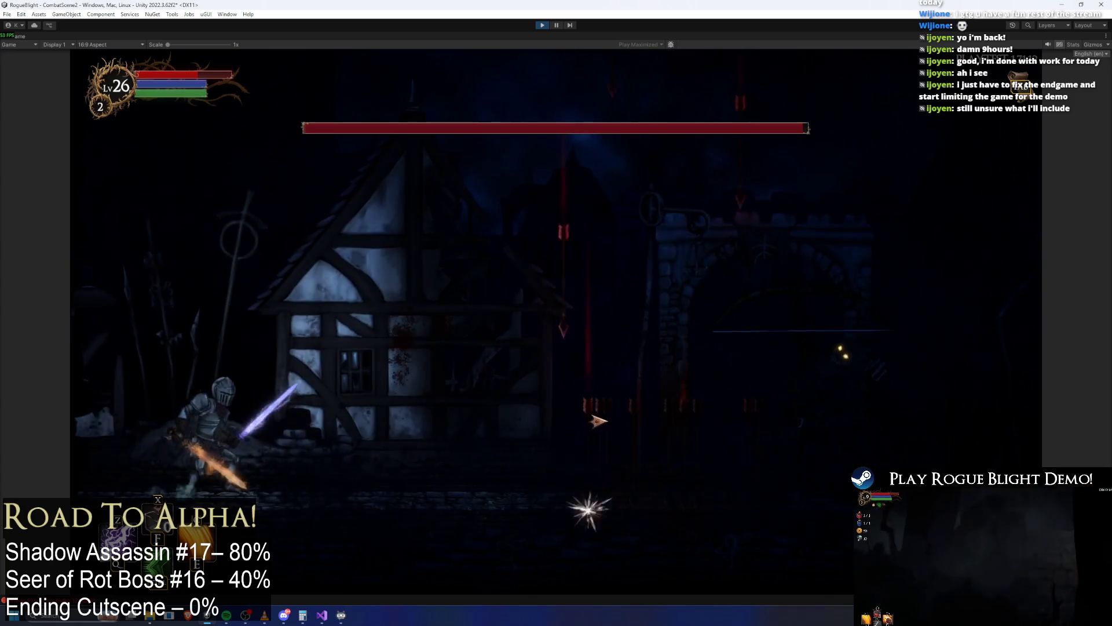
key("d")
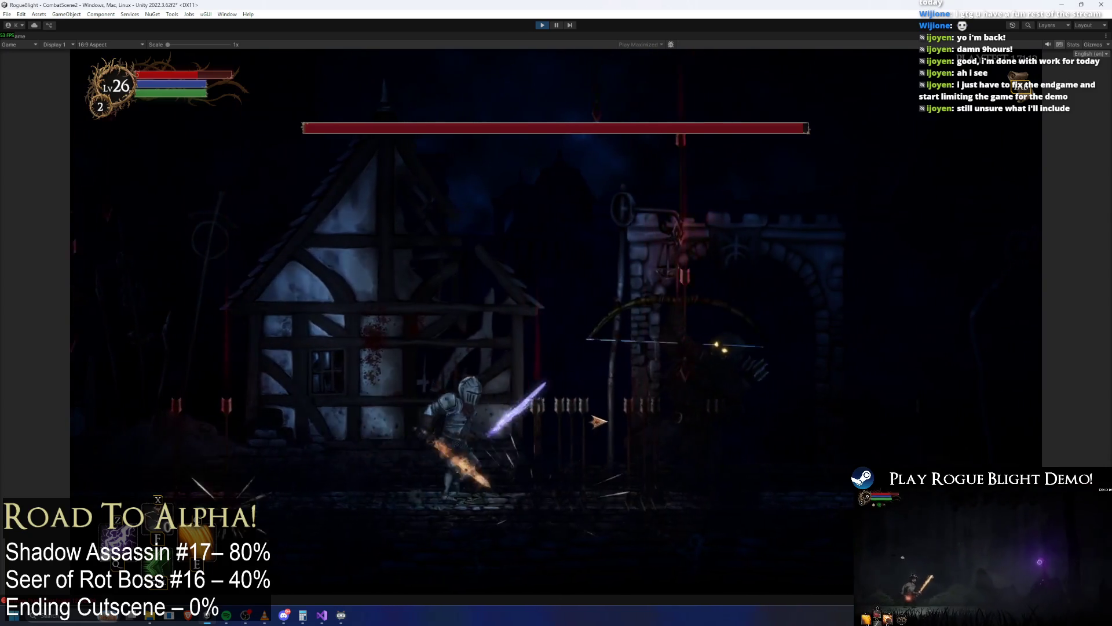
key("d")
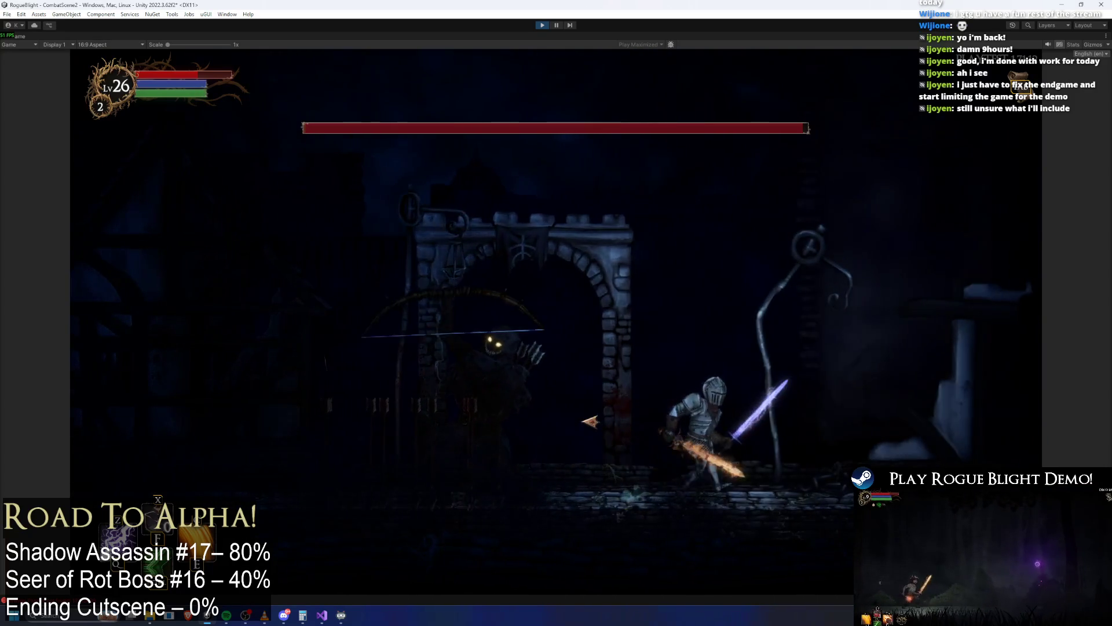
key("d")
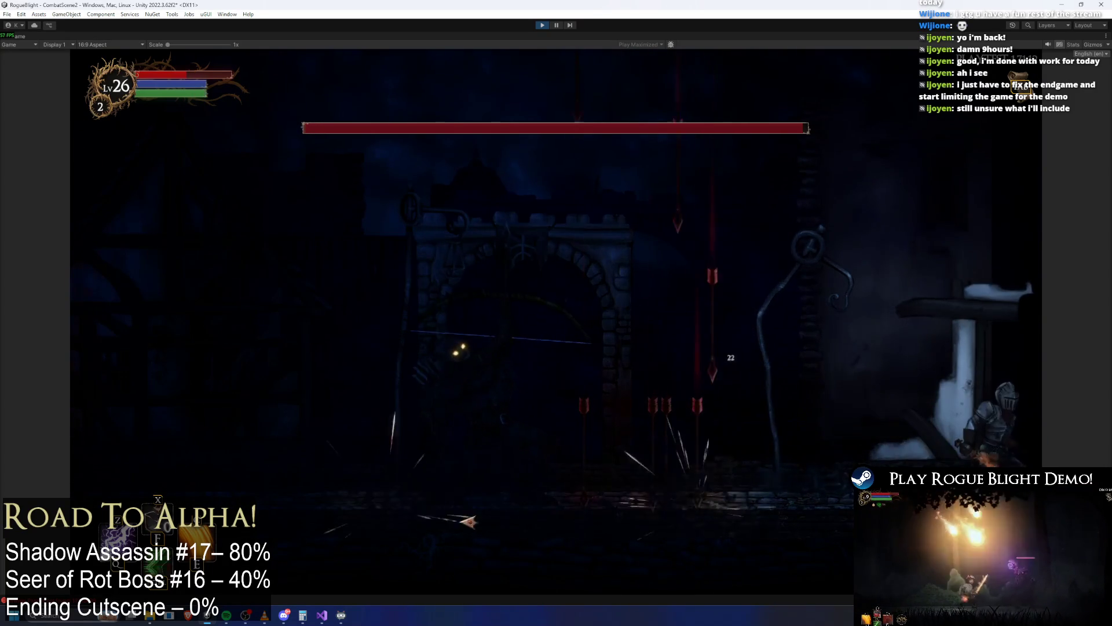
key("a")
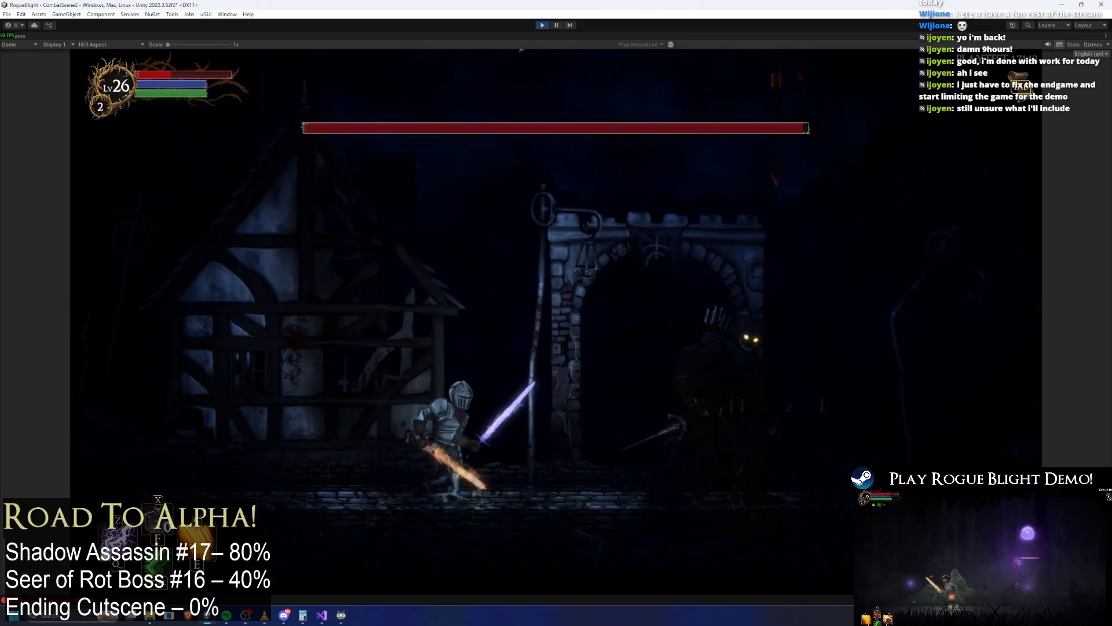
key("ctrl+p")
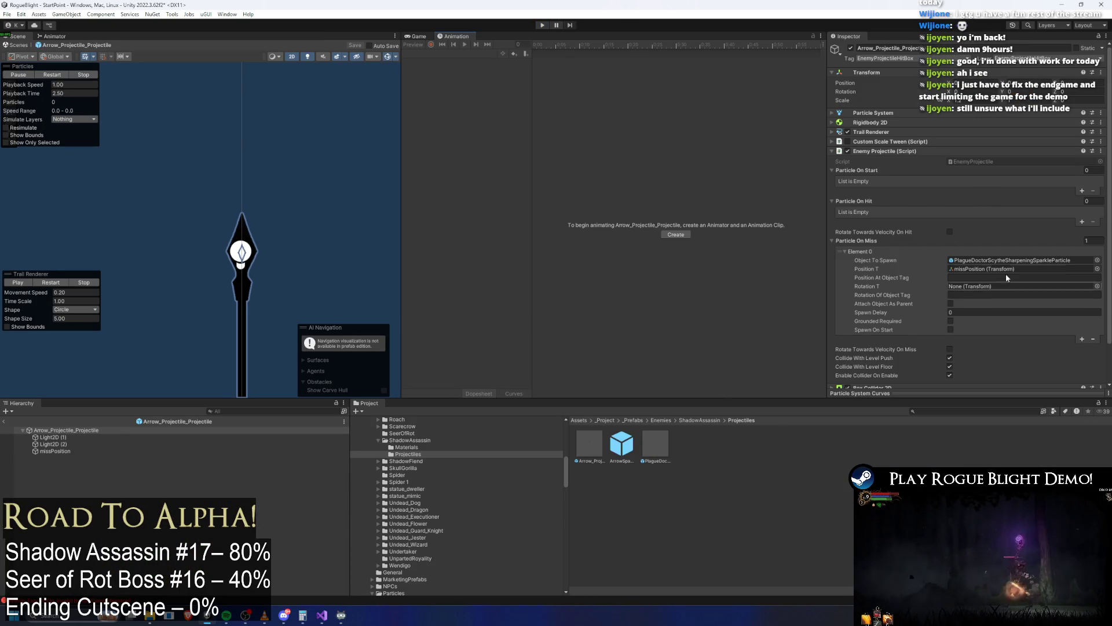
scroll(996, 290, "down", 3)
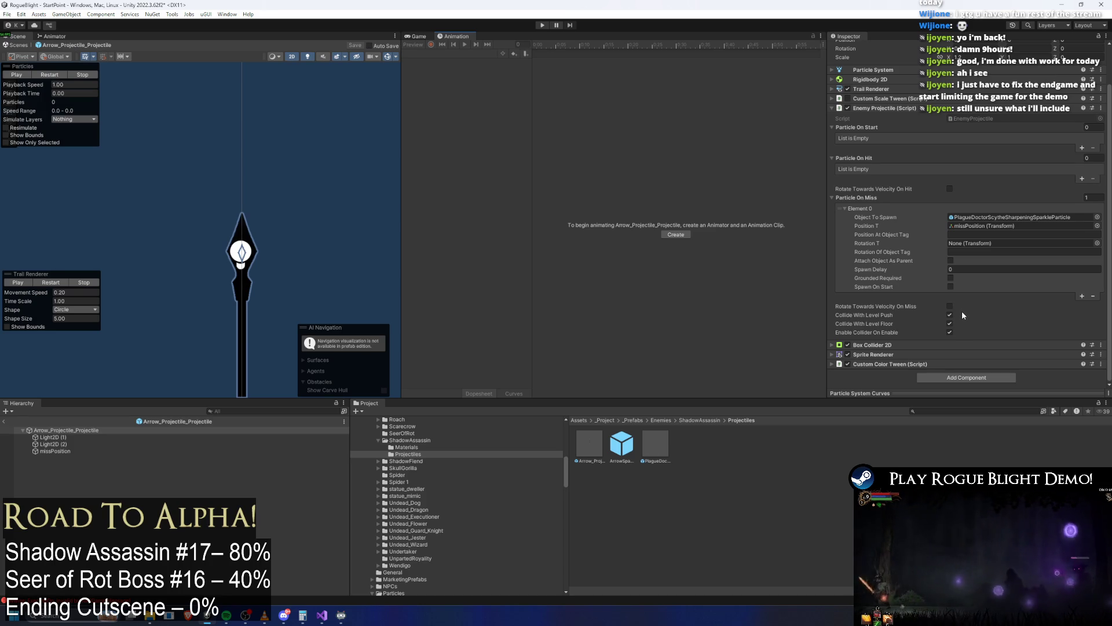
left_click(951, 269)
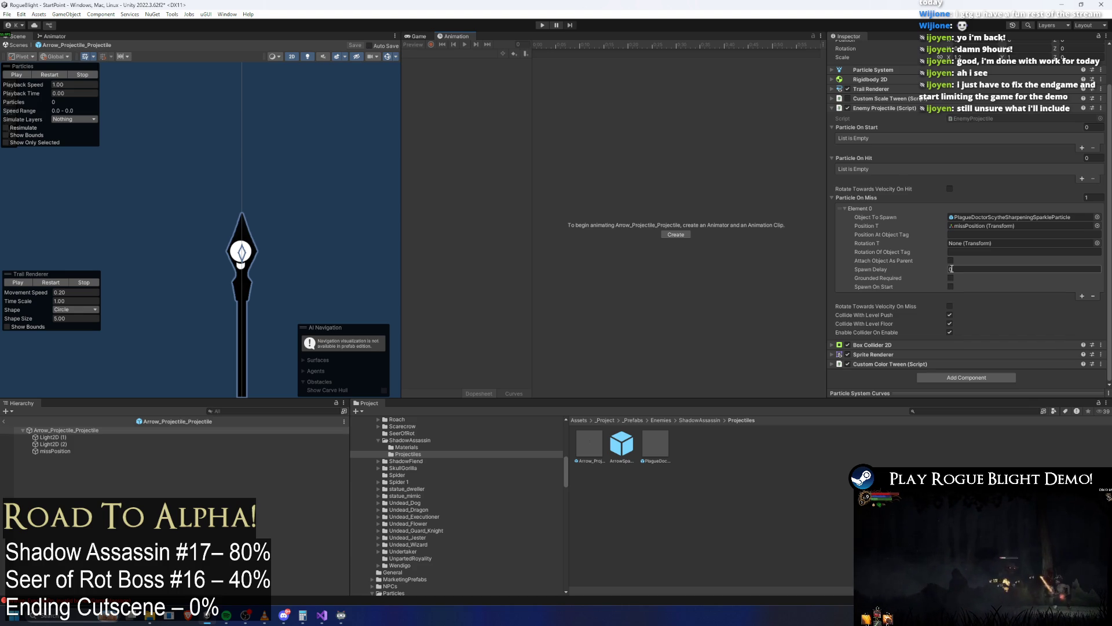
key("Return")
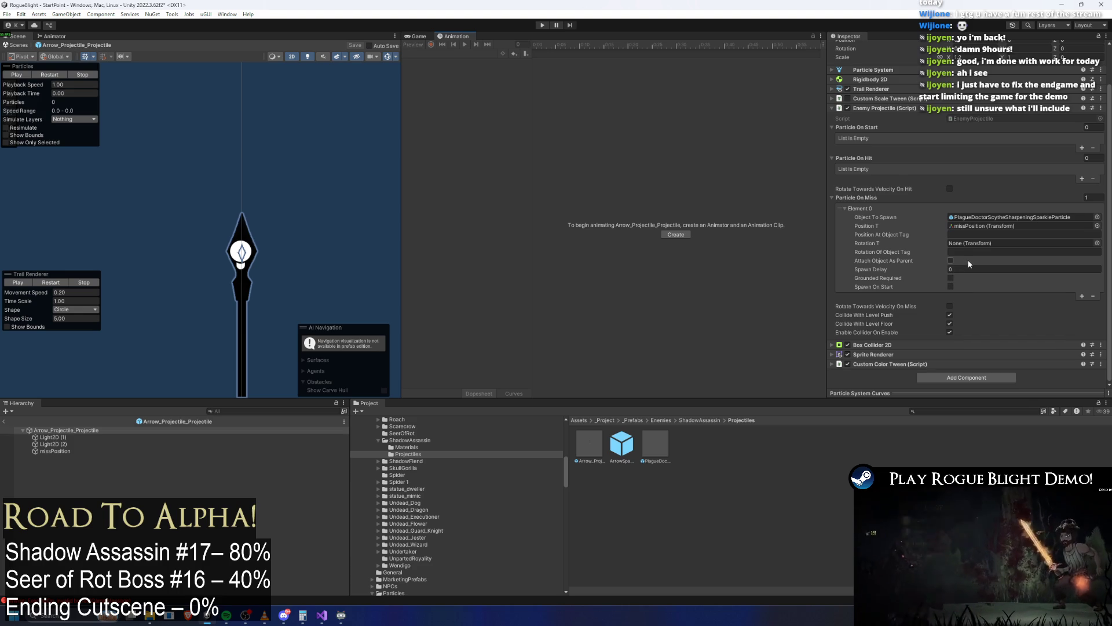
left_click(920, 410)
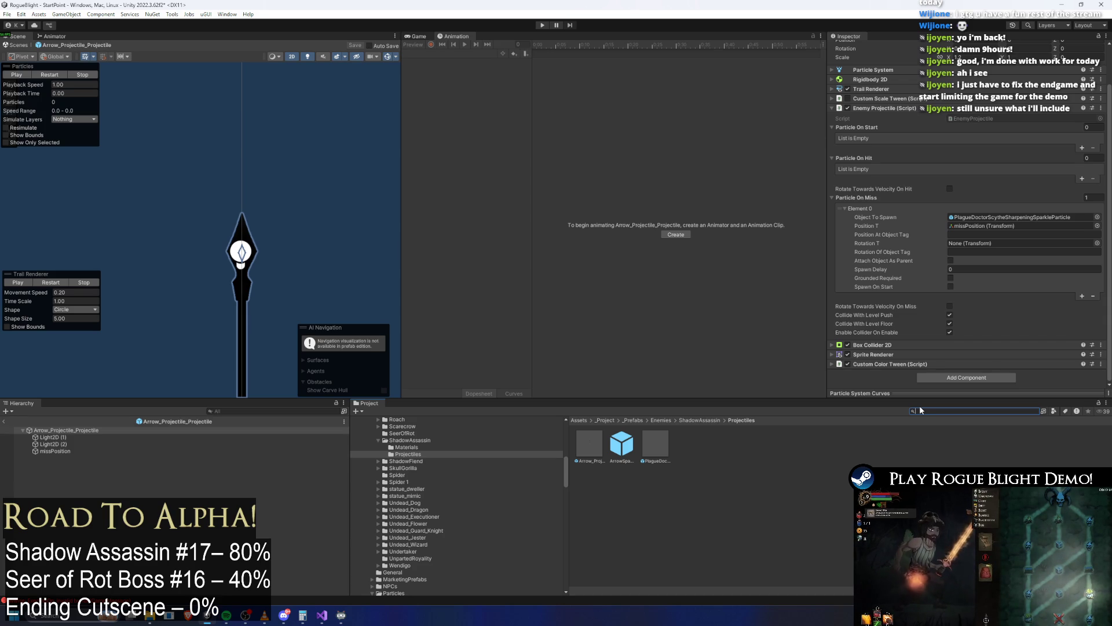
Open the shadow_assassin prefab and review its 2 - Spike Projectile (Falling) settings.
left_click(699, 420)
double_click(655, 444)
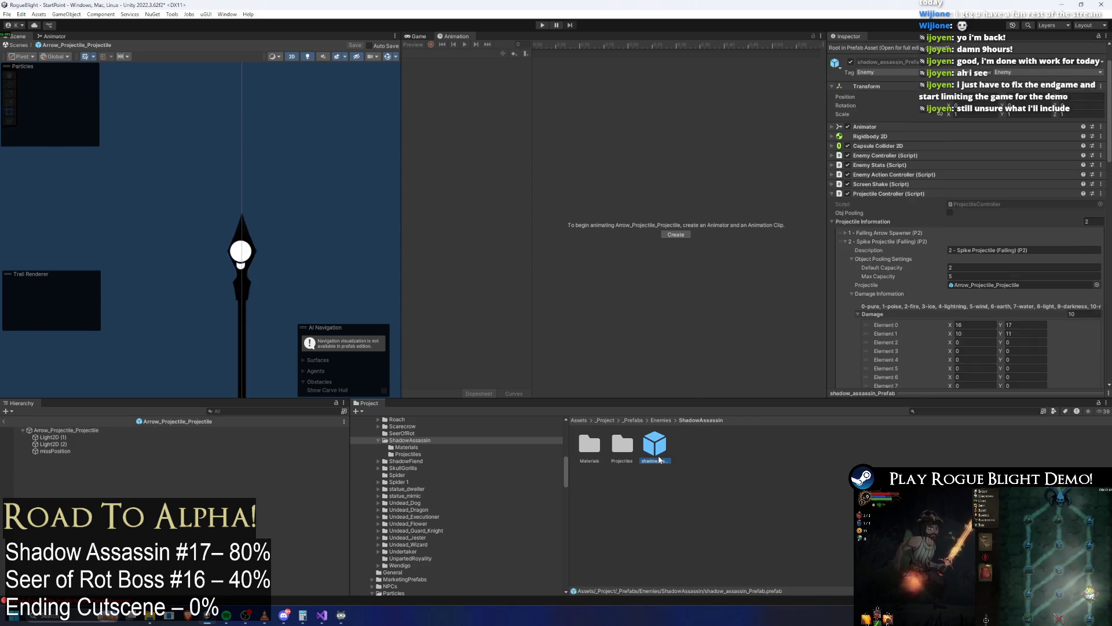
scroll(985, 191, "up", 5)
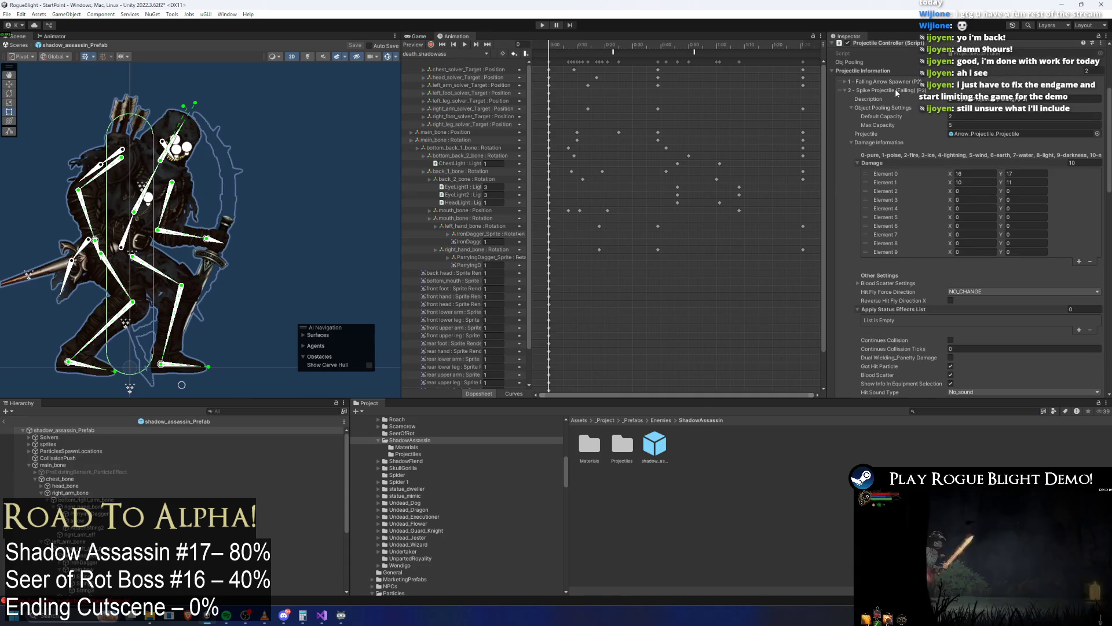
left_click(918, 121)
left_click(918, 120)
scroll(985, 191, "down", 4)
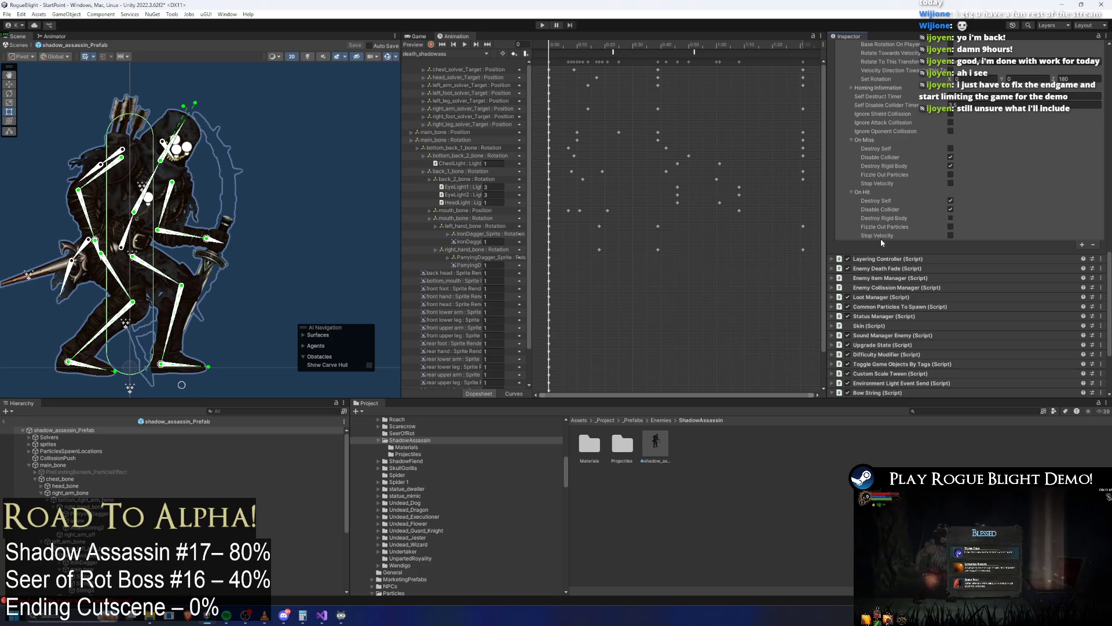
scroll(1014, 244, "up", 3)
scroll(985, 226, "down", 3)
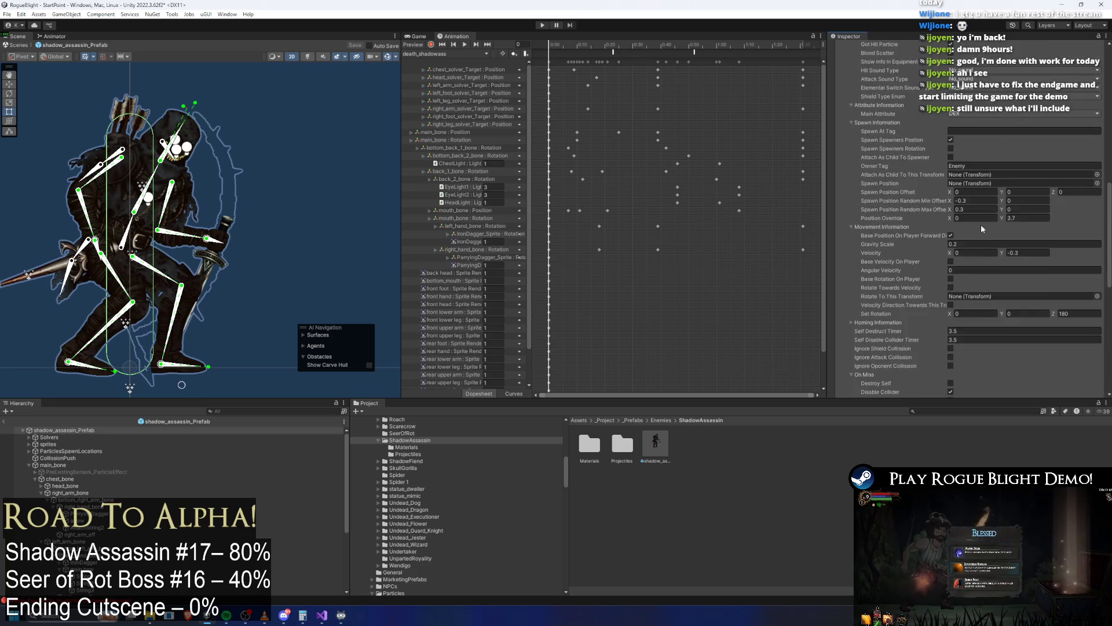
scroll(1028, 235, "up", 3)
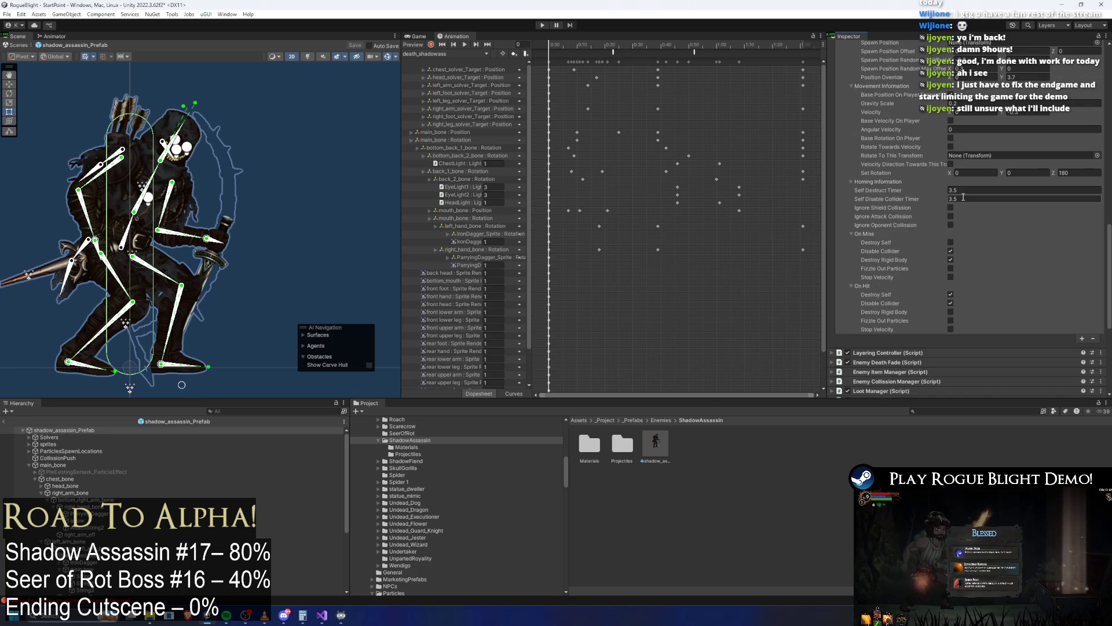
Check Self Disable Collider Timer, then open ArrowSpawnerFallingProjectile from the Projectiles folder.
right_click(963, 198)
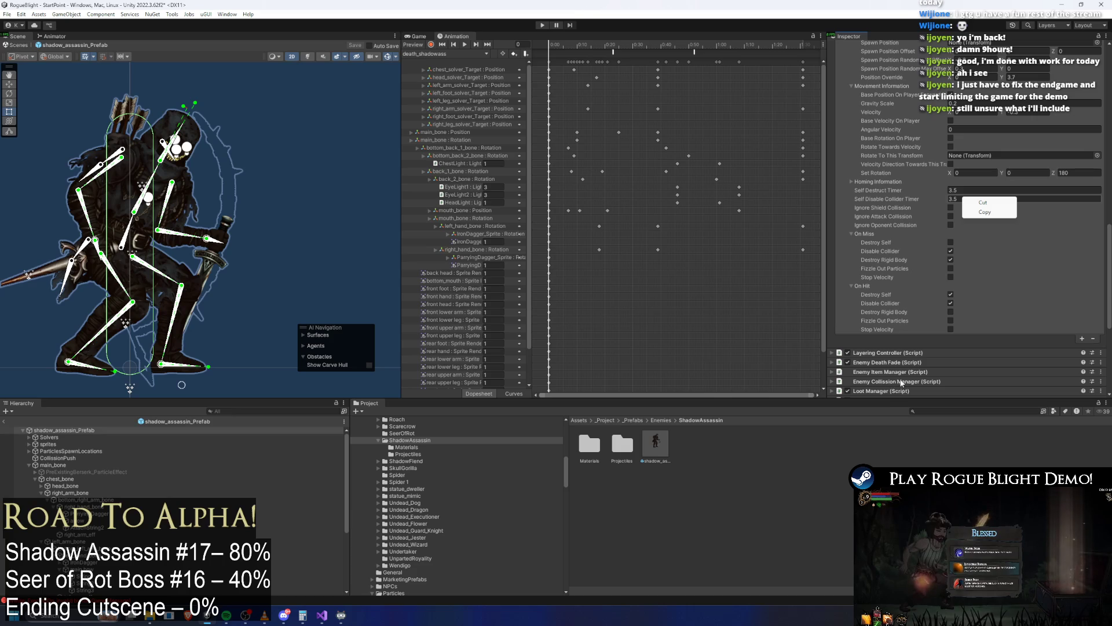
left_click(830, 250)
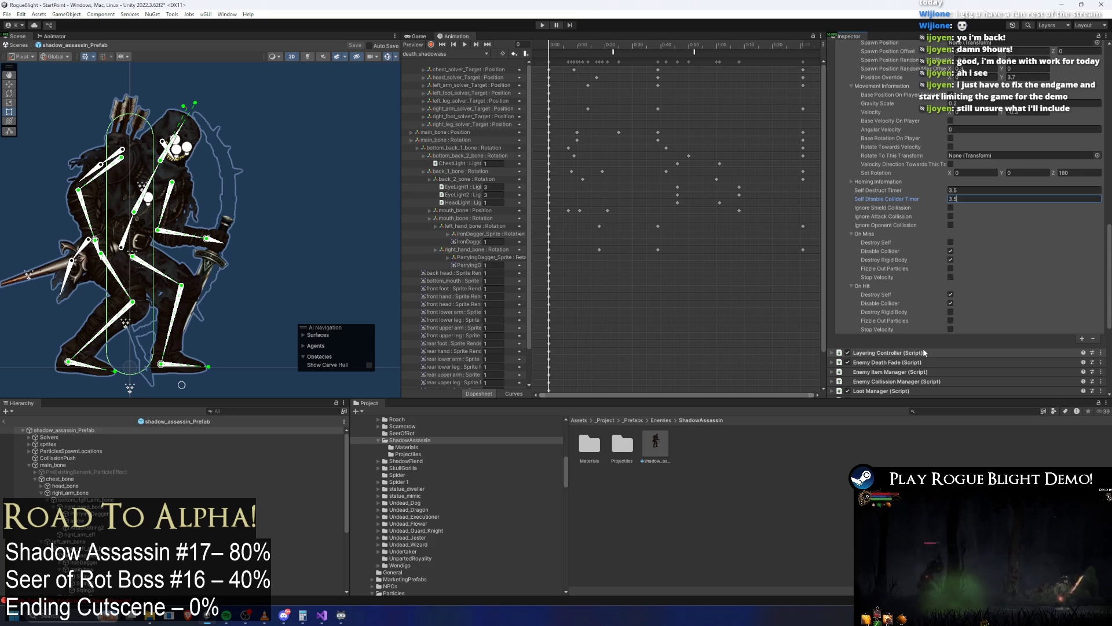
double_click(654, 439)
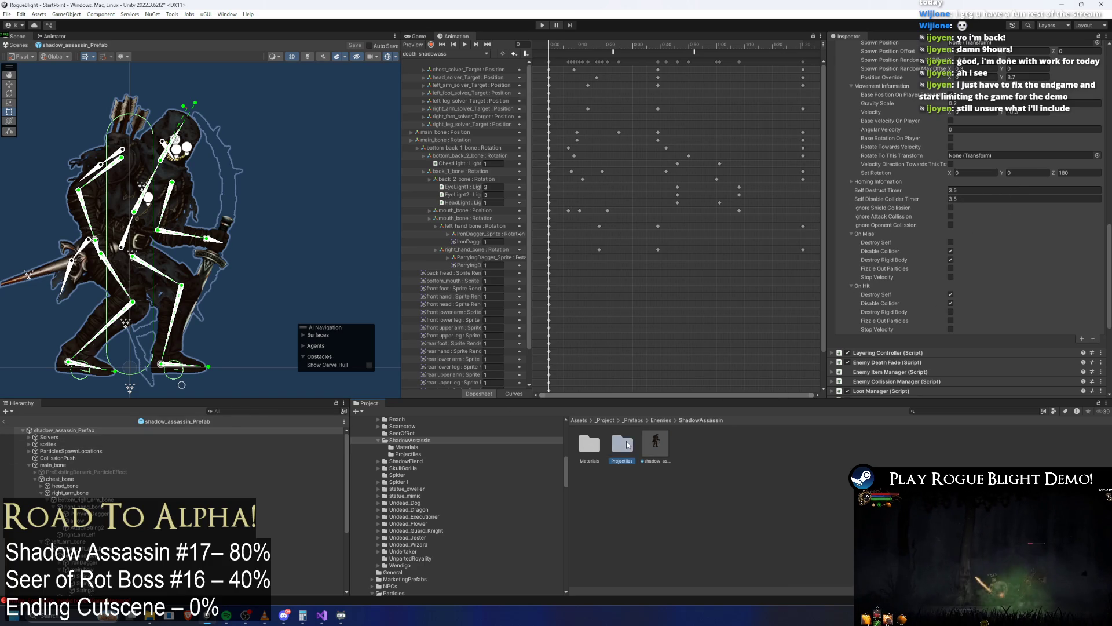
double_click(629, 443)
double_click(629, 443)
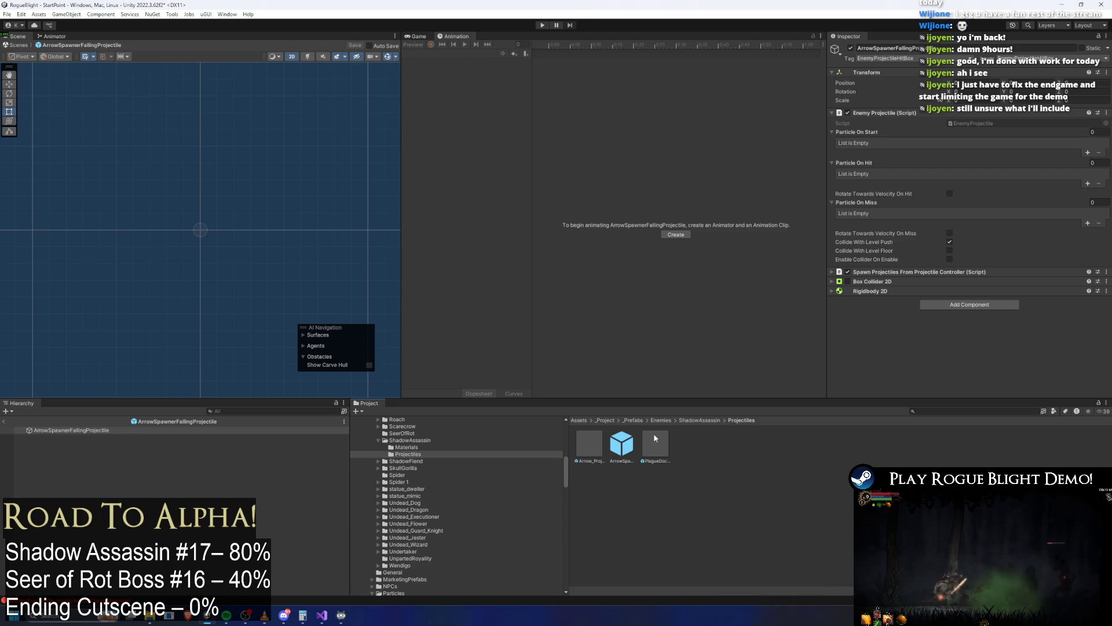
Open Arrow_Projectile_Projectile, view its EnemyProjectile script in Visual Studio, then minimise it.
double_click(596, 439)
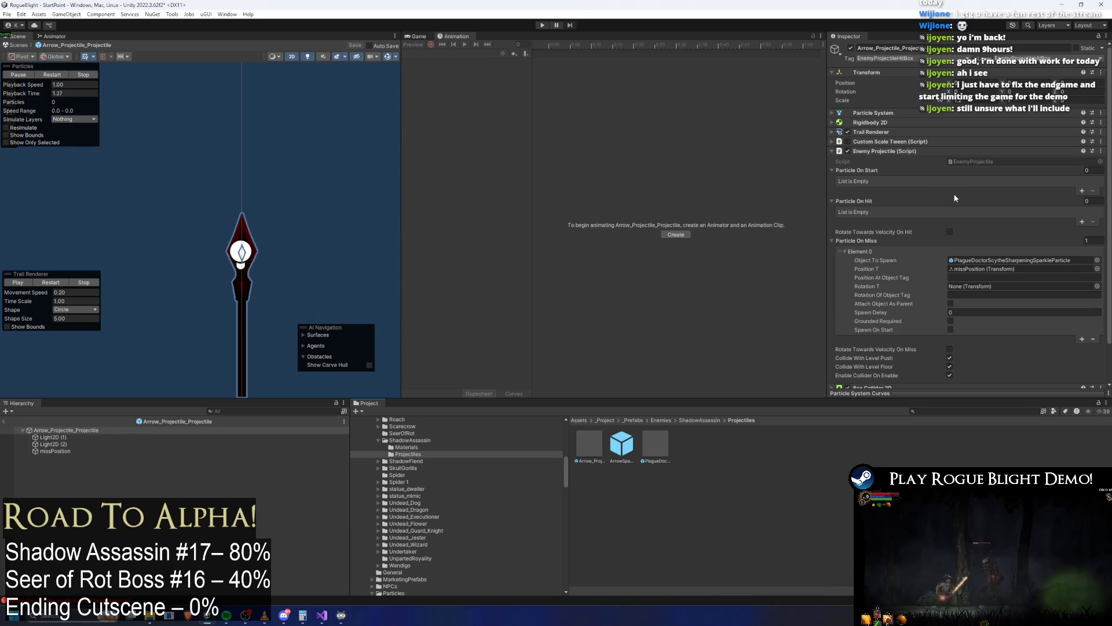
double_click(983, 158)
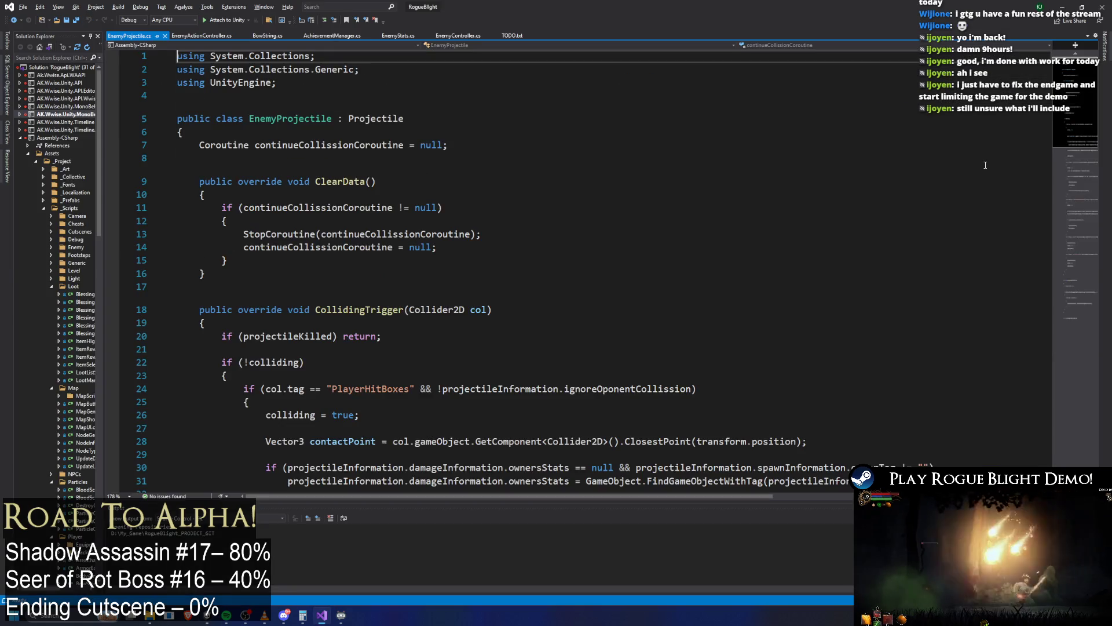
left_click(1062, 7)
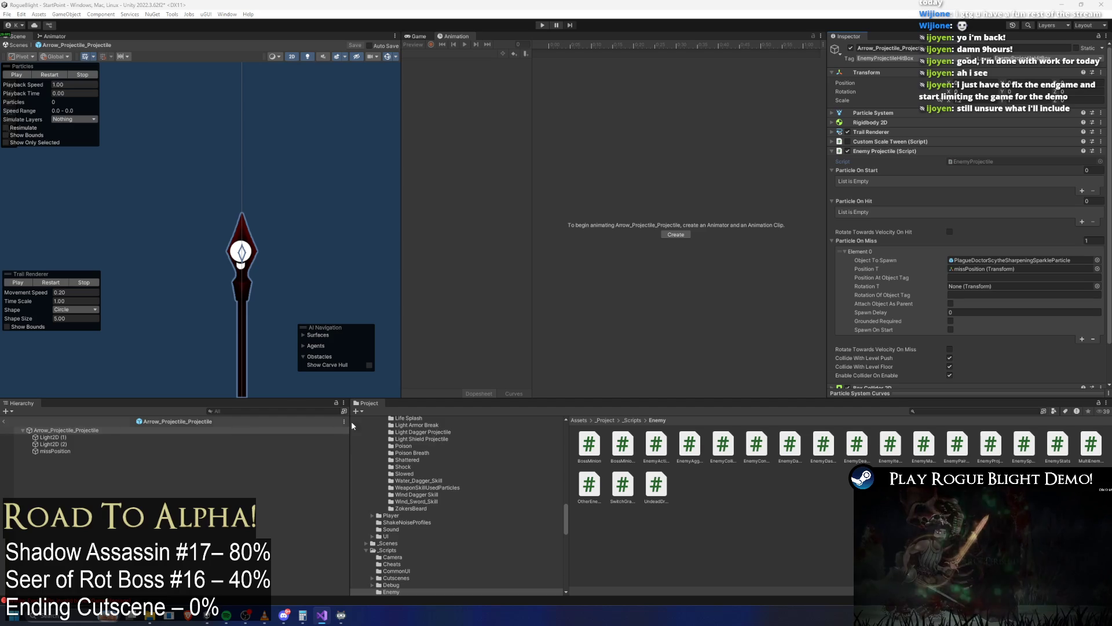
Untick On Miss > Destroy Rigid Body on the shadow assassin prefab and save with Ctrl+S.
left_click(878, 152)
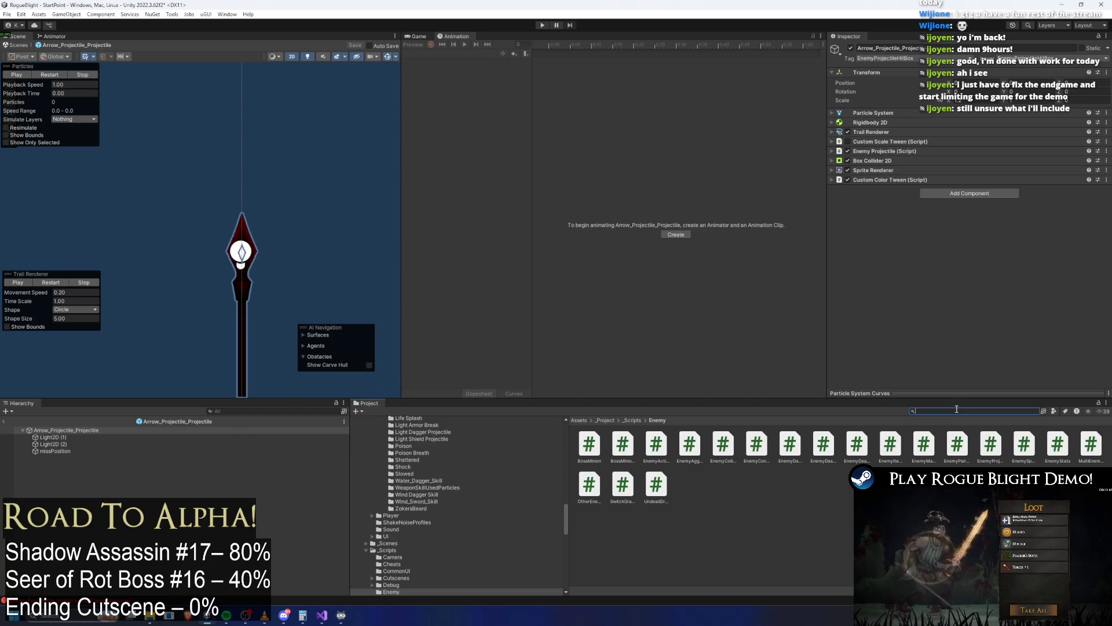
type("shadow ass prefa")
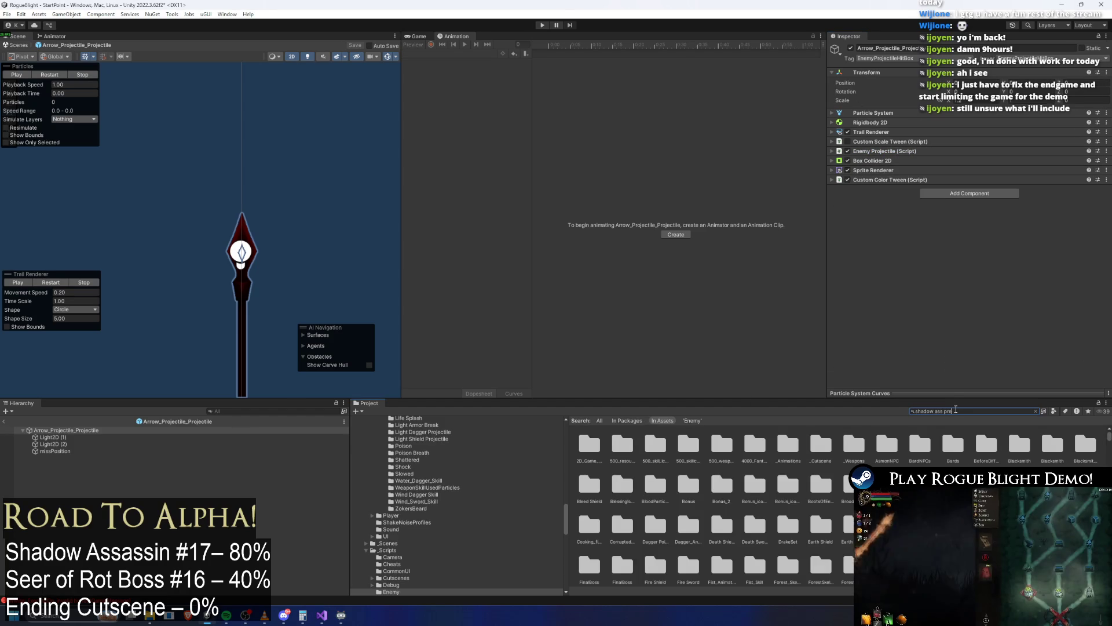
left_click(595, 442)
scroll(1040, 253, "down", 10)
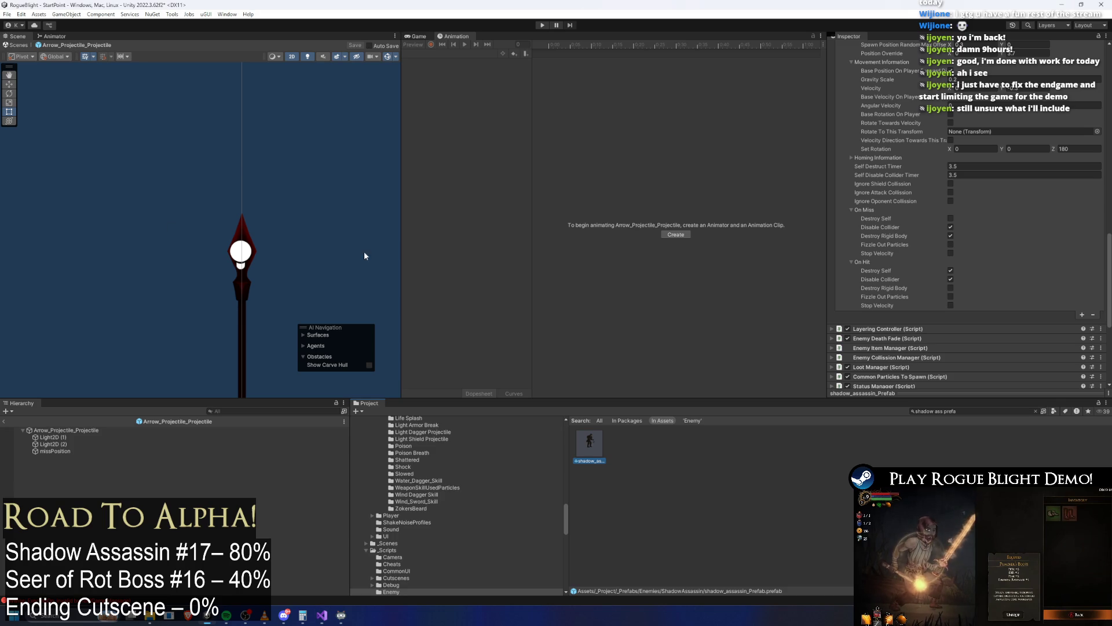
left_click(951, 236)
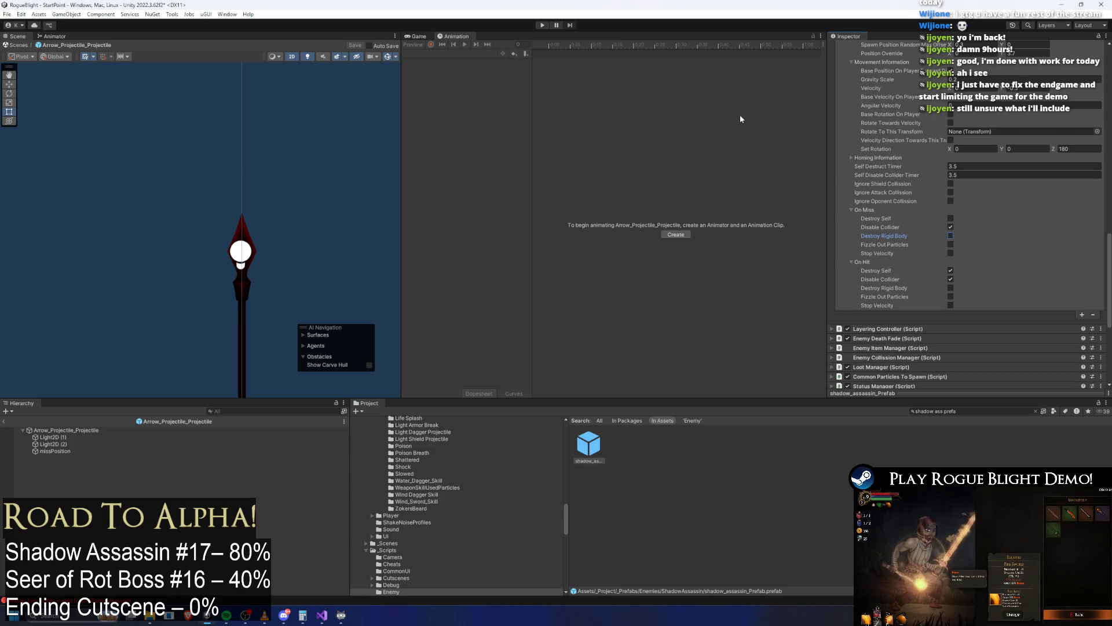
key("ctrl+s")
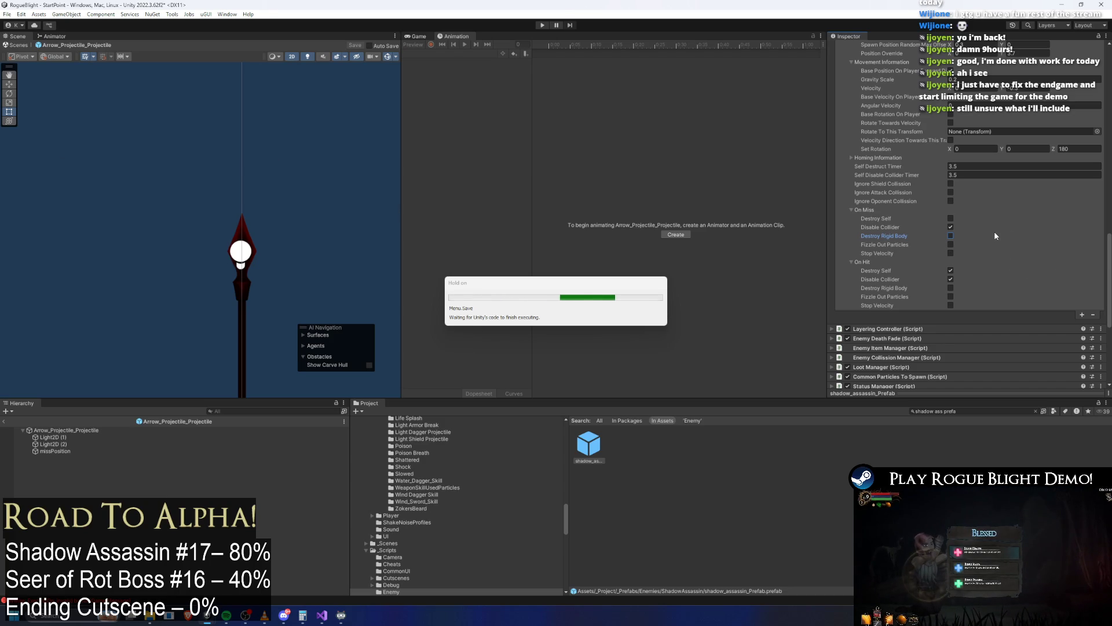
Tick Stop Velocity under On Miss in the Projectile Controller, then enter Play mode.
left_click(950, 254)
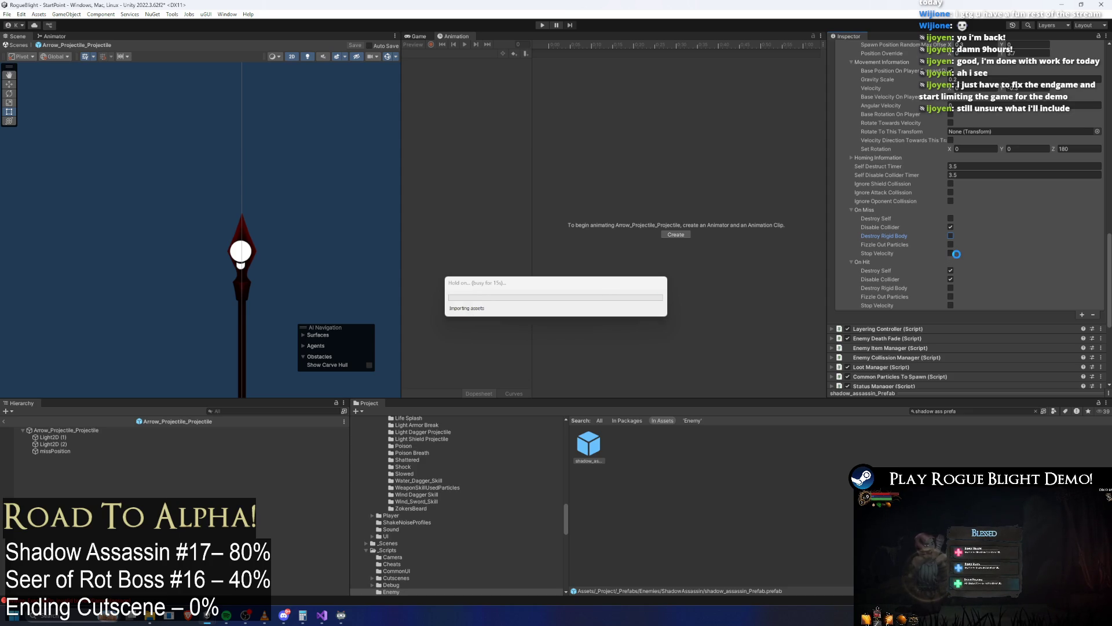
left_click(541, 26)
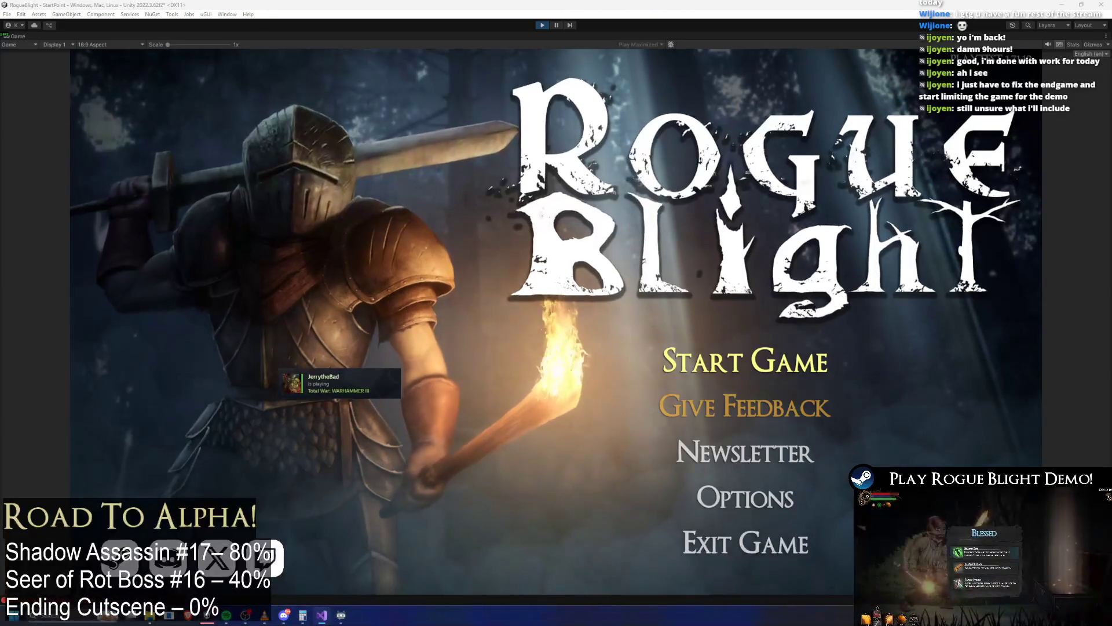
Start the game from the first save slot, then pause and resume it in a full-size Game view.
left_click(761, 365)
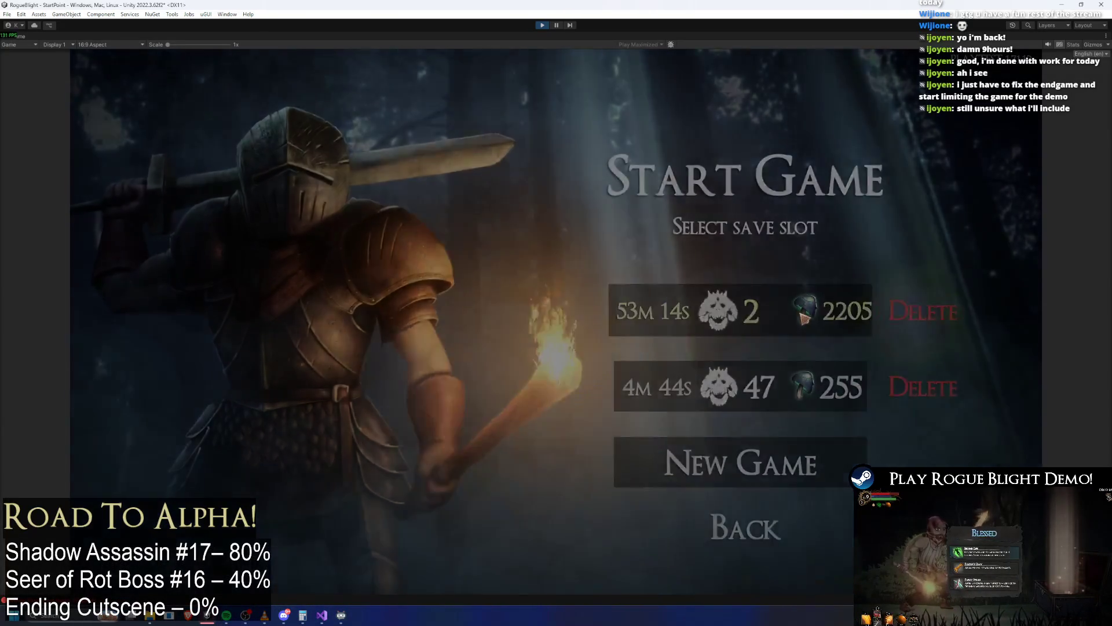
left_click(804, 319)
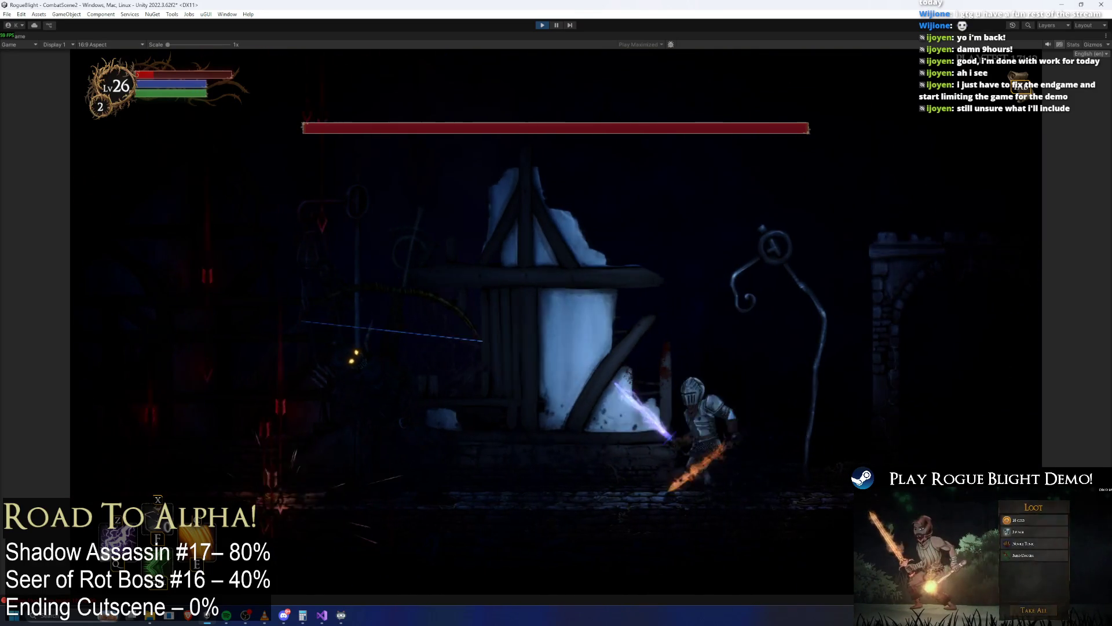
key("super+Down")
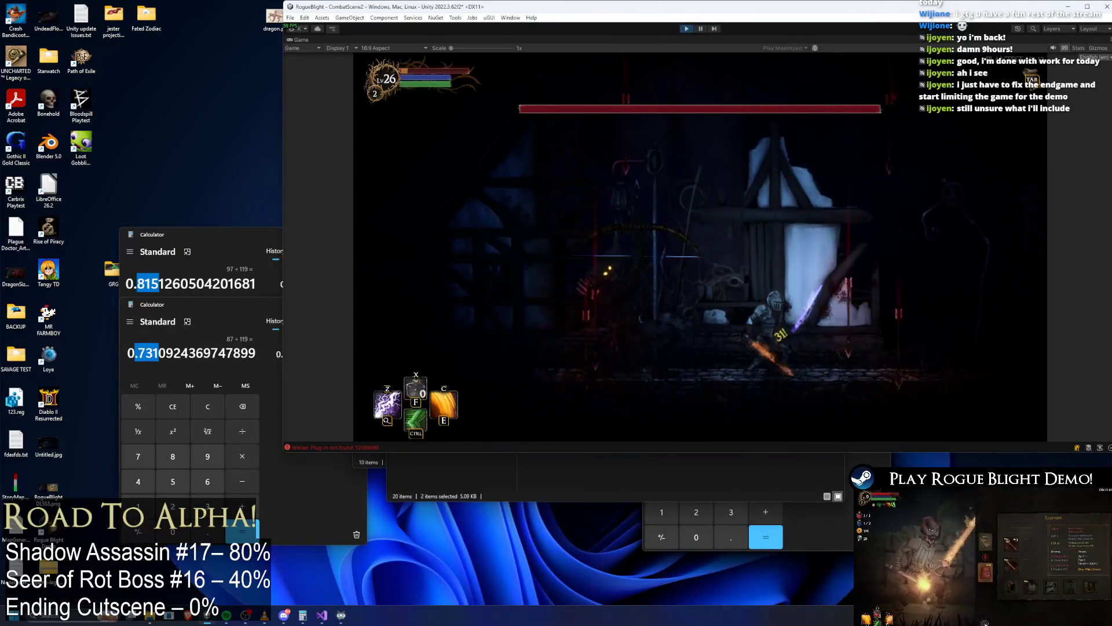
key("Escape")
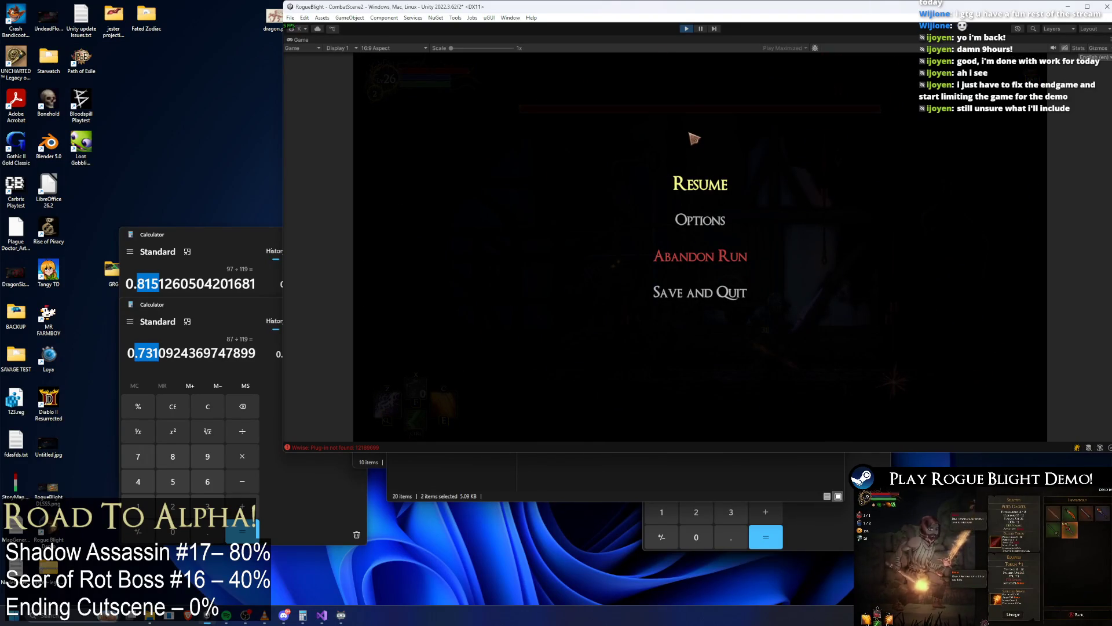
key("super+Up")
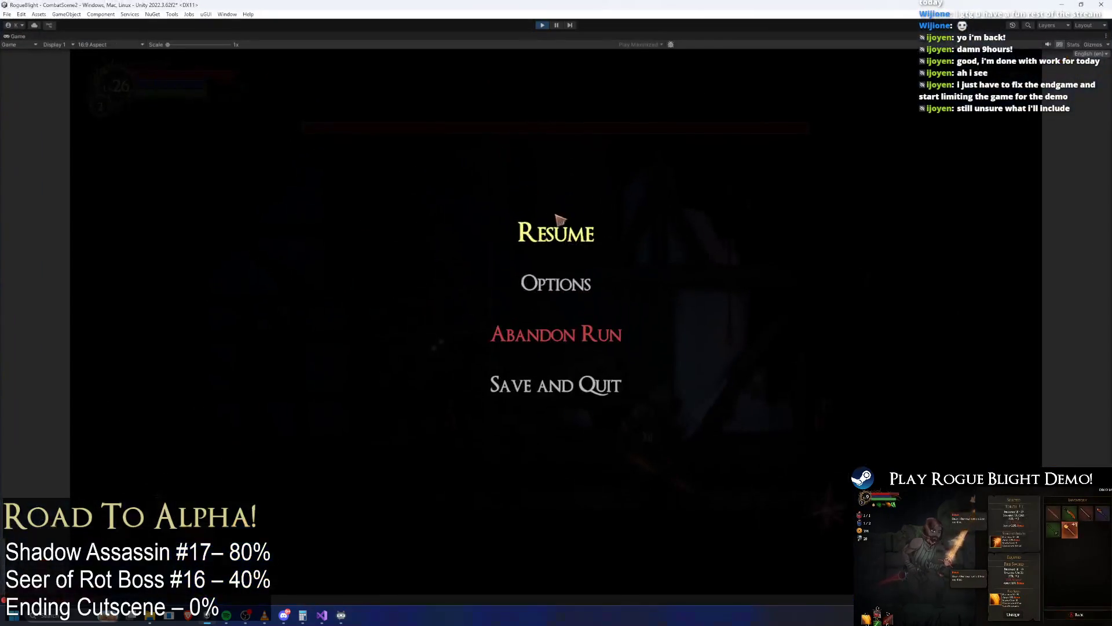
left_click(558, 226)
Fight the boss by running left and right across the room while slashing at it.
key("d")
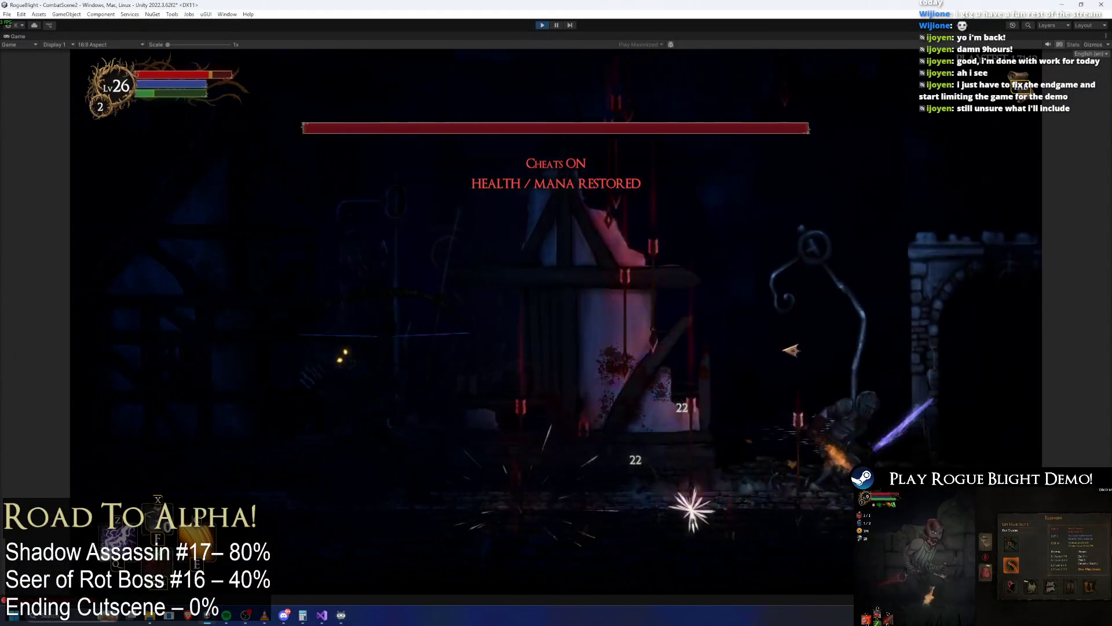
key("a")
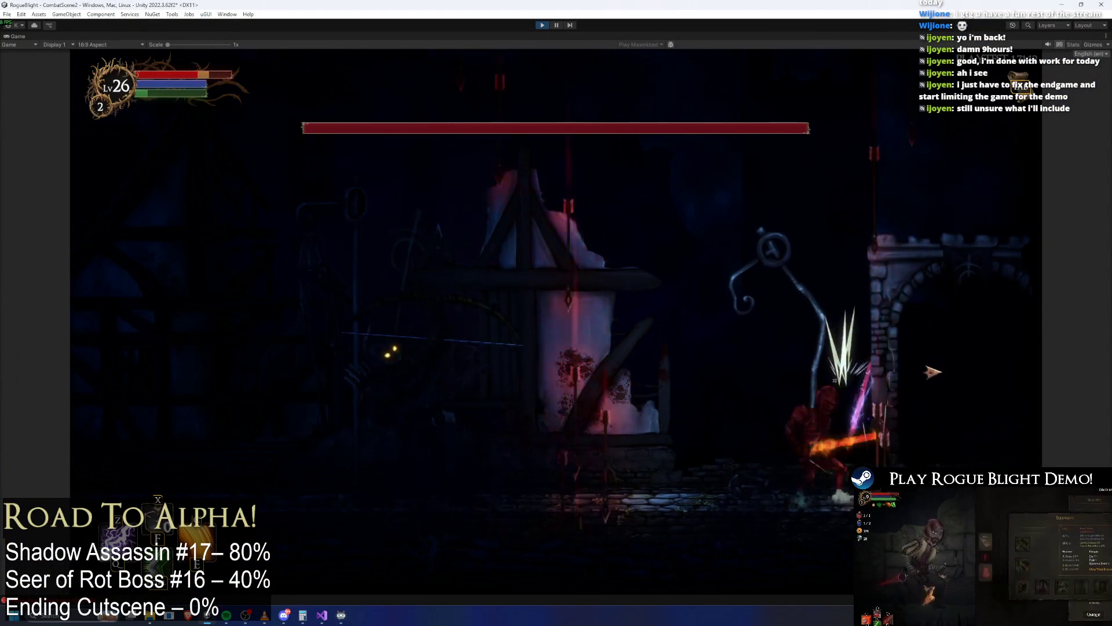
key("a")
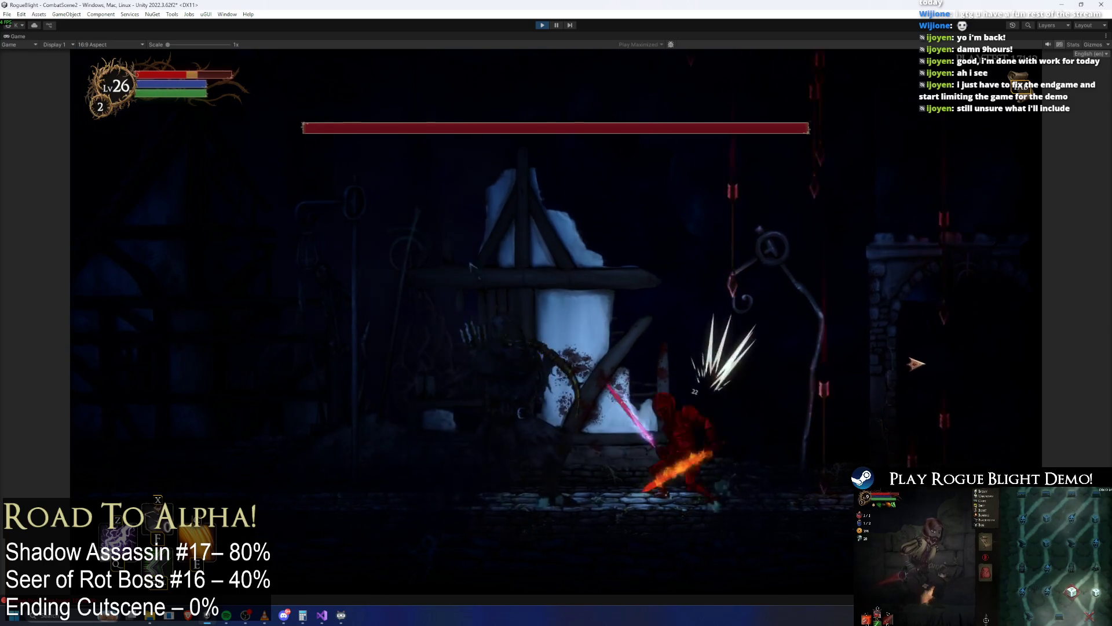
key("a")
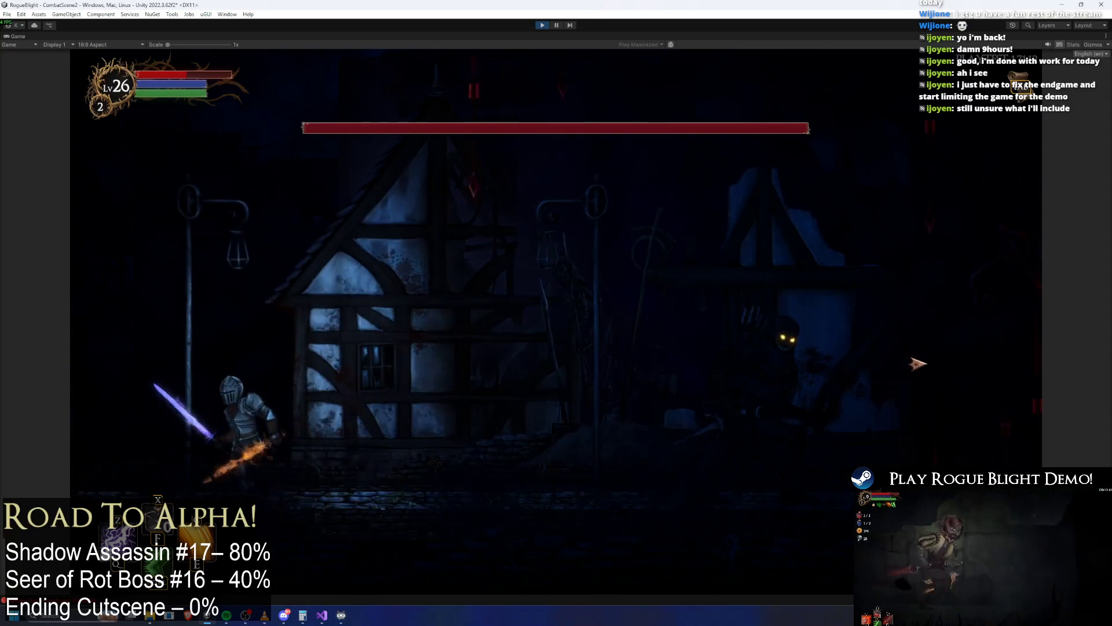
left_click(921, 363)
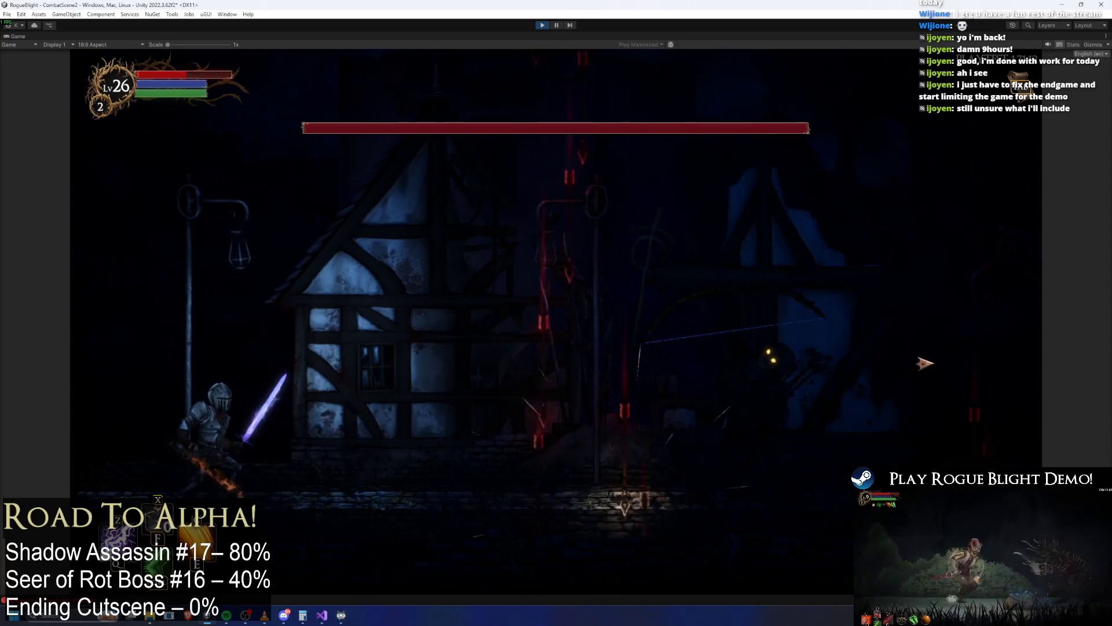
key("d")
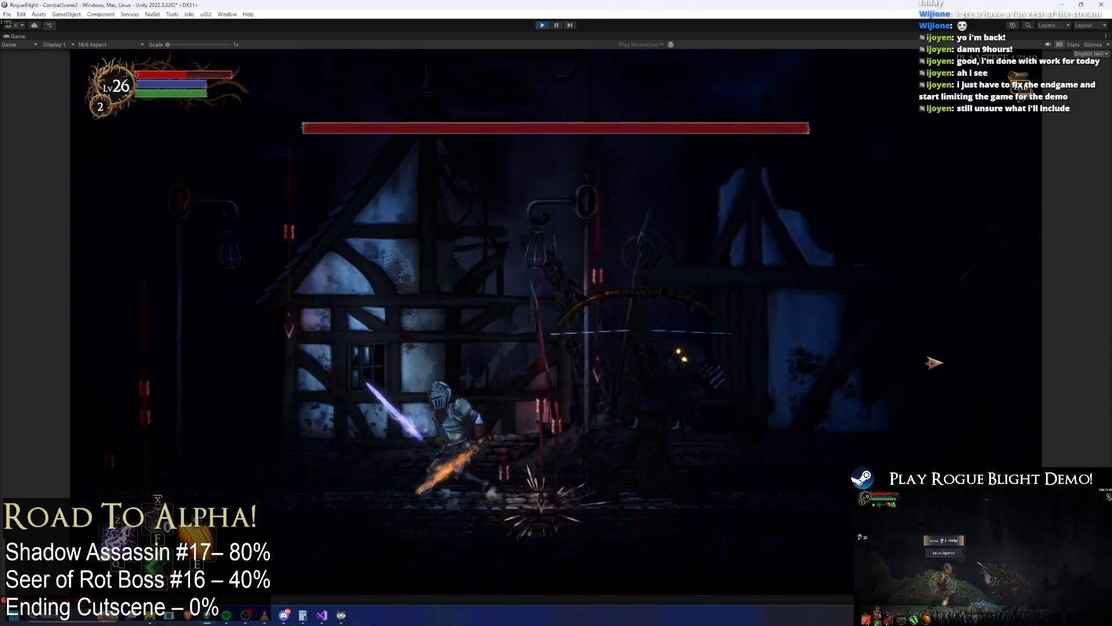
key("d")
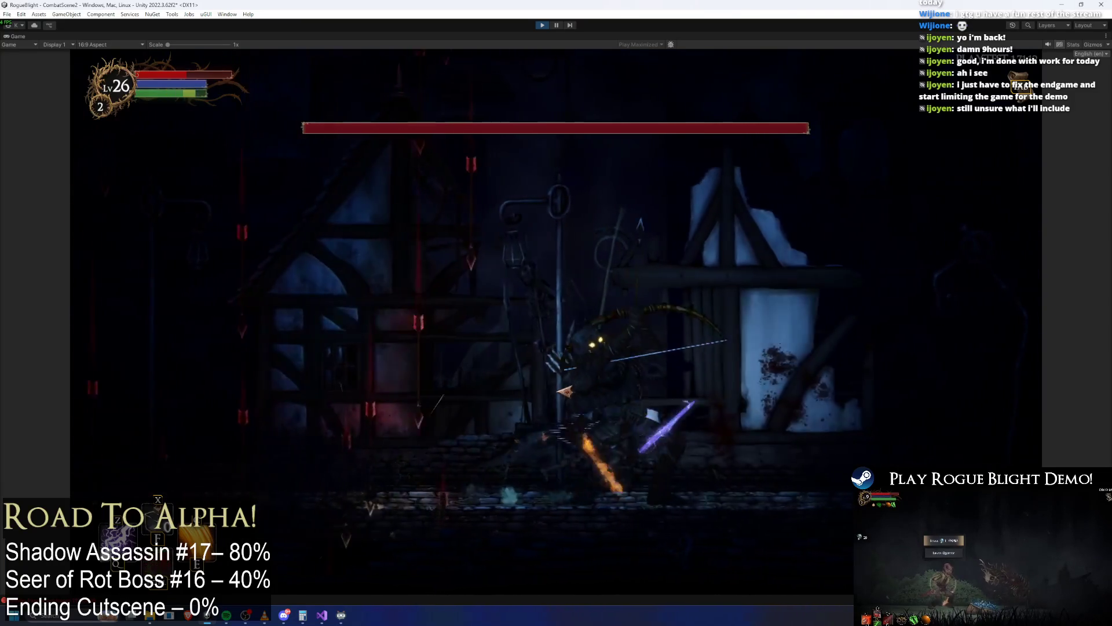
key("d")
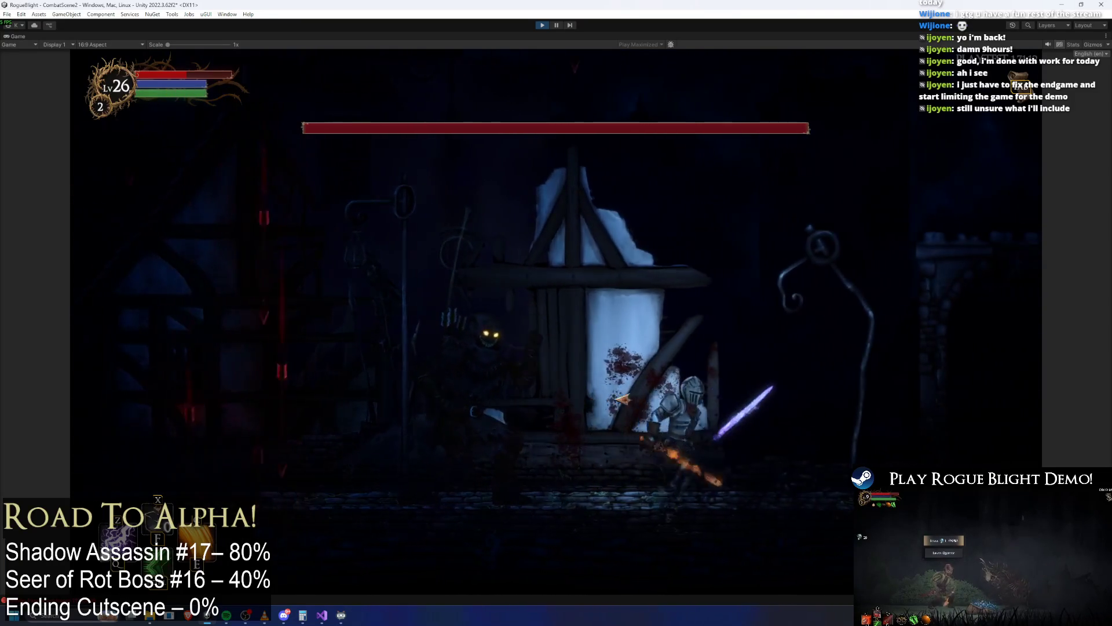
key("d")
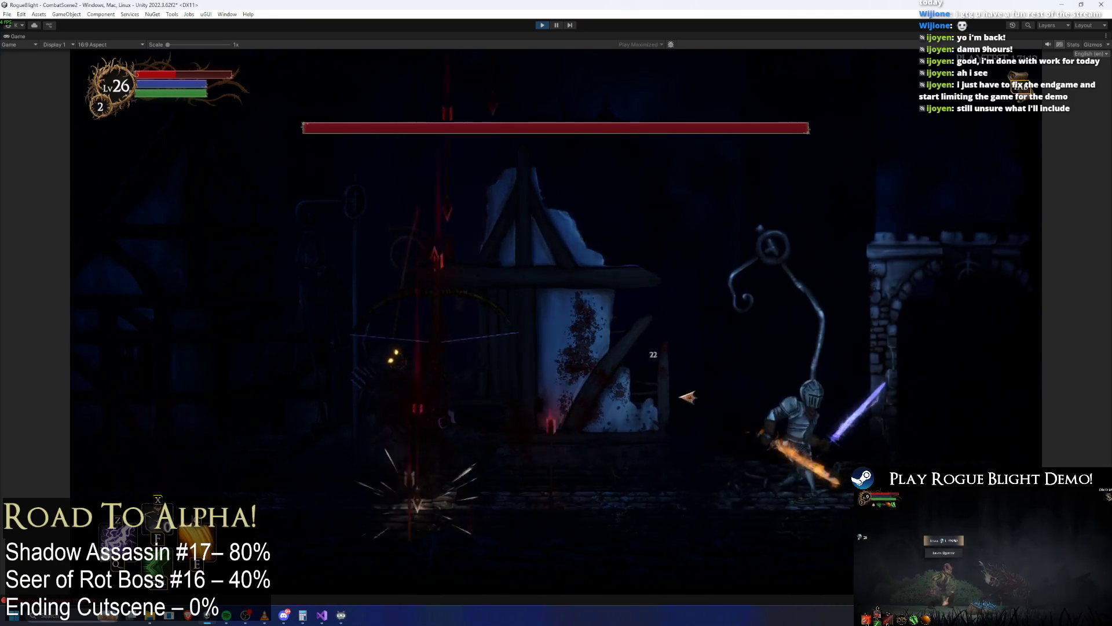
key("a")
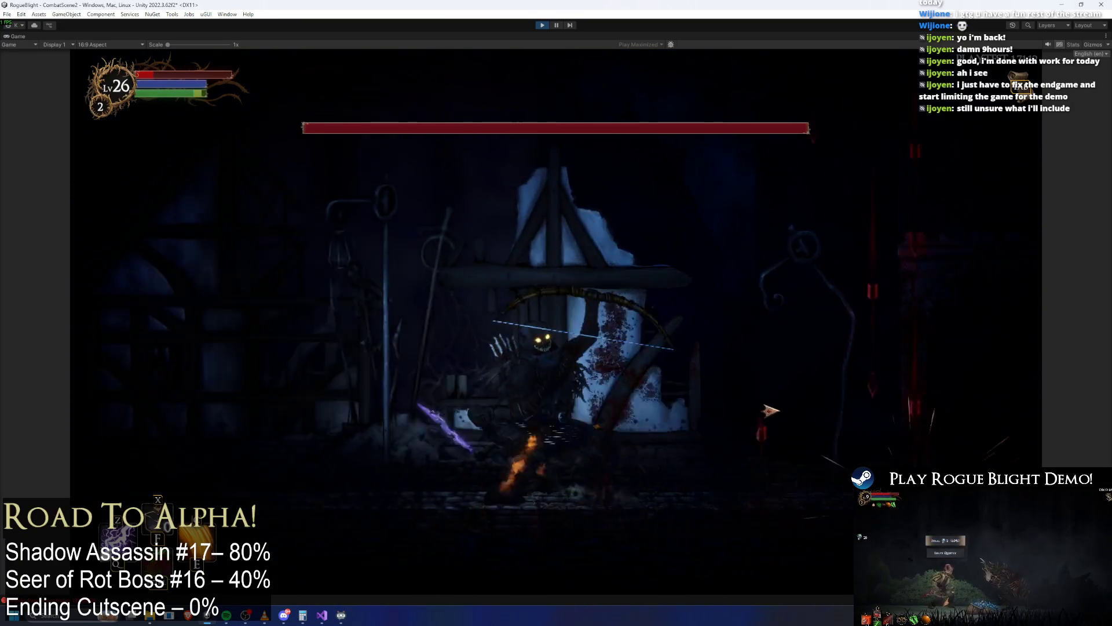
key("a")
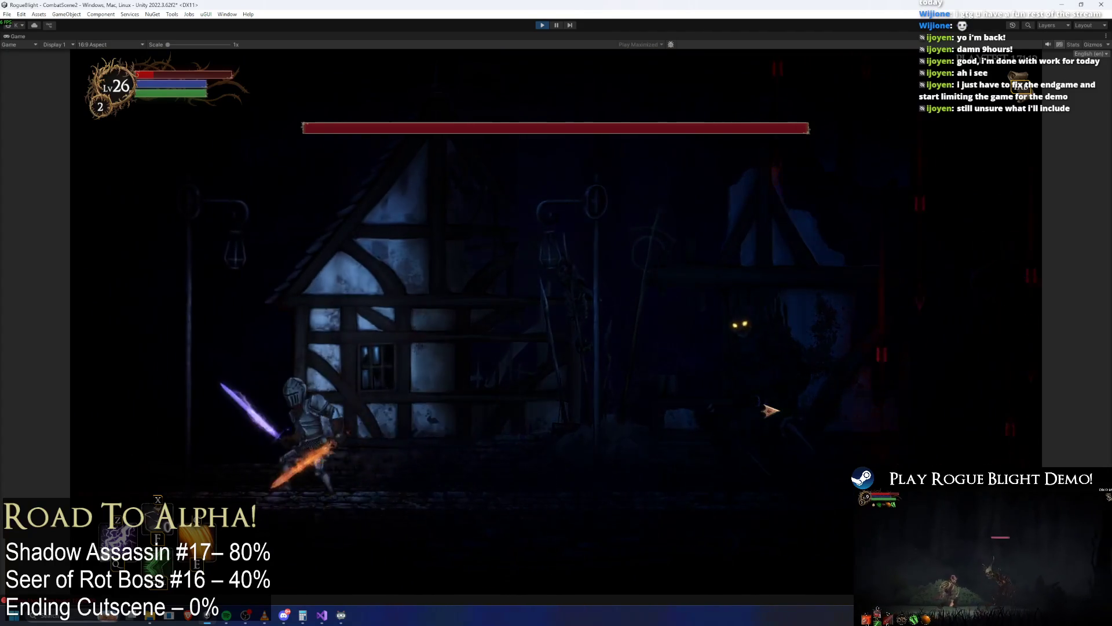
key("a")
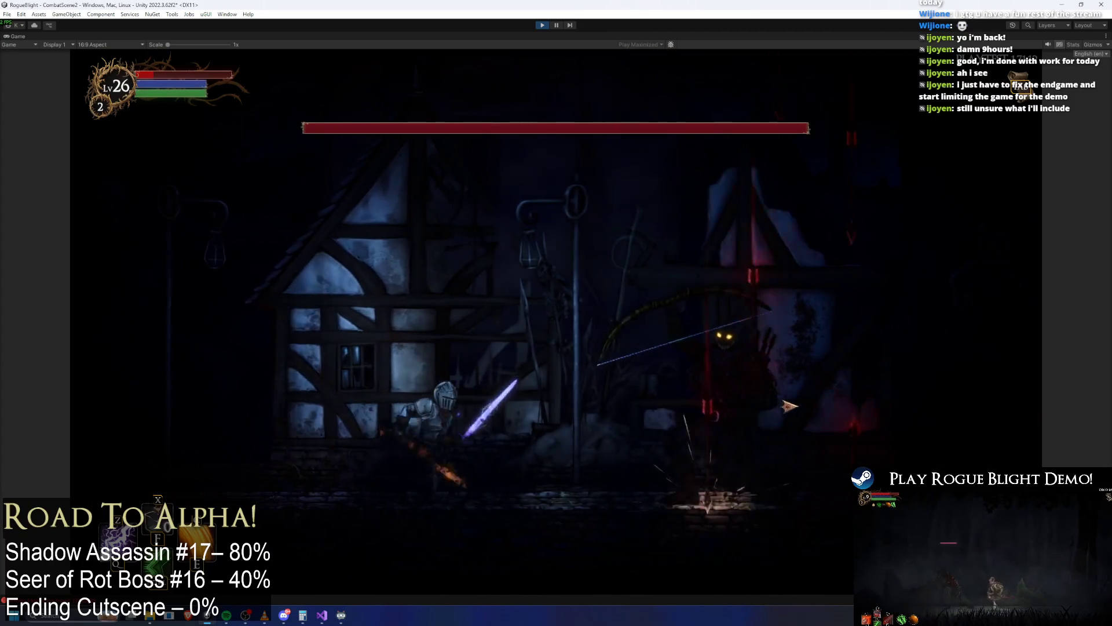
key("a")
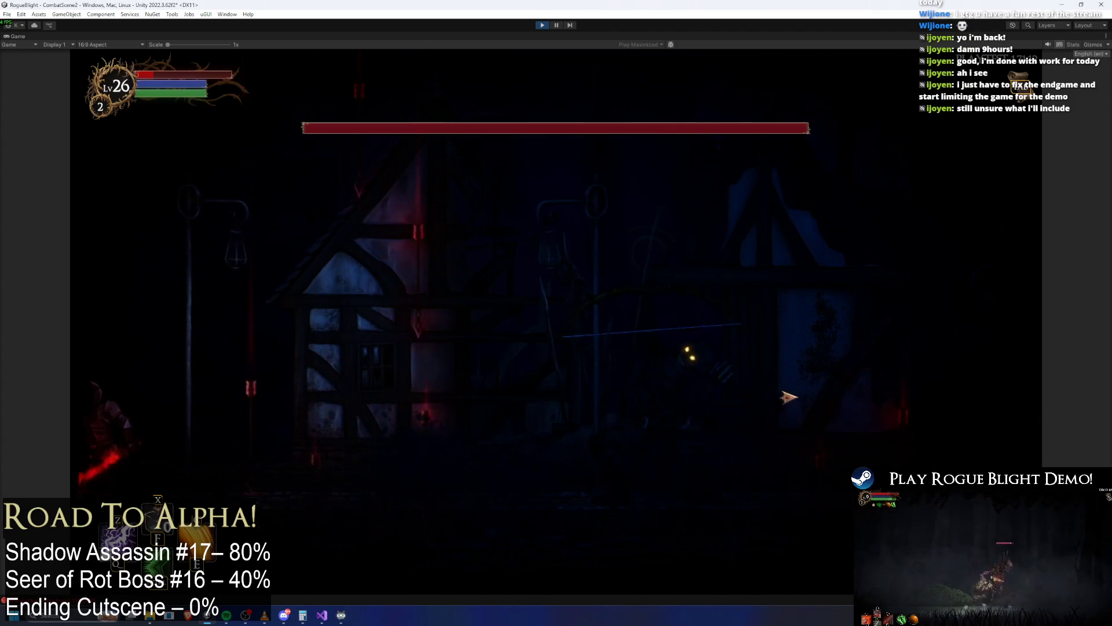
Refill health and mana with the F1 cheat, keep attacking the boss, then pause and stop the test.
key("F1")
key("d")
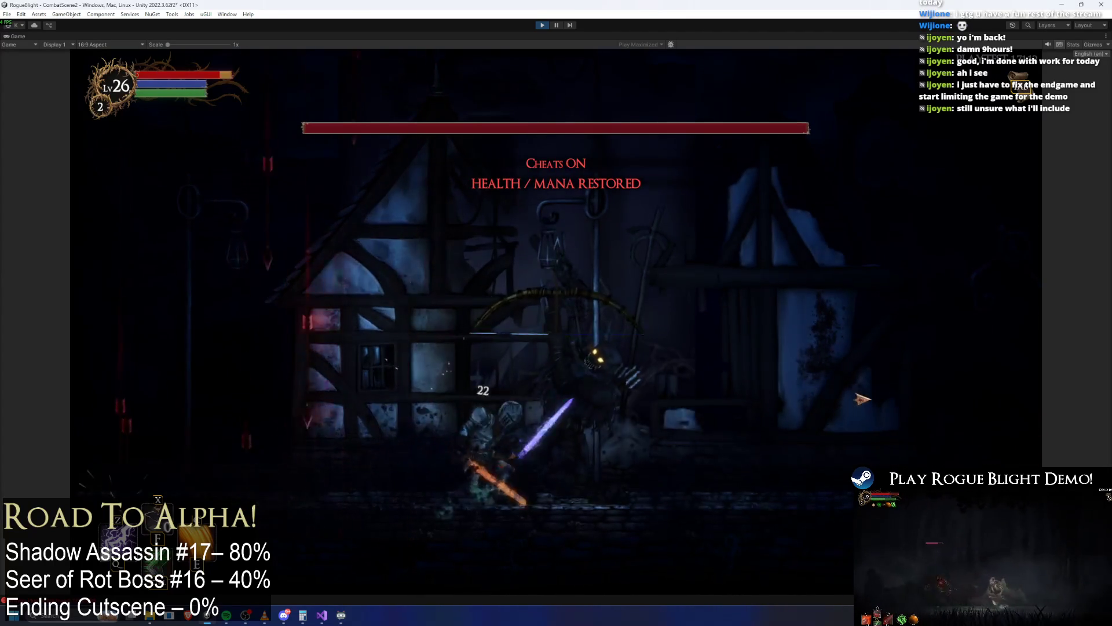
key("d")
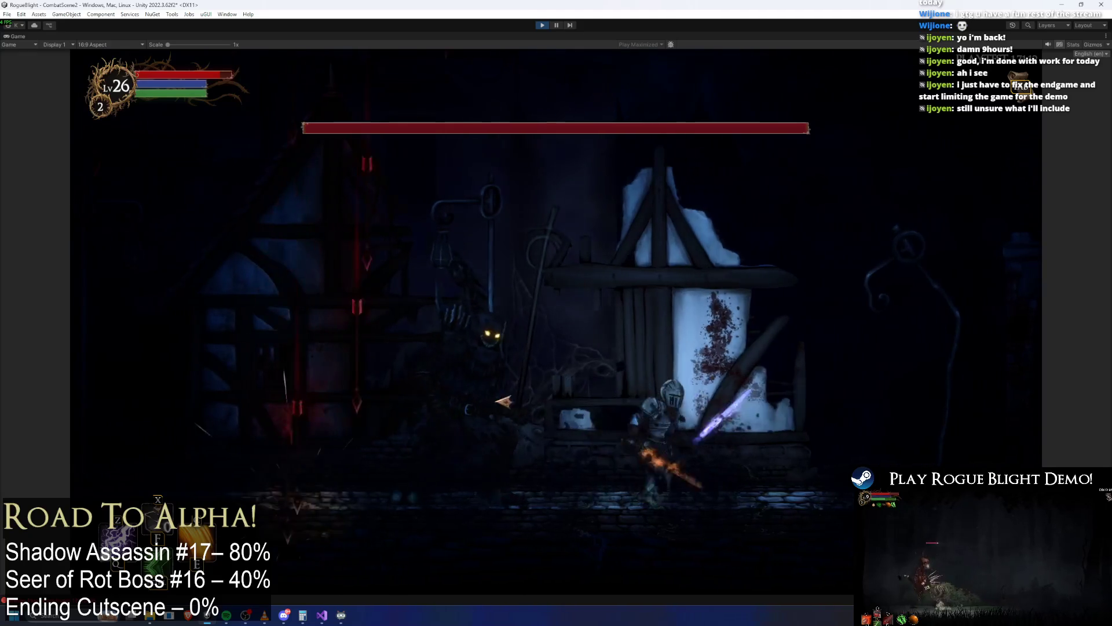
key("d")
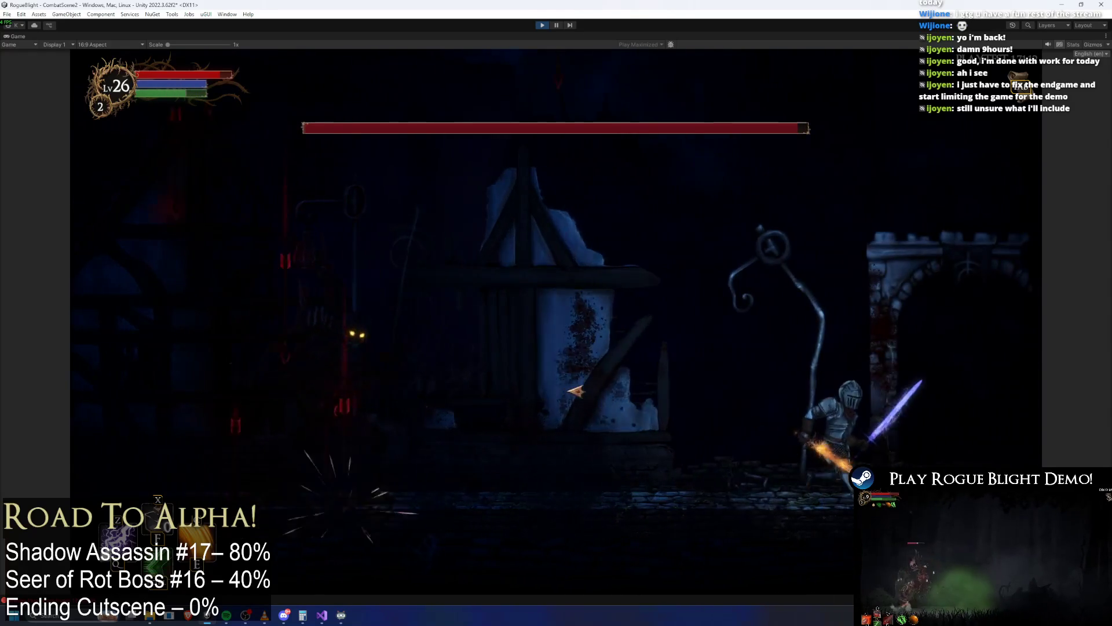
key("d")
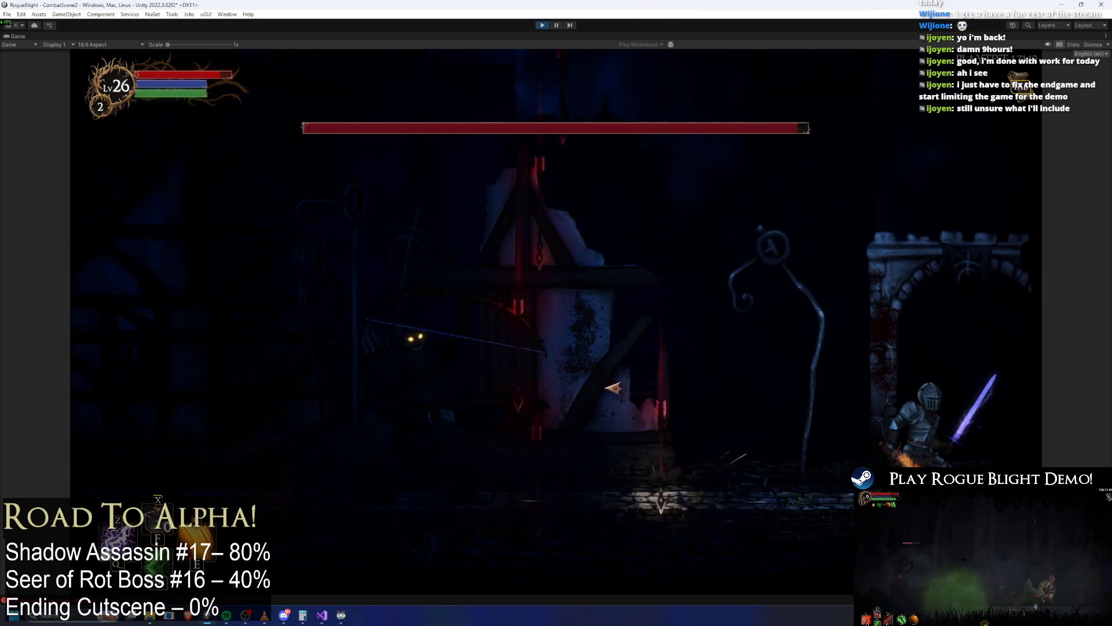
key("a")
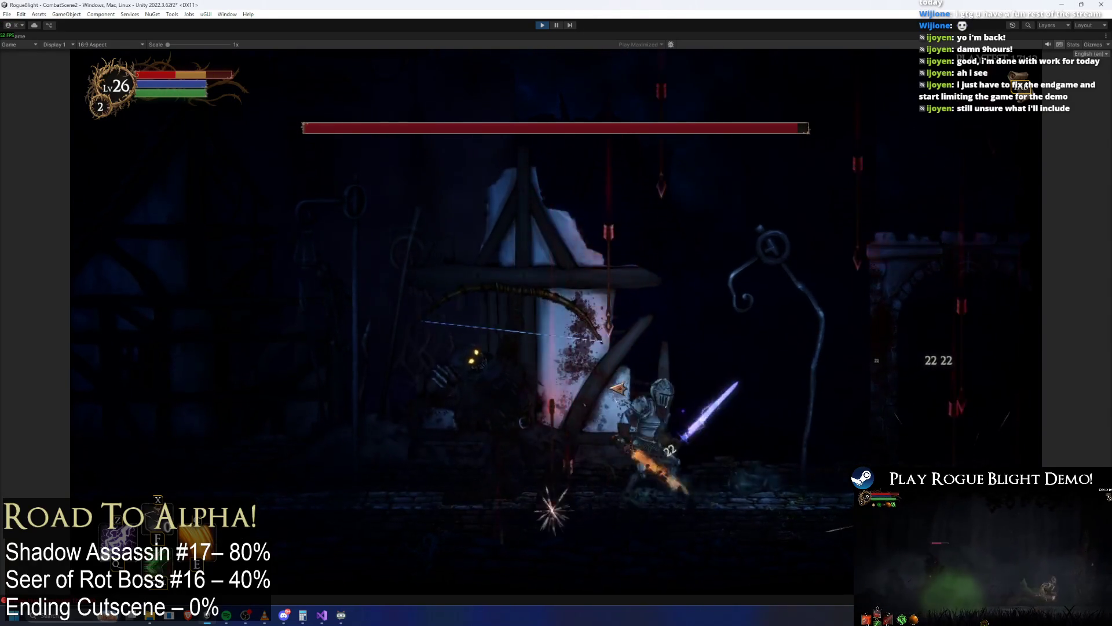
key("a")
key("F1")
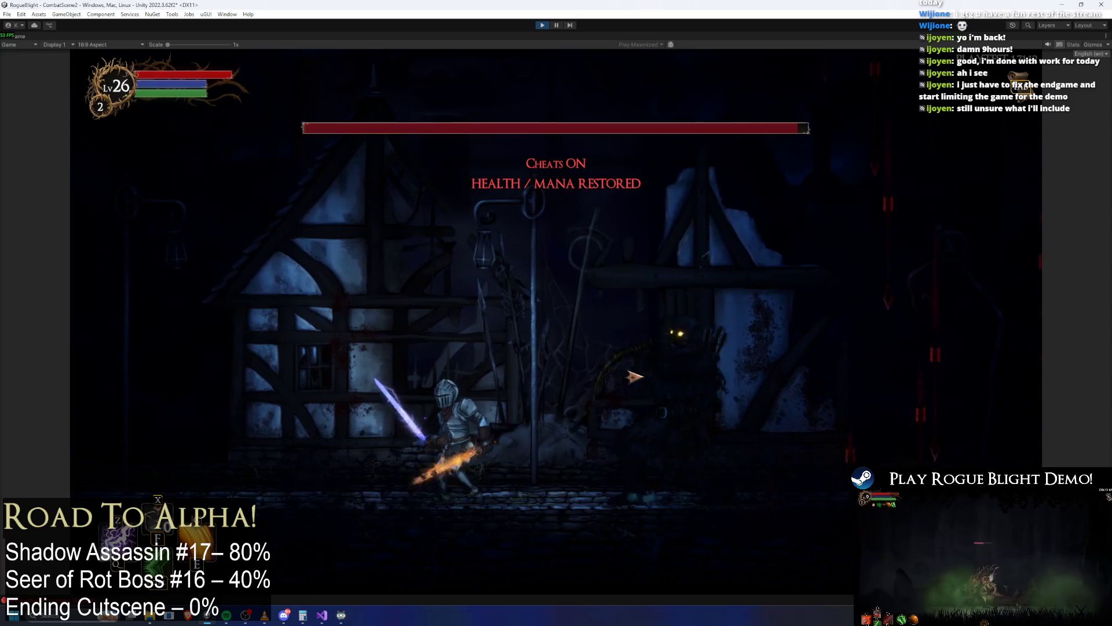
key("d")
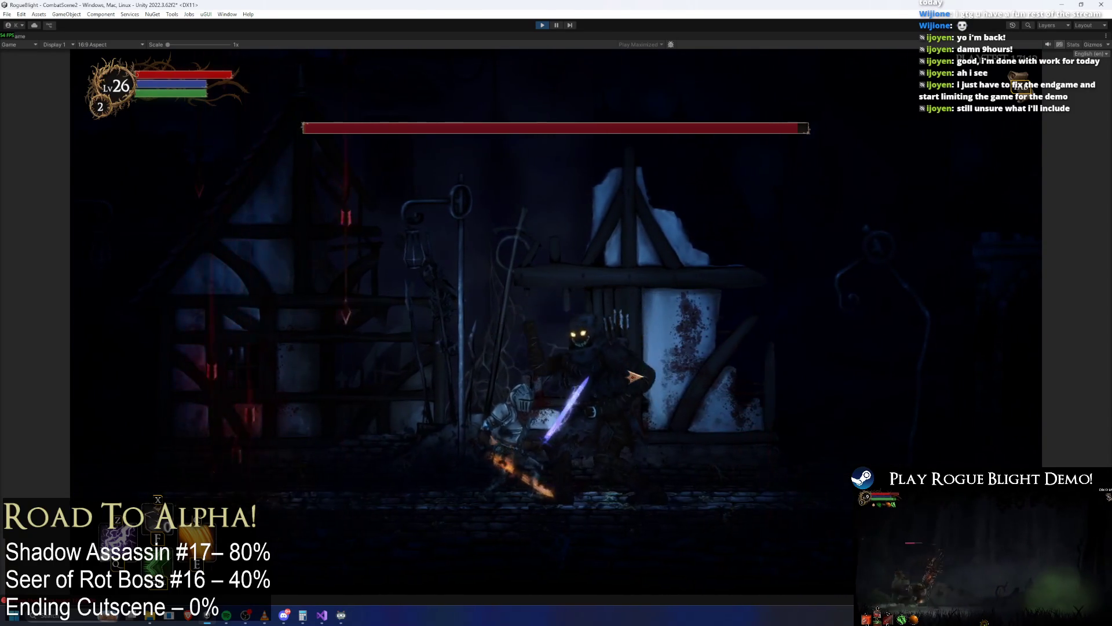
key("Escape")
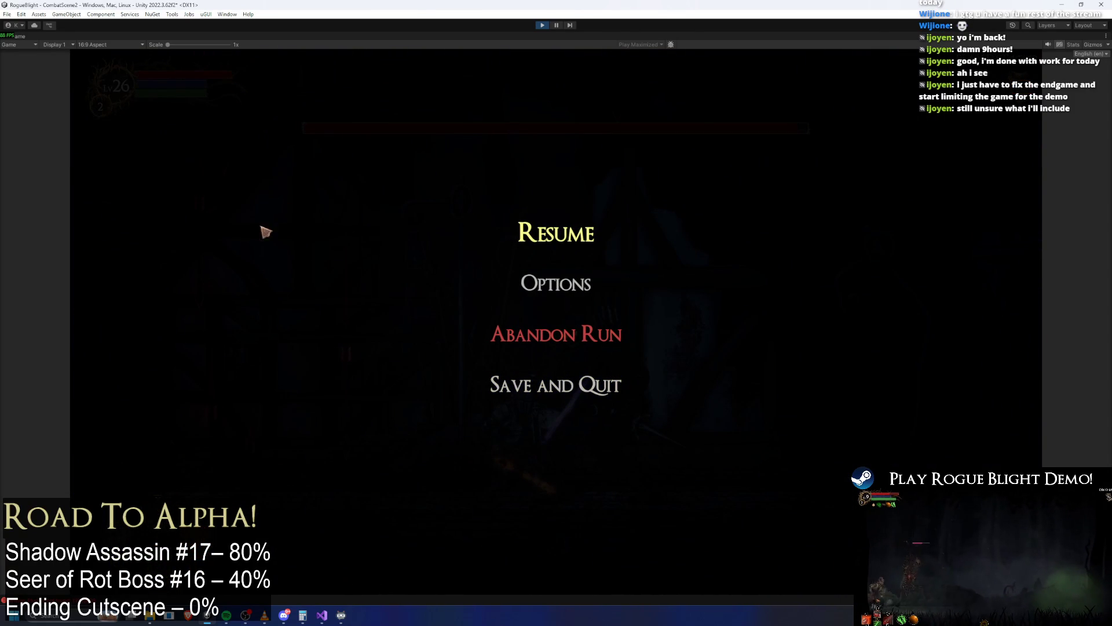
left_click(540, 26)
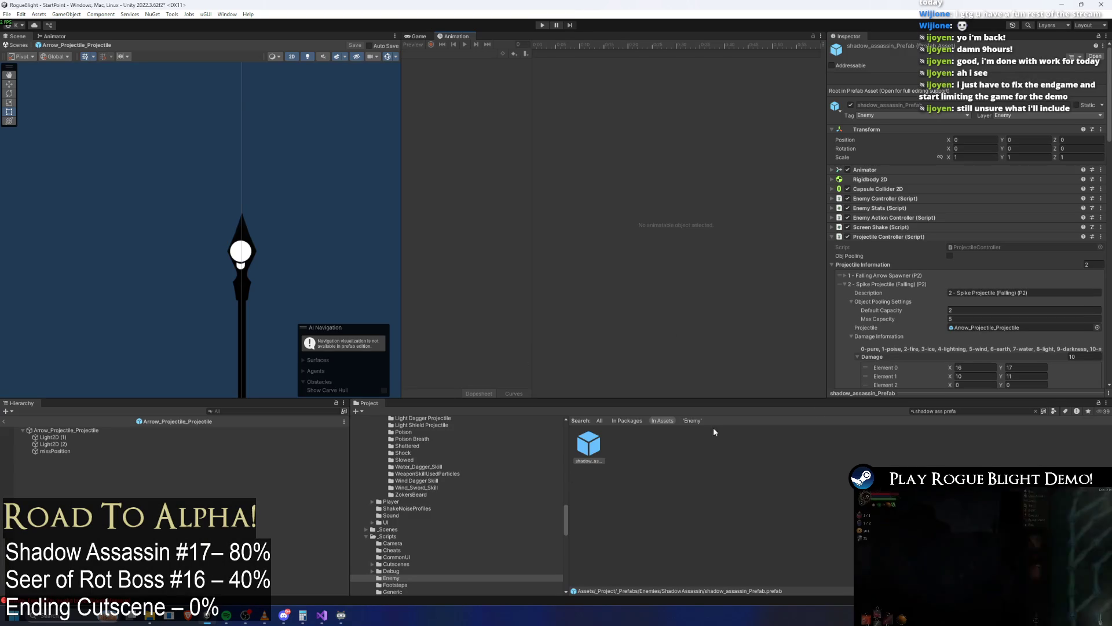
Tick Destroy Rigid Body under On Miss and select the Arrow_Projectile_Projectile root in the Hierarchy.
scroll(995, 258, "down", 15)
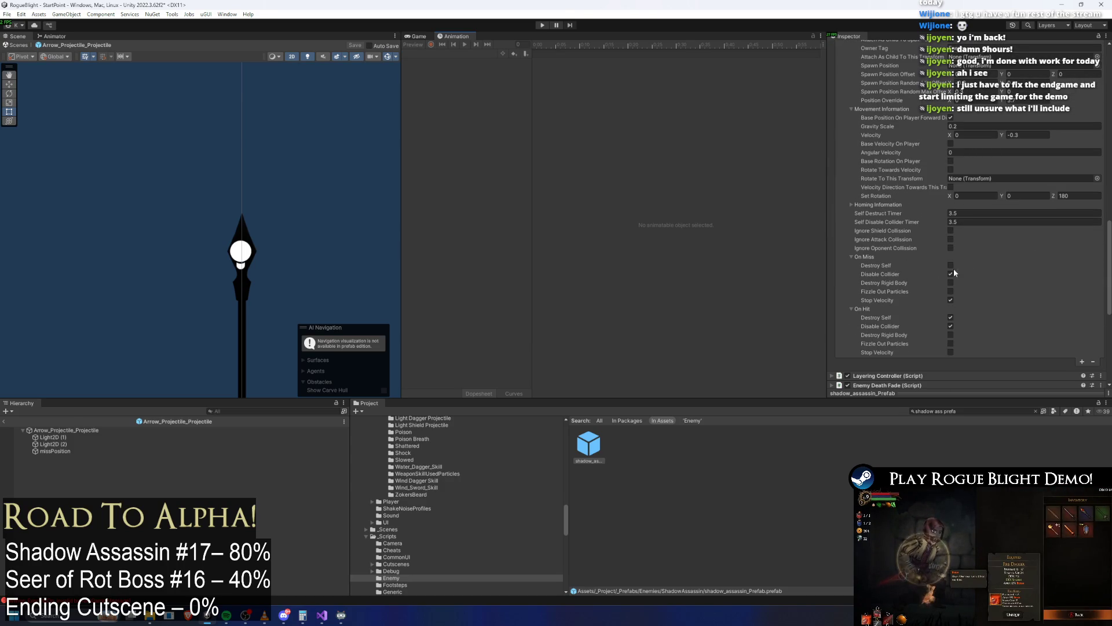
left_click(951, 283)
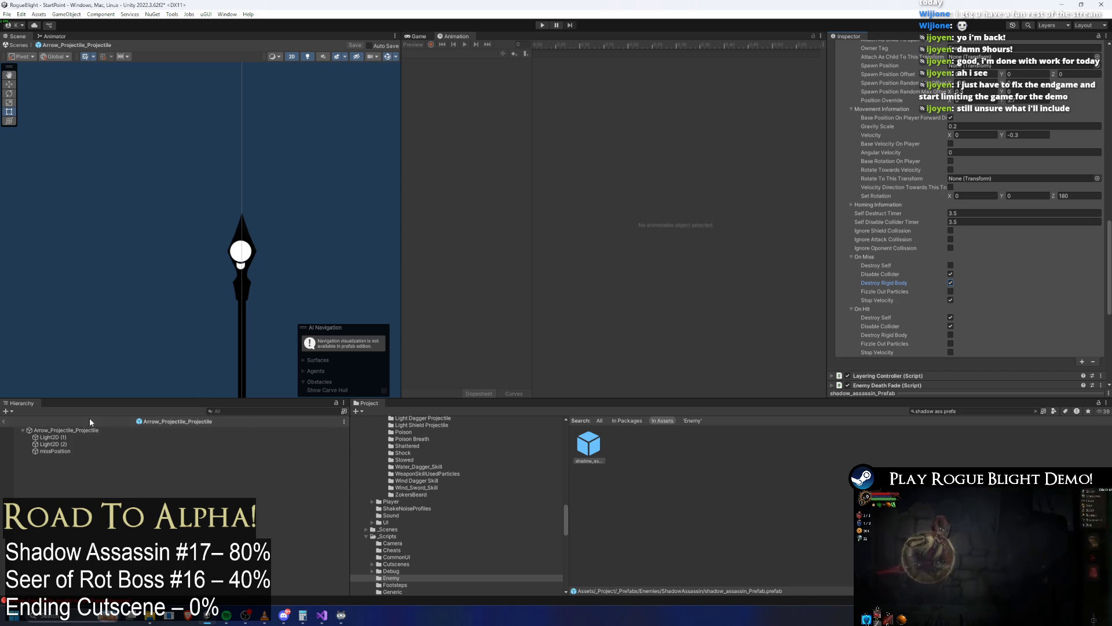
left_click(75, 431)
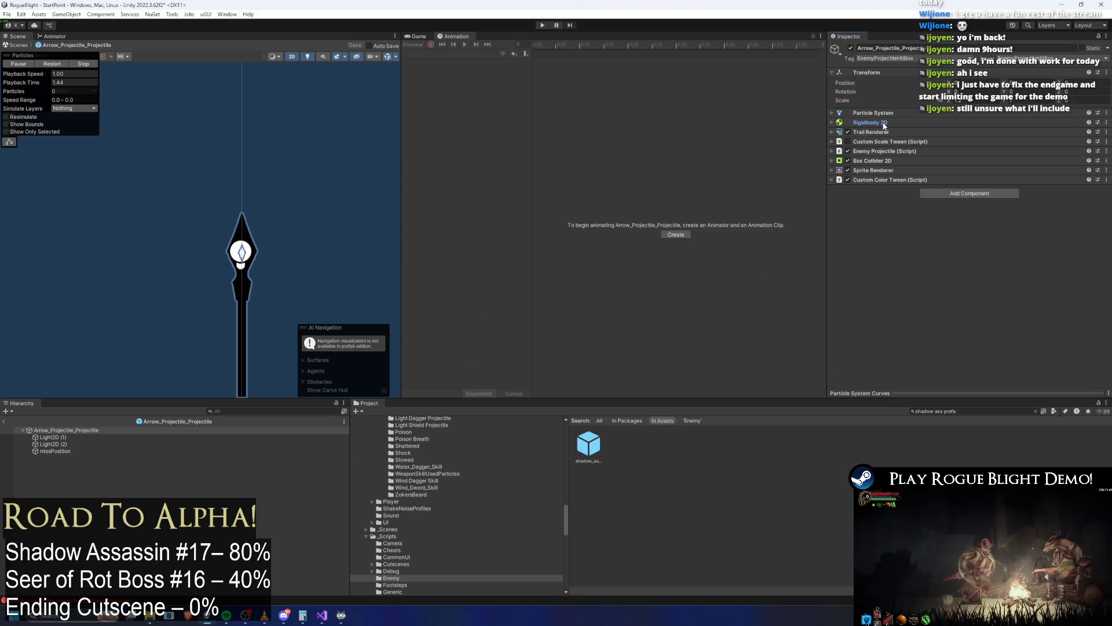
Review the arrow prefab's Rigidbody 2D and its light and missPosition children.
left_click(885, 123)
left_click(888, 120)
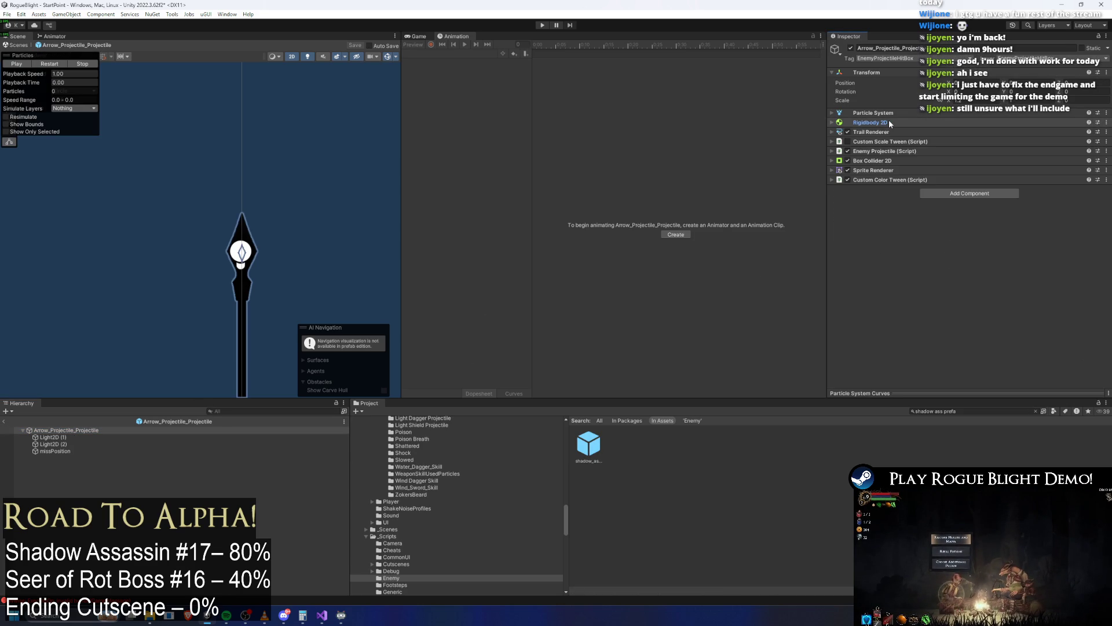
left_click(62, 437)
left_click(58, 452)
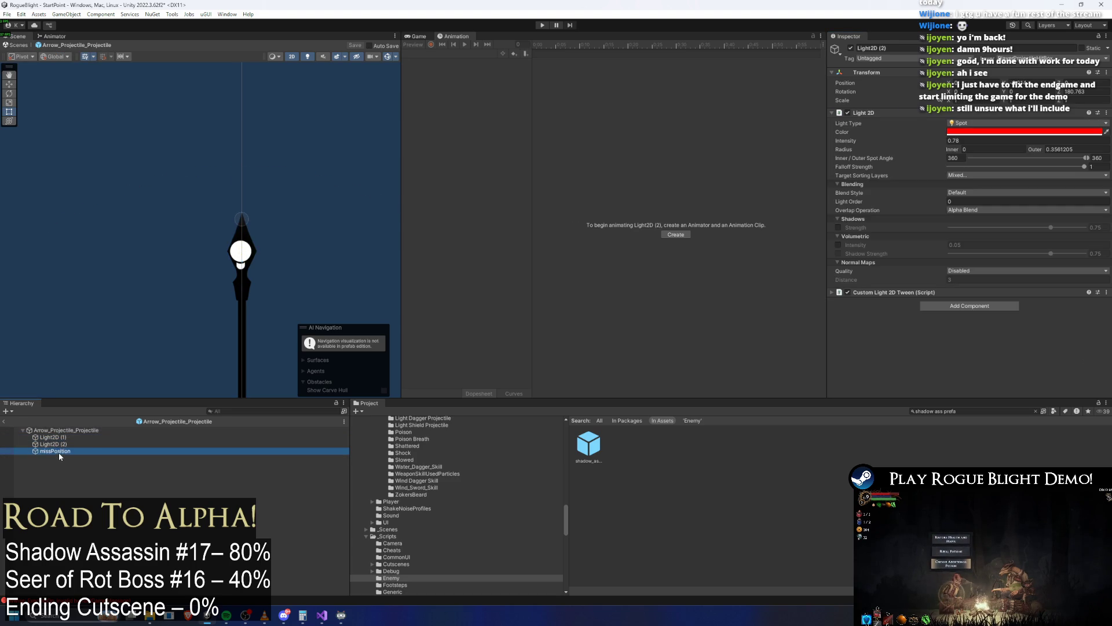
left_click(72, 430)
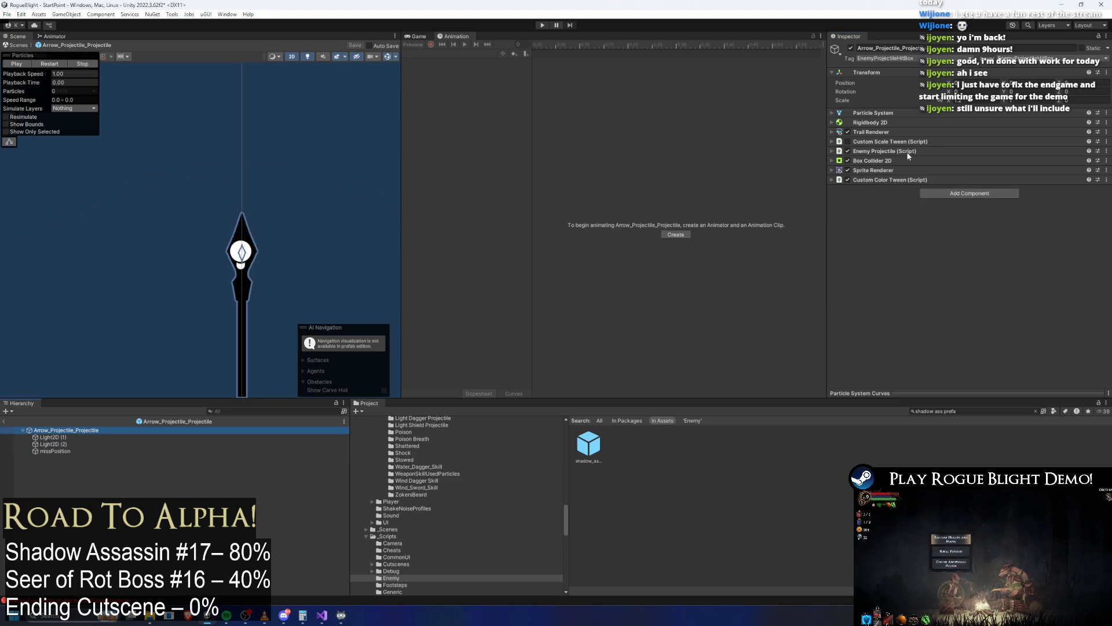
Save the arrow prefab with Ctrl+S and select shadow_assassin_Prefab to view its components.
key("ctrl+s")
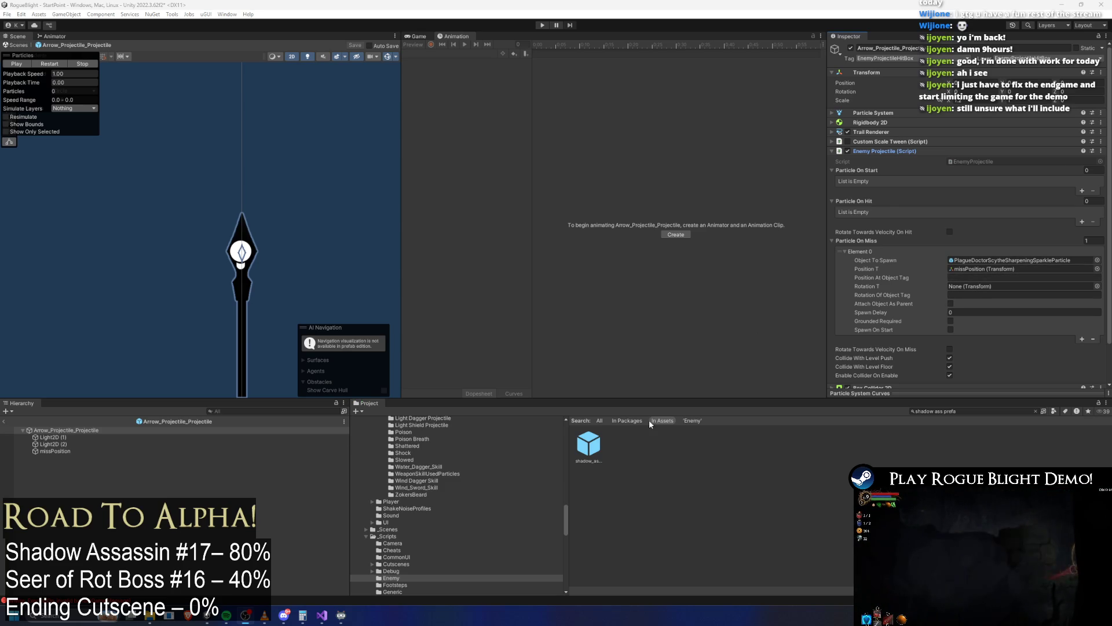
left_click(589, 445)
left_click(924, 238)
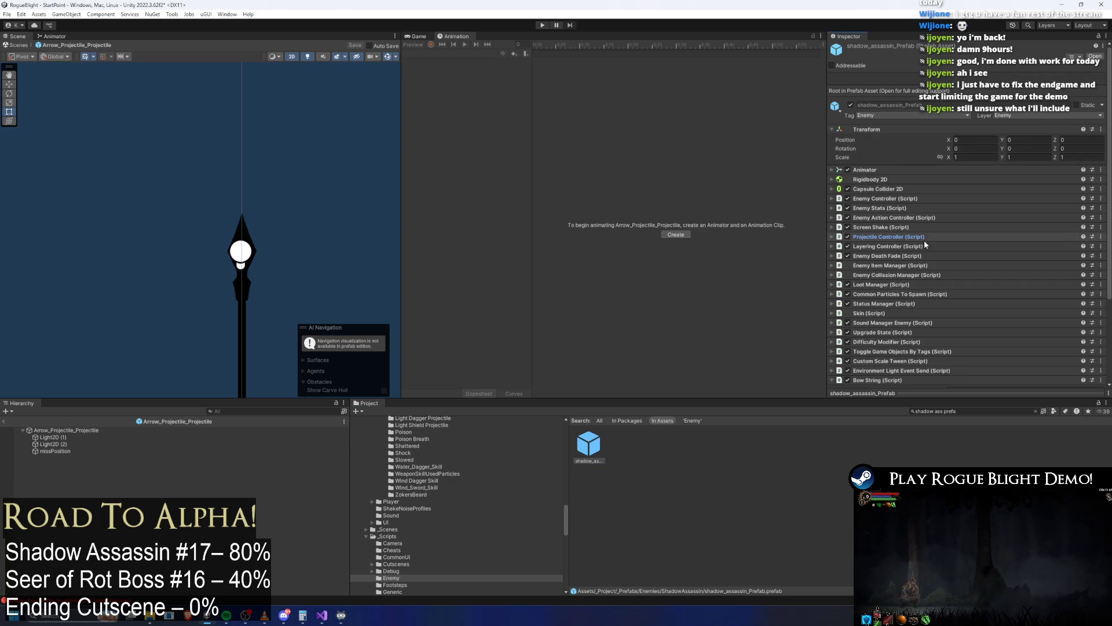
Set the Ultimate action pattern's Action Cooldown to 5, then enter Play mode.
left_click(927, 218)
scroll(950, 232, "down", 3)
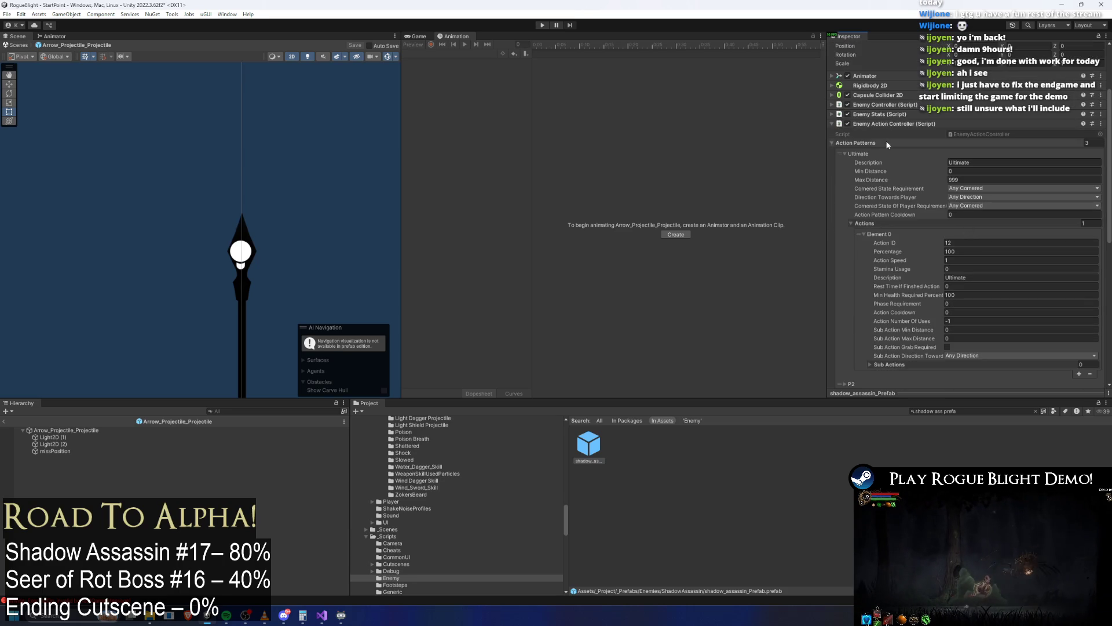
left_click(879, 153)
left_click(878, 162)
left_click(878, 162)
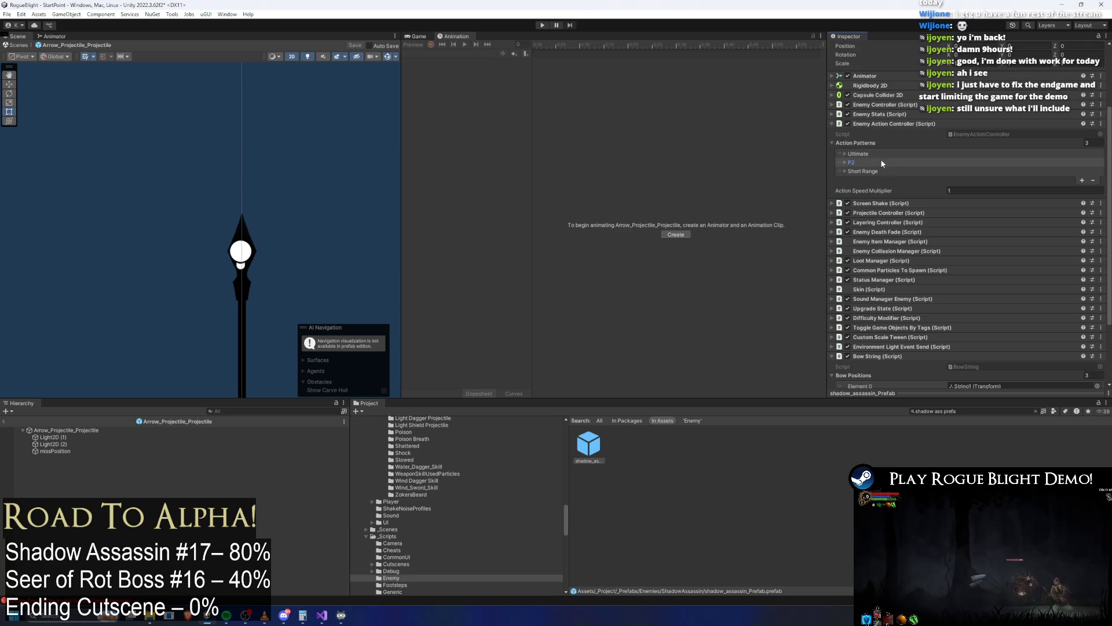
left_click(881, 154)
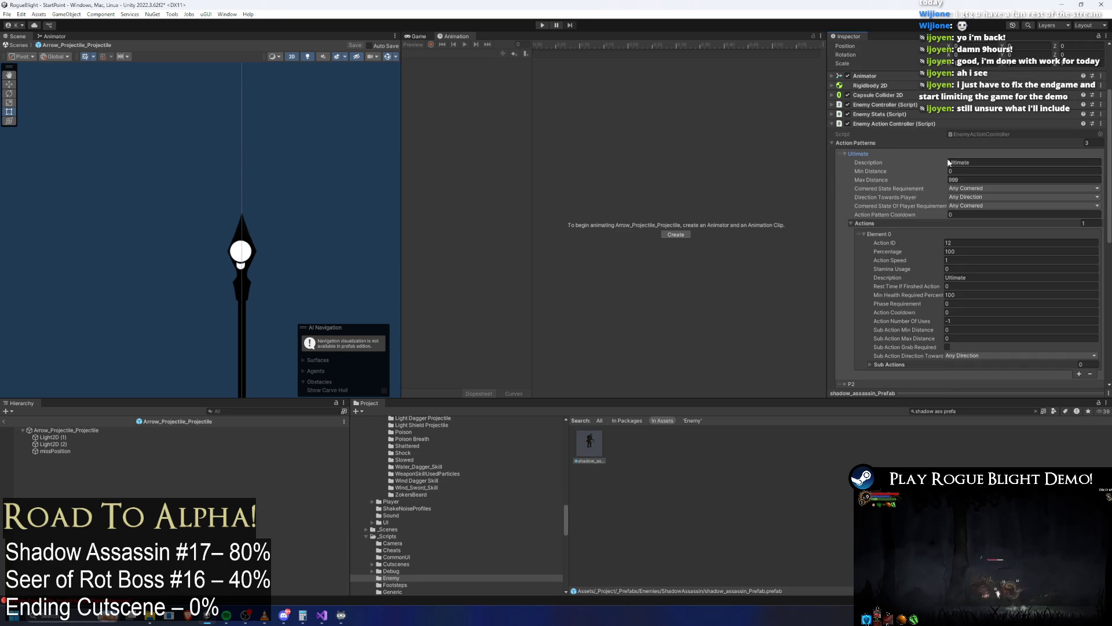
left_click(969, 313)
type("5")
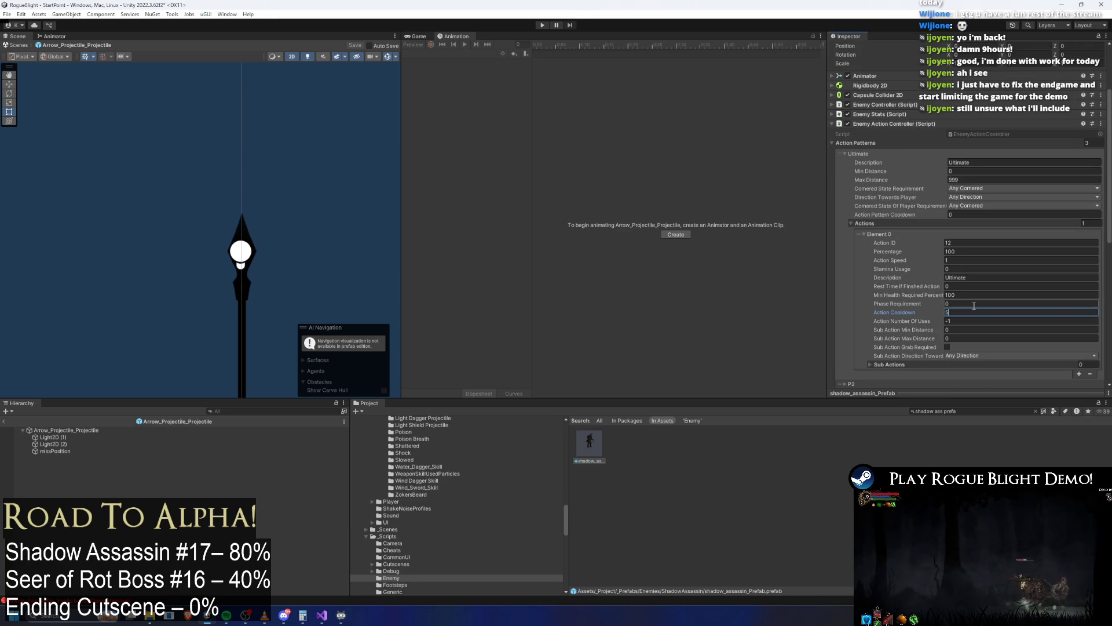
left_click(542, 25)
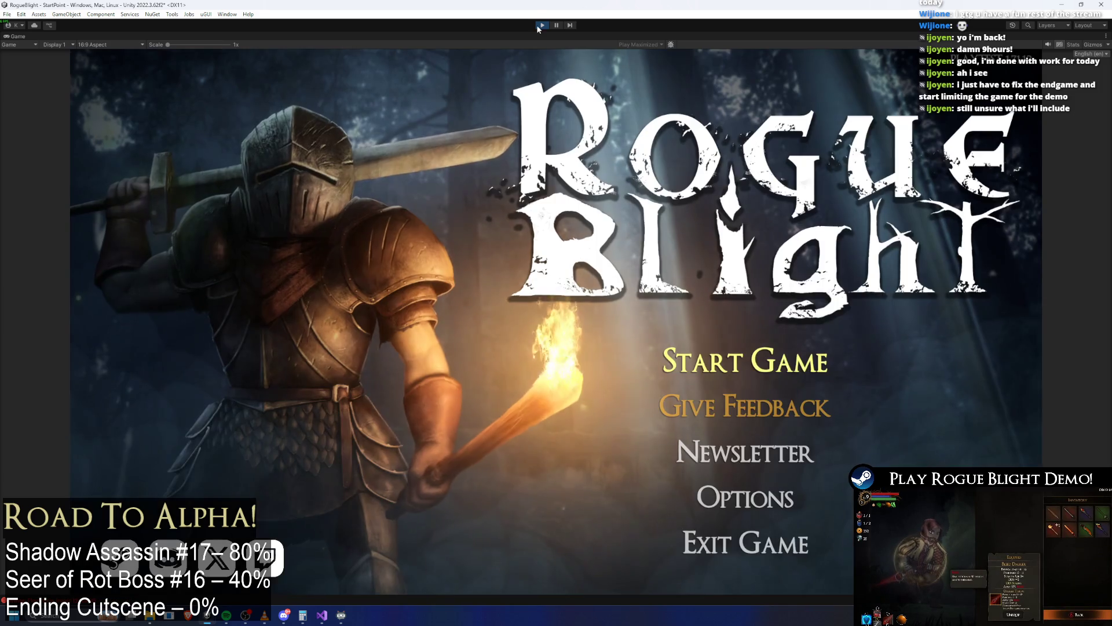
Load the first save and fight the hooded boss through its falling arrows, then pause the game.
left_click(744, 360)
left_click(759, 326)
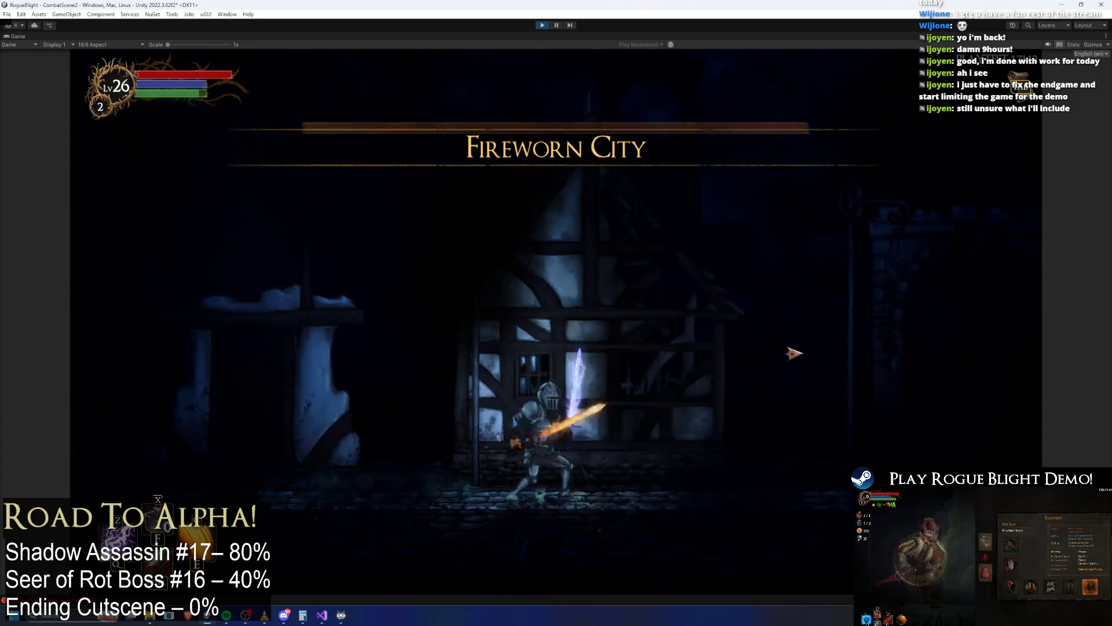
left_click(806, 370)
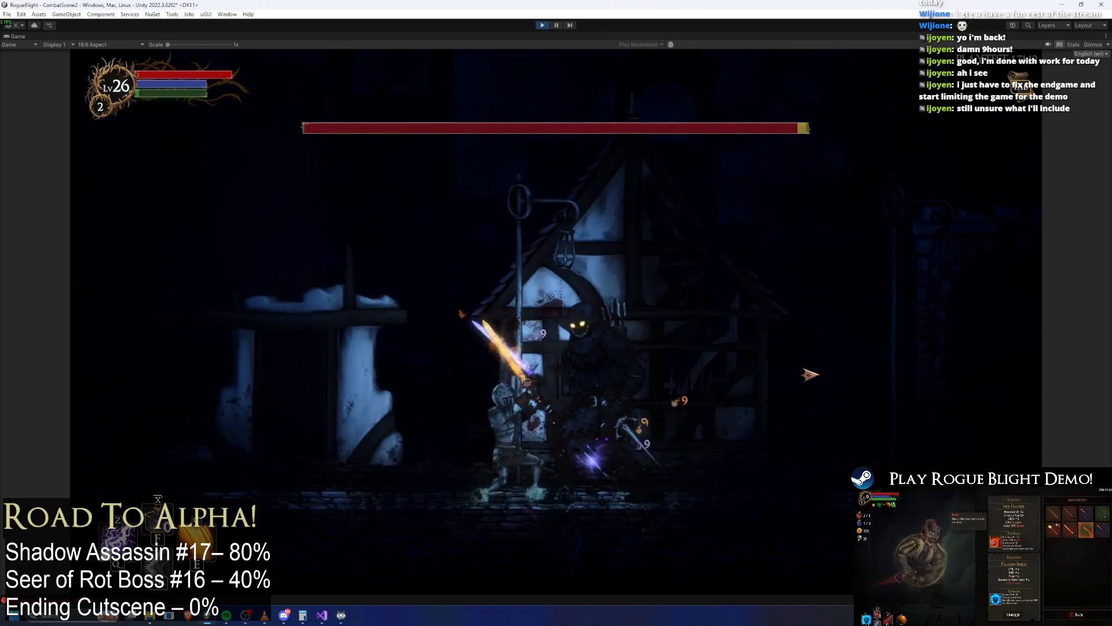
key("a")
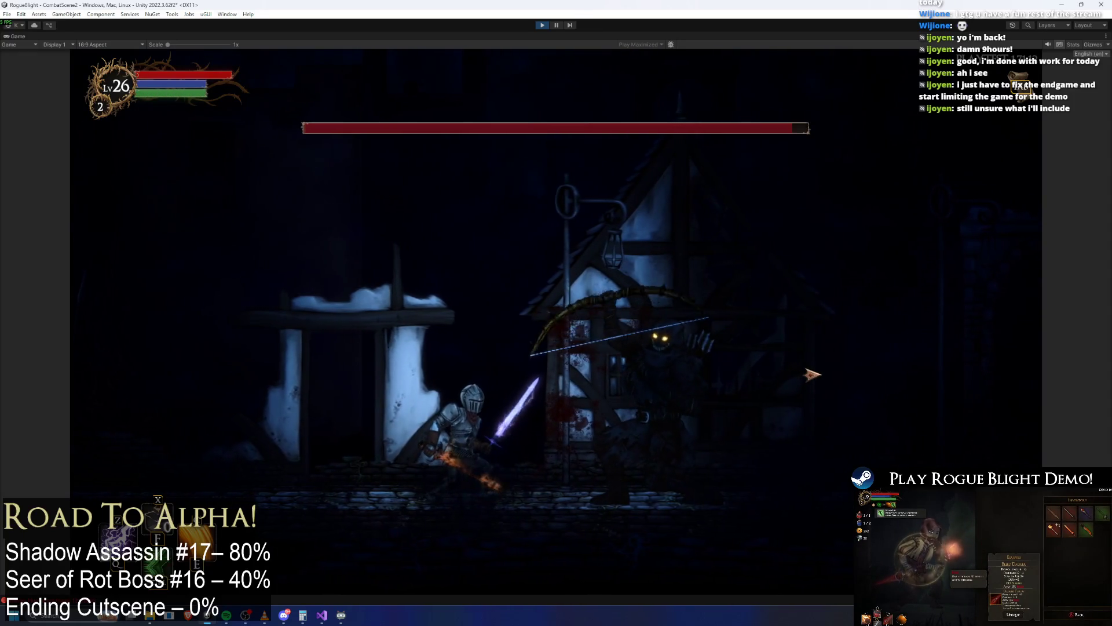
key("a")
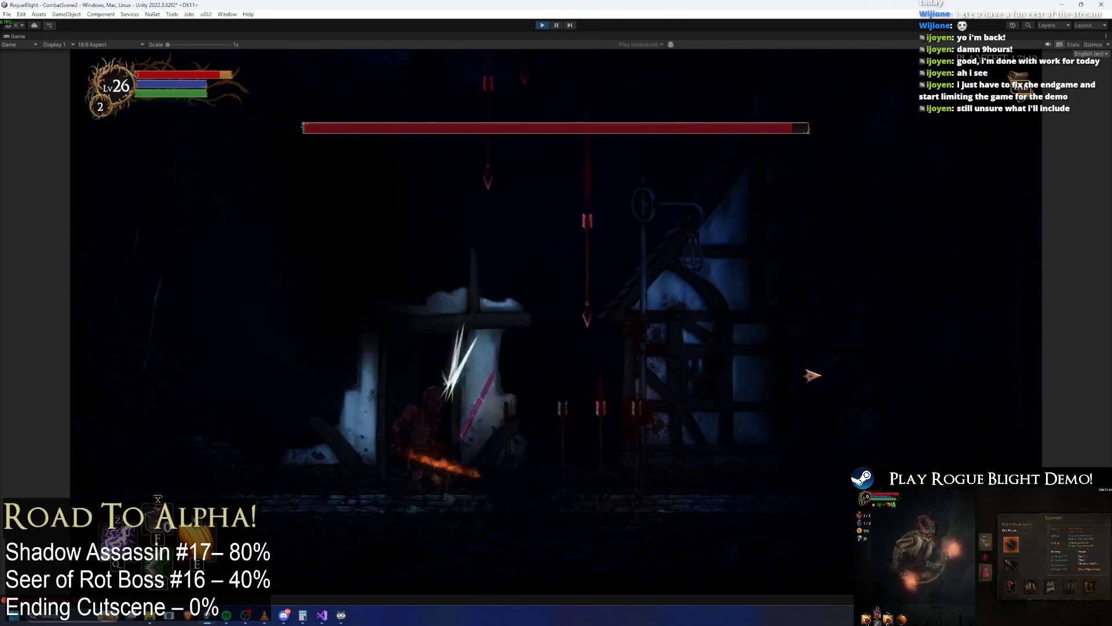
key("d")
left_click(813, 375)
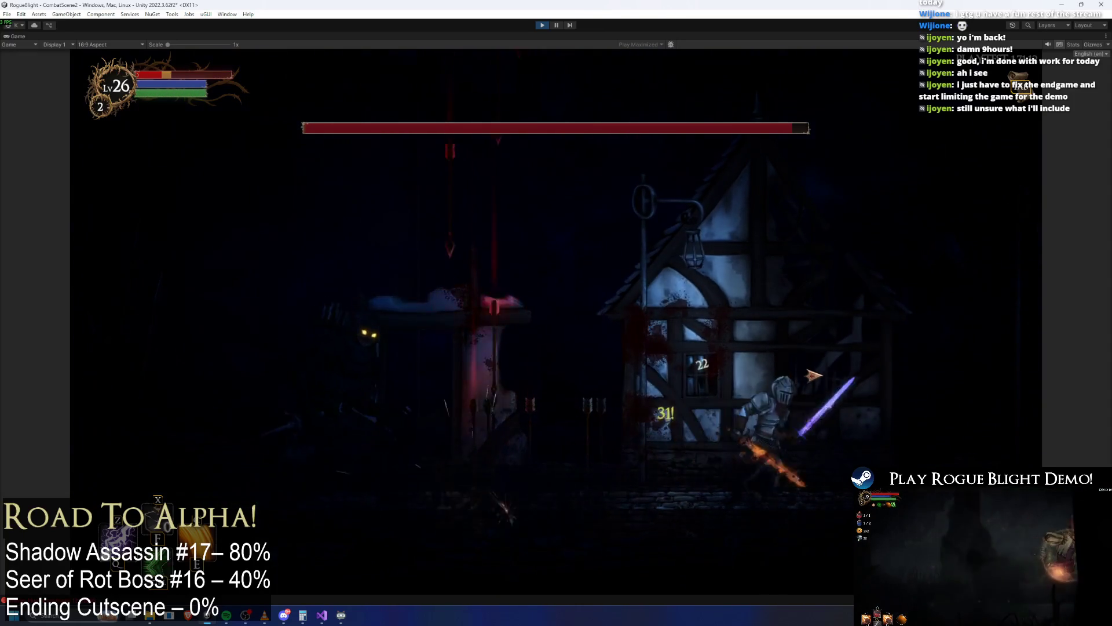
key("d")
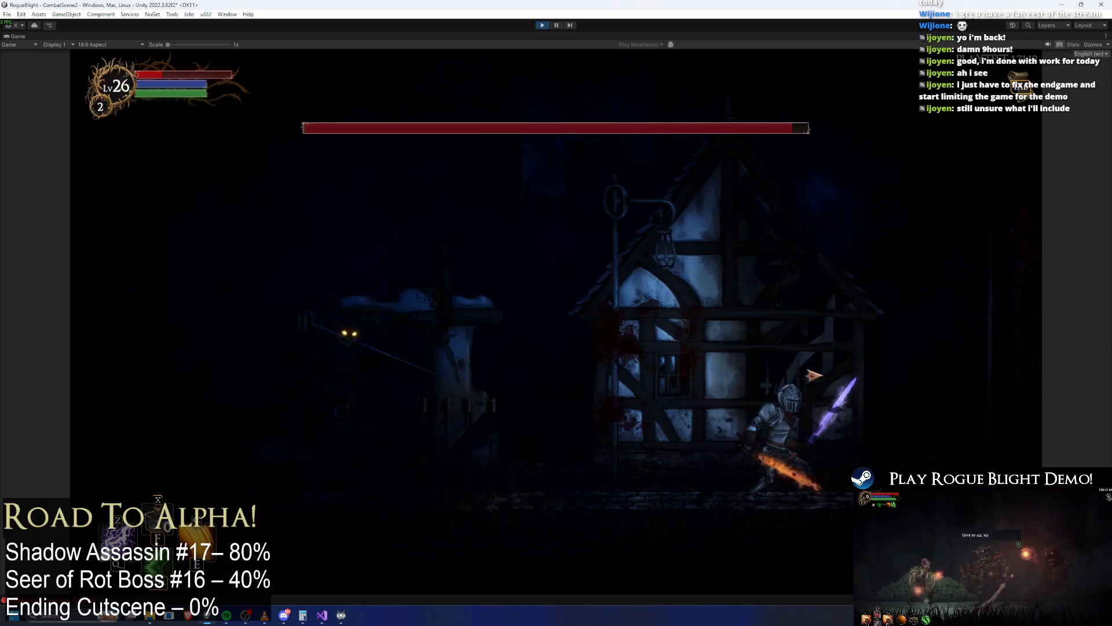
key("d")
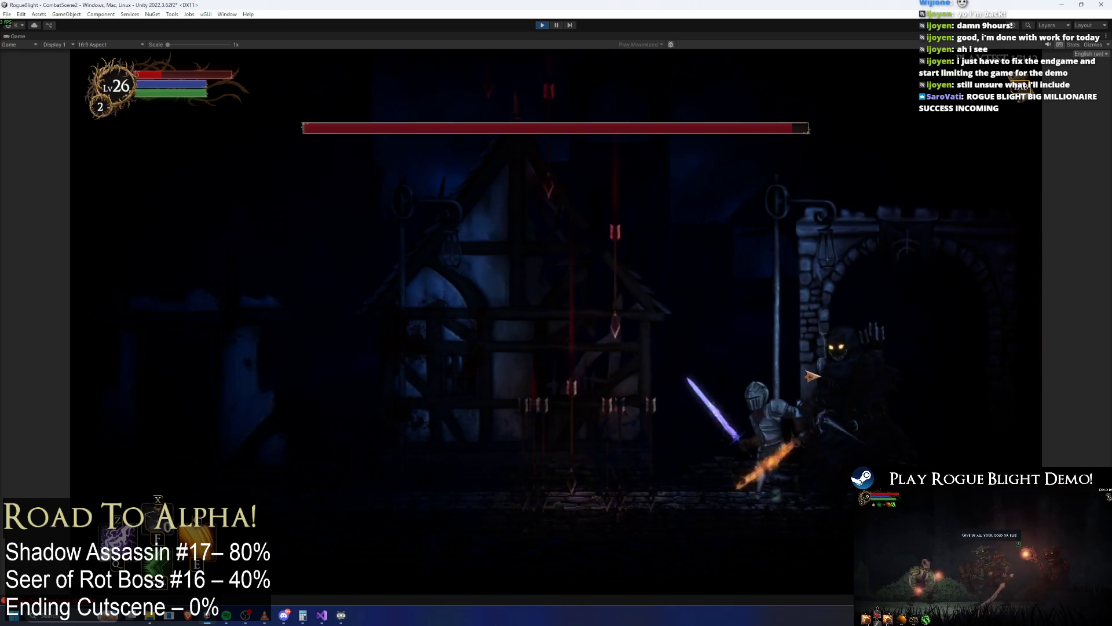
key("Escape")
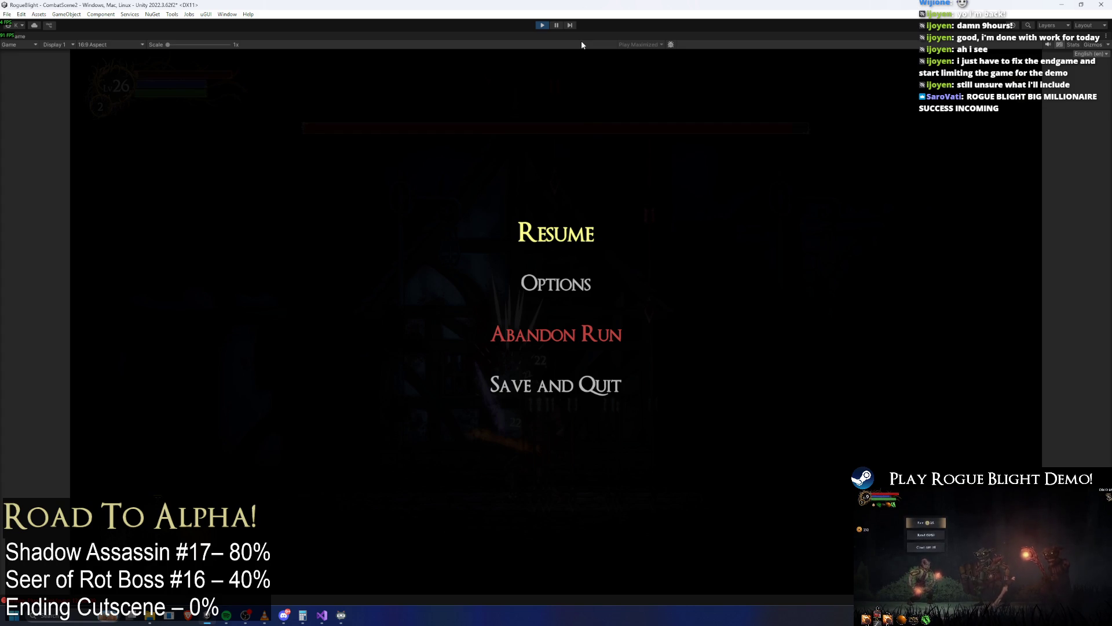
Exit Play mode and inspect the arrow prefab's Light2D (2) and missPosition children and root.
left_click(542, 26)
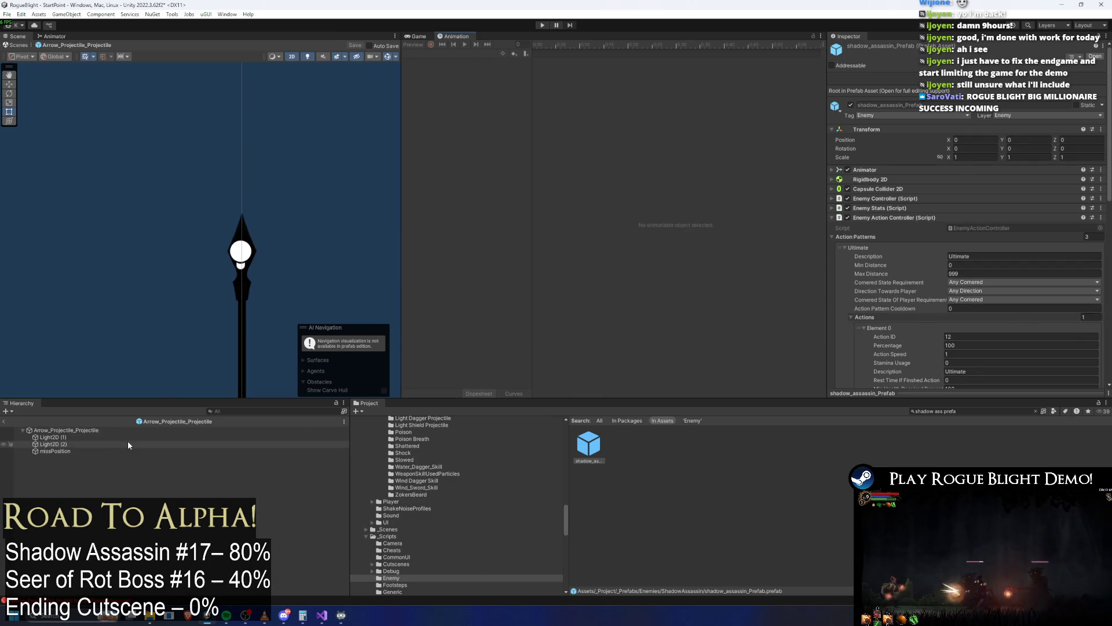
left_click(128, 444)
left_click(99, 450)
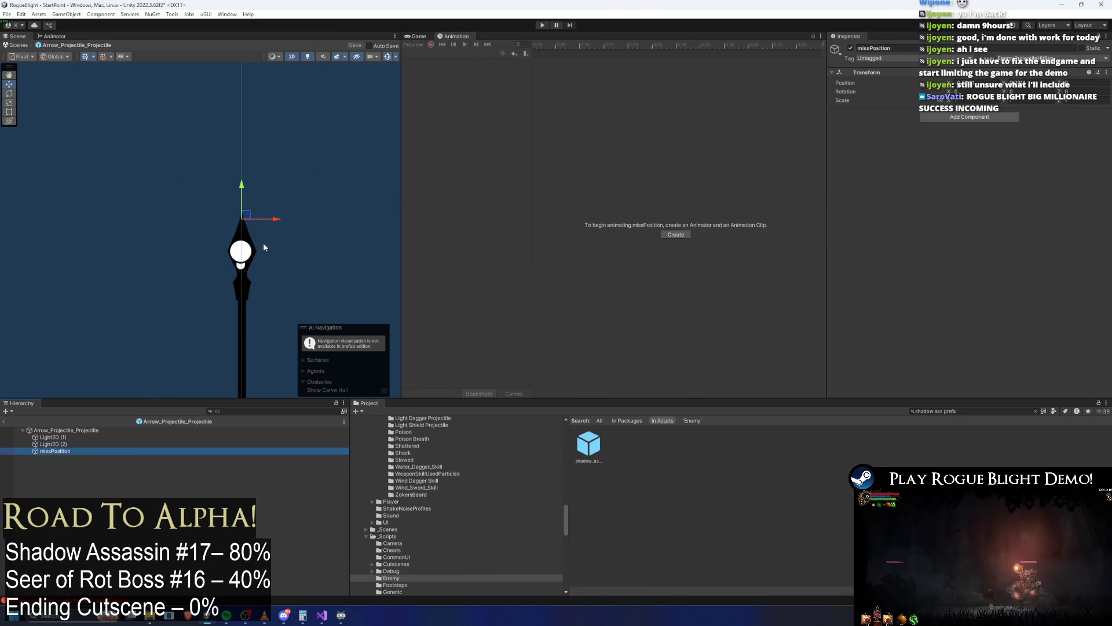
left_click(74, 444)
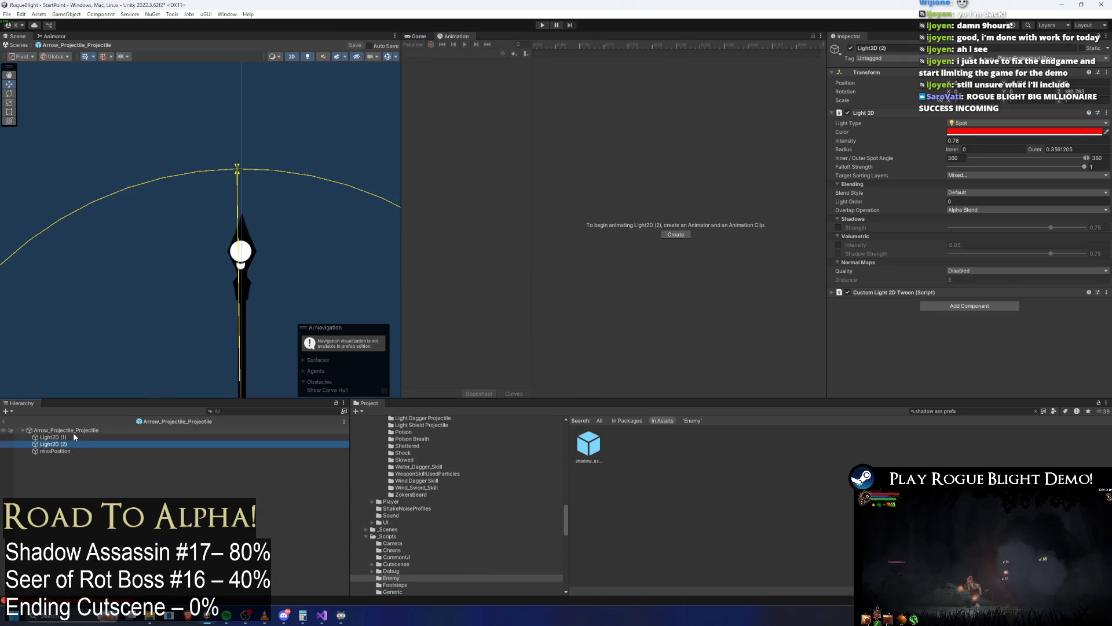
left_click(73, 432)
scroll(110, 264, "down", 2)
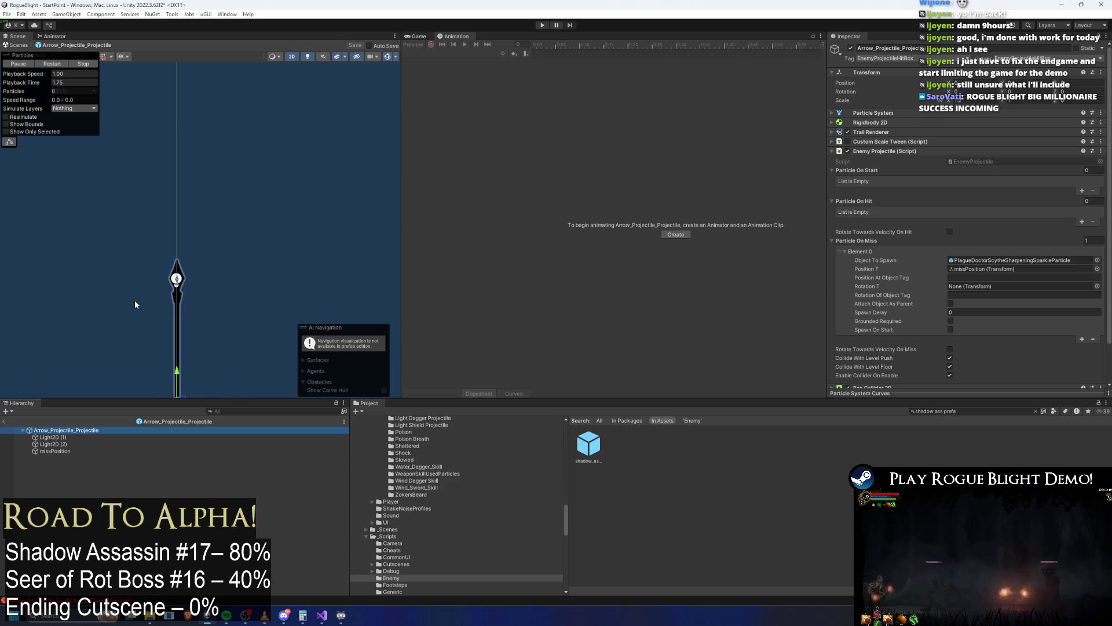
left_click_drag(123, 342, 141, 250)
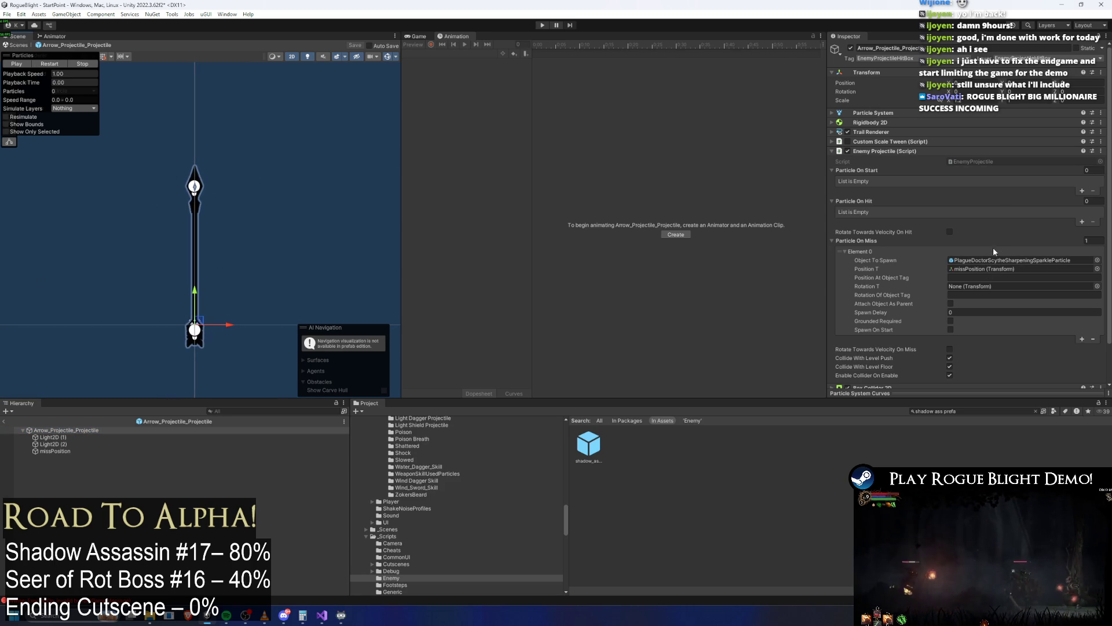
Expand the arrow's Rigidbody 2D settings and open the shadow_assassin prefab for editing.
key("alt+Tab")
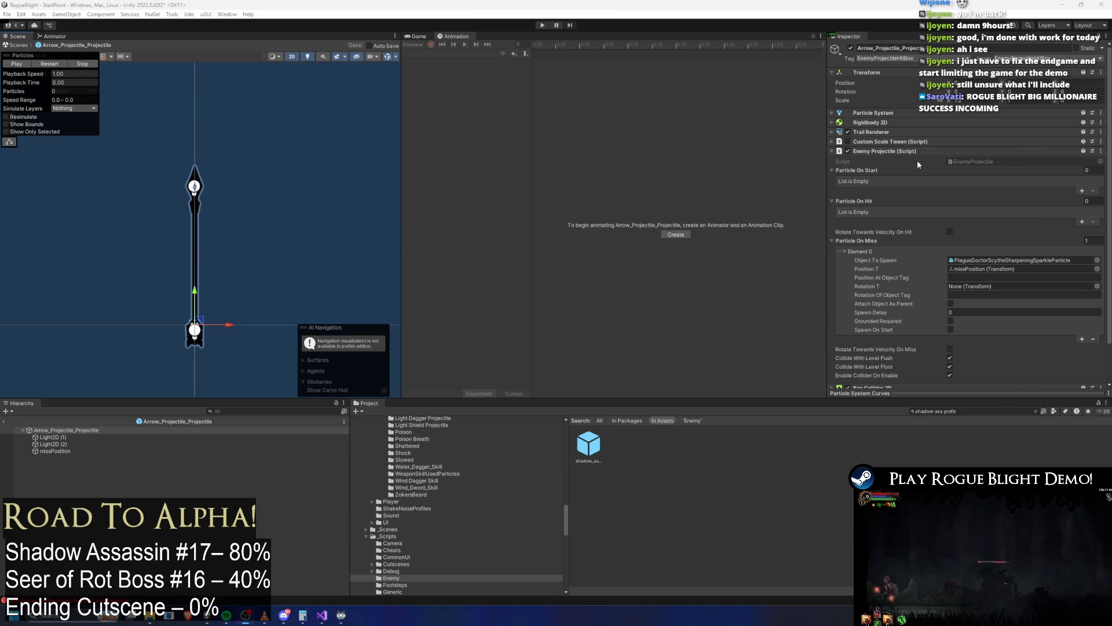
left_click(905, 151)
left_click(899, 122)
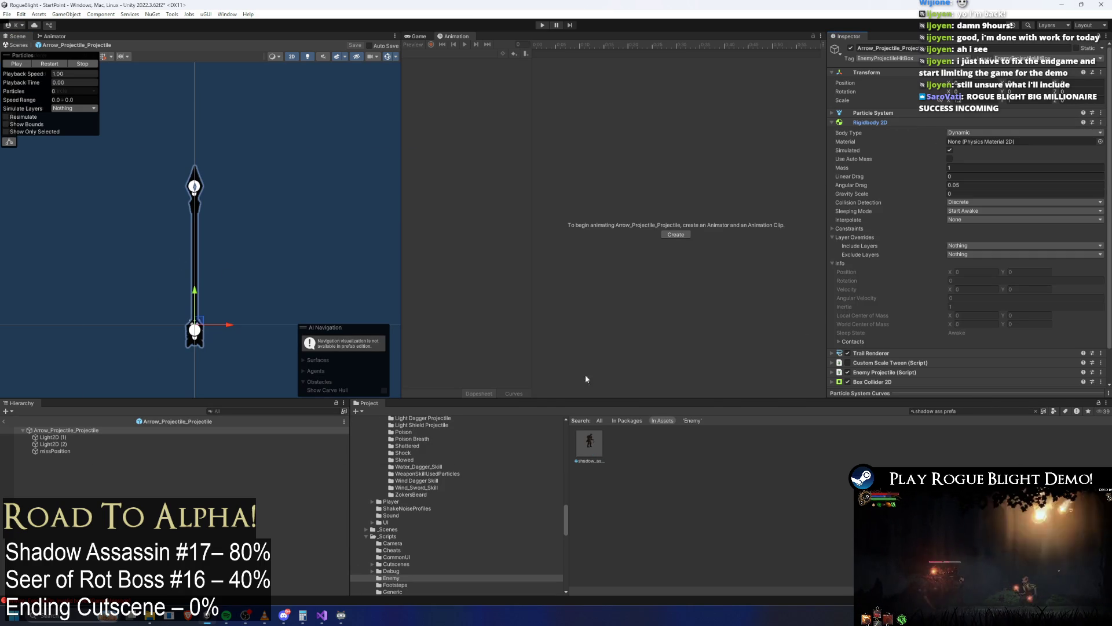
double_click(590, 442)
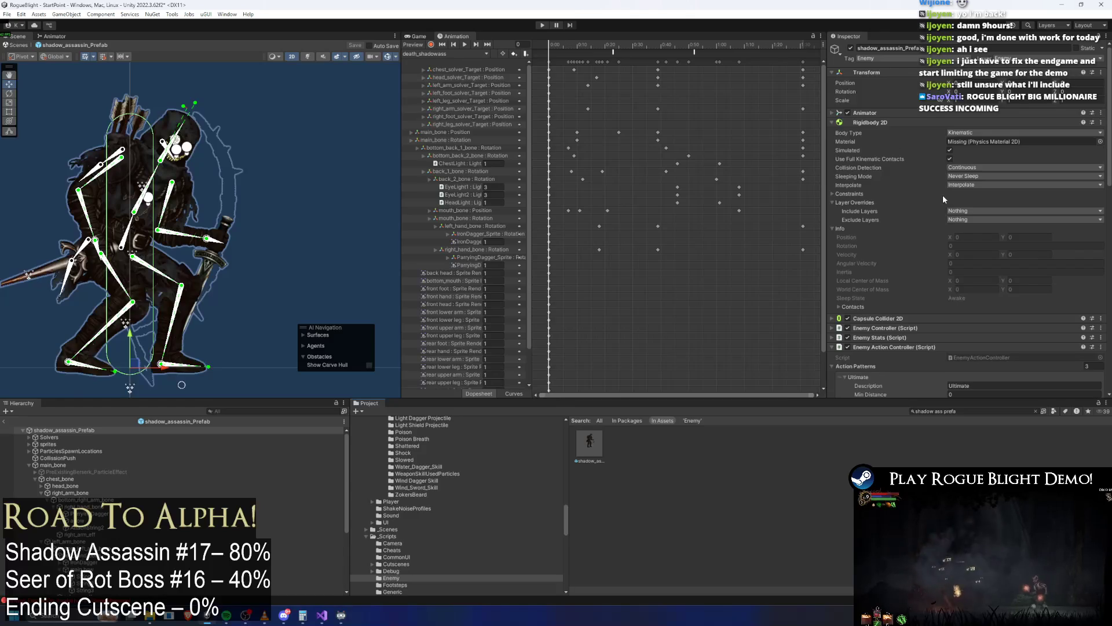
Collapse the boss's Rigidbody, action controller and bow string components, and check the collision manager.
left_click(900, 120)
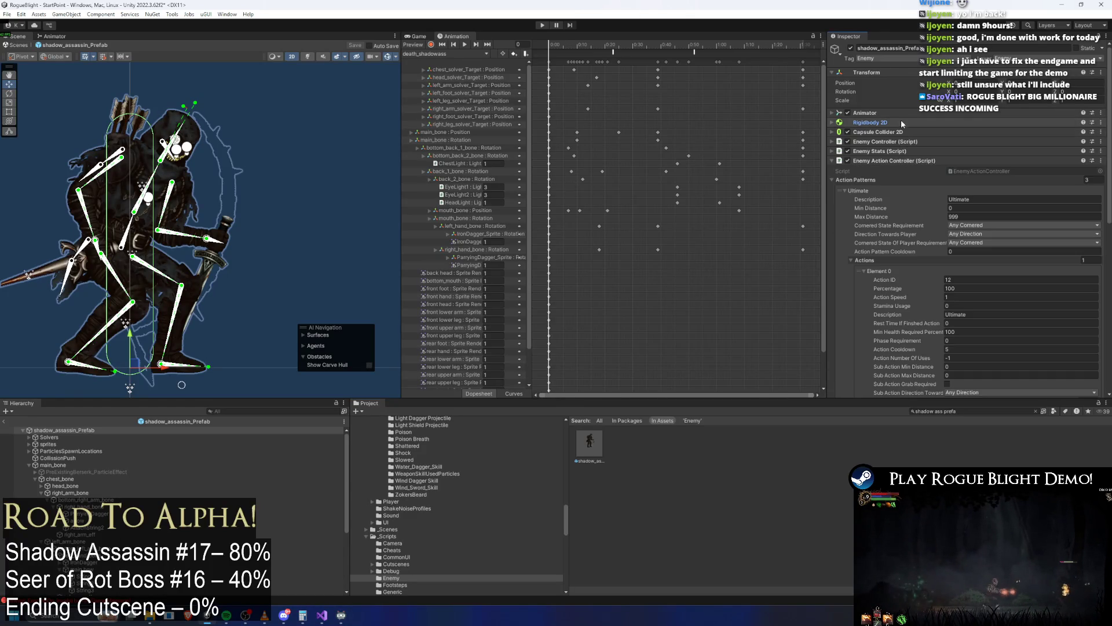
left_click(902, 160)
scroll(881, 332, "down", 2)
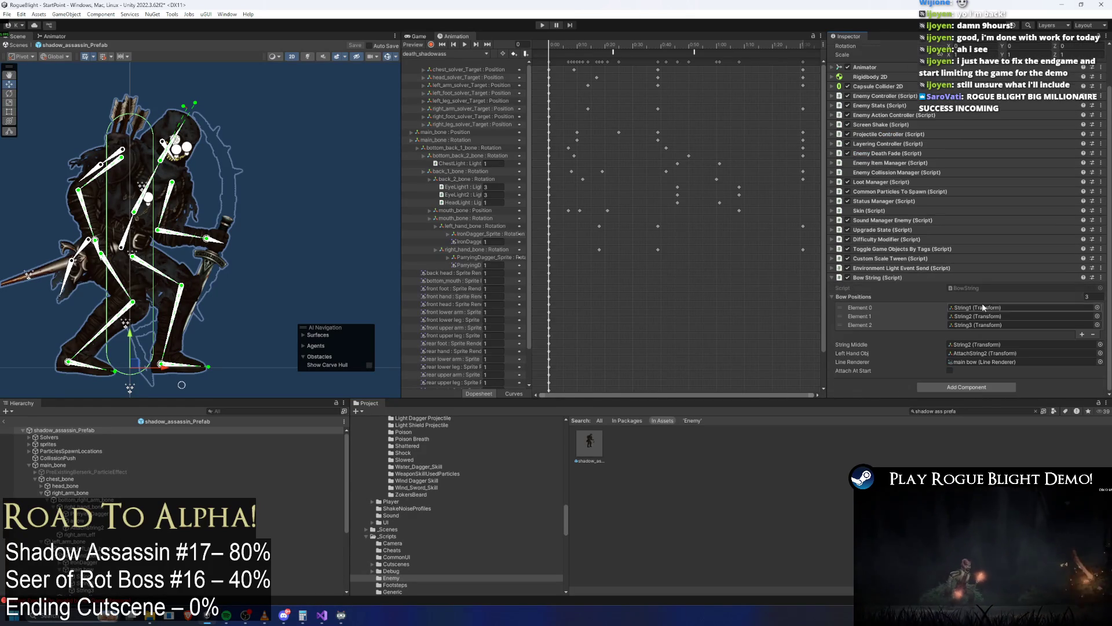
left_click(905, 279)
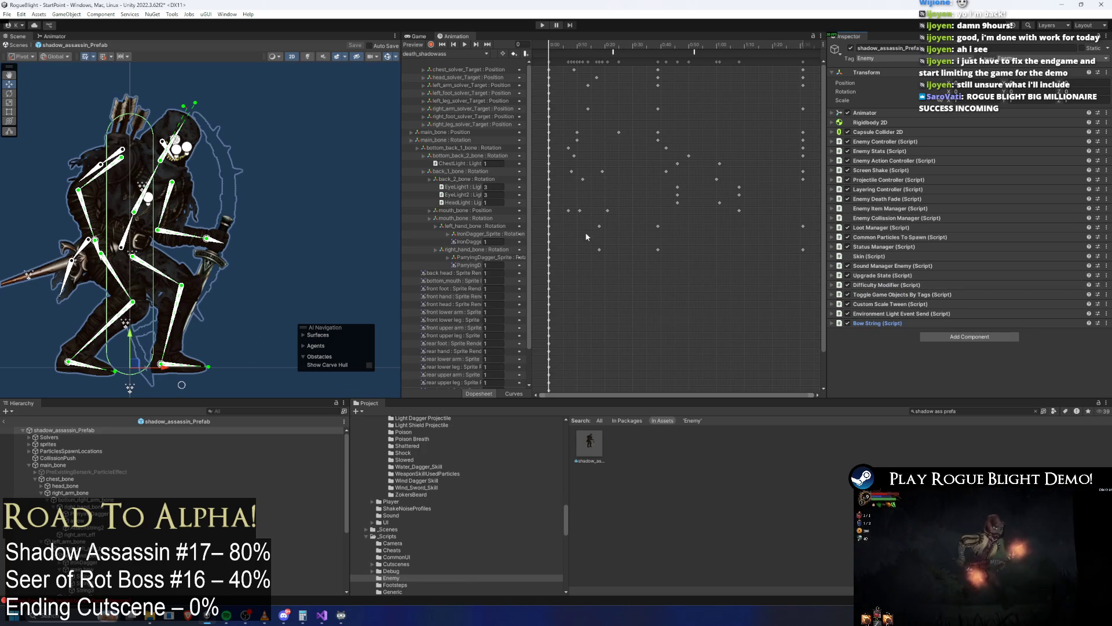
left_click(899, 218)
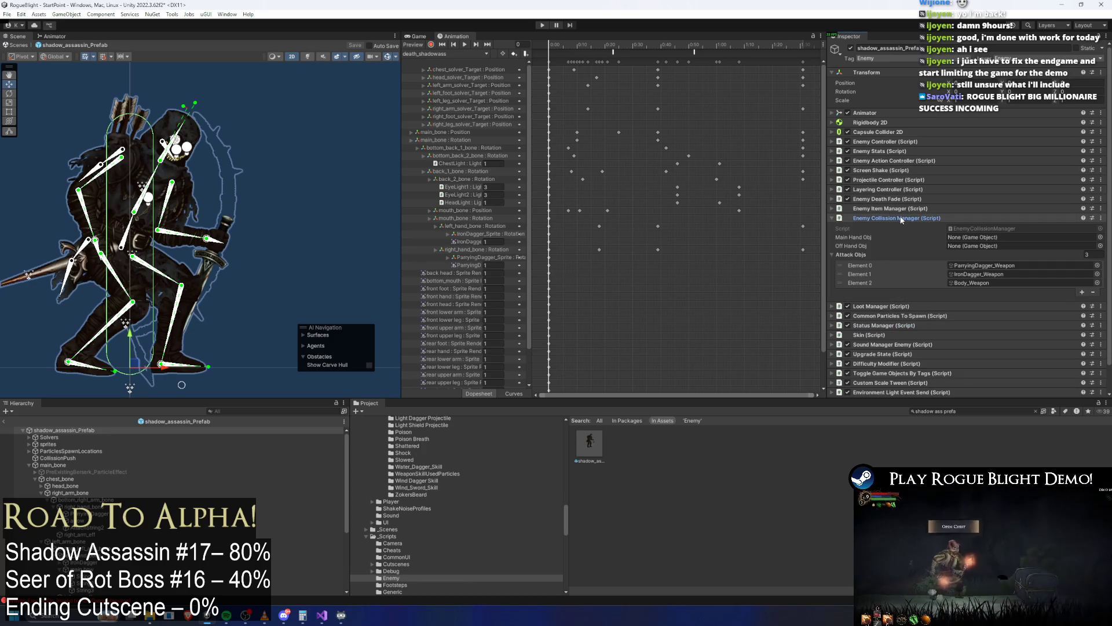
left_click(899, 217)
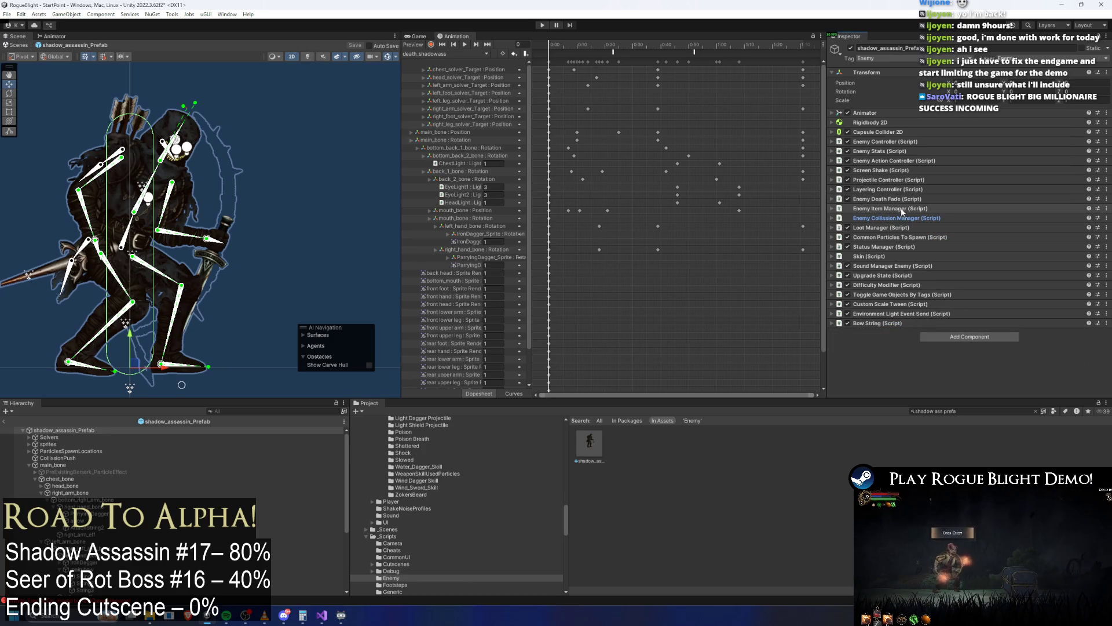
Expand the '2 - Spike Projectile (Falling) (P2)' entry to review its 3.5 timers and on-miss options.
left_click(909, 161)
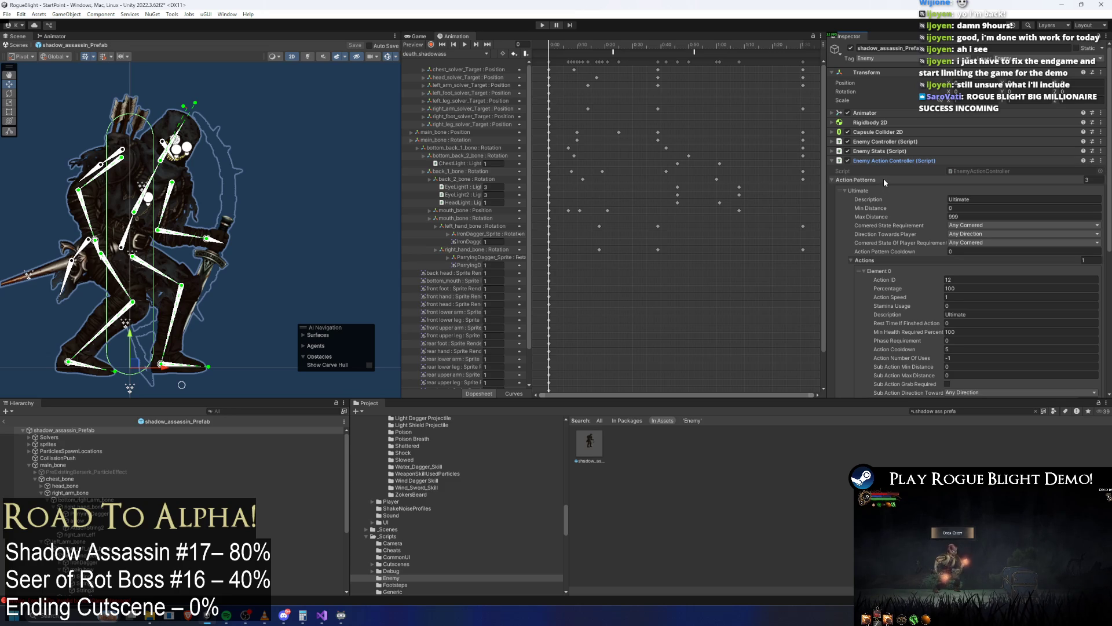
scroll(939, 208, "down", 3)
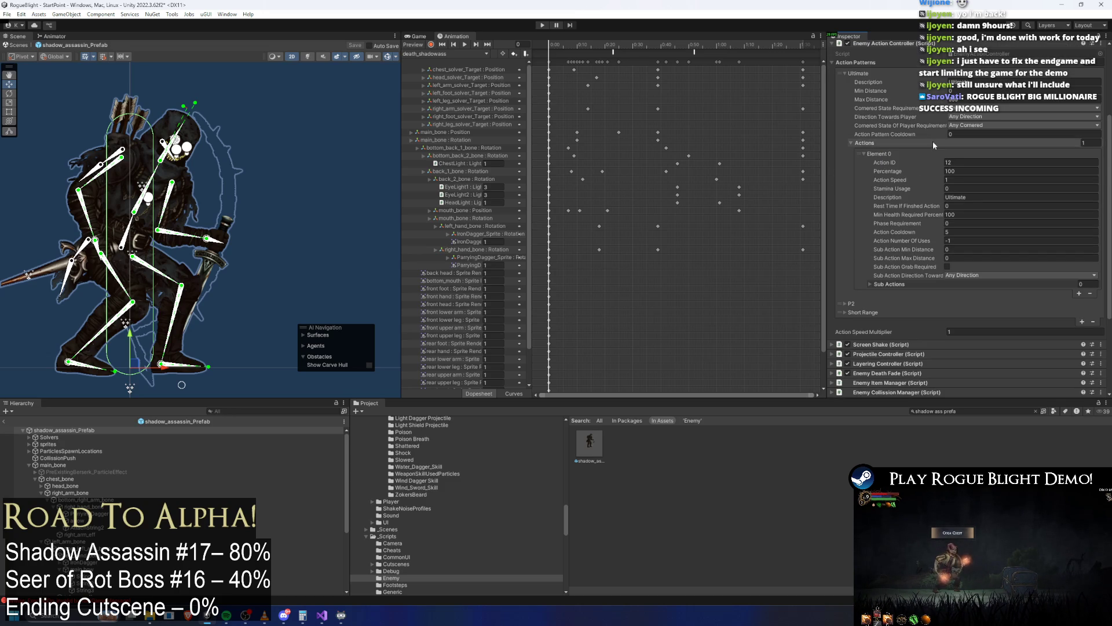
scroll(922, 151, "up", 3)
left_click(862, 166)
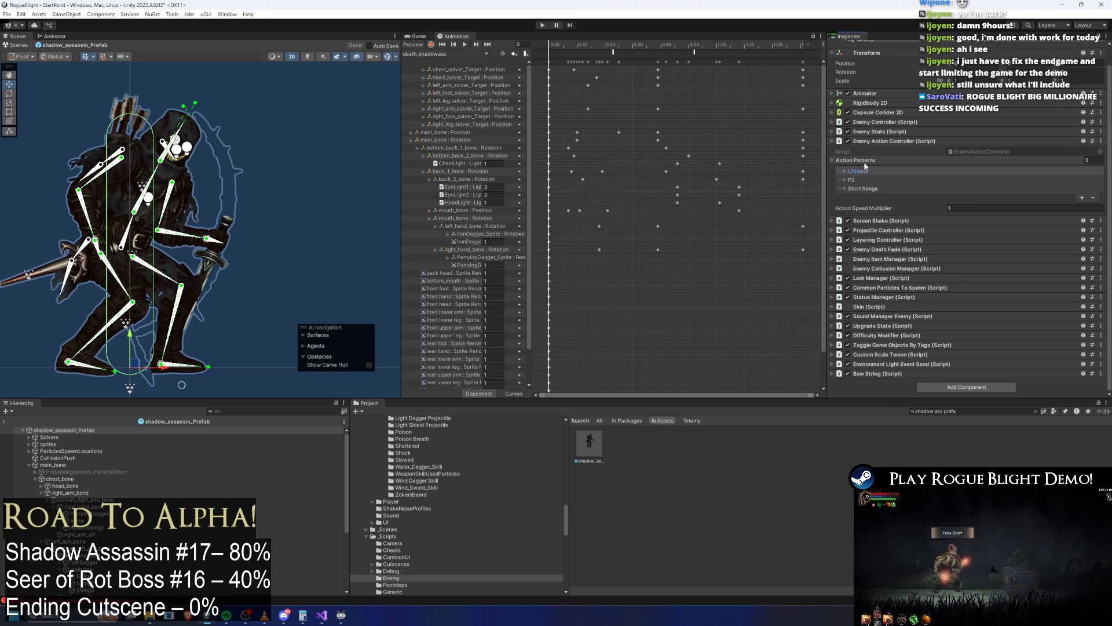
left_click(917, 232)
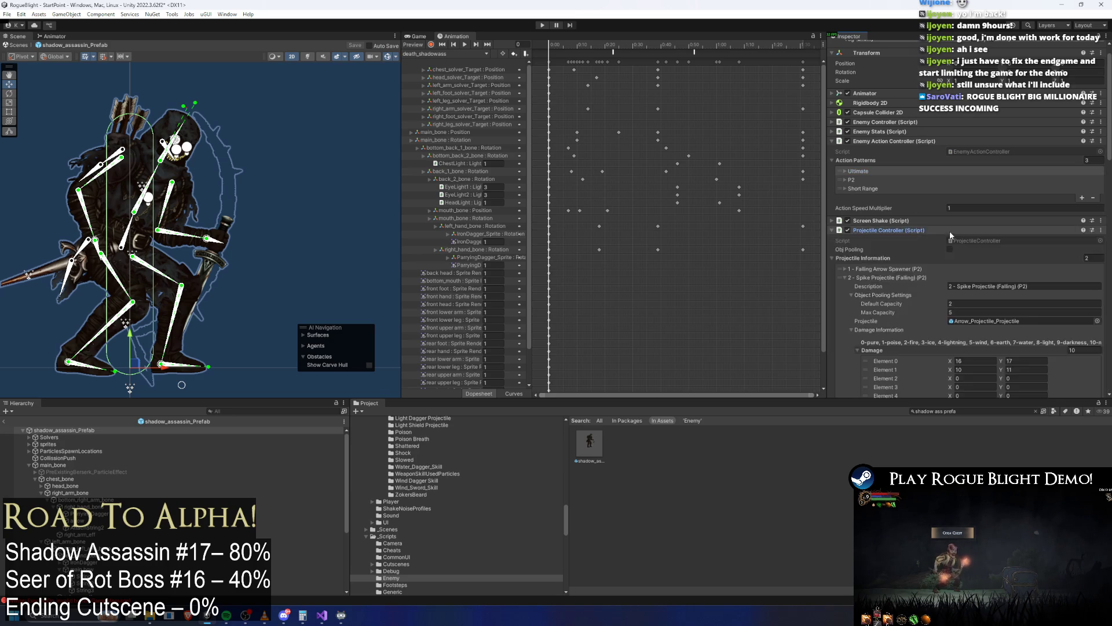
scroll(941, 179, "down", 4)
left_click(895, 138)
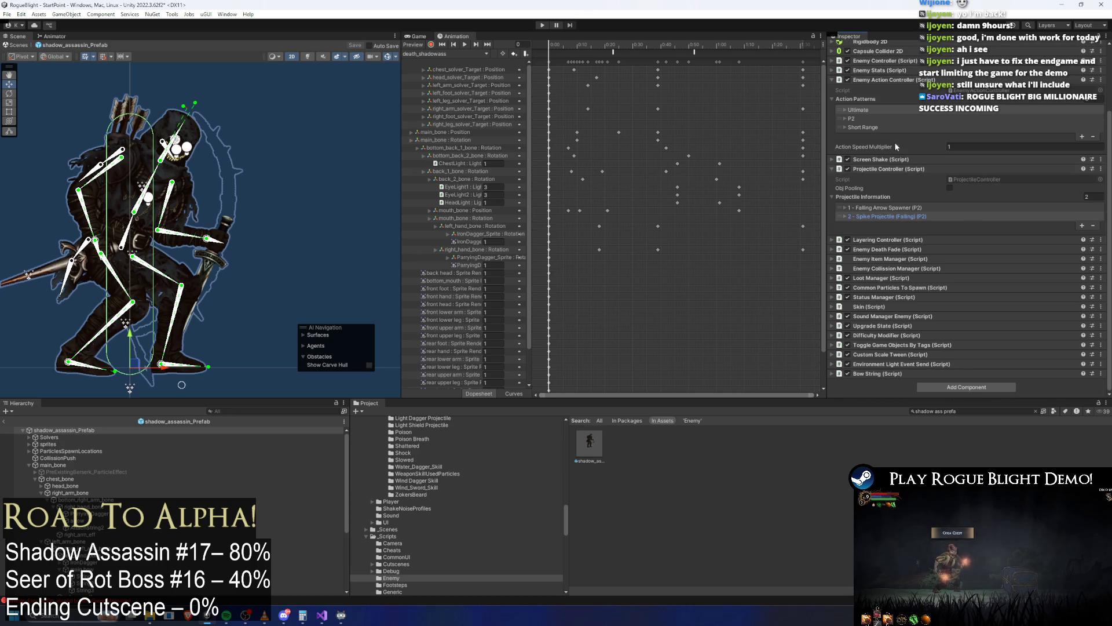
left_click(926, 217)
scroll(981, 202, "down", 8)
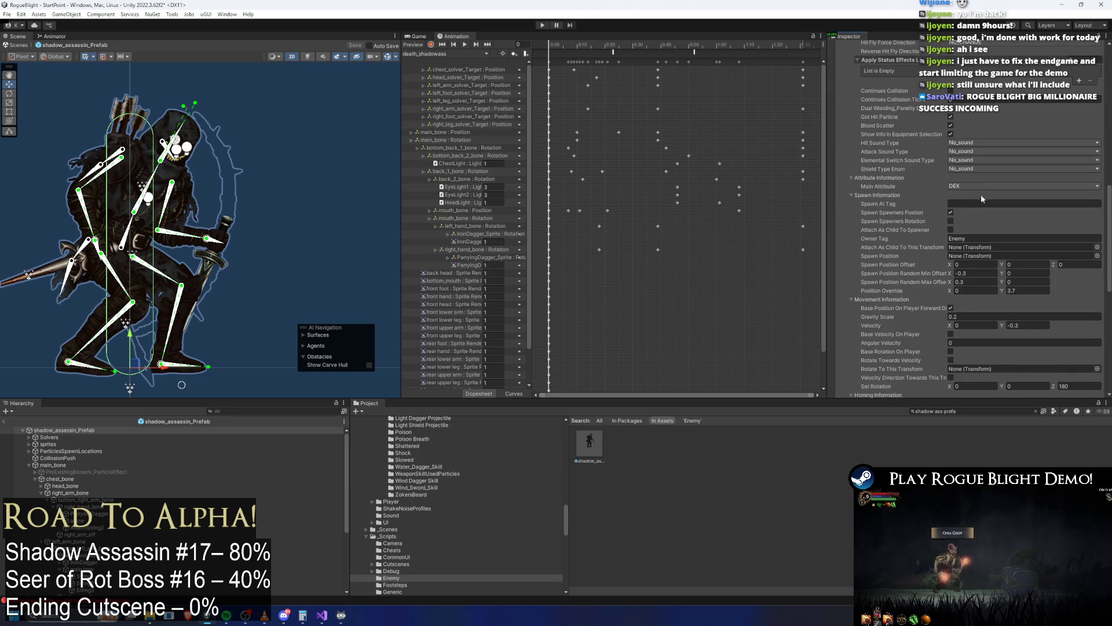
scroll(983, 189, "down", 5)
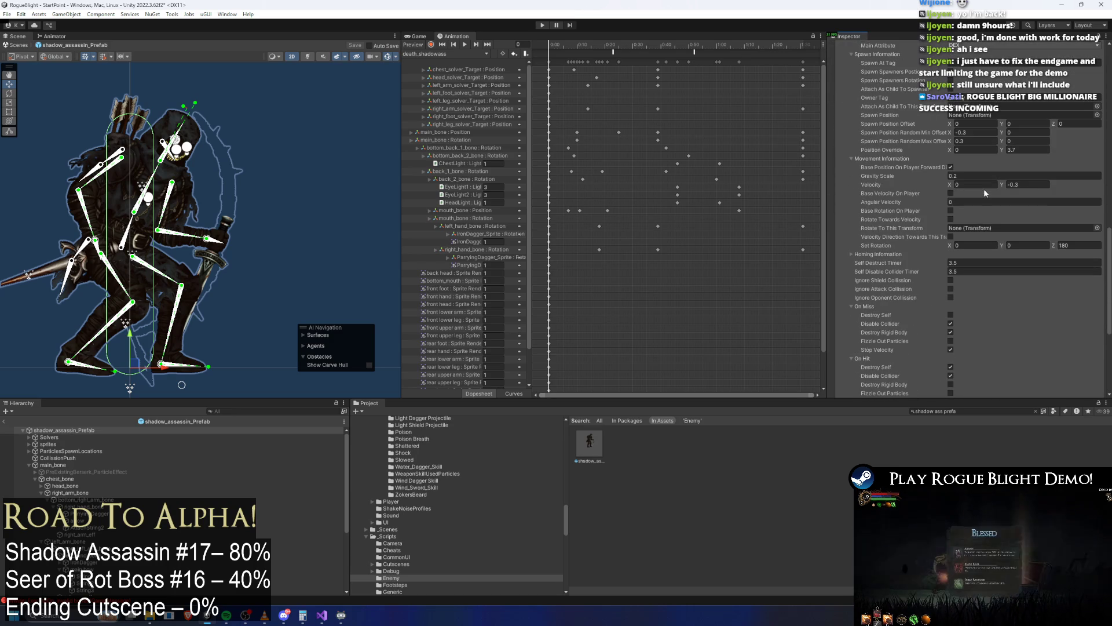
scroll(988, 225, "down", 4)
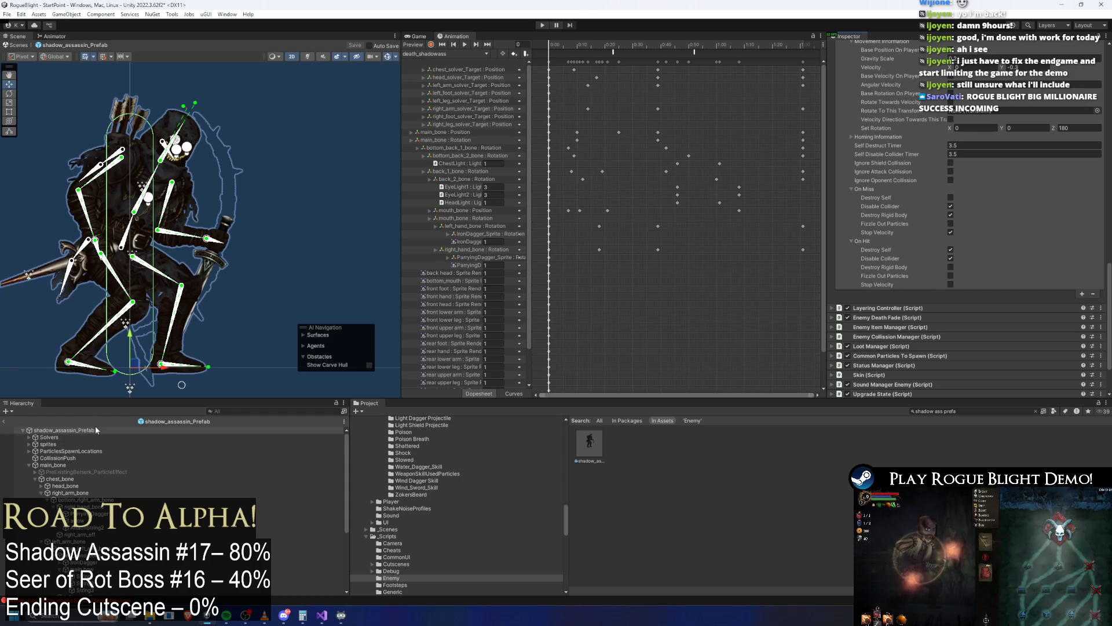
left_click(63, 430)
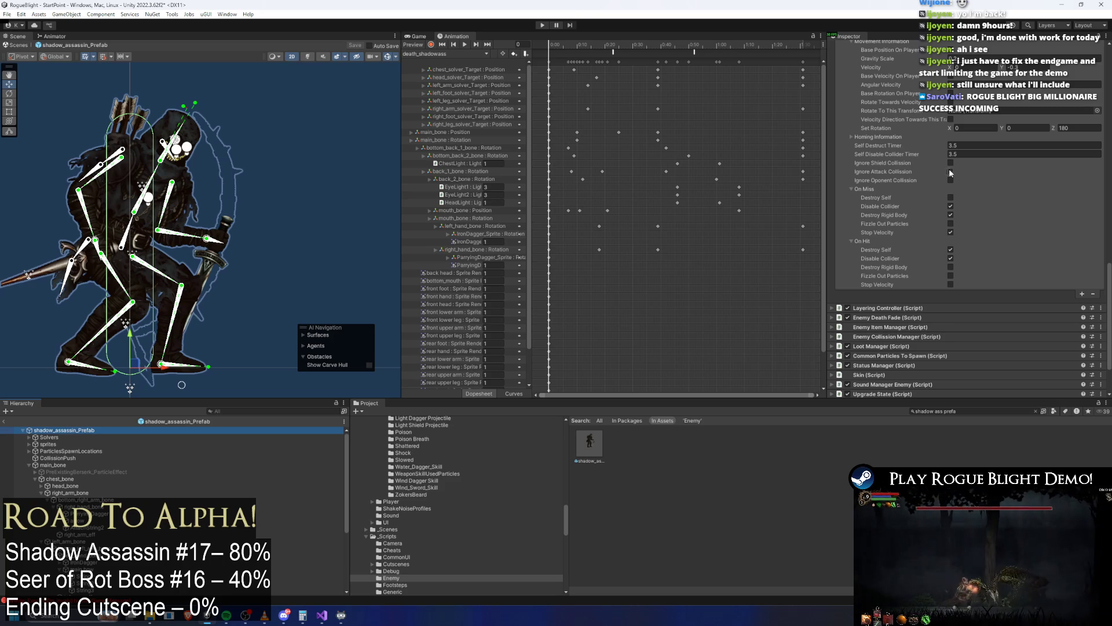
Ping the falling spike's Projectile field and open the Arrow_Projectile_Projectile prefab.
left_click(71, 431)
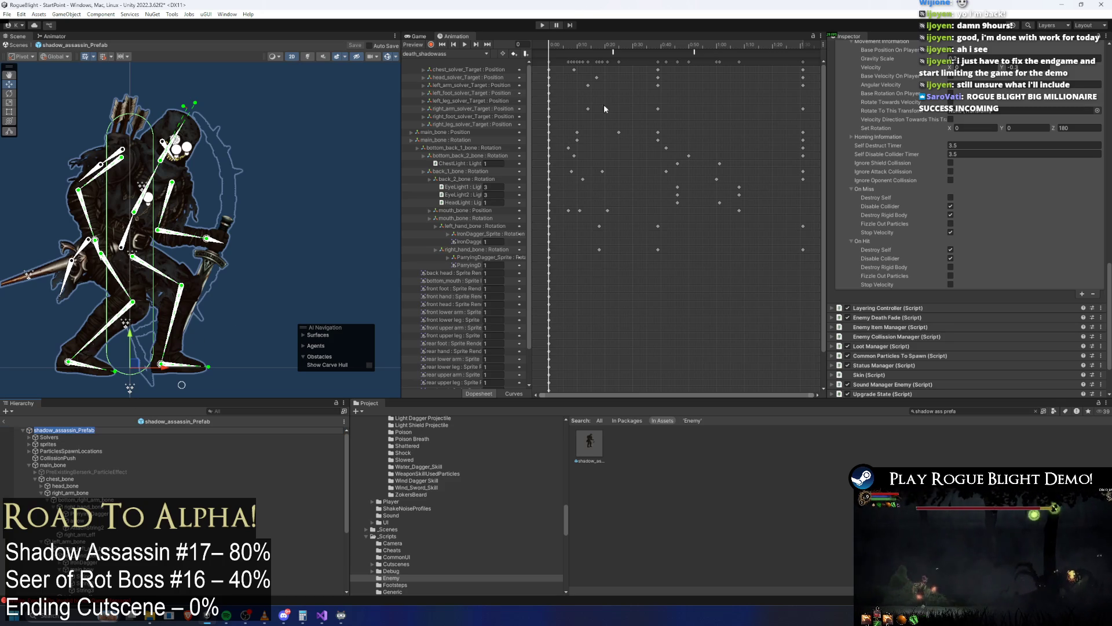
scroll(1012, 189, "up", 10)
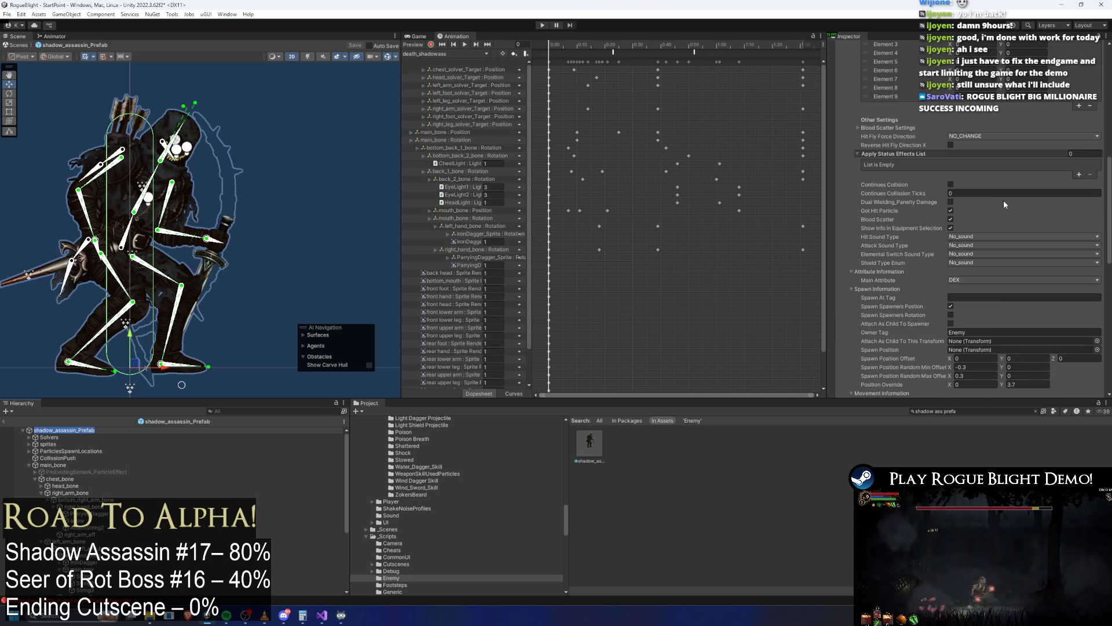
scroll(1004, 199, "up", 8)
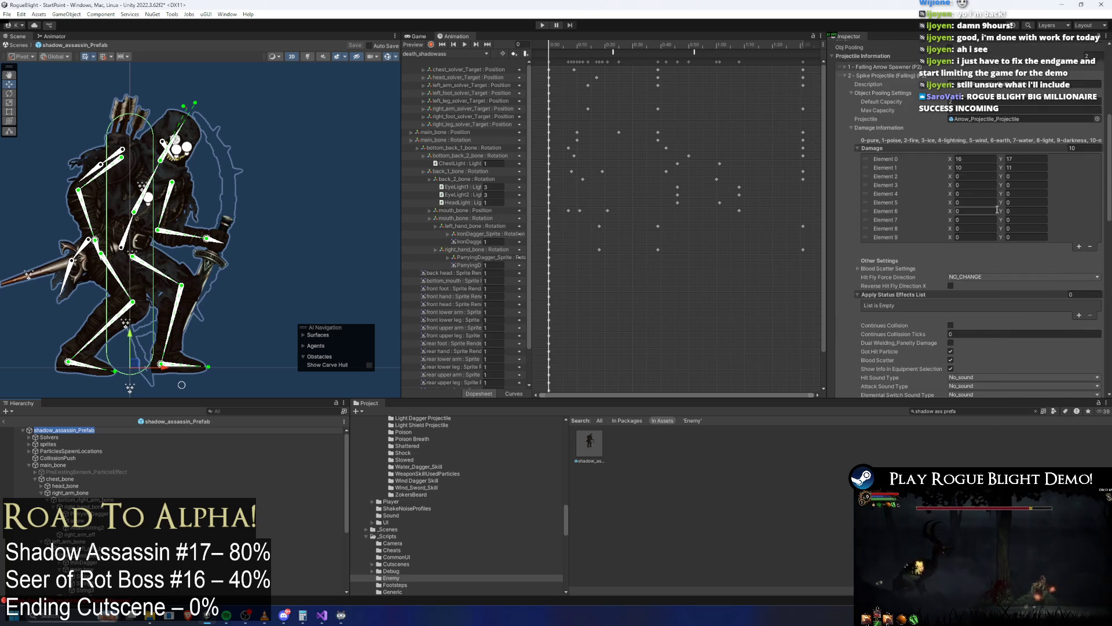
scroll(996, 209, "up", 1)
left_click(996, 210)
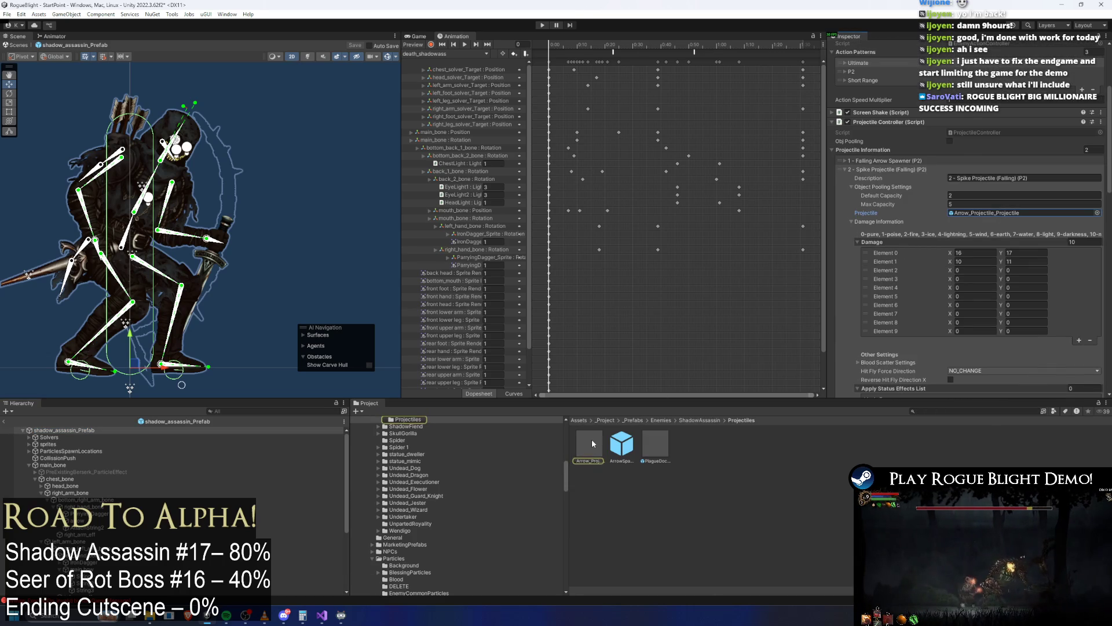
left_click(594, 443)
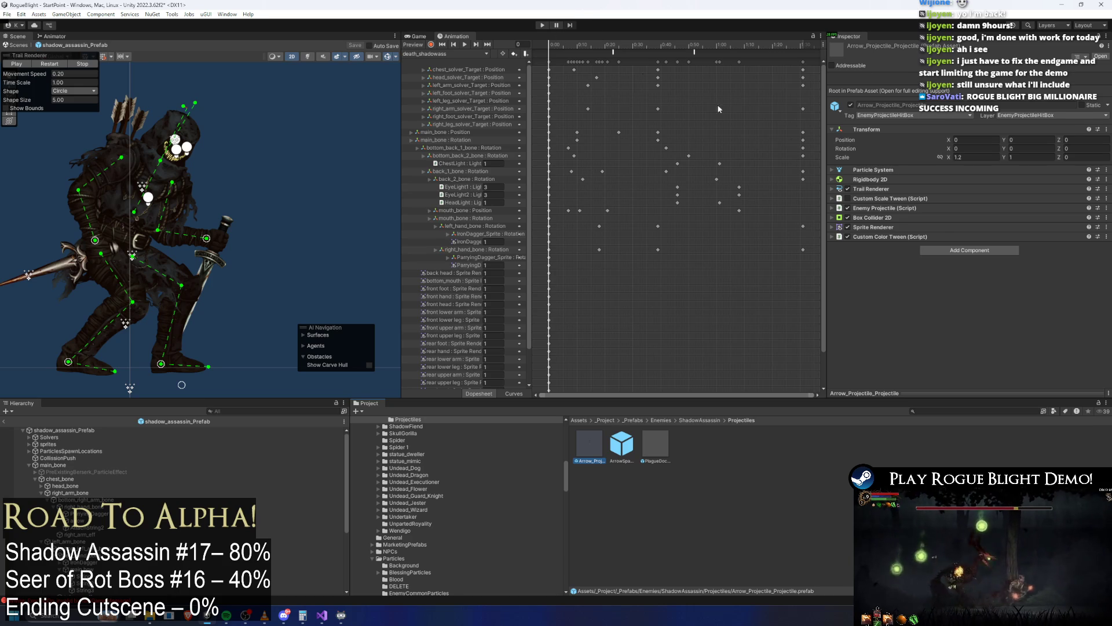
Inspect the arrow's Rigidbody 2D and trigger Box Collider 2D, then enter Play mode.
left_click(899, 180)
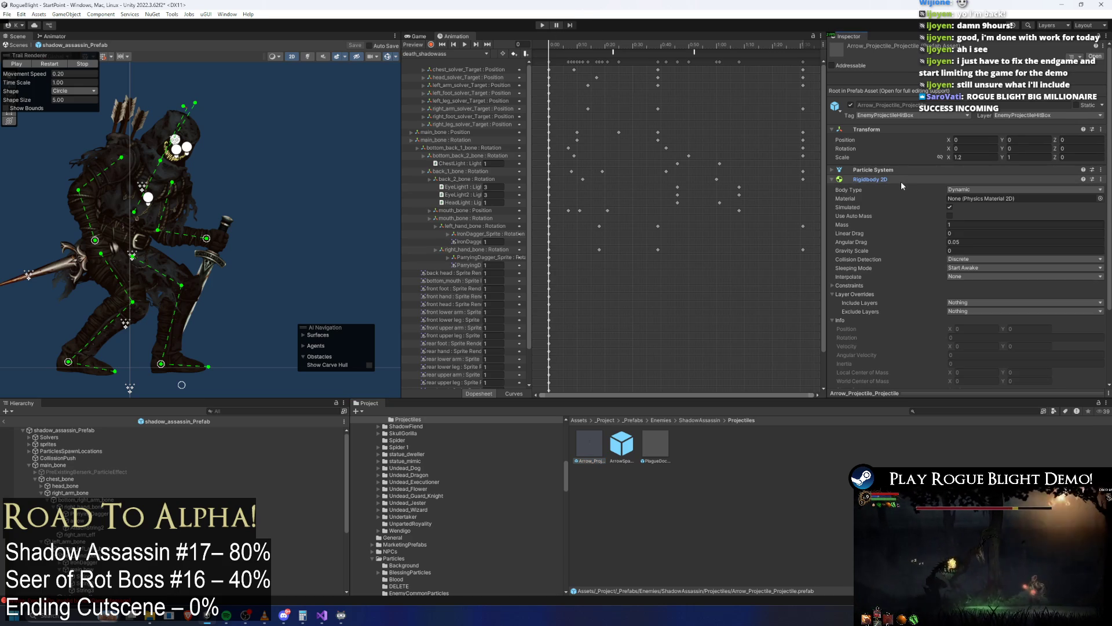
left_click(902, 182)
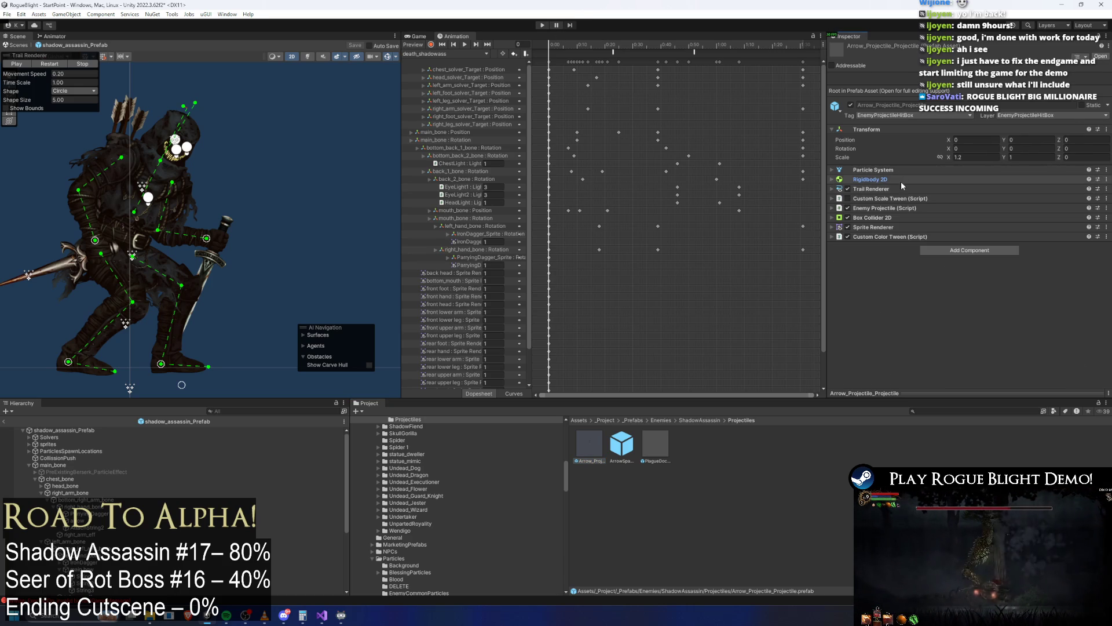
left_click(875, 219)
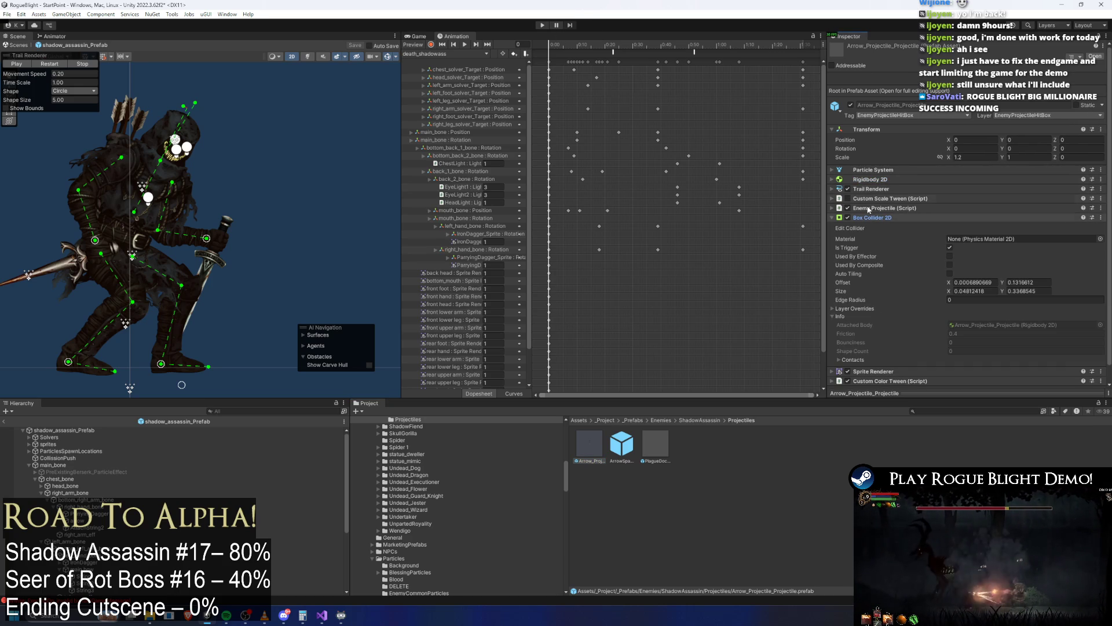
left_click(543, 27)
Confirm the modifications warning, let the game load, and start it from the Rogue Blight title menu.
left_click(595, 339)
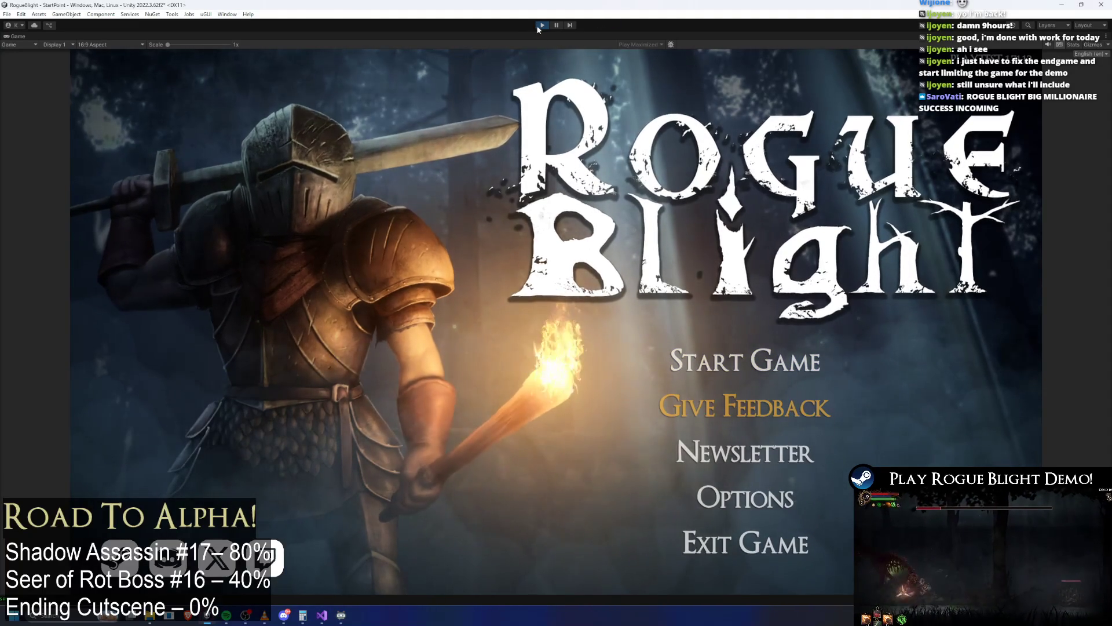
left_click(538, 26)
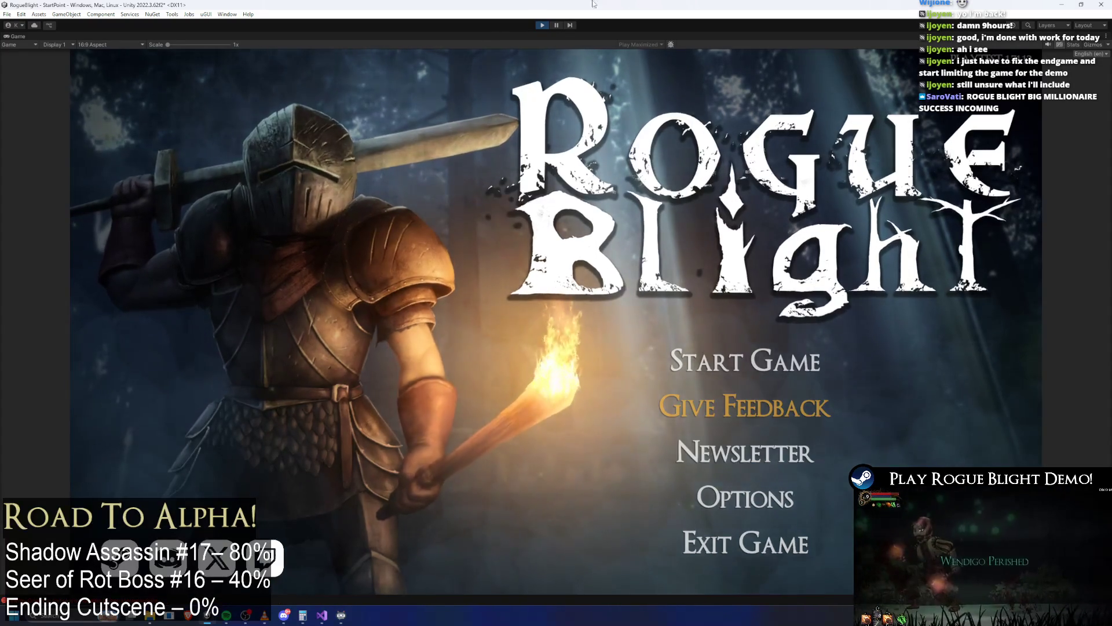
left_click(746, 361)
Load the first save slot and walk right to start the story map at difficulty 2.
left_click(768, 296)
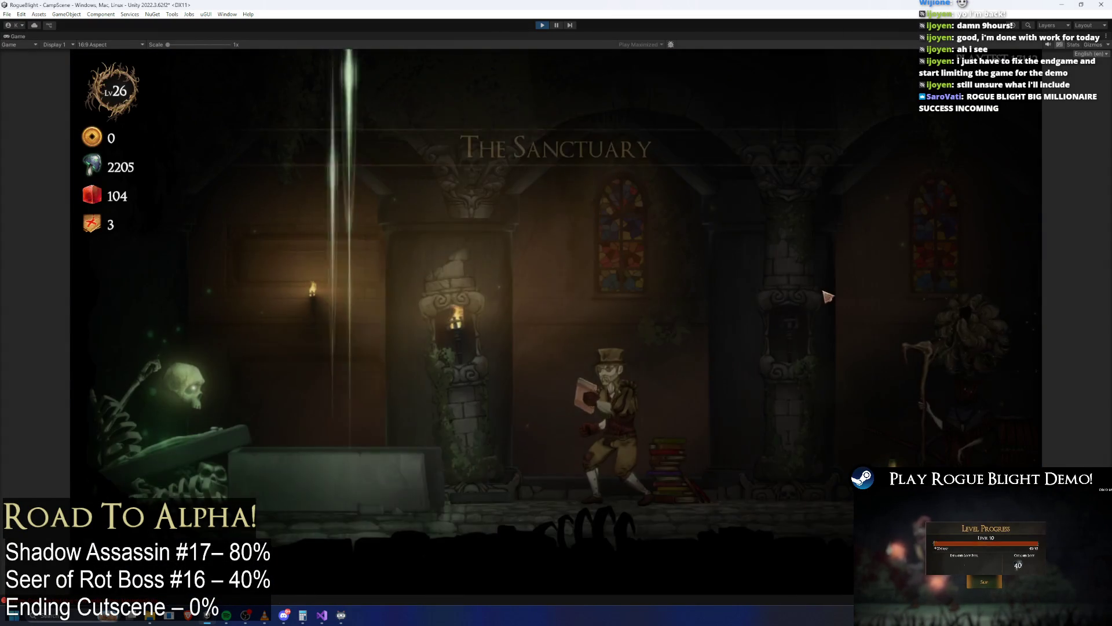
key("d")
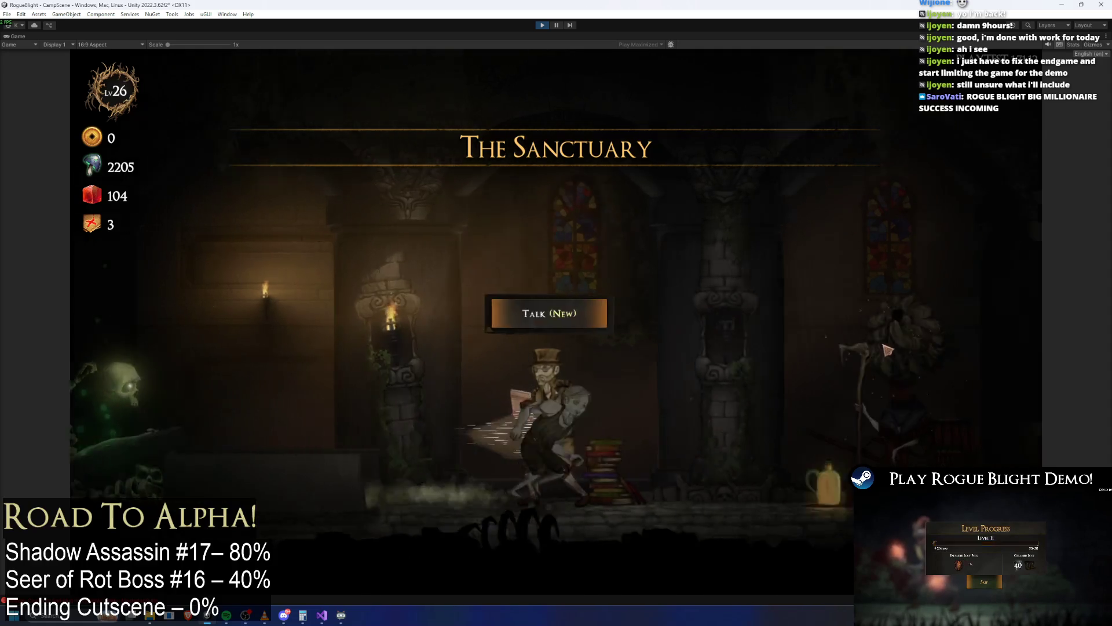
key("e")
key("d")
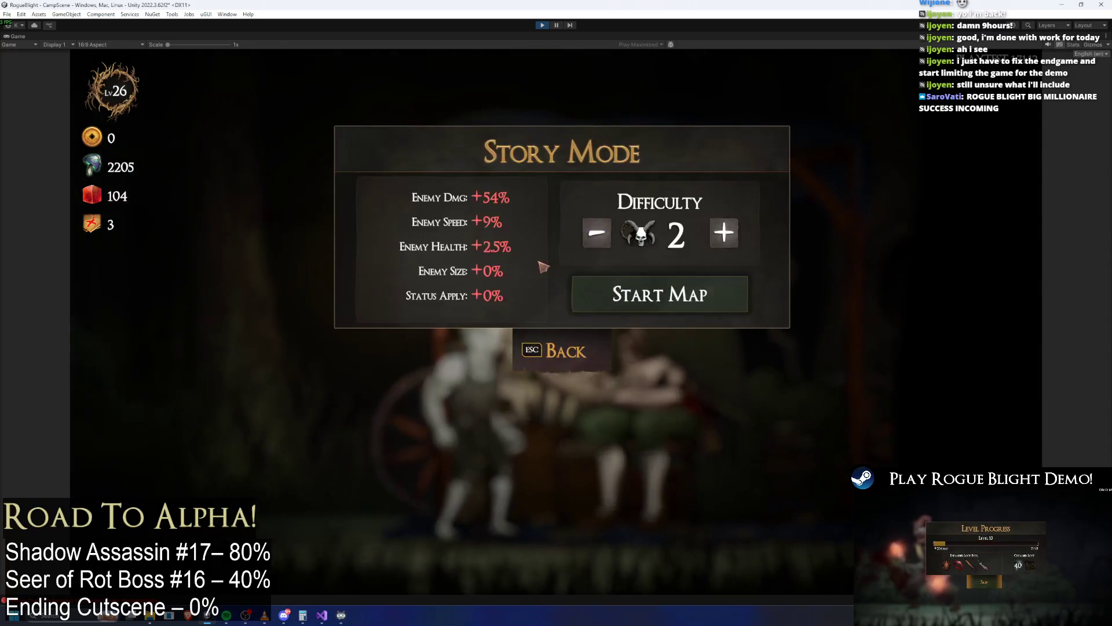
key("e")
key("e")
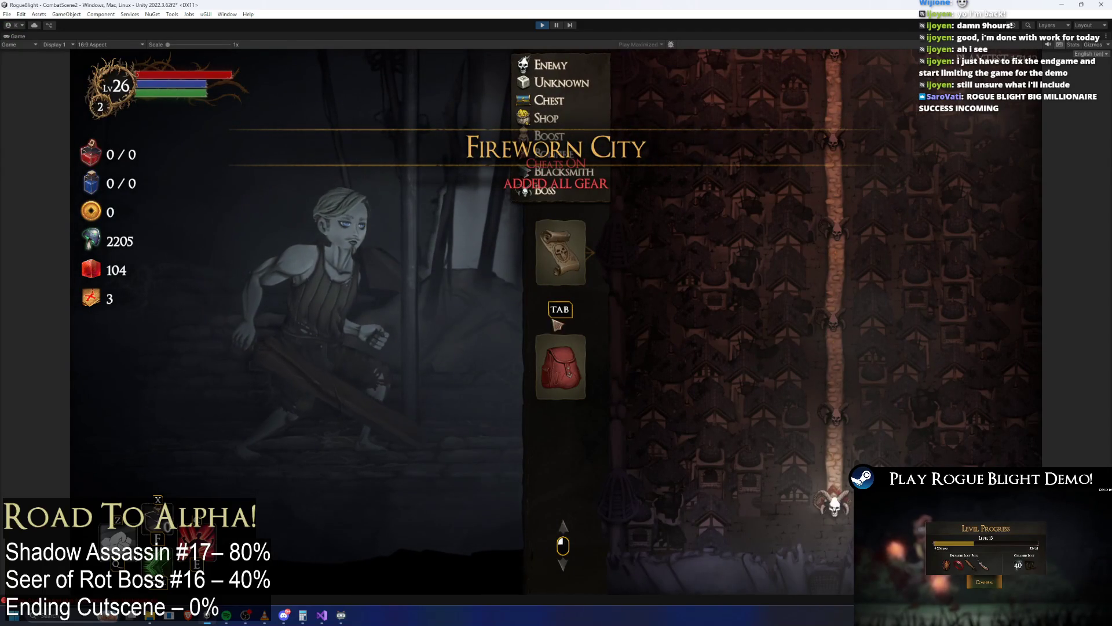
Equip the flaming Death Sword, the purple left-hand sword and the Warden's knight helmet.
left_click(569, 359)
left_click(656, 262)
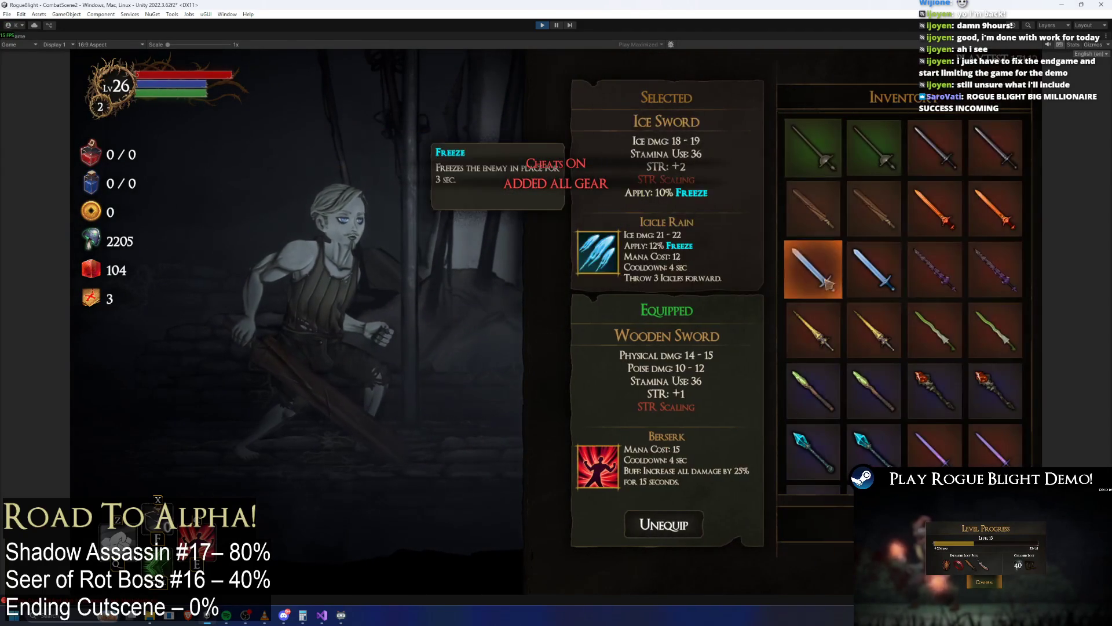
left_click(919, 284)
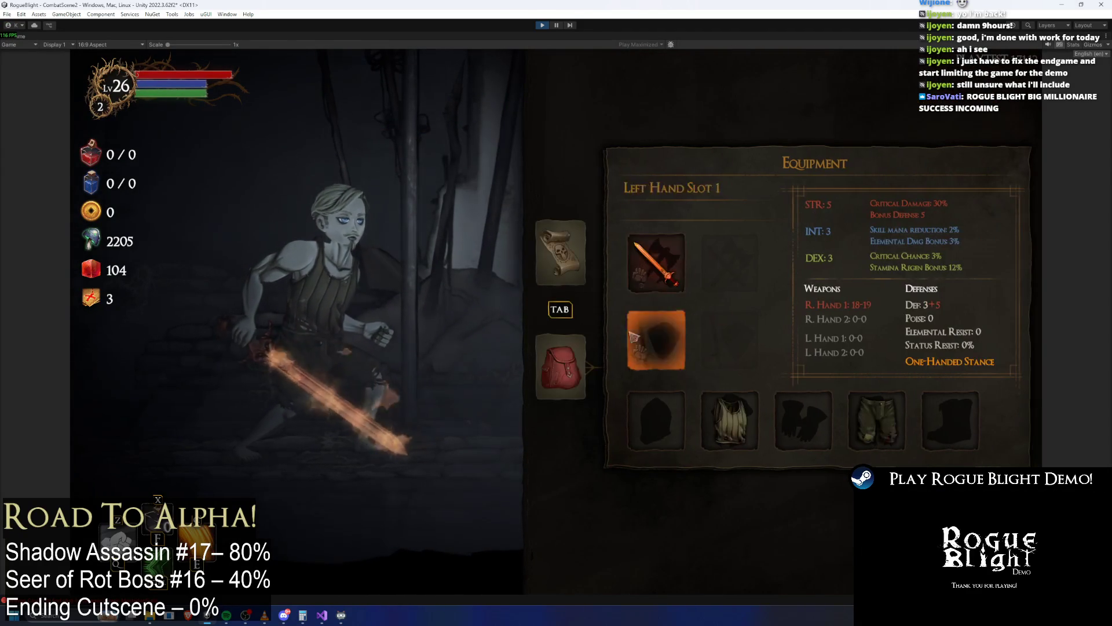
left_click(648, 348)
left_click(935, 269)
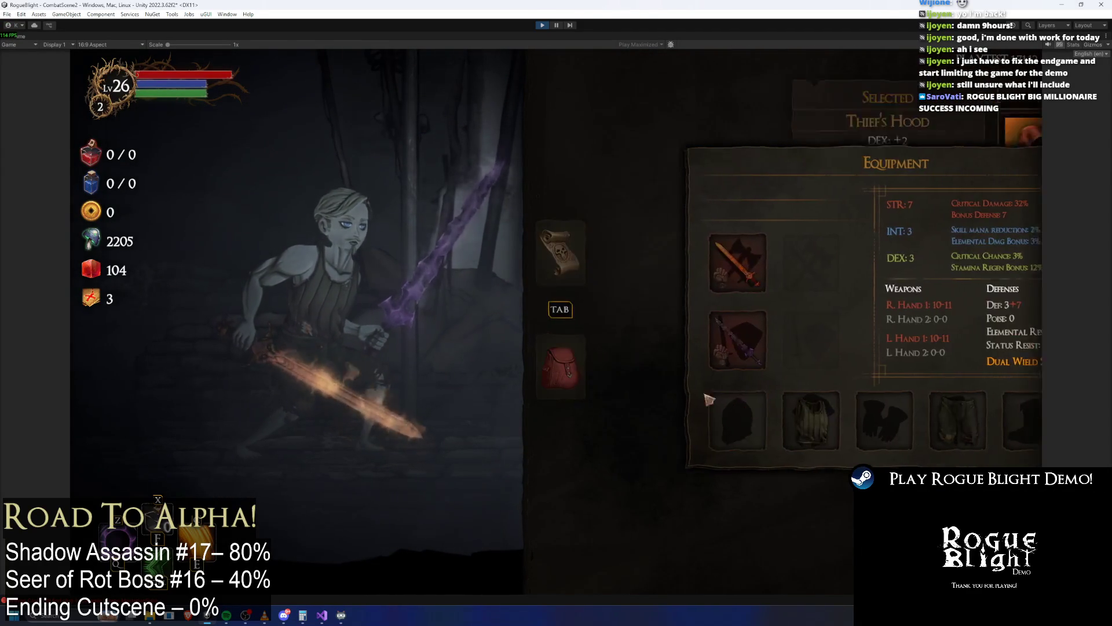
left_click(657, 420)
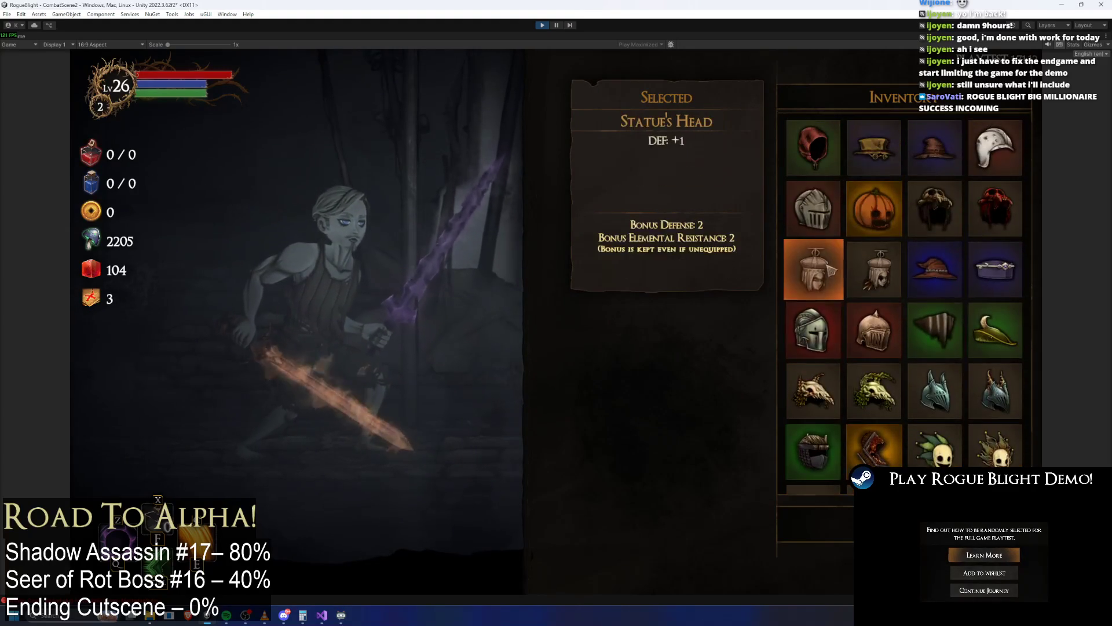
left_click(812, 290)
Browse through the knight's body armour inventory.
left_click(783, 420)
scroll(841, 168, "down", 1)
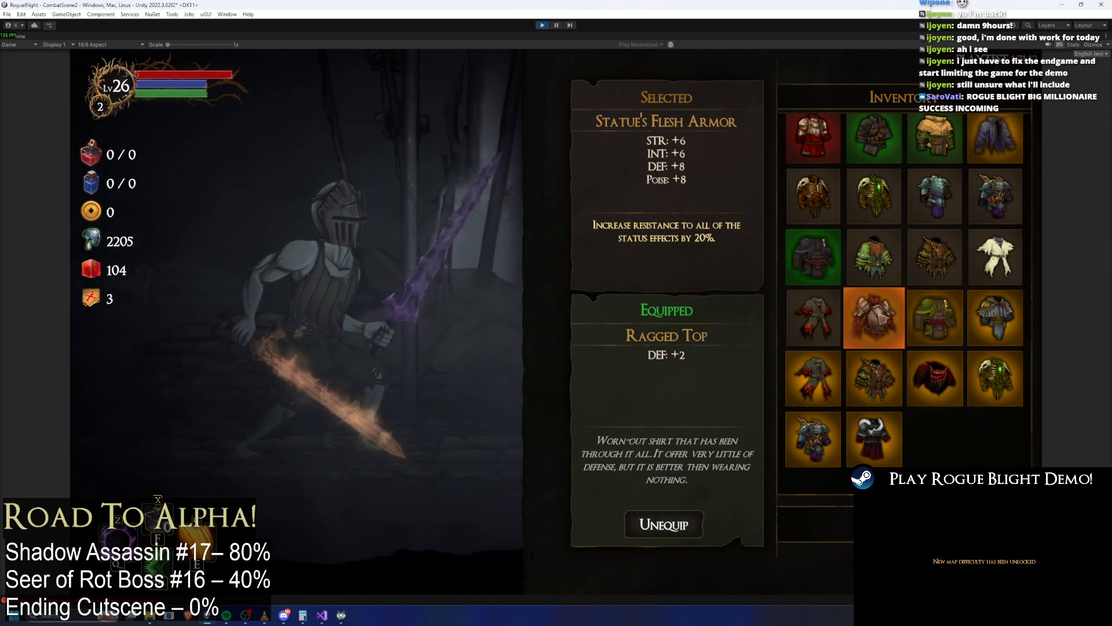
scroll(882, 408, "up", 3)
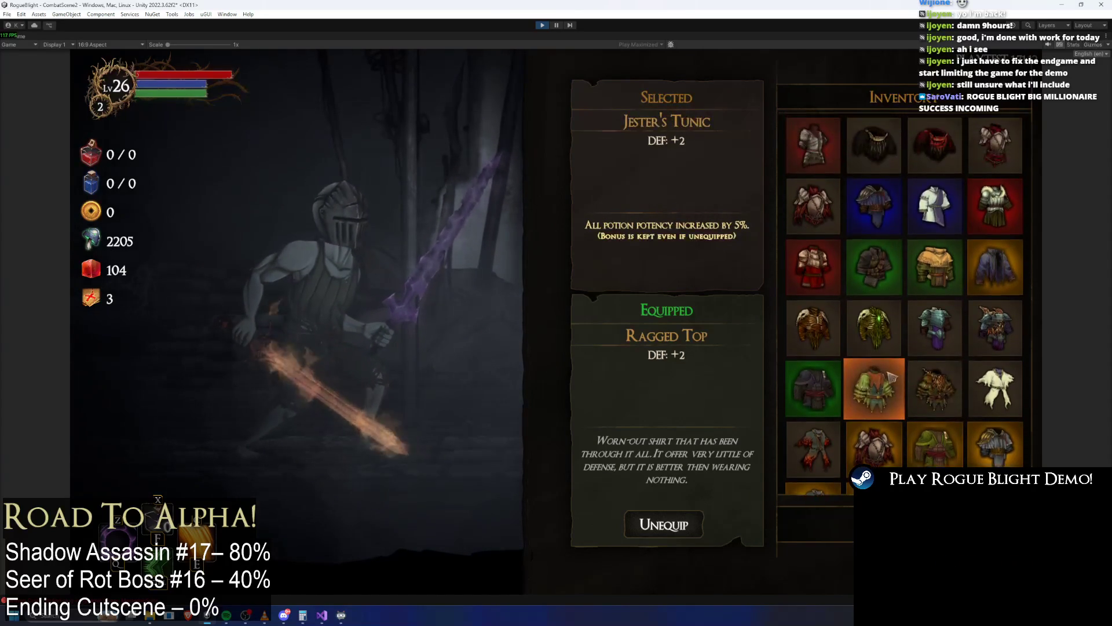
scroll(883, 408, "up", 1)
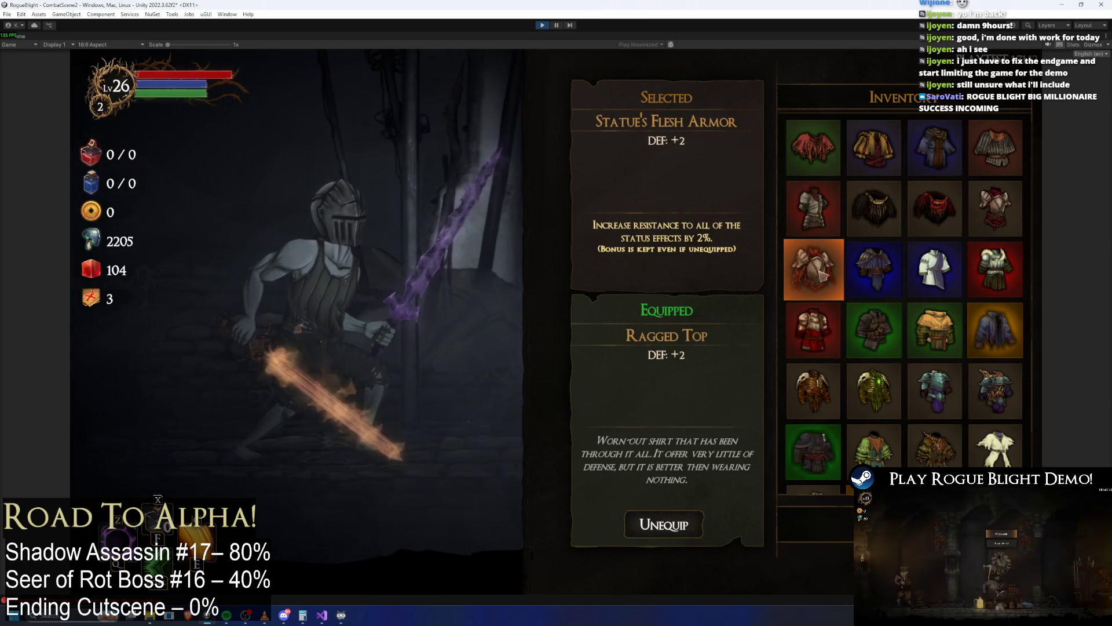
scroll(828, 267, "down", 1)
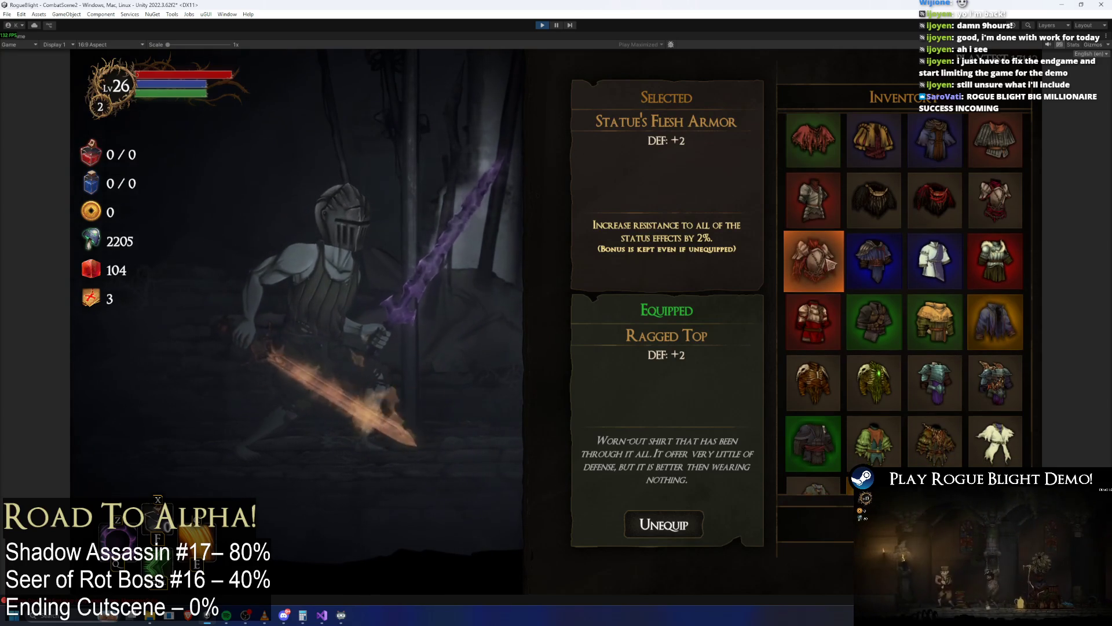
scroll(834, 255, "down", 3)
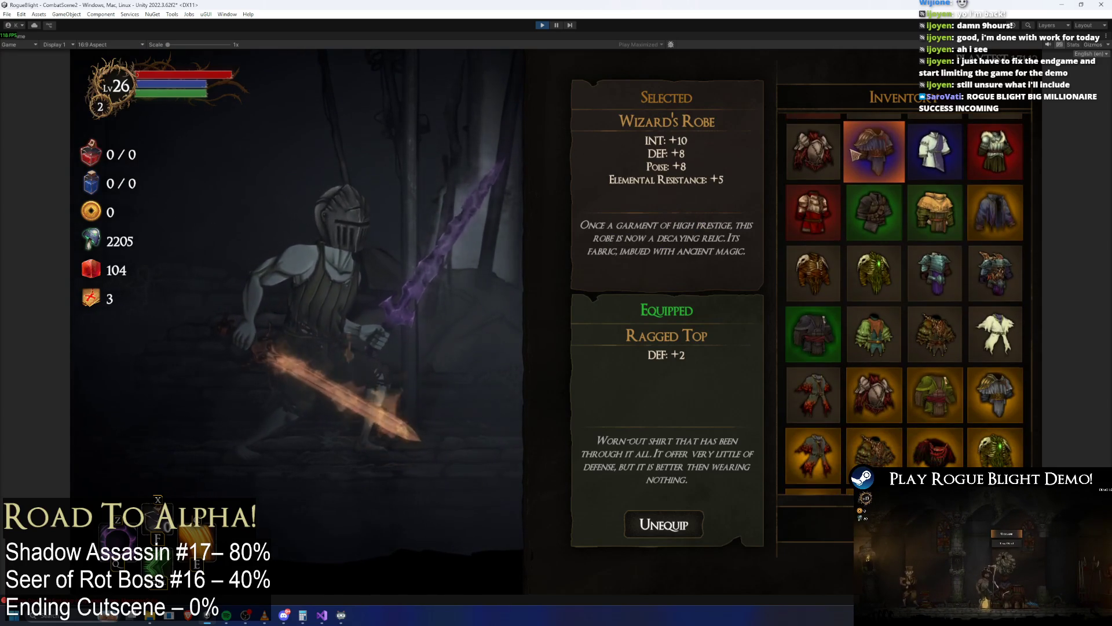
scroll(855, 153, "up", 3)
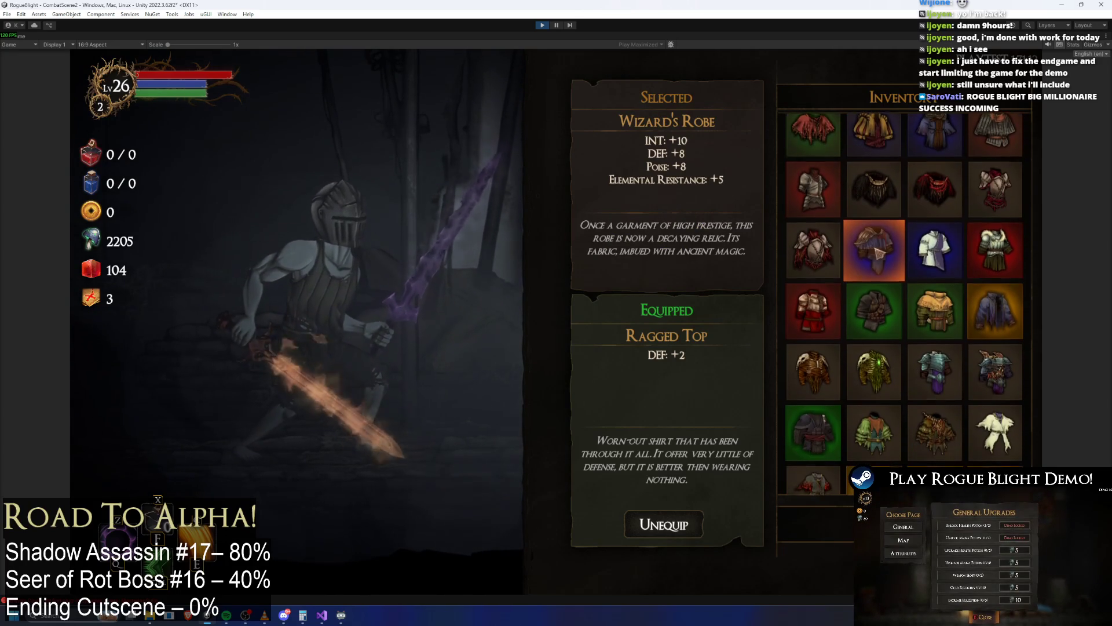
Review the gloves and trousers in the equipment overview, then close the menus to resume play.
key("Tab")
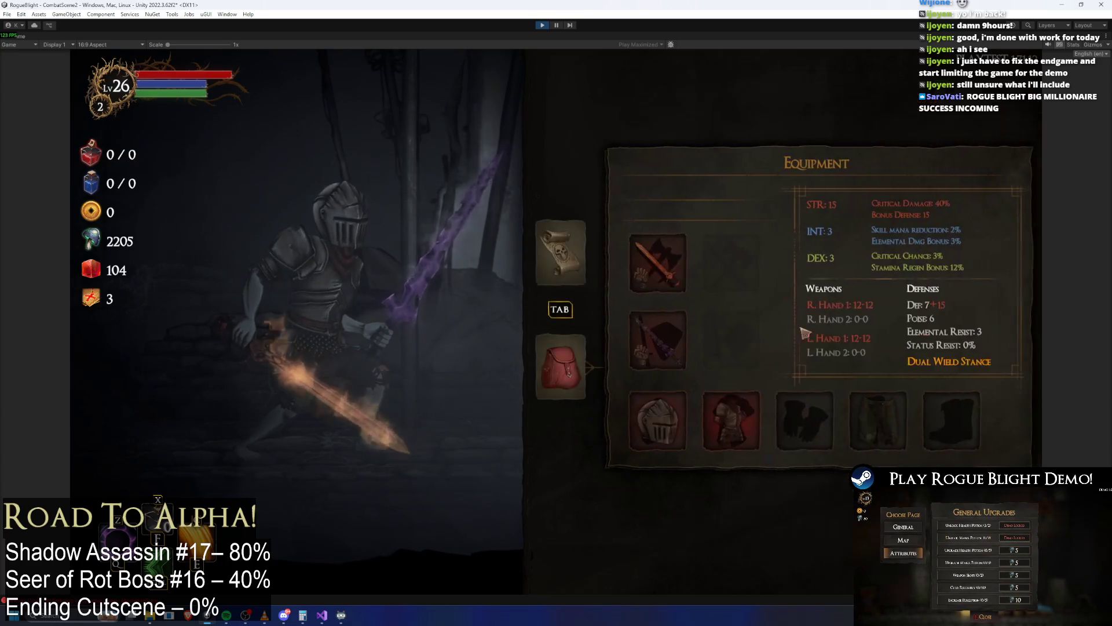
left_click(805, 420)
key("Escape")
left_click(879, 420)
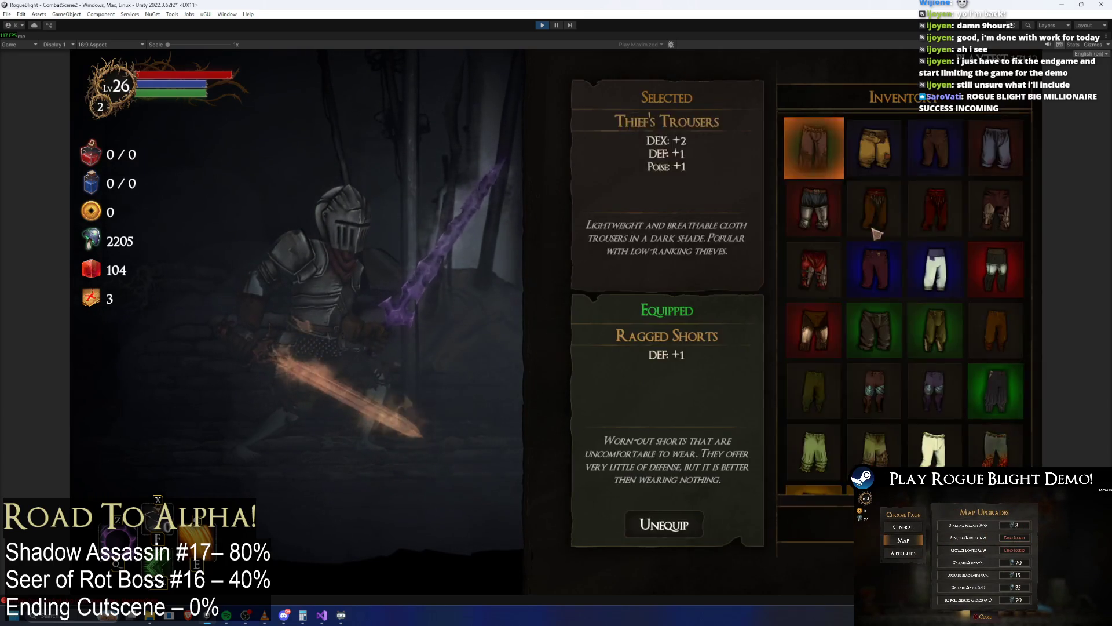
key("Escape")
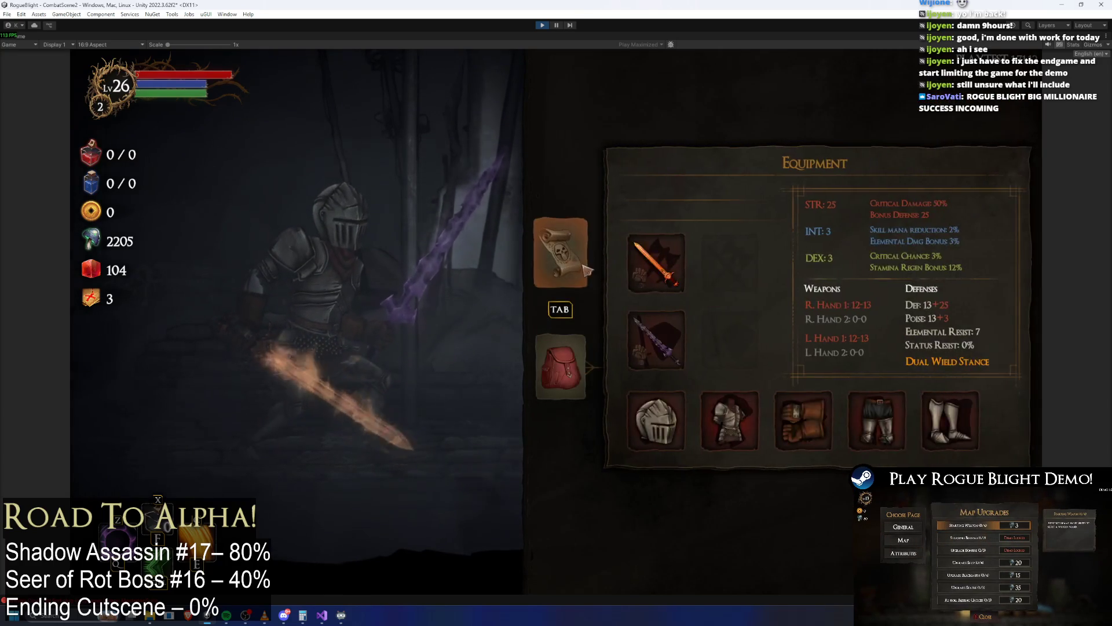
left_click(585, 268)
key("Escape")
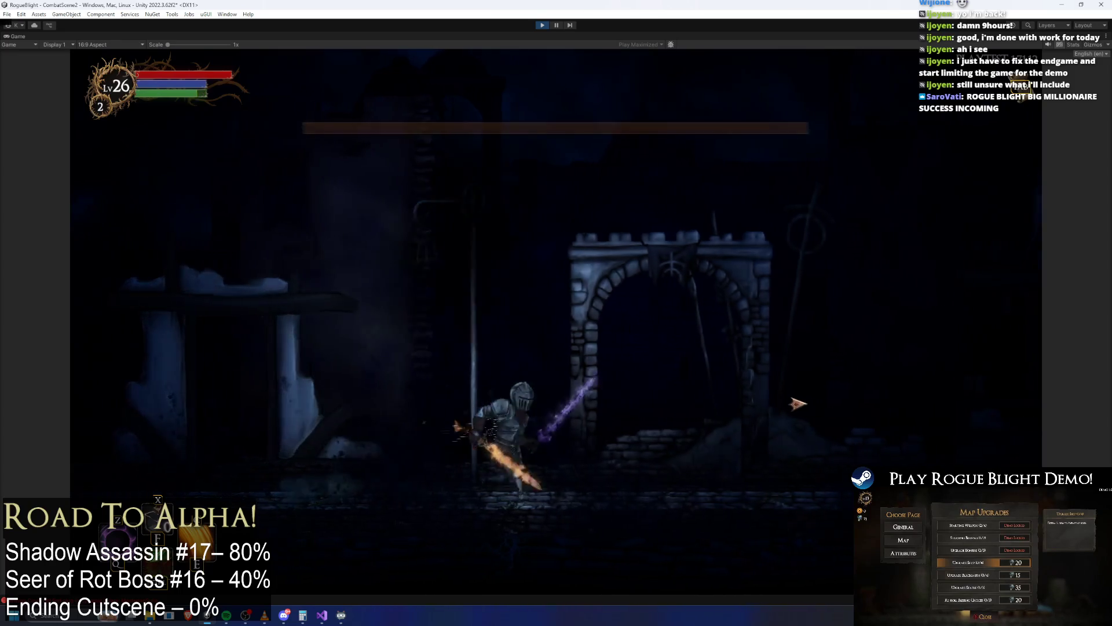
Trade sword blows with the boss until the knight dies, then stop play mode.
key("d")
left_click(832, 397)
key("a")
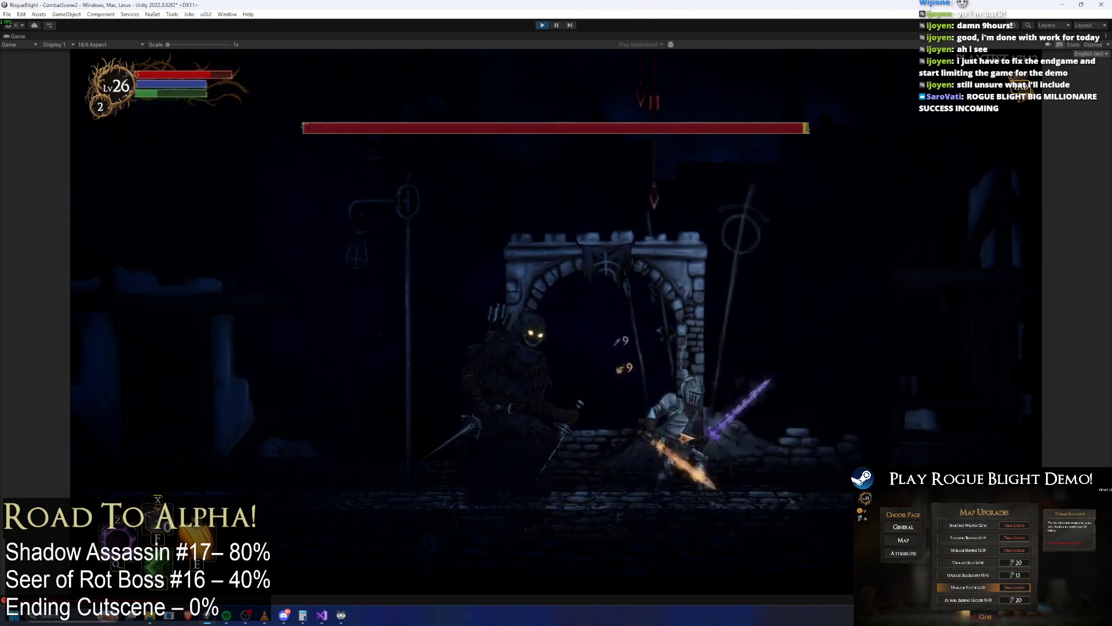
left_click(701, 439)
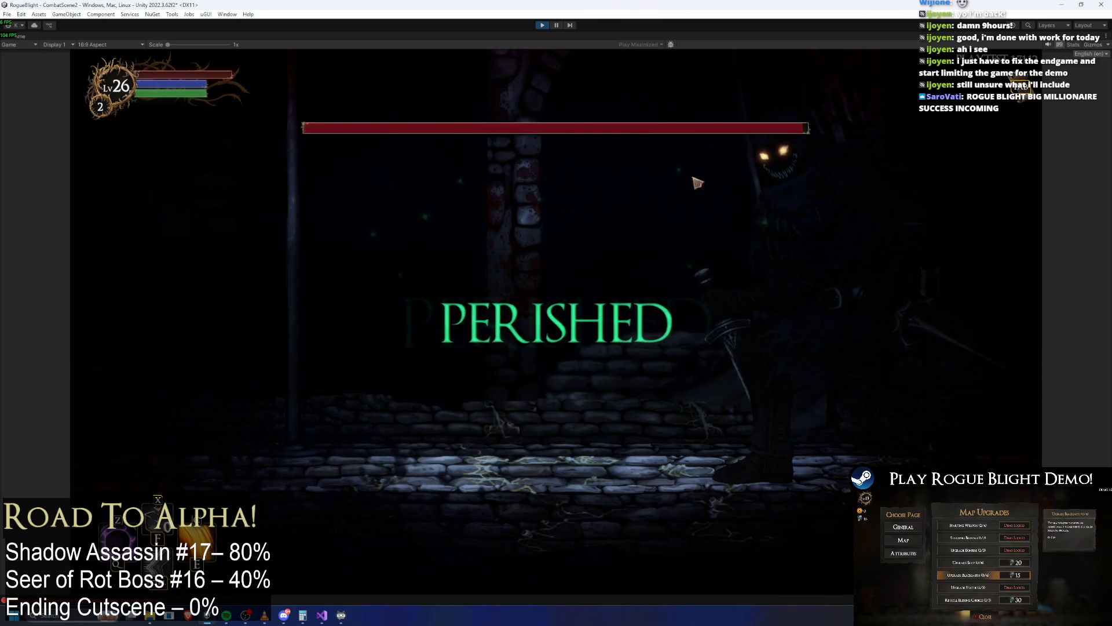
left_click(543, 24)
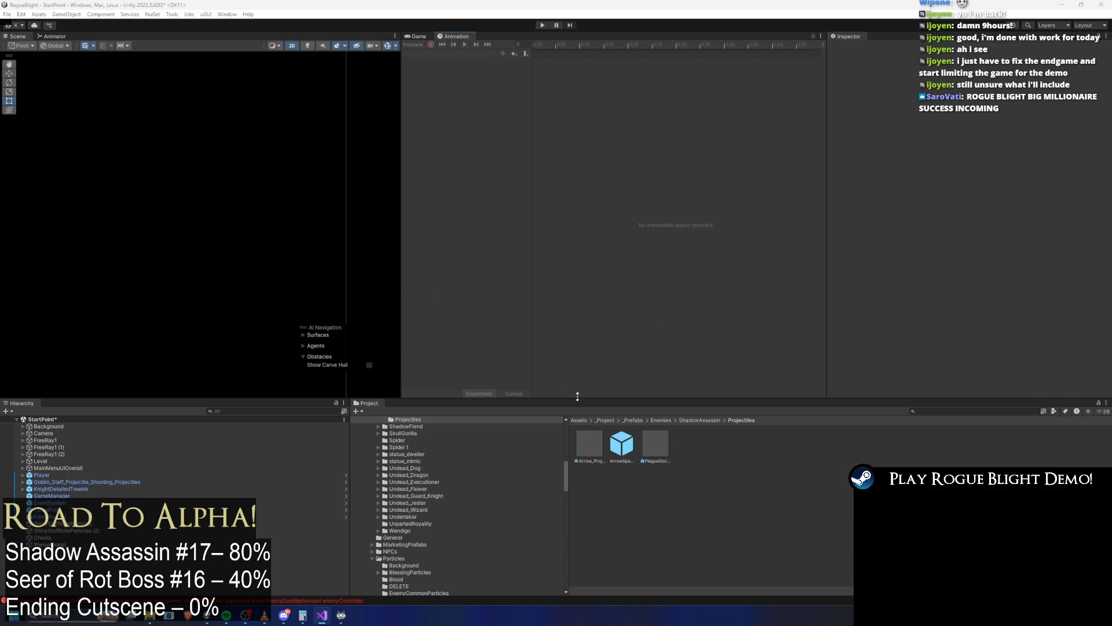
Open the ArrowSpawnerFallingProjectile prefab and enter Play mode again.
double_click(633, 448)
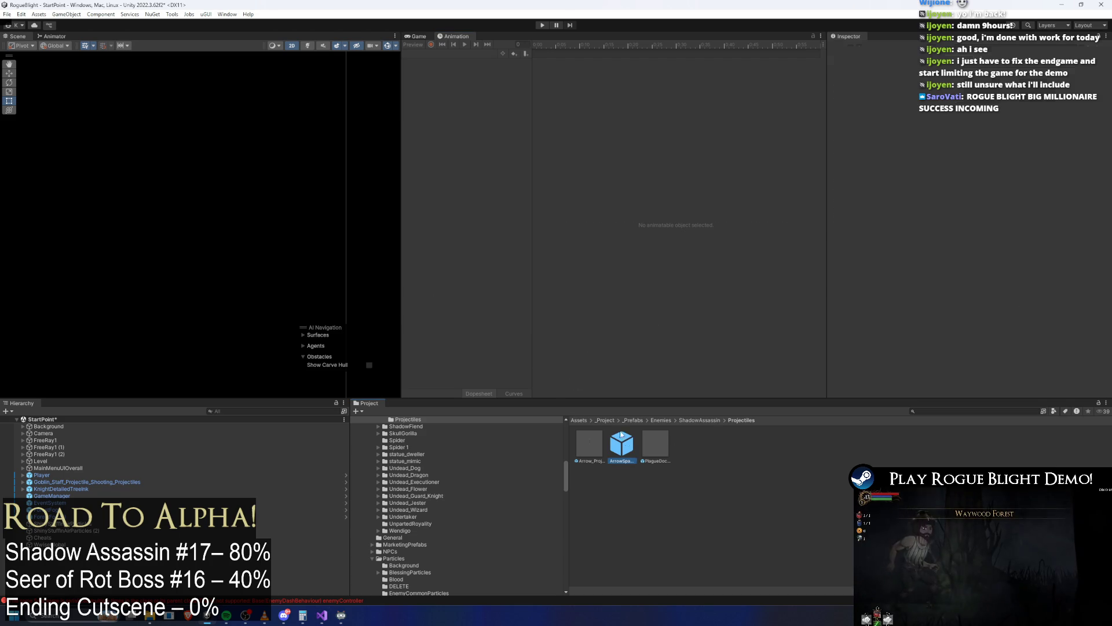
left_click(542, 27)
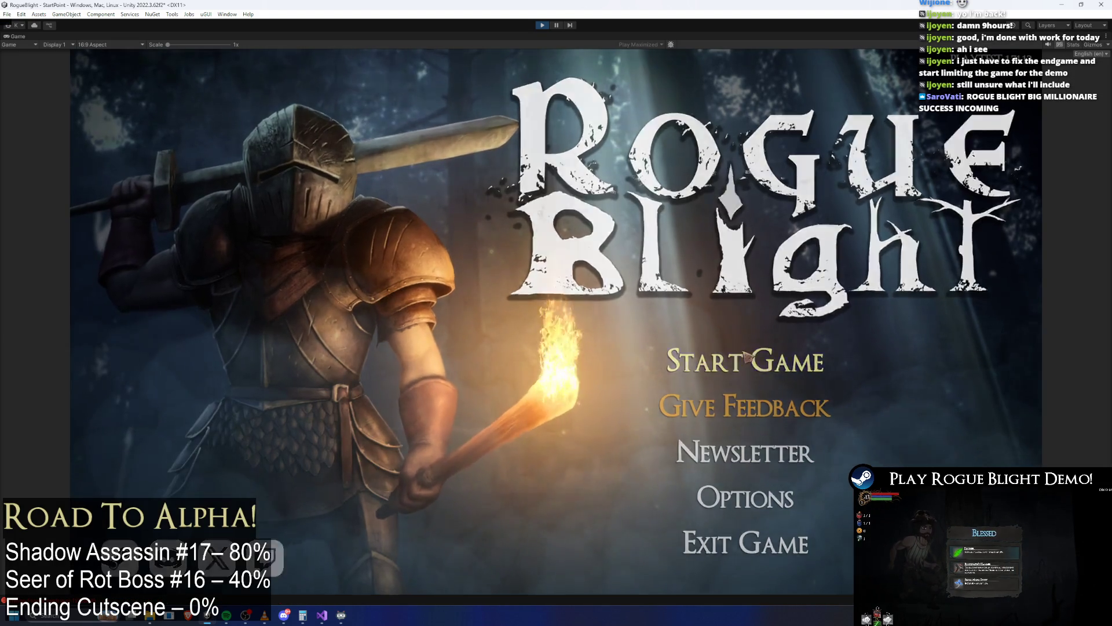
Load the first save slot, walk to the map-giver and start the Story Mode map.
left_click(748, 293)
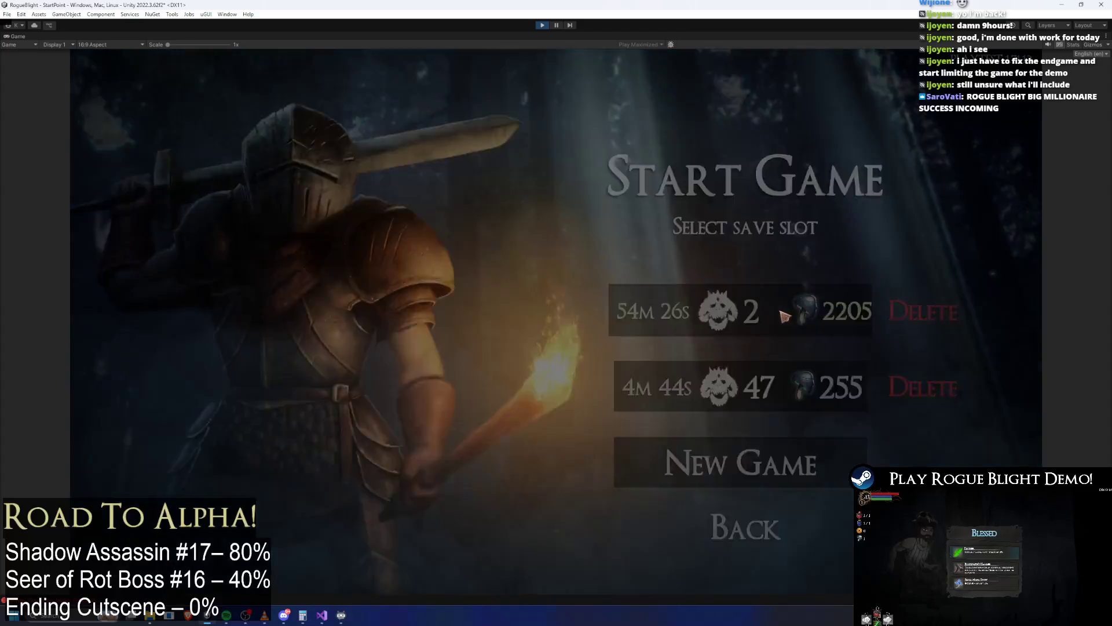
left_click(785, 318)
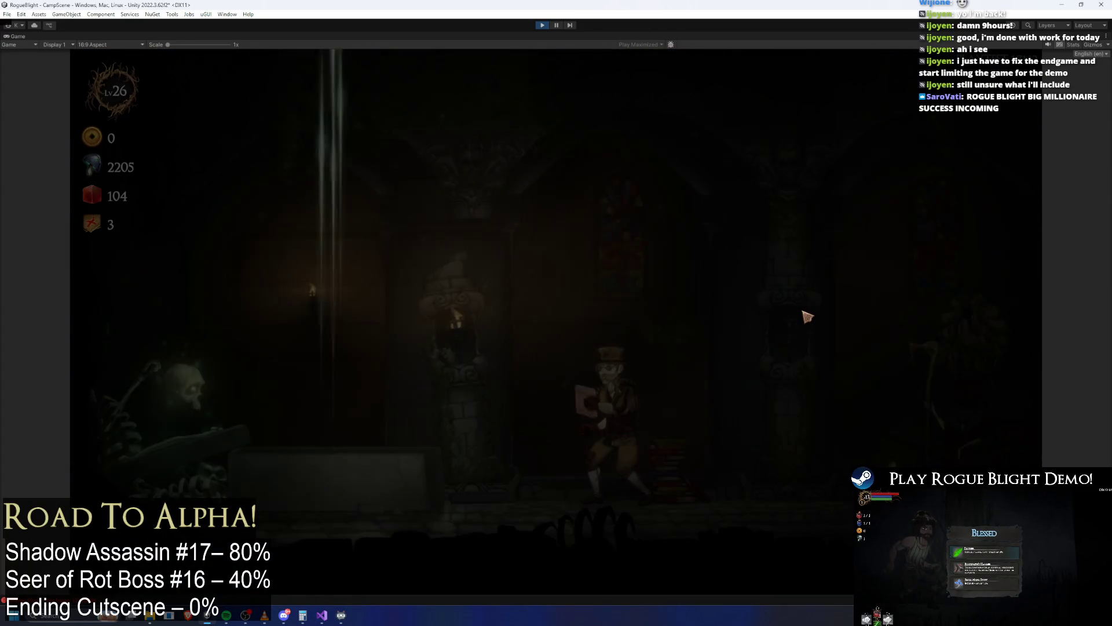
key("d")
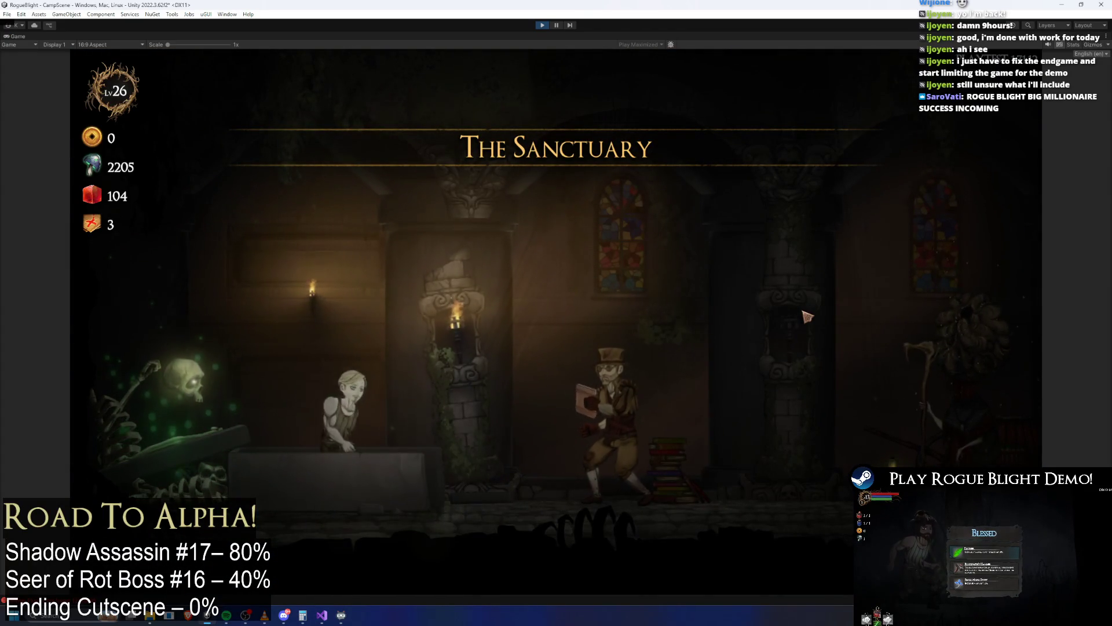
key("d")
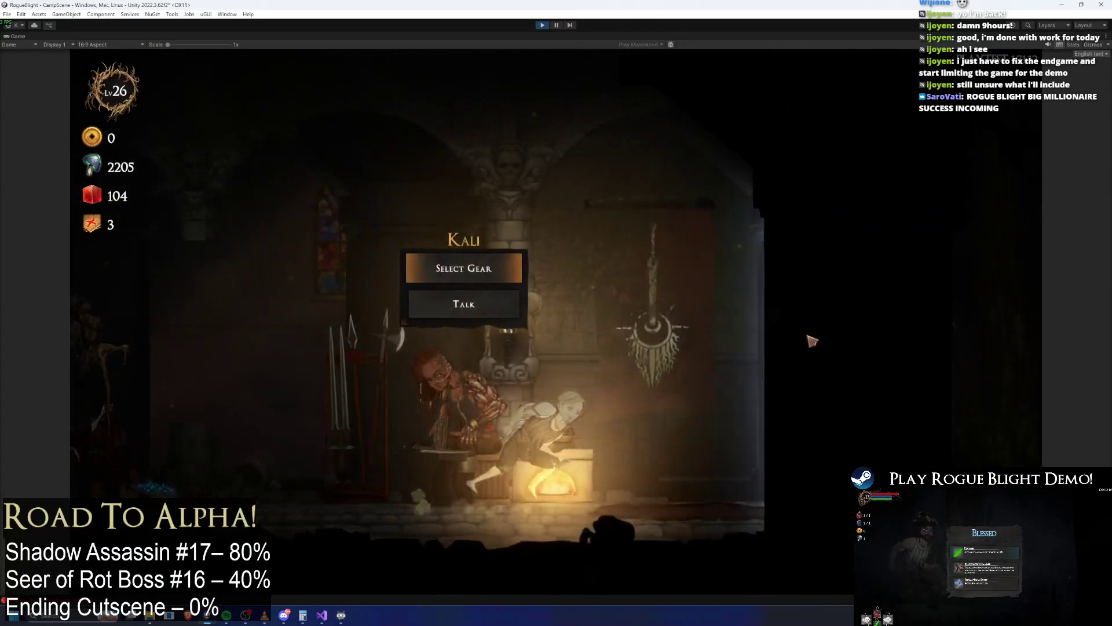
left_click(763, 180)
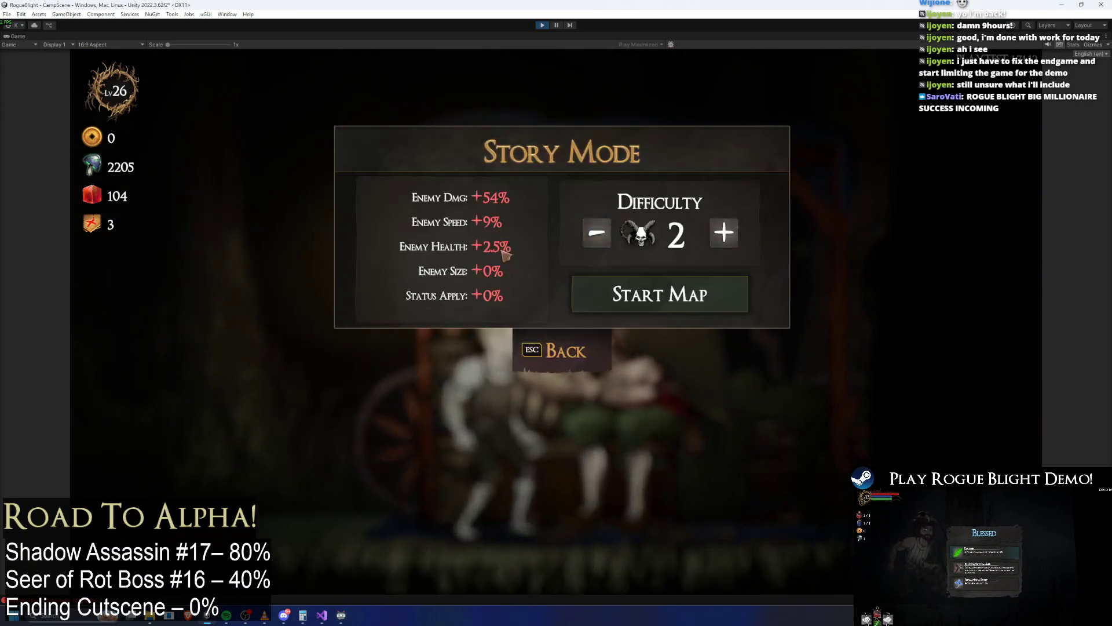
left_click(686, 293)
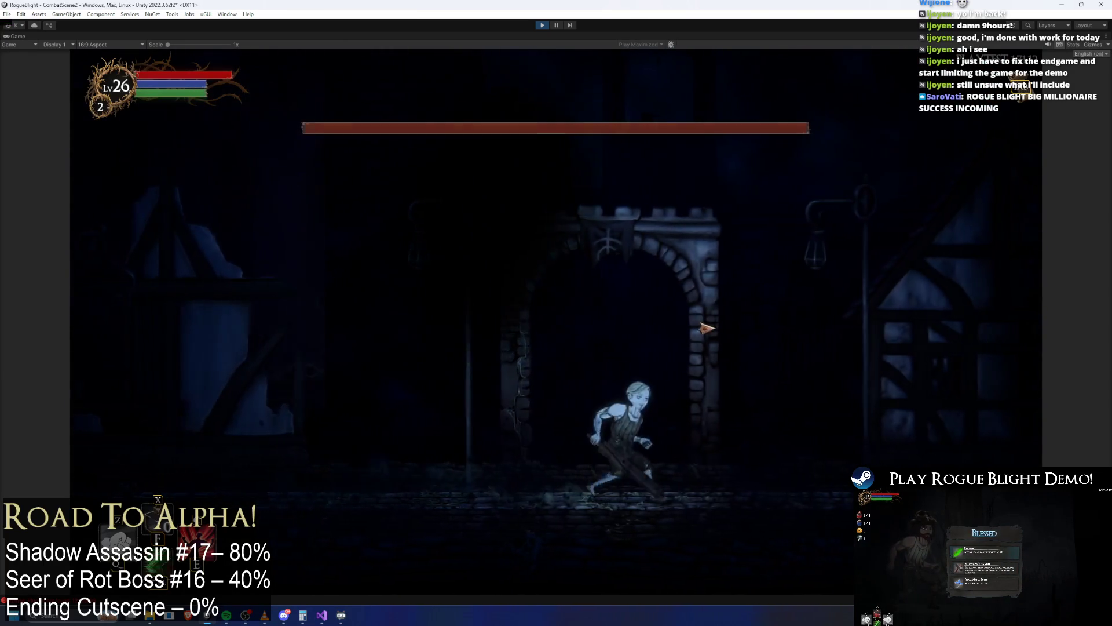
Hit the boss with the sword, then retreat left and run right across the arena.
left_click(733, 359)
key("a")
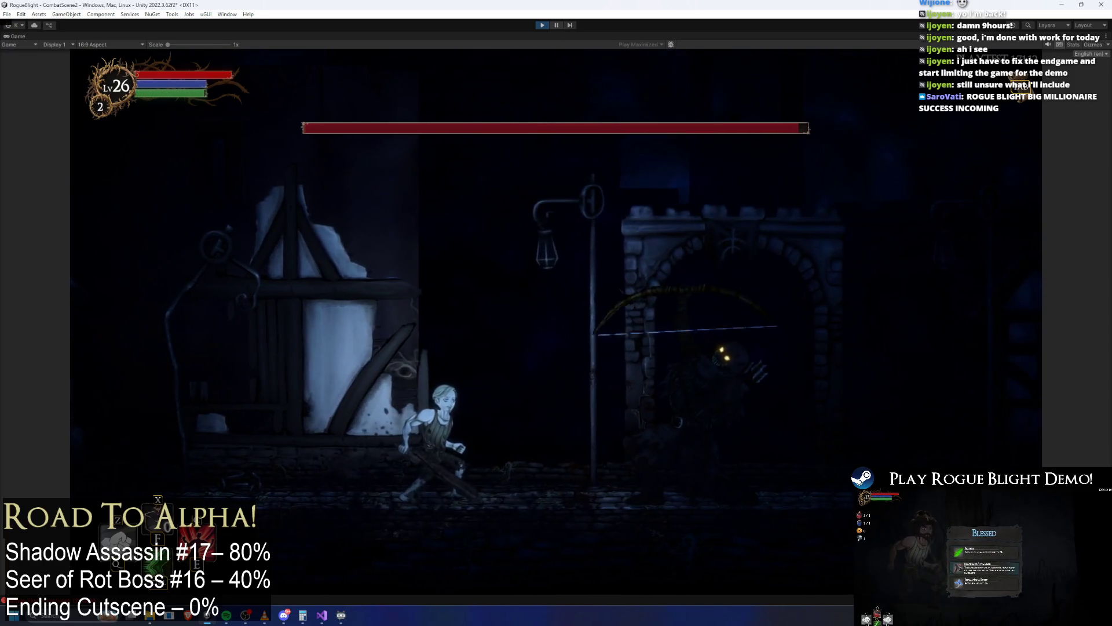
key("a")
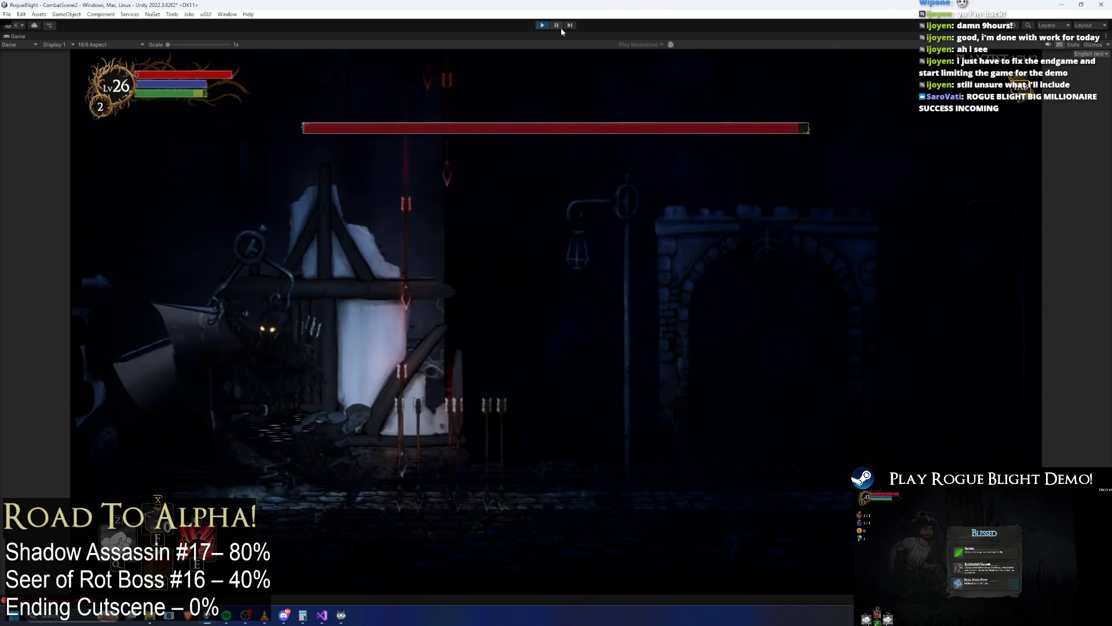
key("d")
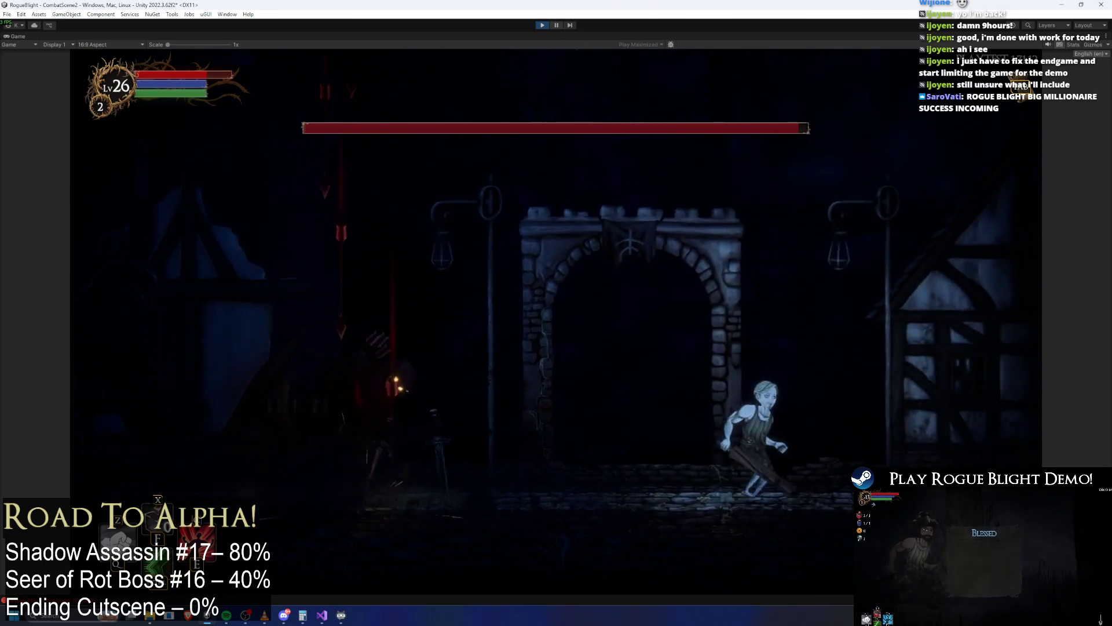
key("d")
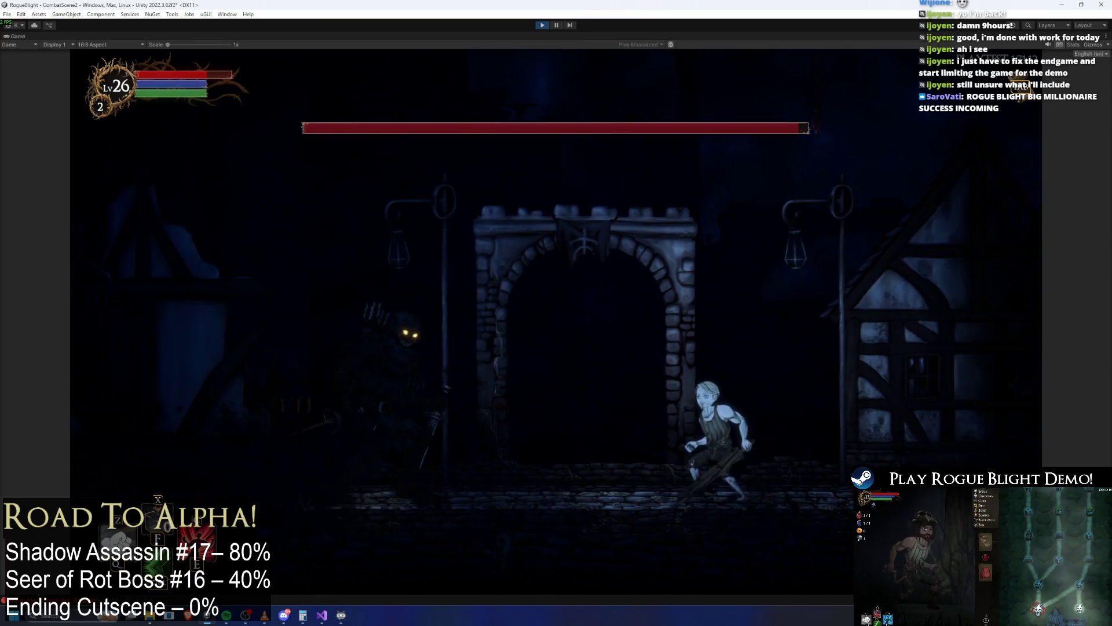
Pause the game, exit play mode to inspect the prefab, then relaunch Play mode.
left_click(557, 25)
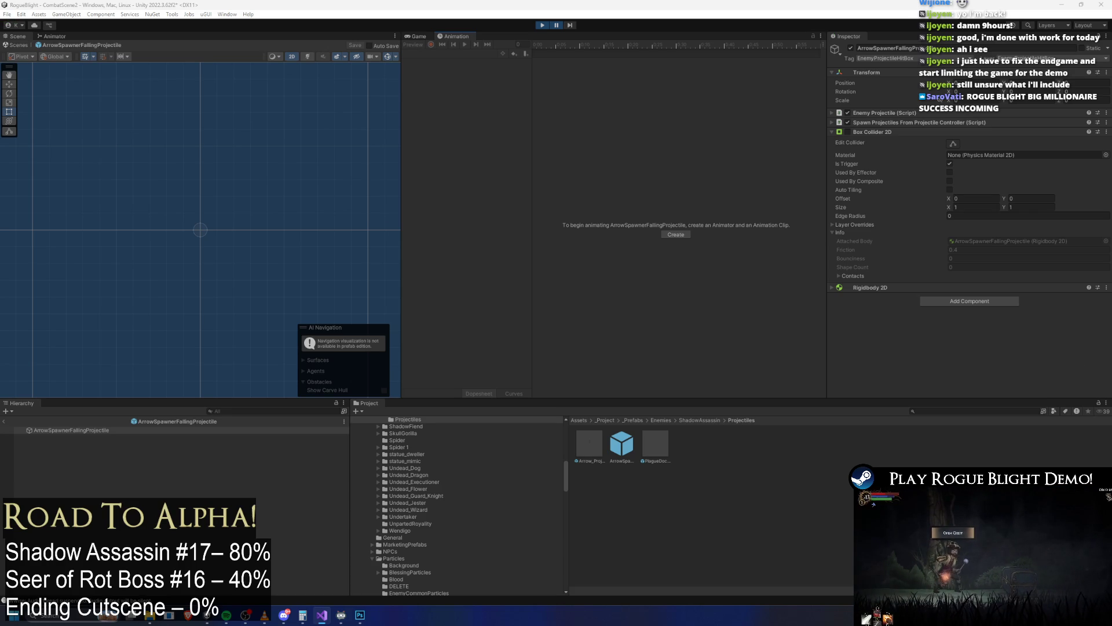
left_click(543, 25)
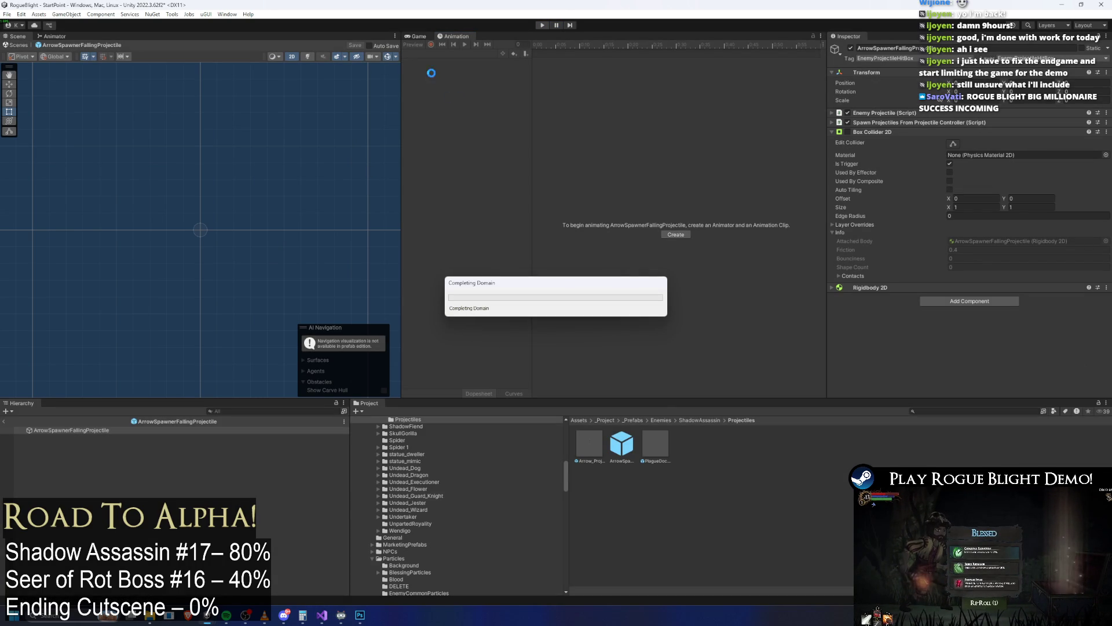
left_click(543, 24)
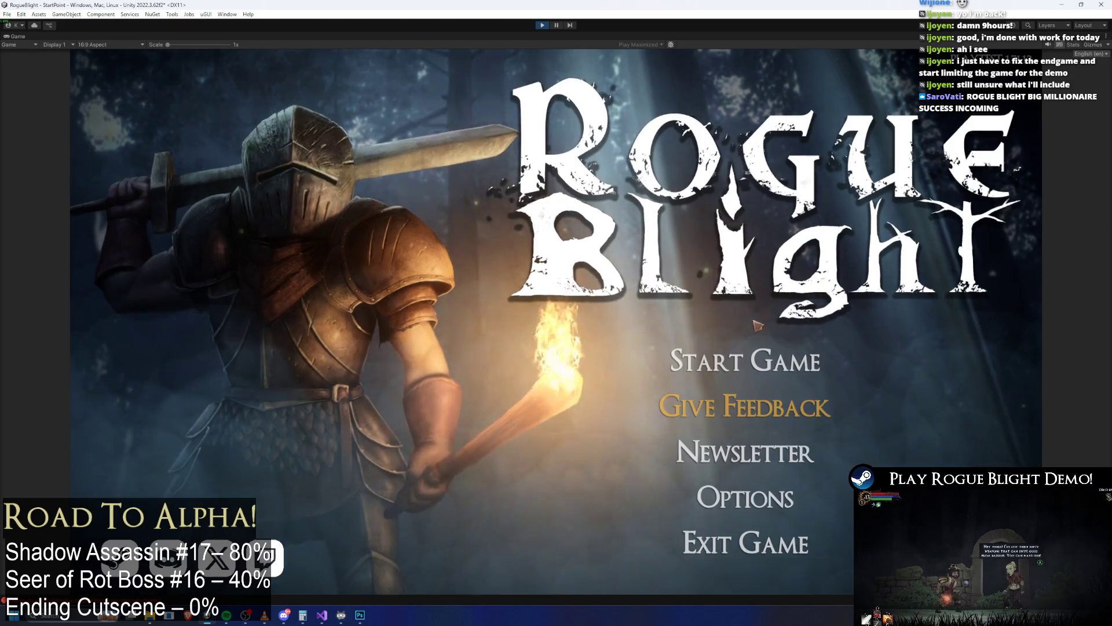
Start the game from the title menu to load into the Fireworn City arena.
left_click(754, 283)
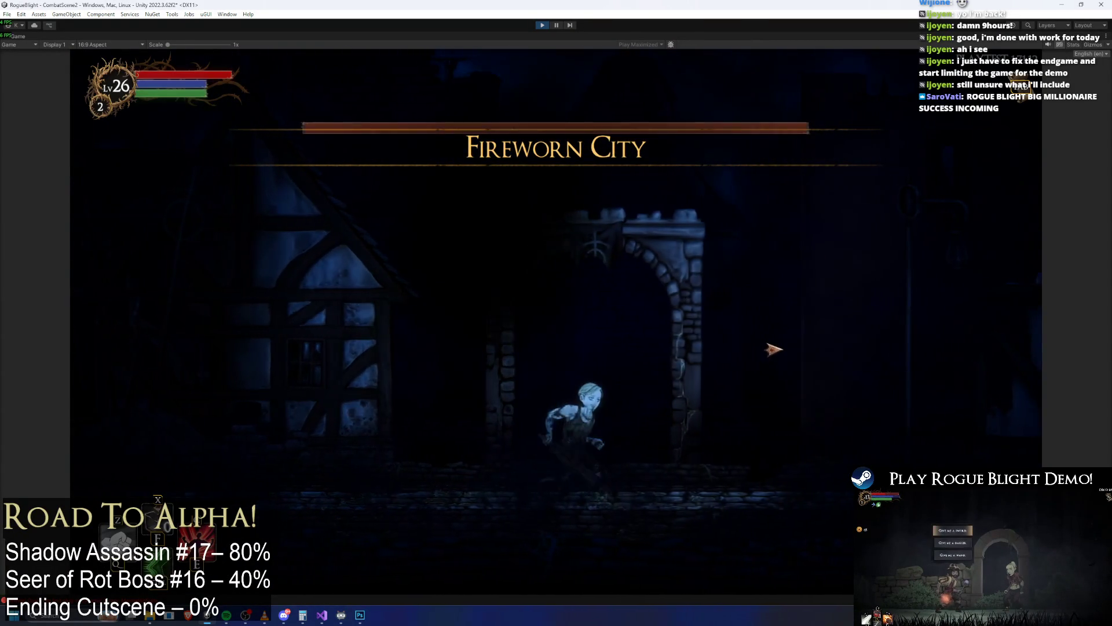
Strike and dodge the boss, then pause the game mid-fight and switch to Visual Studio.
left_click(817, 408)
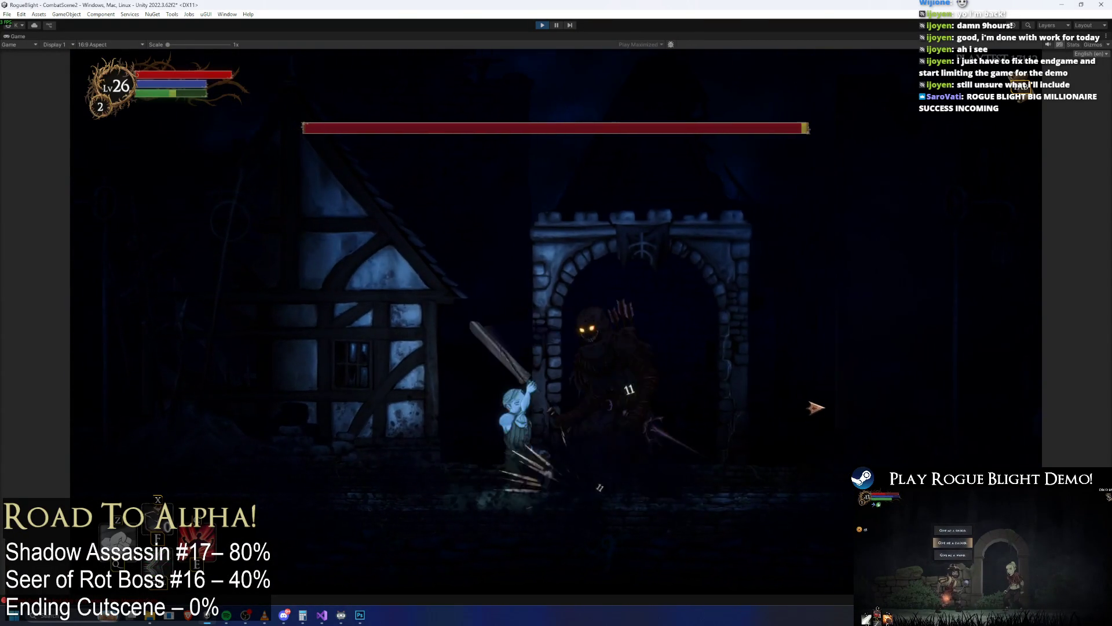
key("a")
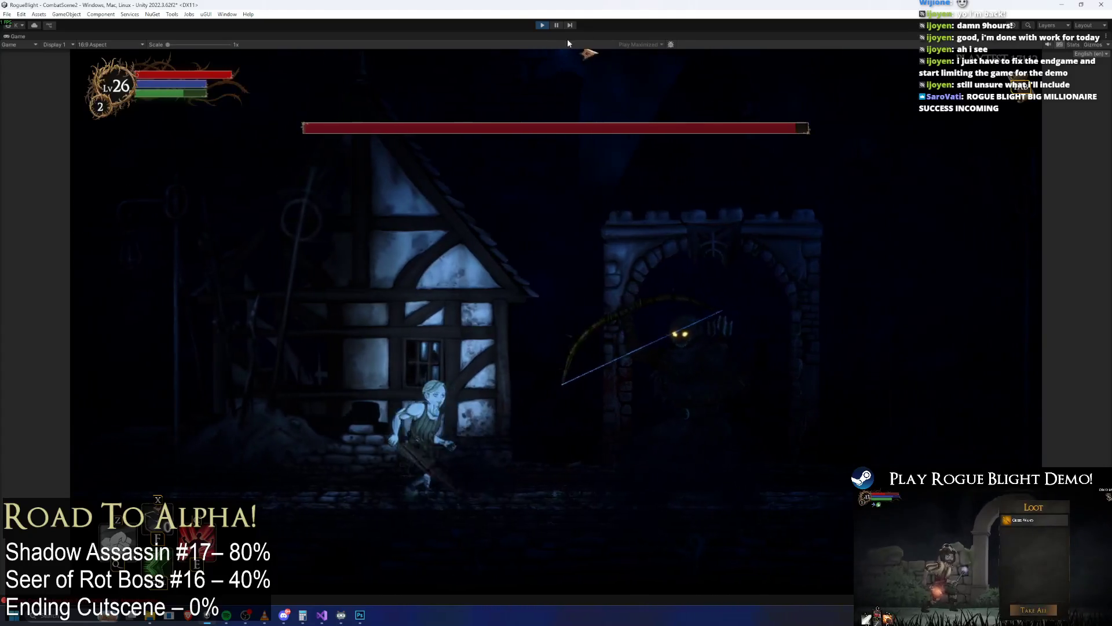
key("d")
key("d")
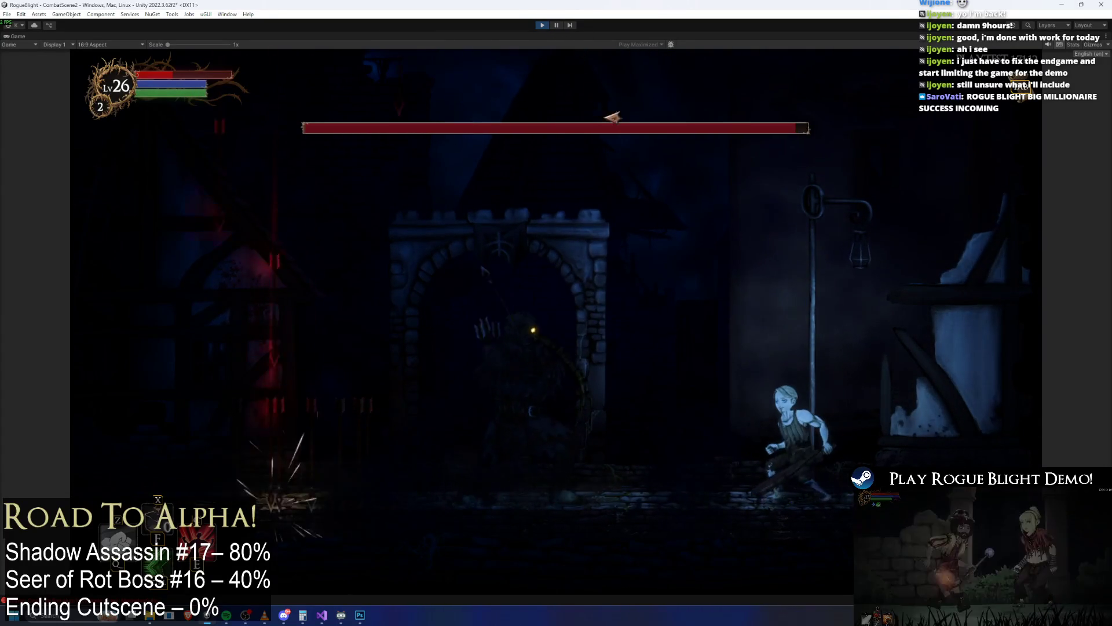
key("a")
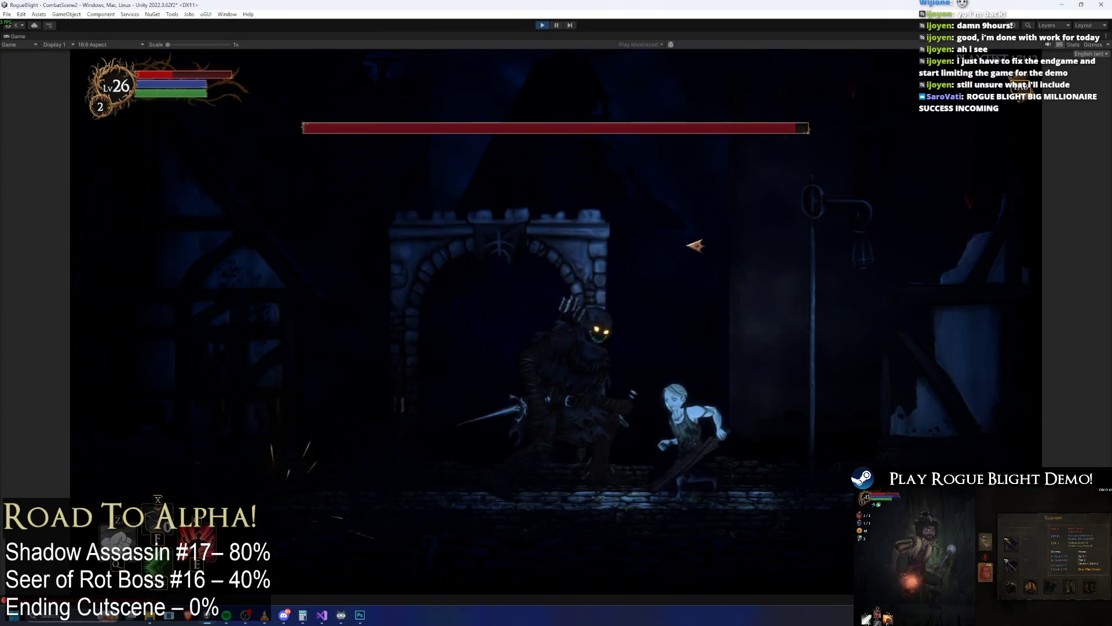
key("a")
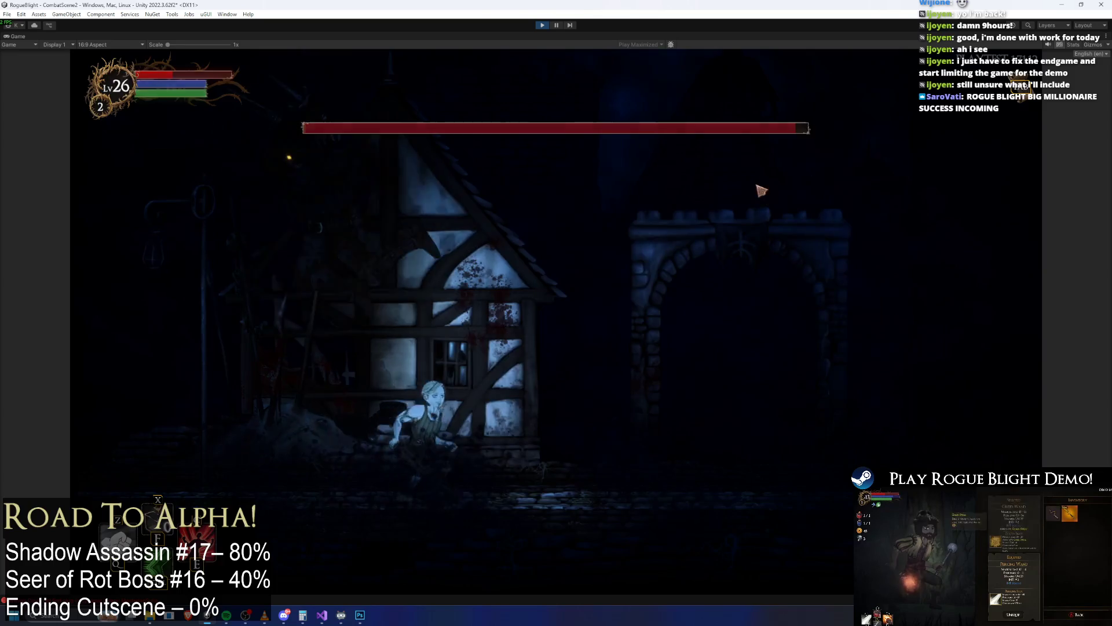
key("Escape")
key("alt+Tab")
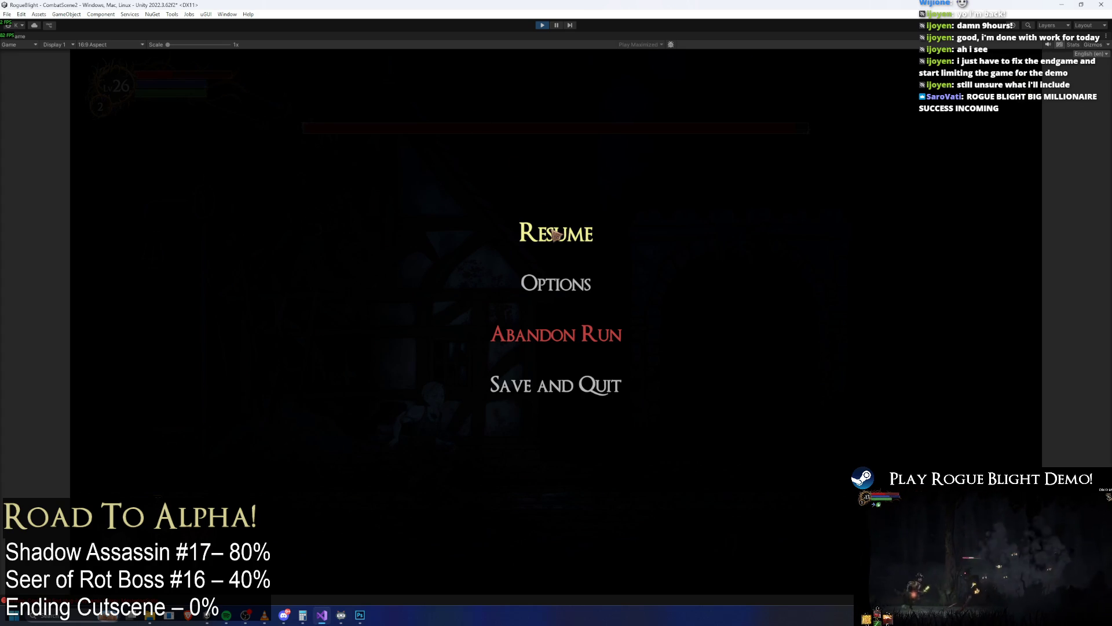
Resume the game, keep fighting the boss, then stop the play-test.
left_click(556, 234)
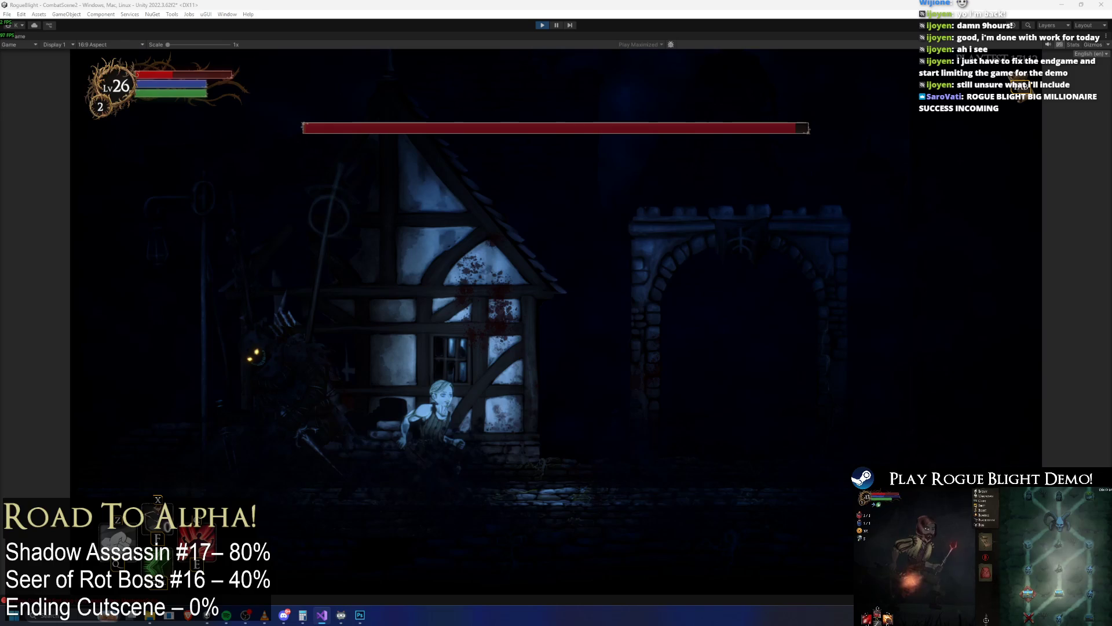
left_click(541, 26)
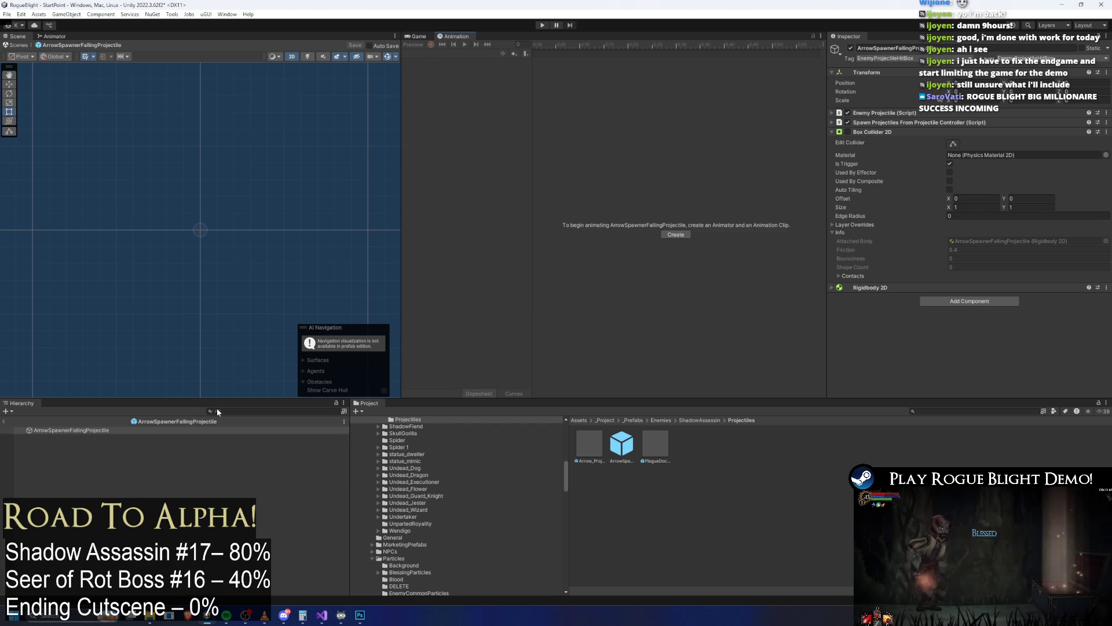
Re-enter play mode with Ctrl+P.
key("ctrl+p")
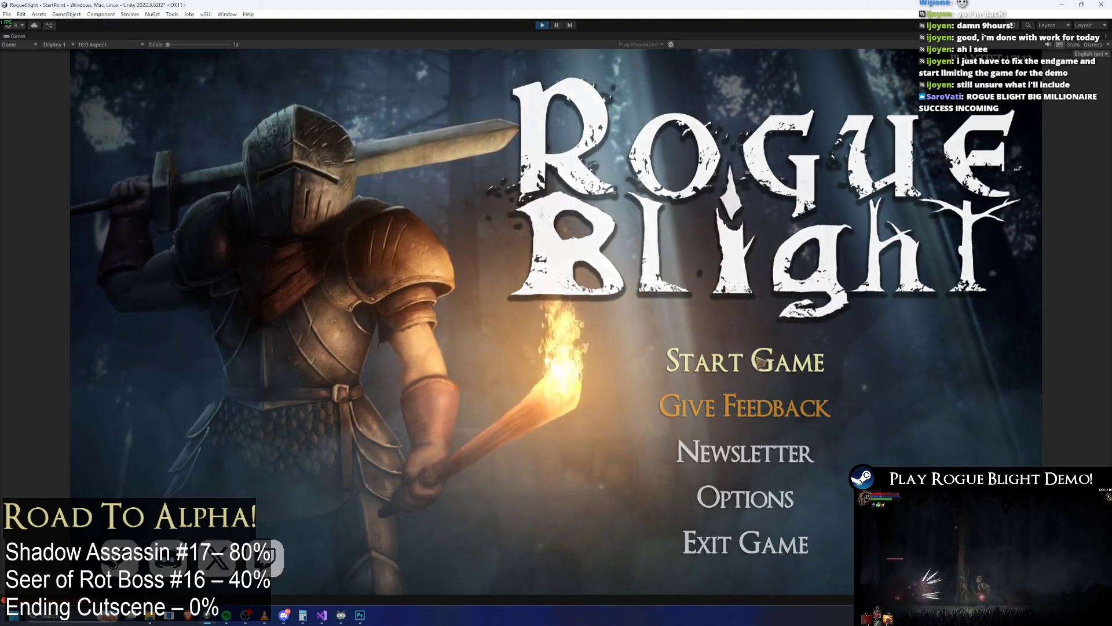
Load save slot 1, dodge the boss's falling arrows, then pause the game and the editor.
left_click(777, 313)
left_click(777, 312)
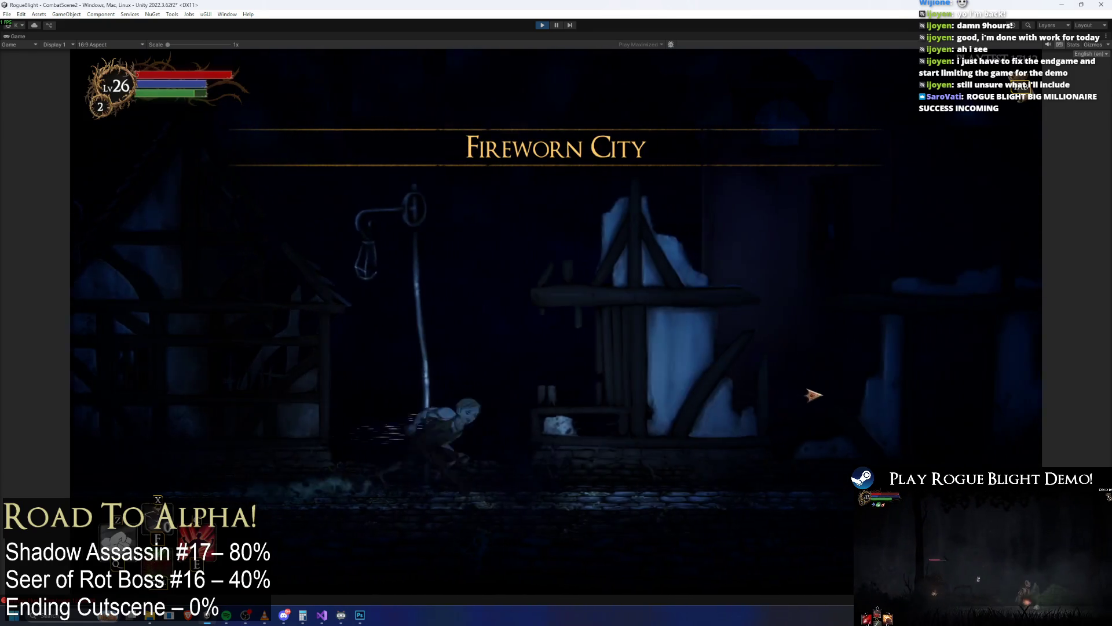
key("Right")
key("x")
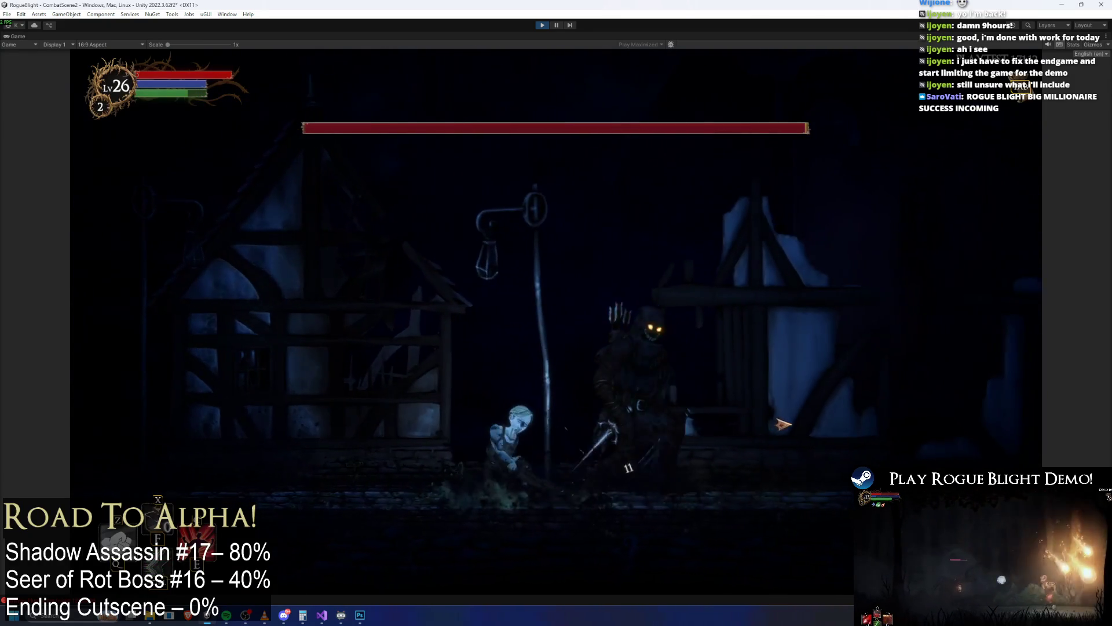
key("Left")
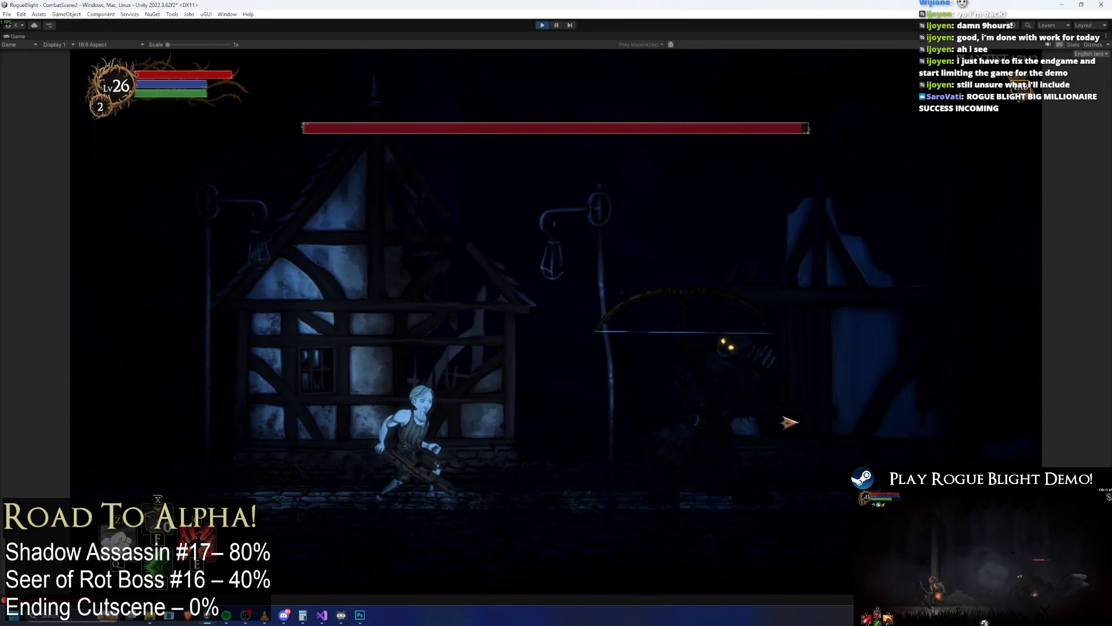
key("Left")
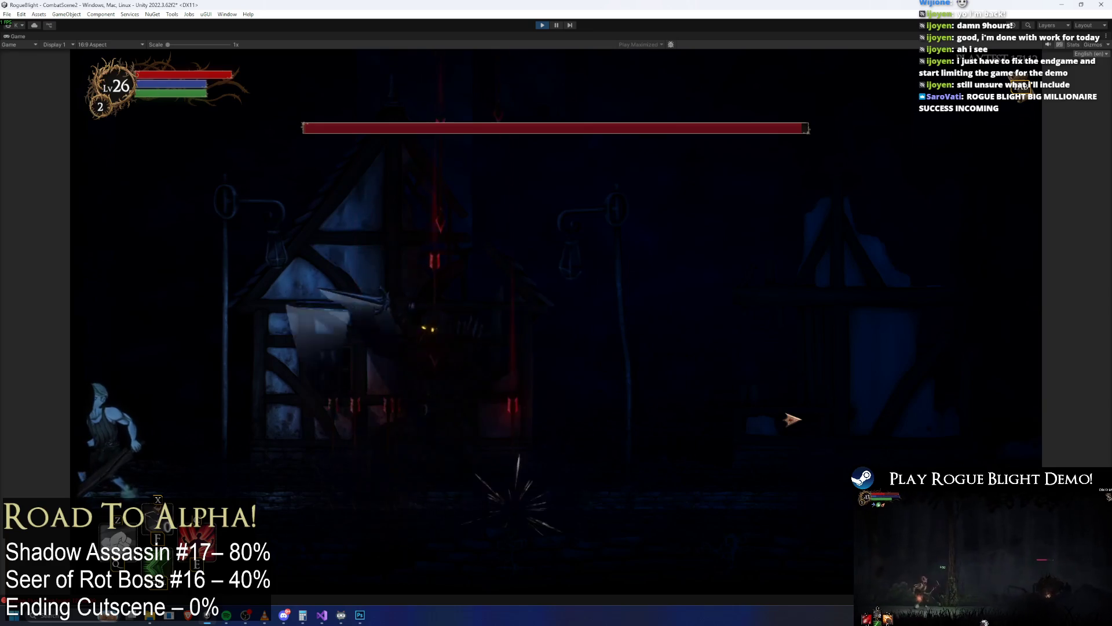
key("Right")
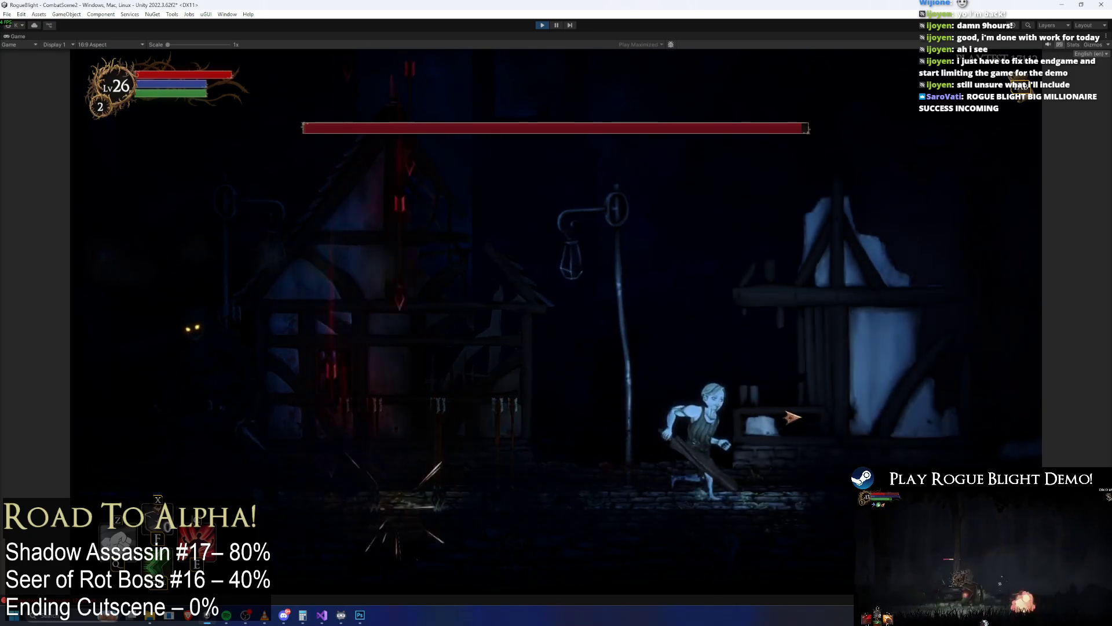
key("Escape")
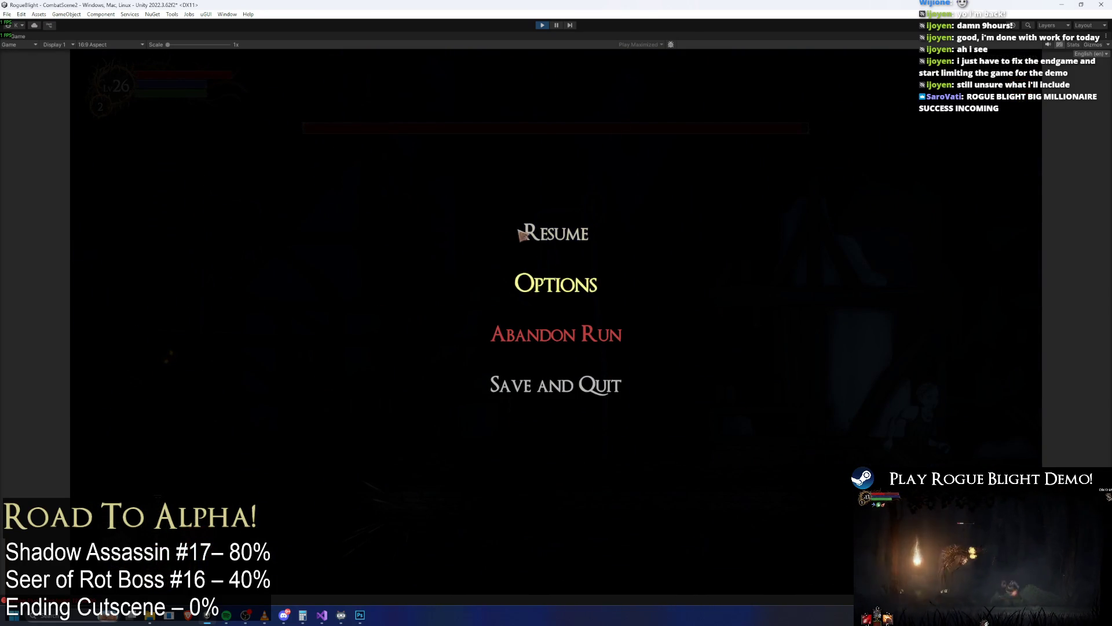
key("ctrl+p")
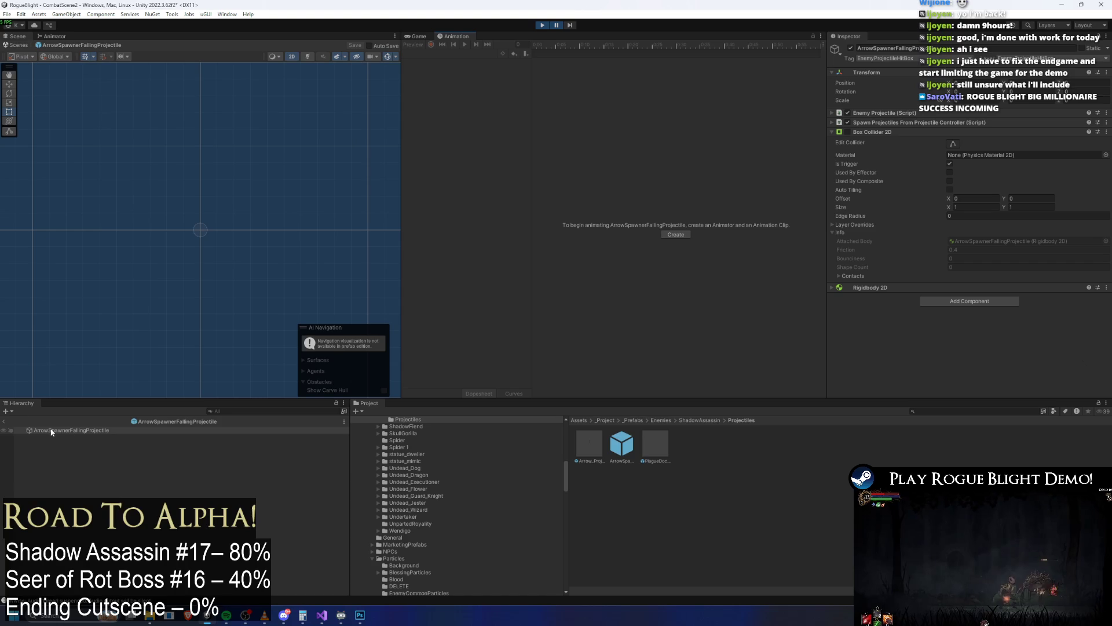
Back in the live scene, filter the Hierarchy to 'arrow' and expand a clone's Rigidbody 2D.
left_click(8, 423)
left_click(240, 410)
type("arrow")
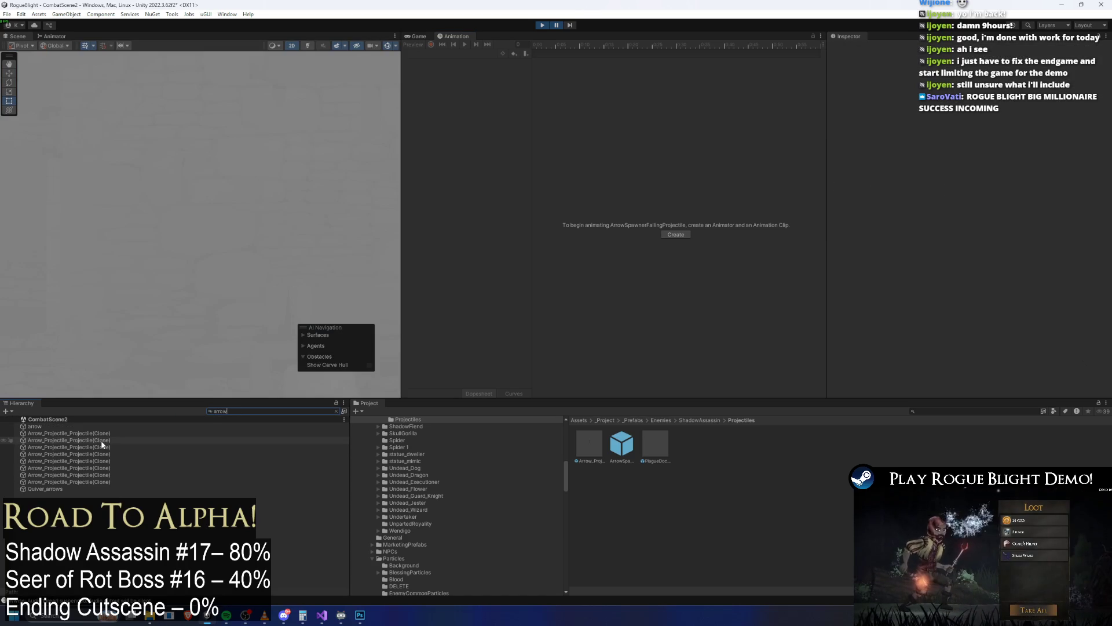
left_click(177, 440)
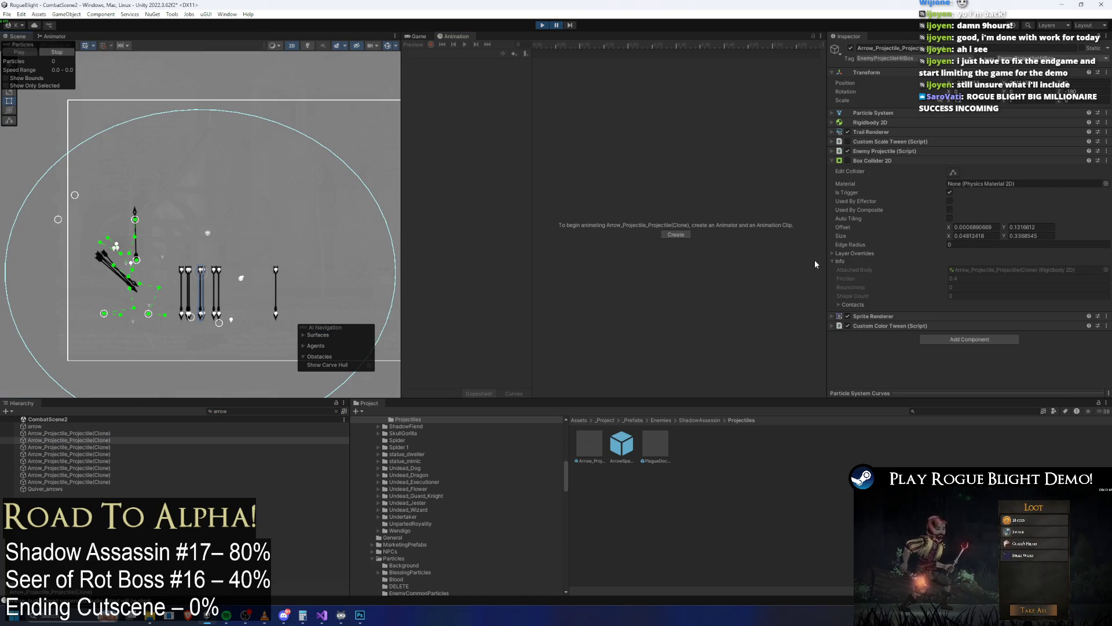
left_click(895, 122)
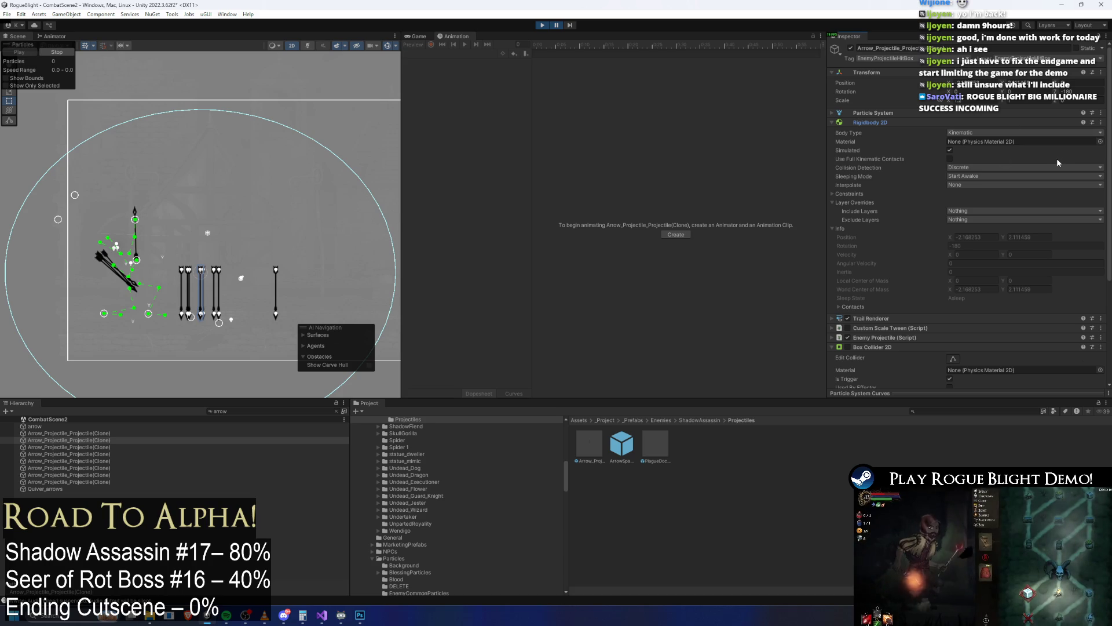
Step through the other Arrow_Projectile clones comparing their Rigidbody 2D values, then unpause.
left_click(97, 447)
key("Down")
key("Down")
key("Down")
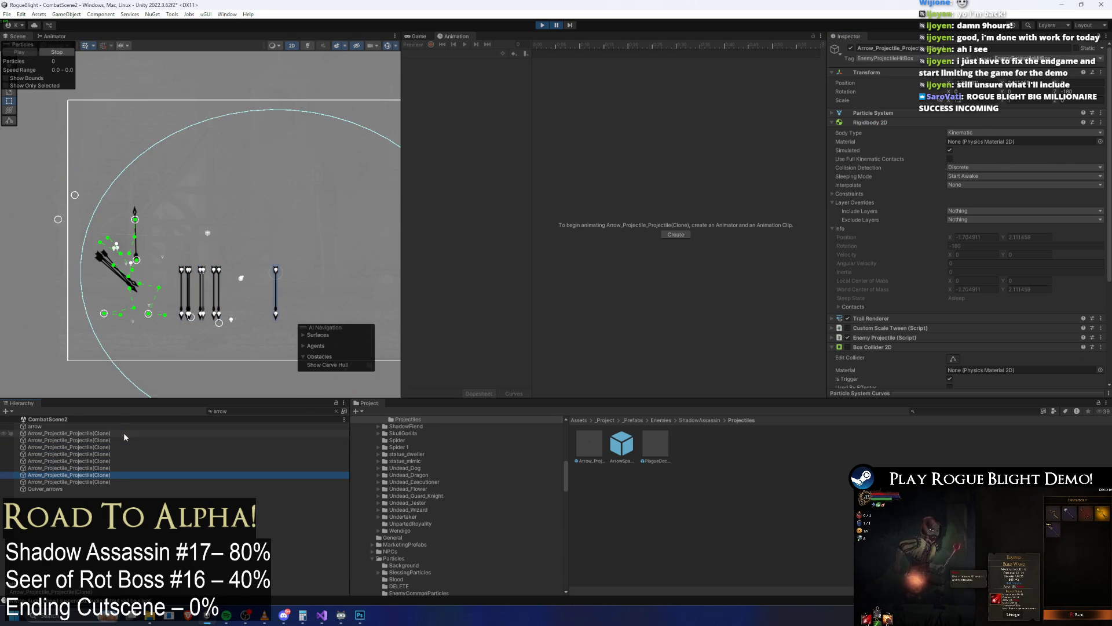
key("Up")
key("Up")
key("Up")
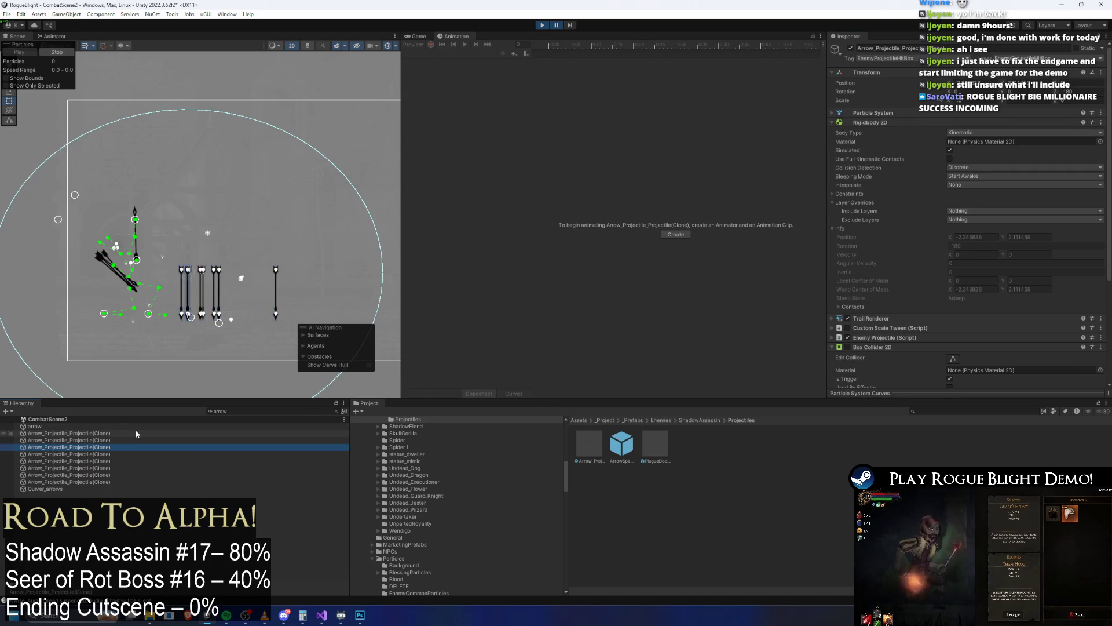
key("Down")
key("Down")
key("Down")
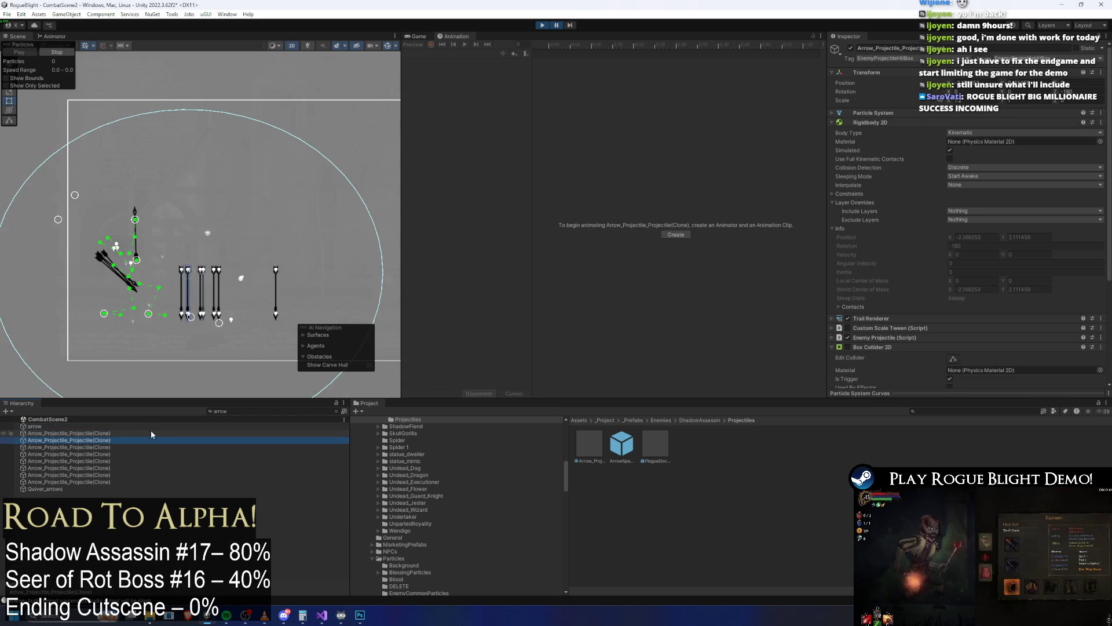
key("Down")
key("Up")
key("Up")
key("Up")
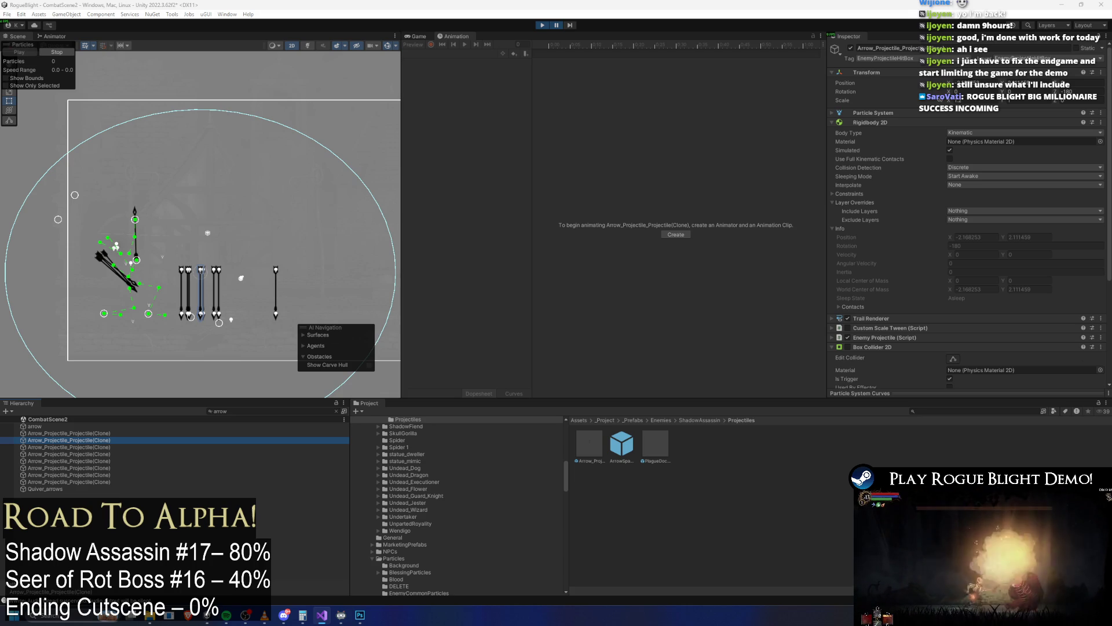
left_click(557, 26)
Resume, freeze the fight mid-volley, inspect a falling Arrow_Projectile clone, then stop play.
left_click(577, 216)
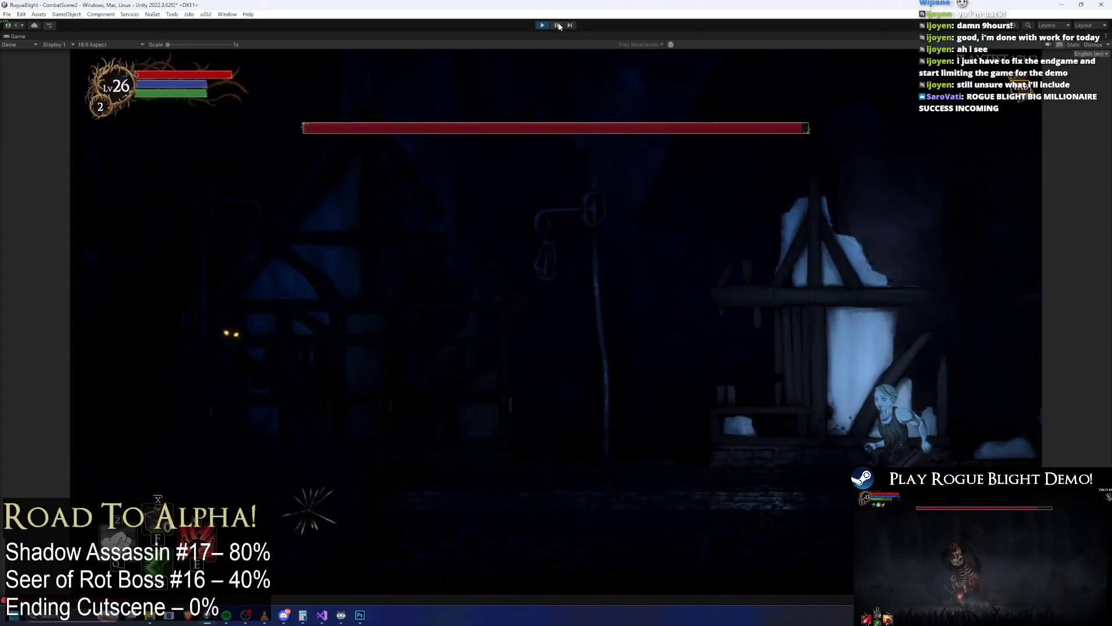
key("ctrl+shift+p")
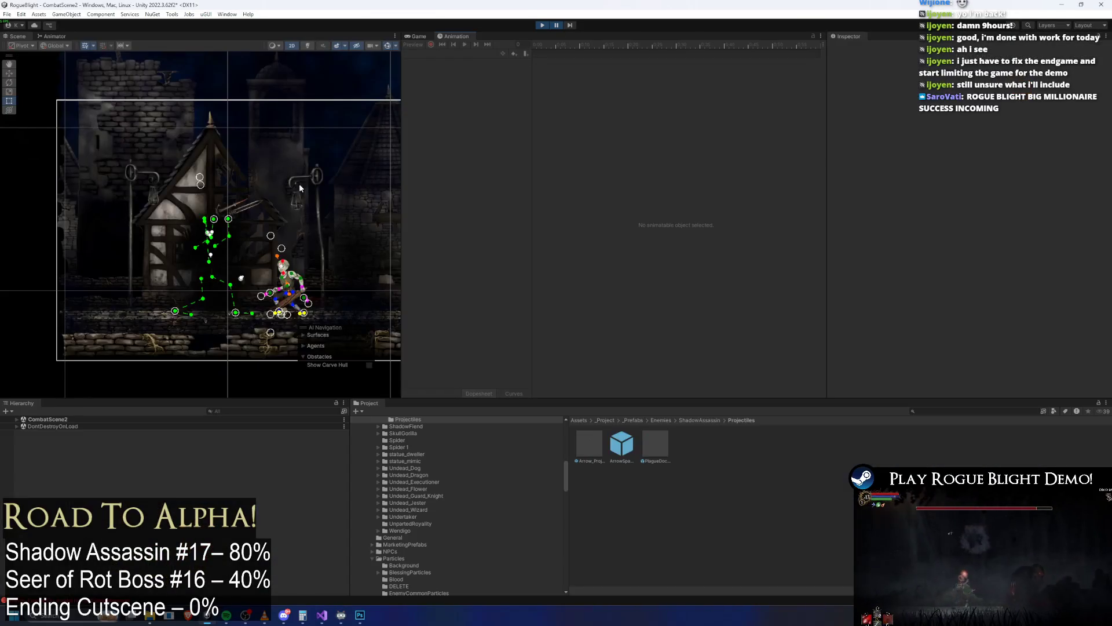
left_click_drag(200, 198, 280, 219)
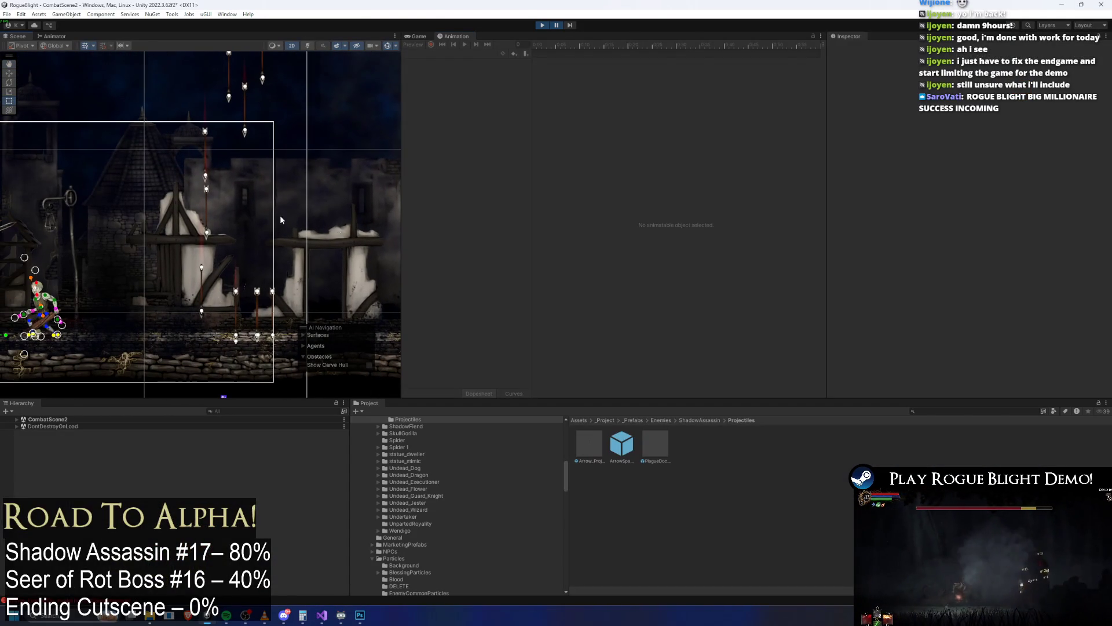
left_click(207, 178)
left_click(206, 178)
left_click(107, 528)
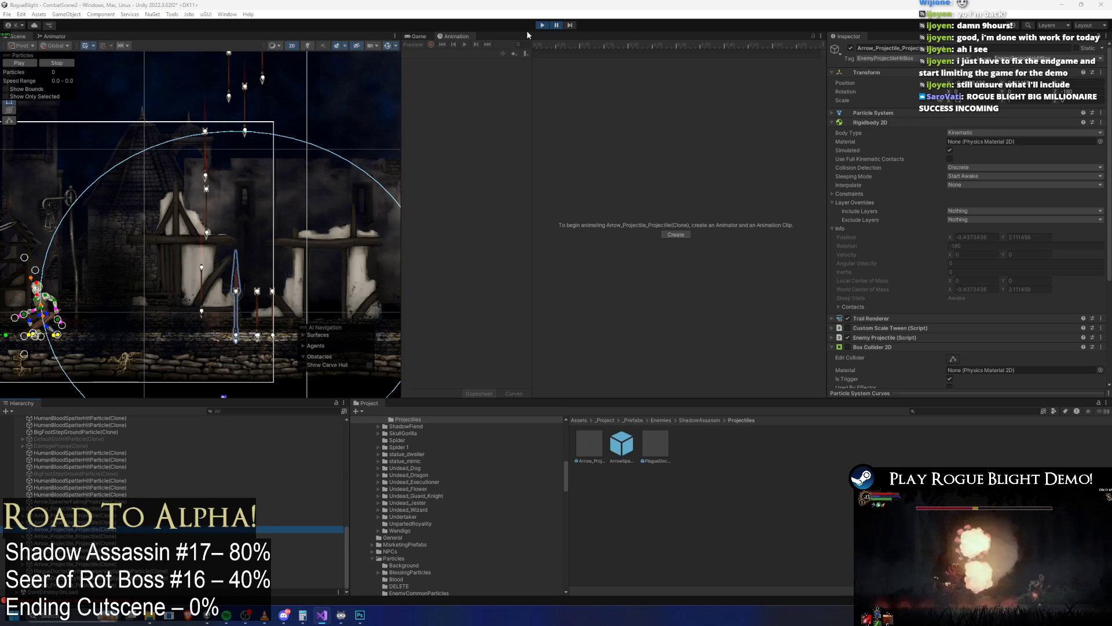
left_click(544, 25)
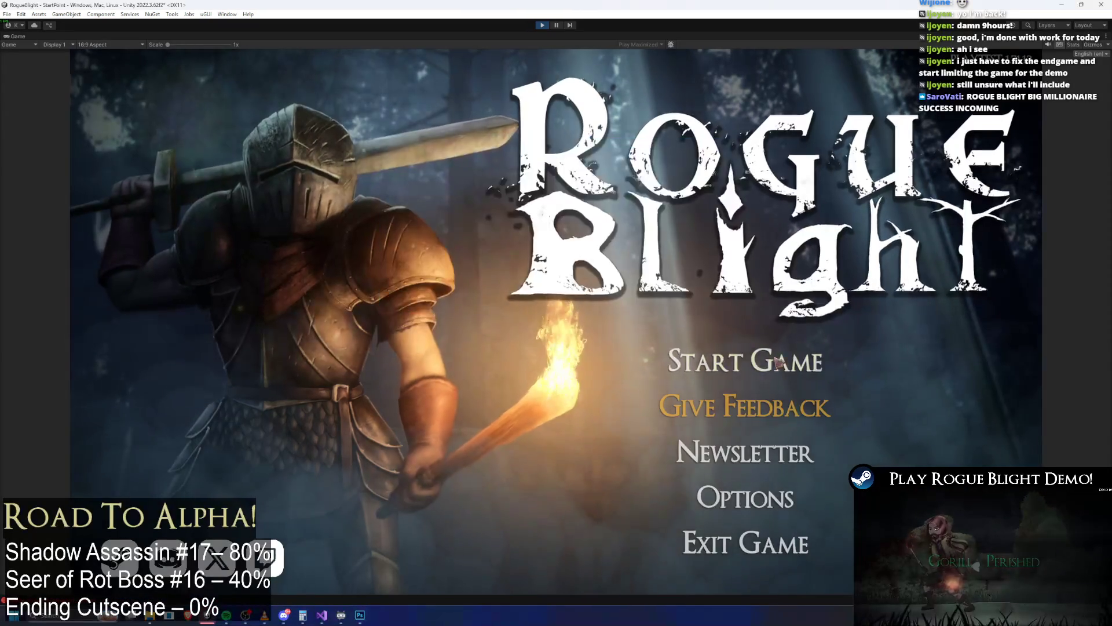
Start a game from save slot 1, fight the boss under falling arrows, then pause.
left_click(746, 363)
left_click(758, 313)
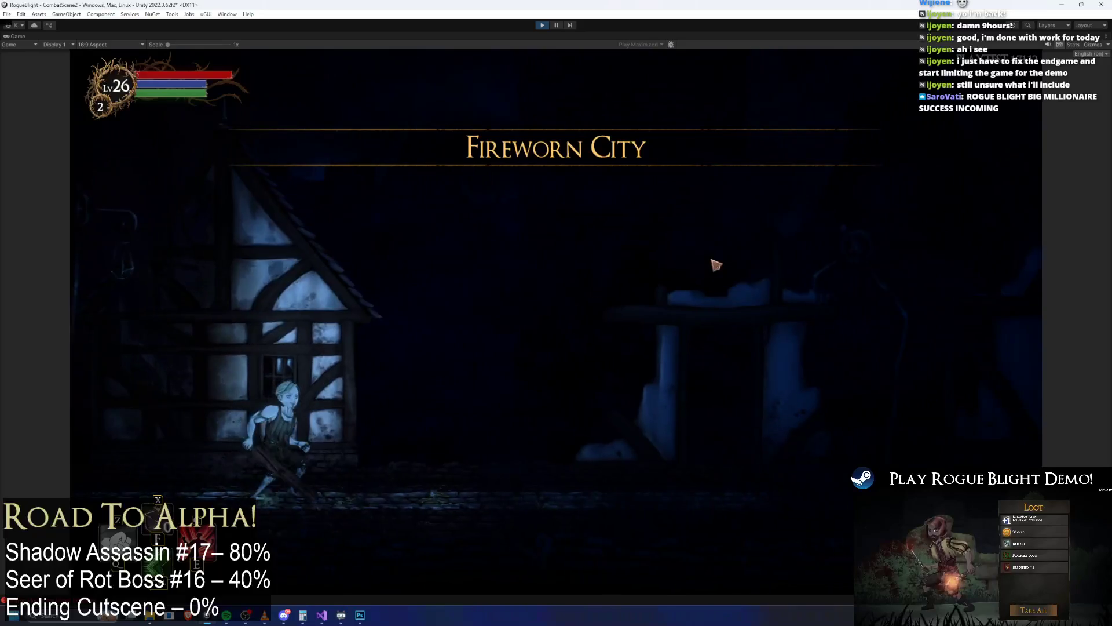
key("d")
left_click(770, 371)
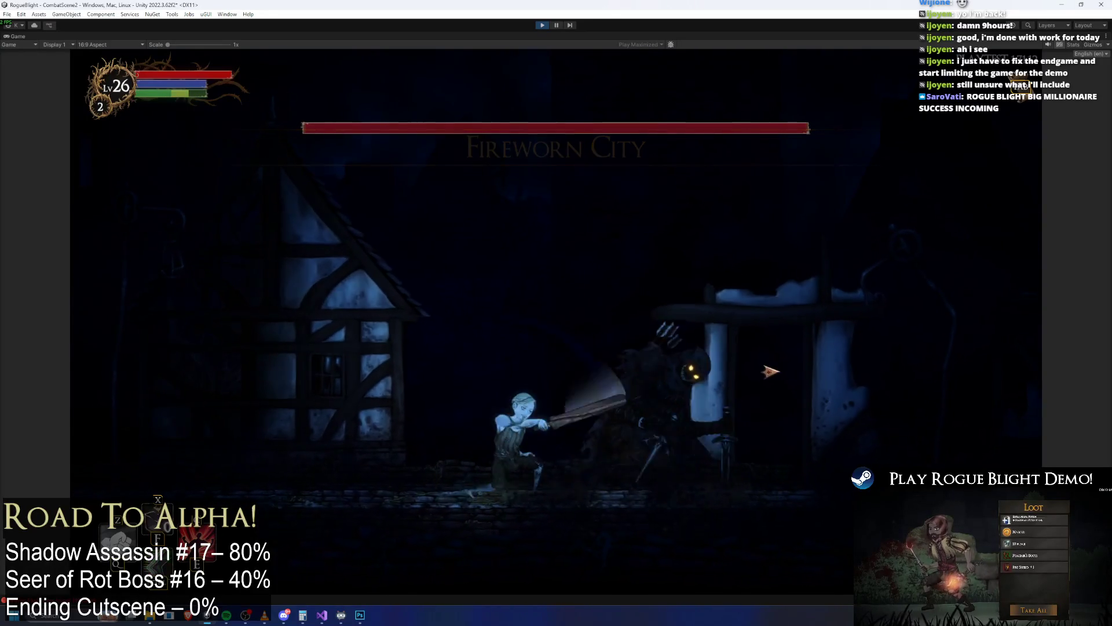
key("a")
key("a")
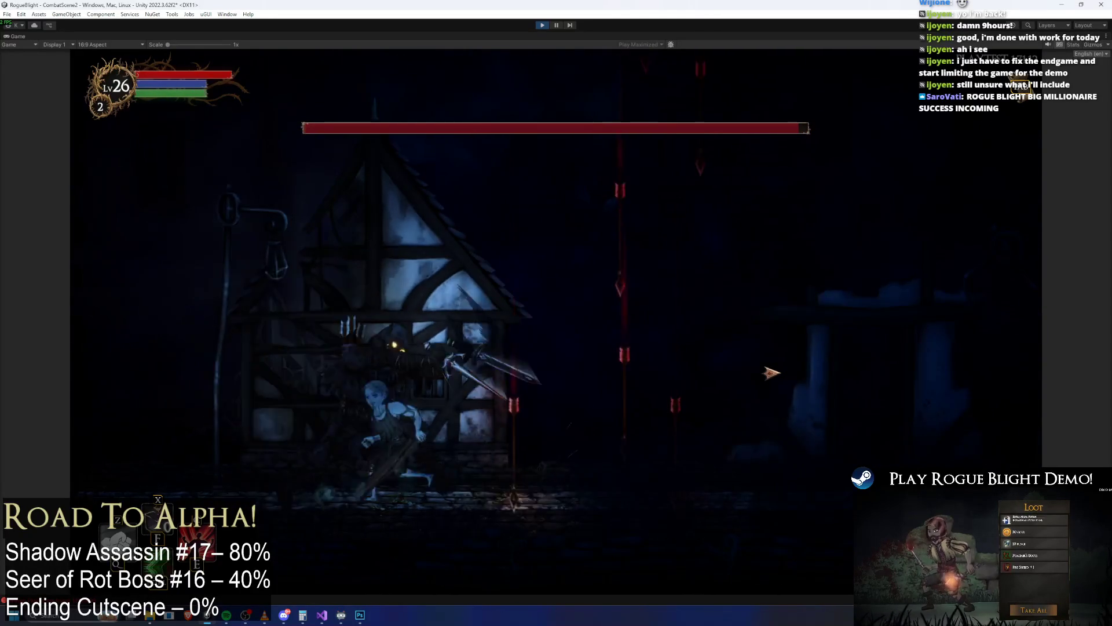
key("d")
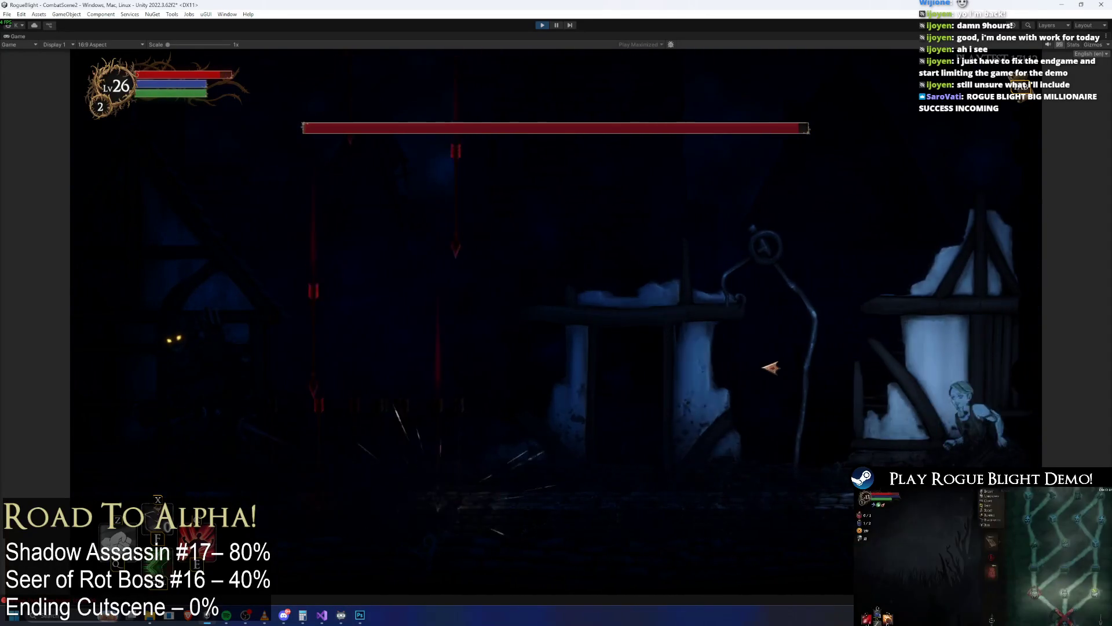
key("a")
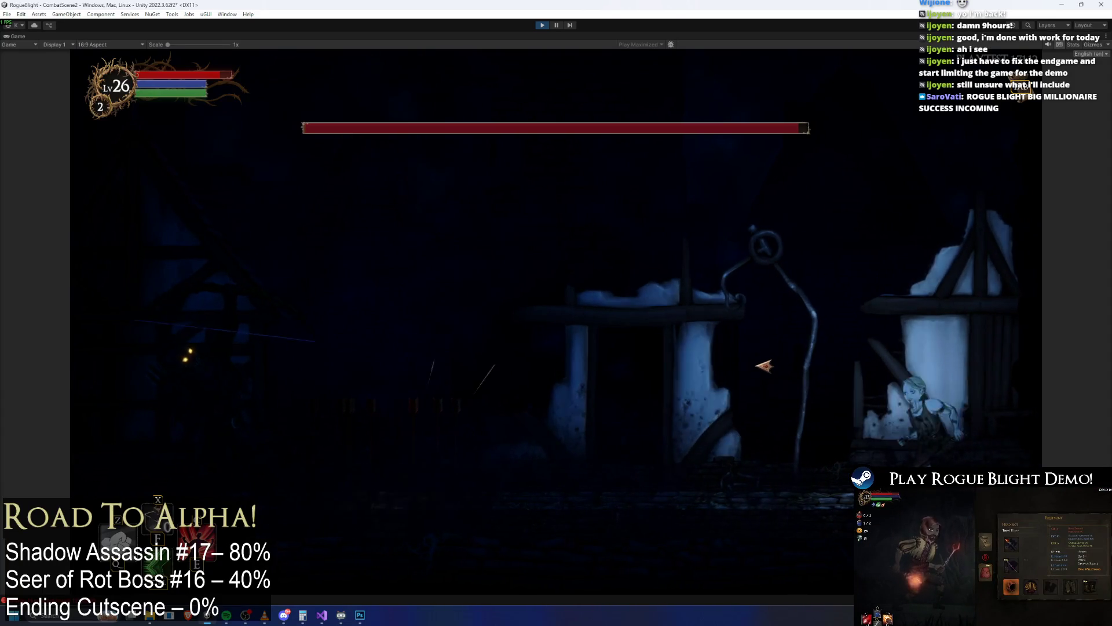
key("Escape")
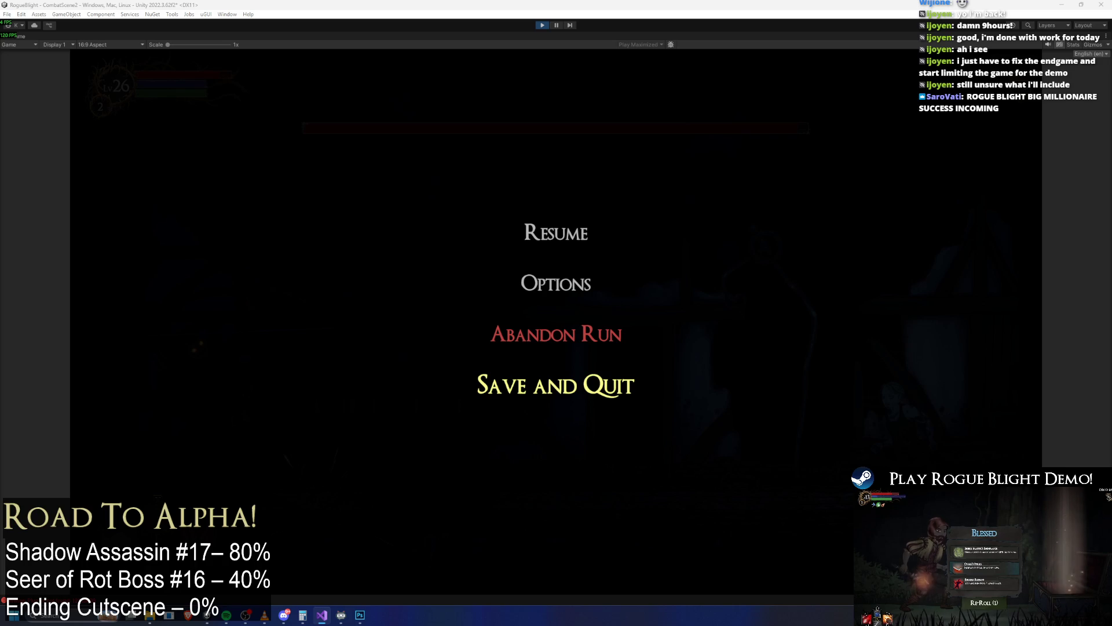
Resume and play briefly, then stop Play mode with Ctrl+P to return to the editor.
left_click(558, 232)
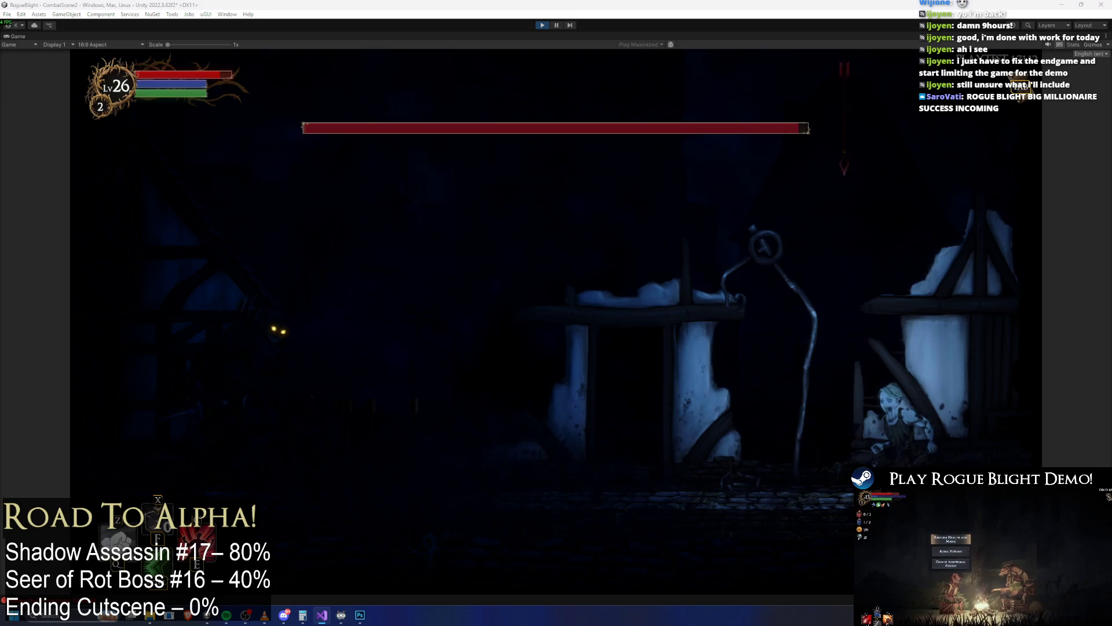
key("ctrl+p")
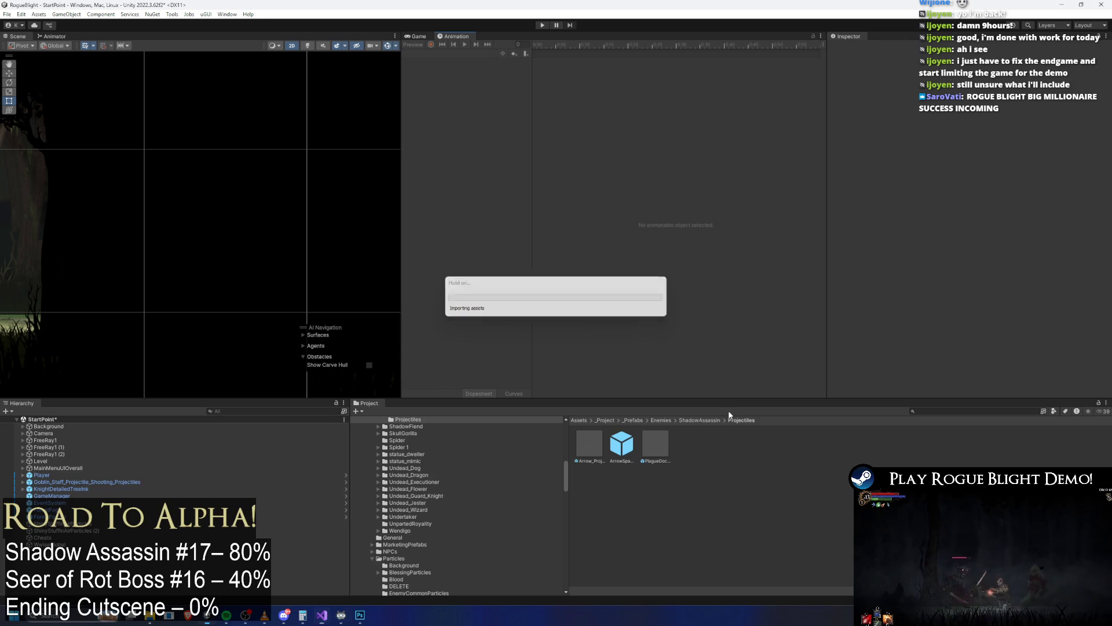
Set the spike projectile's Damage Element 0 to X 14 and Y 15.
left_click(698, 420)
left_click(658, 434)
scroll(1011, 265, "down", 10)
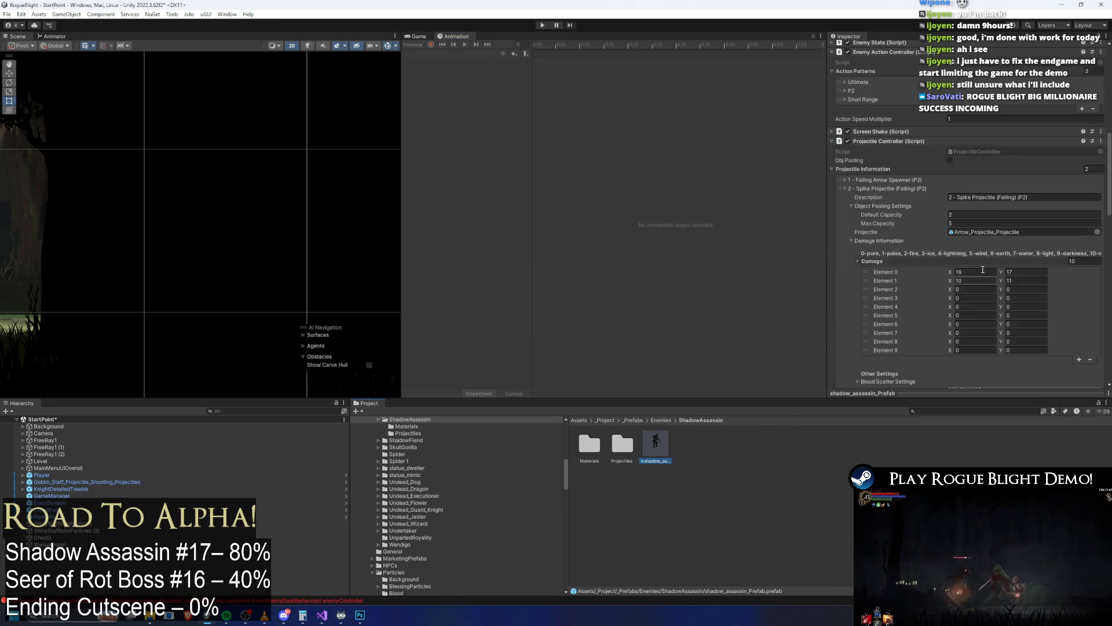
scroll(1008, 255, "up", 5)
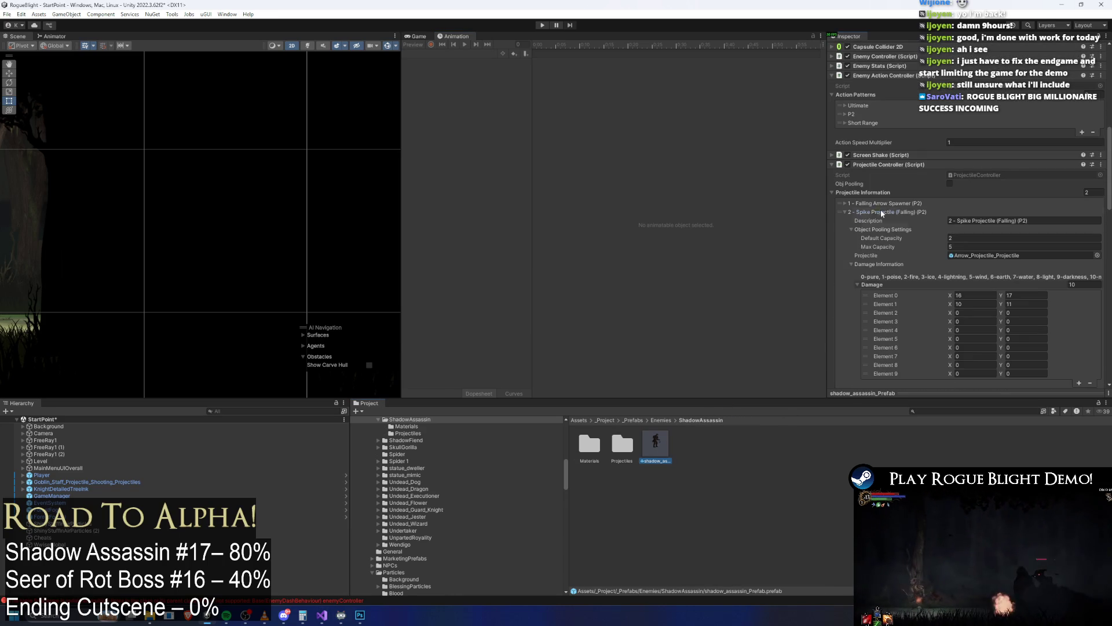
scroll(994, 237, "down", 6)
left_click(981, 156)
type("14")
left_click(1022, 154)
type("15")
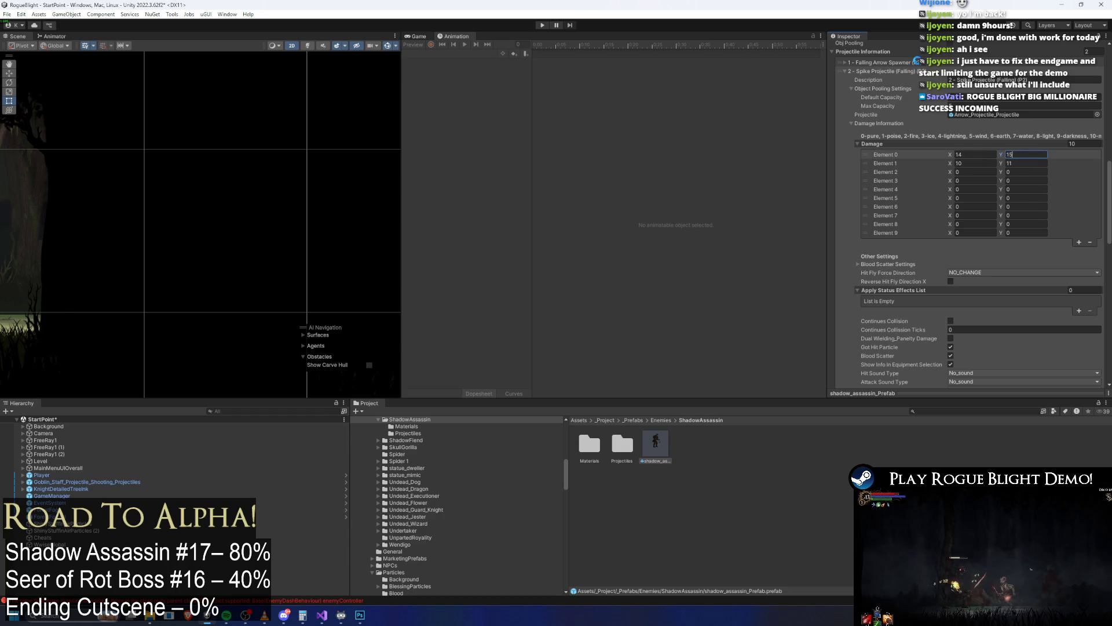
Set the ArrowSpawner prefab's How Often To Spawn to 0.25, then reselect shadow_assassin_Prefab.
double_click(625, 448)
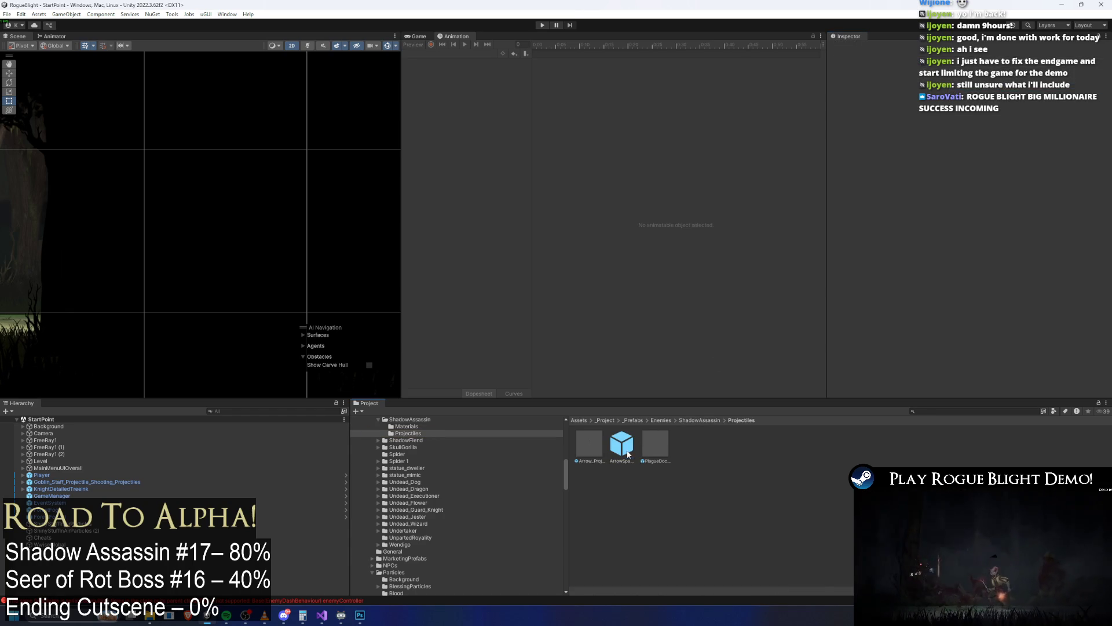
left_click(631, 452)
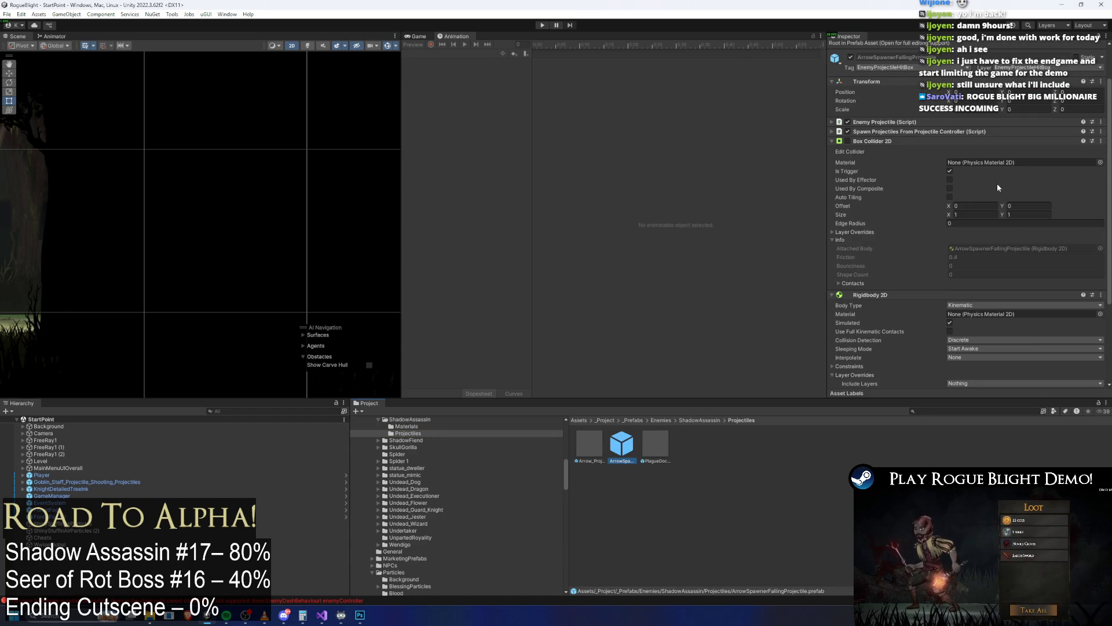
left_click(887, 131)
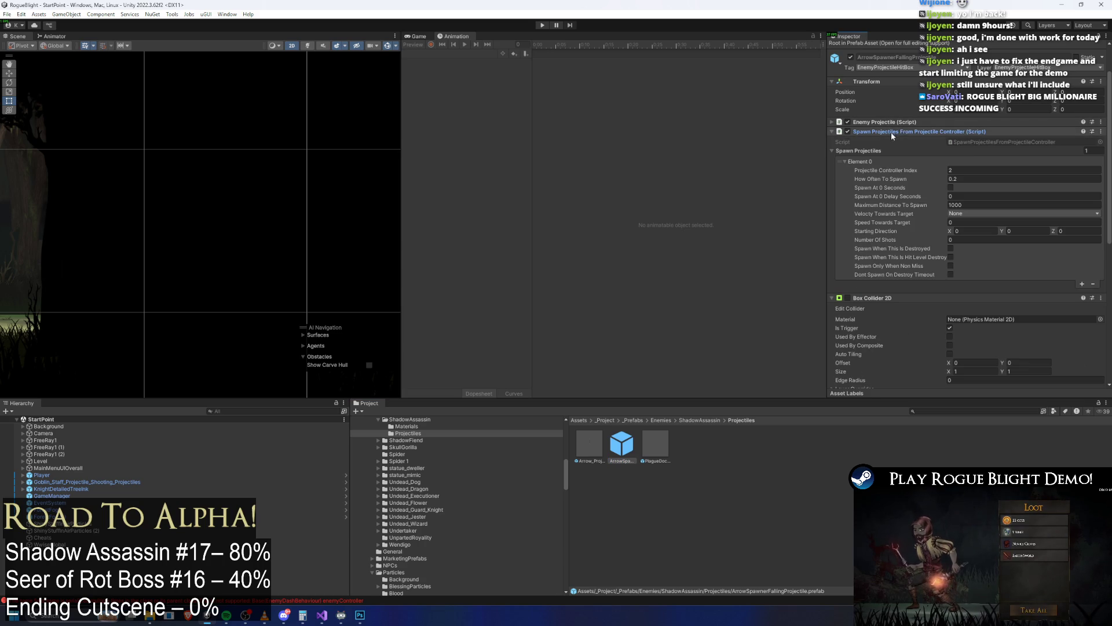
left_click(957, 179)
type("5")
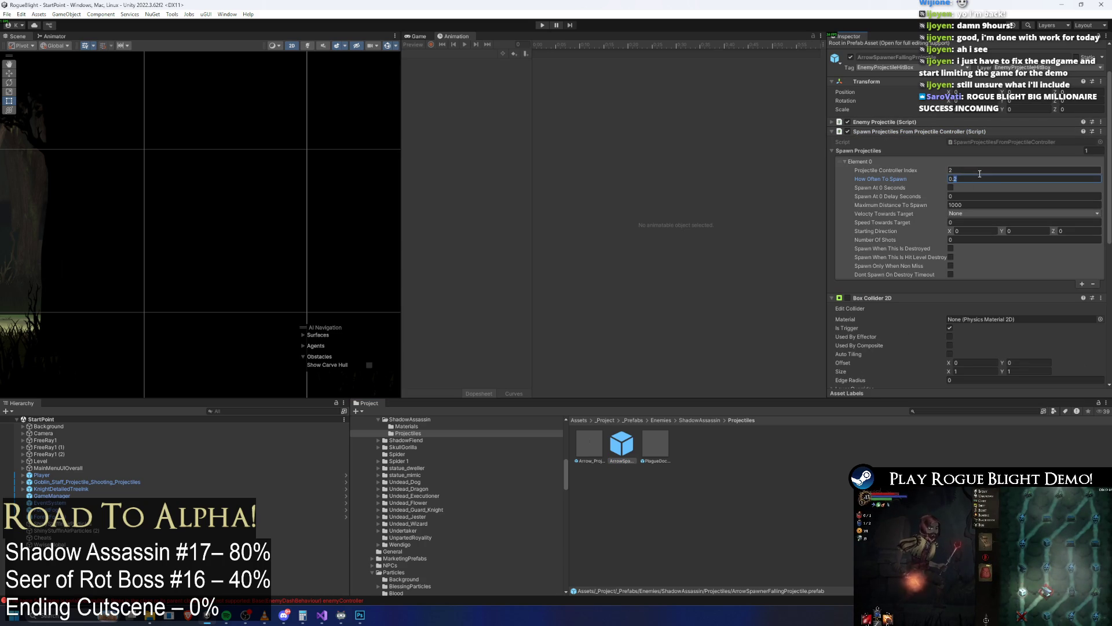
left_click(907, 130)
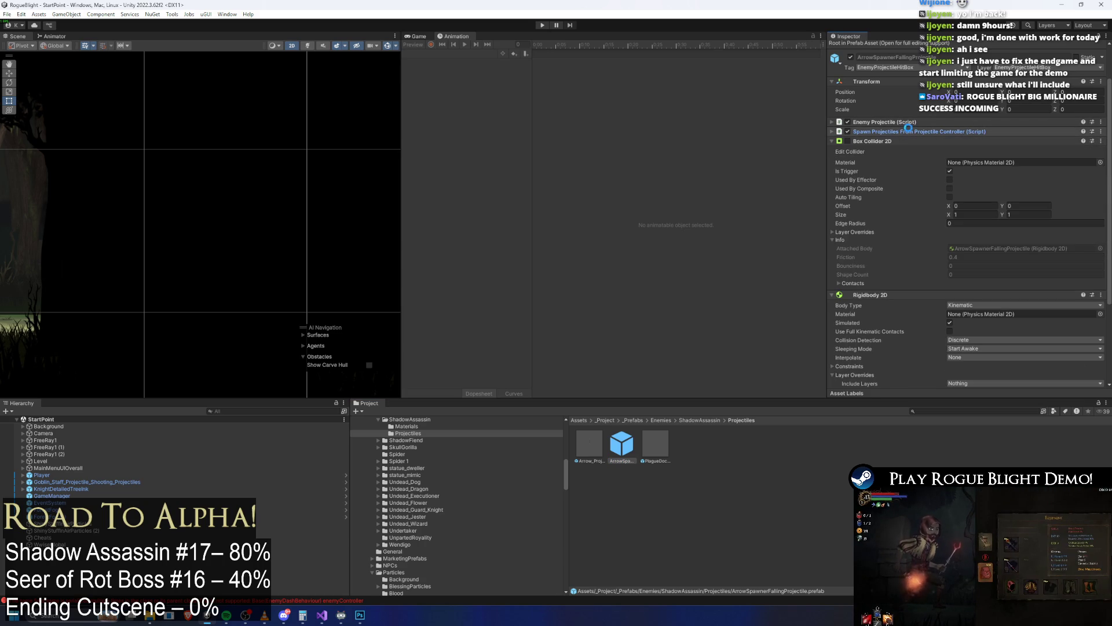
left_click(707, 420)
left_click(654, 444)
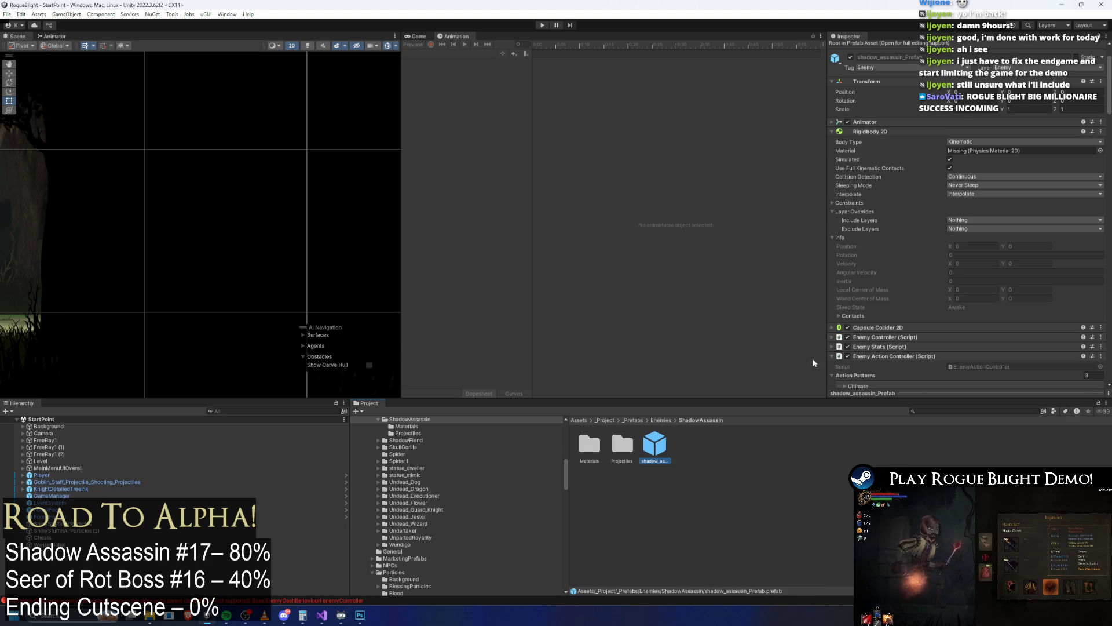
Set the spike projectile's Self Destruct and Self Disable Collider timers to 5 and save.
scroll(1001, 270, "down", 10)
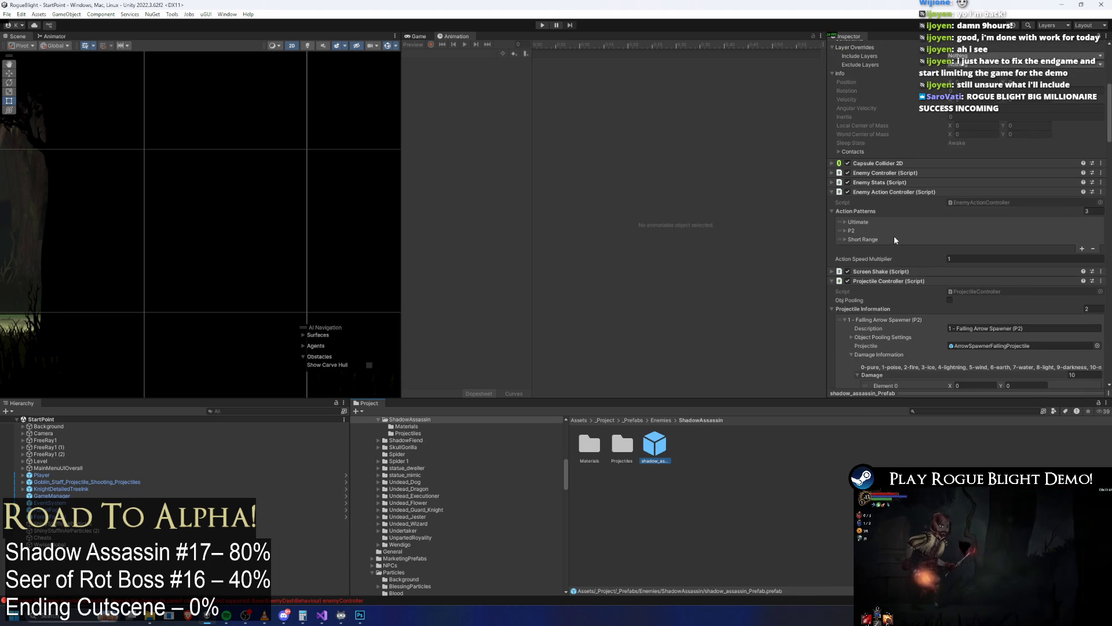
scroll(894, 242, "down", 15)
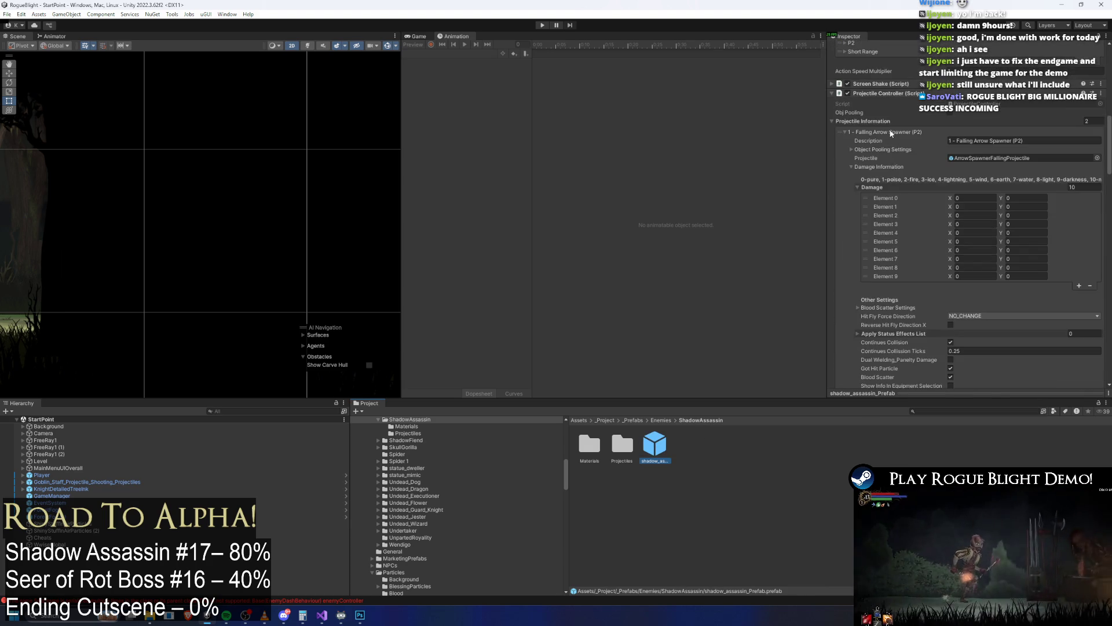
scroll(998, 215, "down", 1)
scroll(916, 174, "up", 10)
left_click(875, 132)
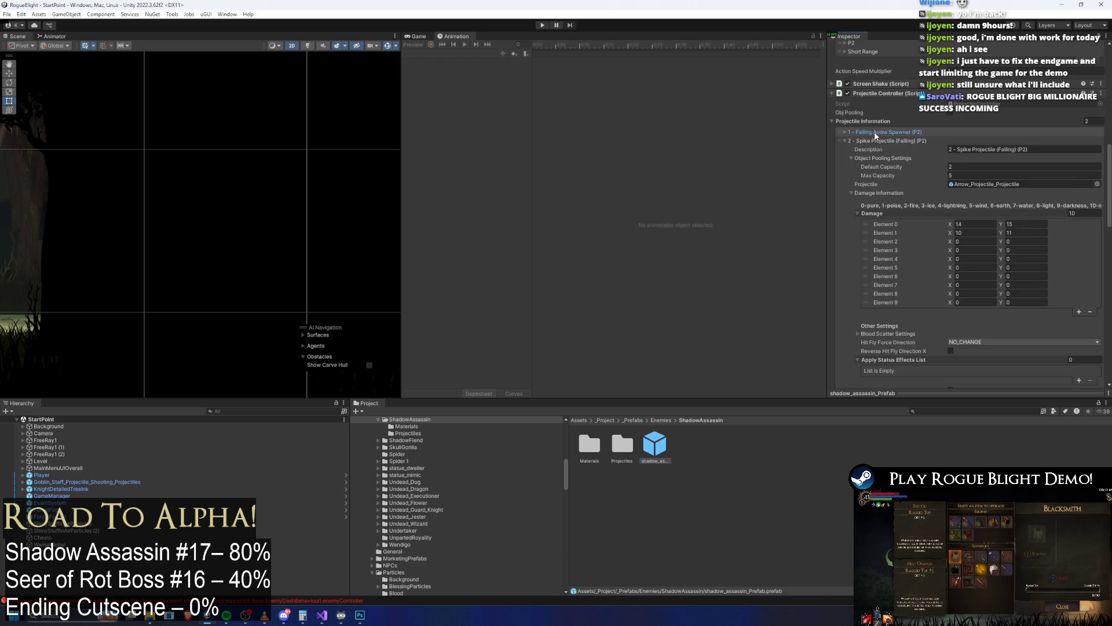
scroll(950, 290, "down", 10)
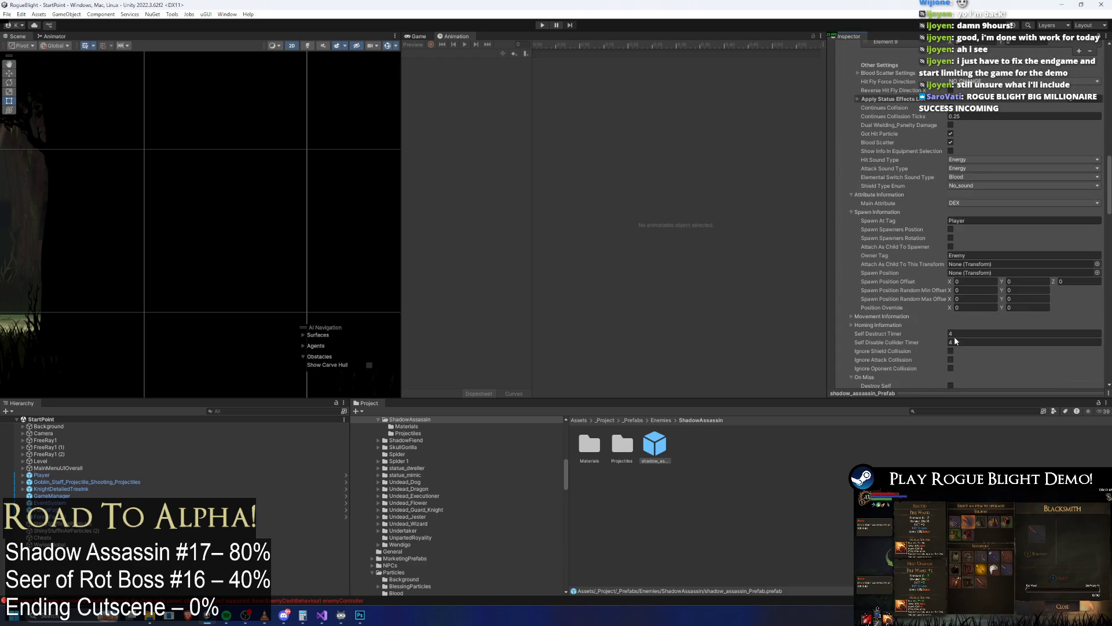
type("5")
key("Tab")
type("5")
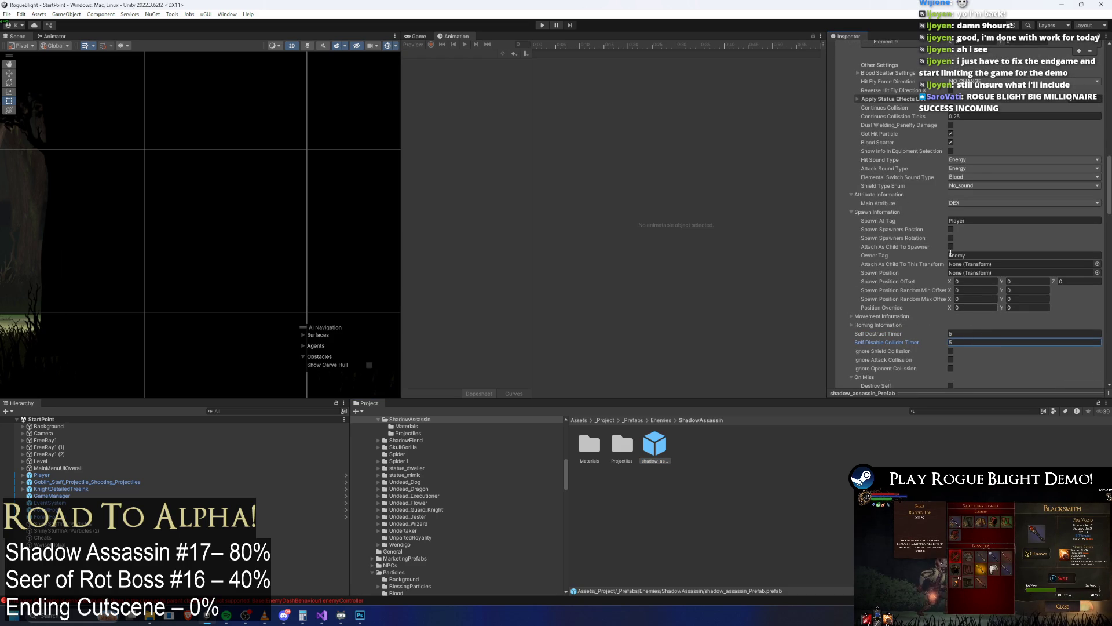
key("ctrl+s")
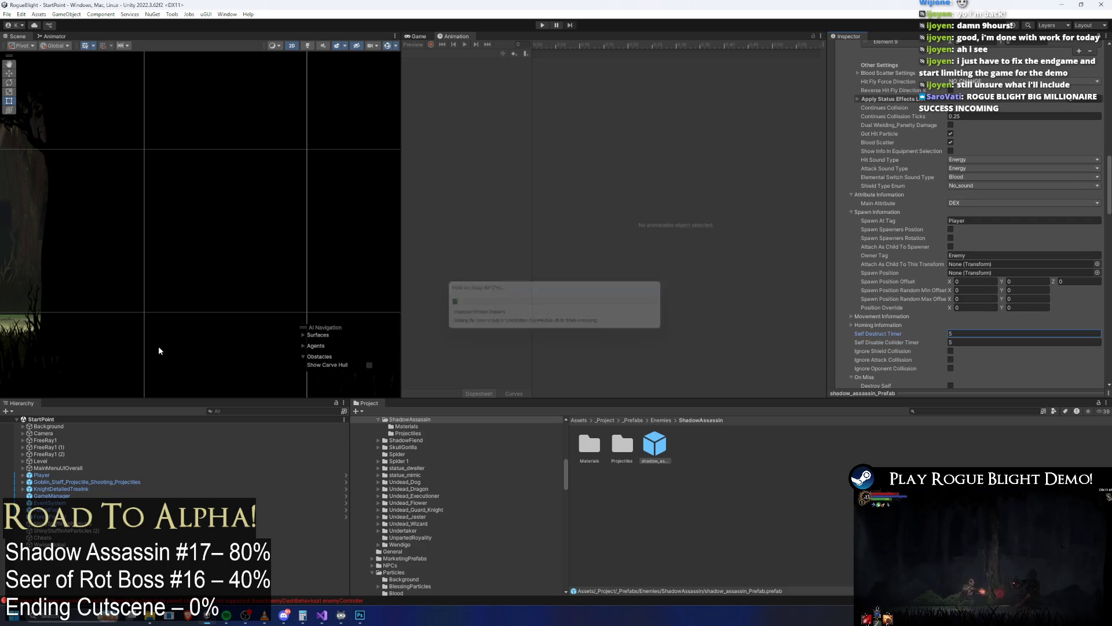
Enter Play mode to reach the Rogue Blight title menu, then switch to Photoshop.
key("ctrl+p")
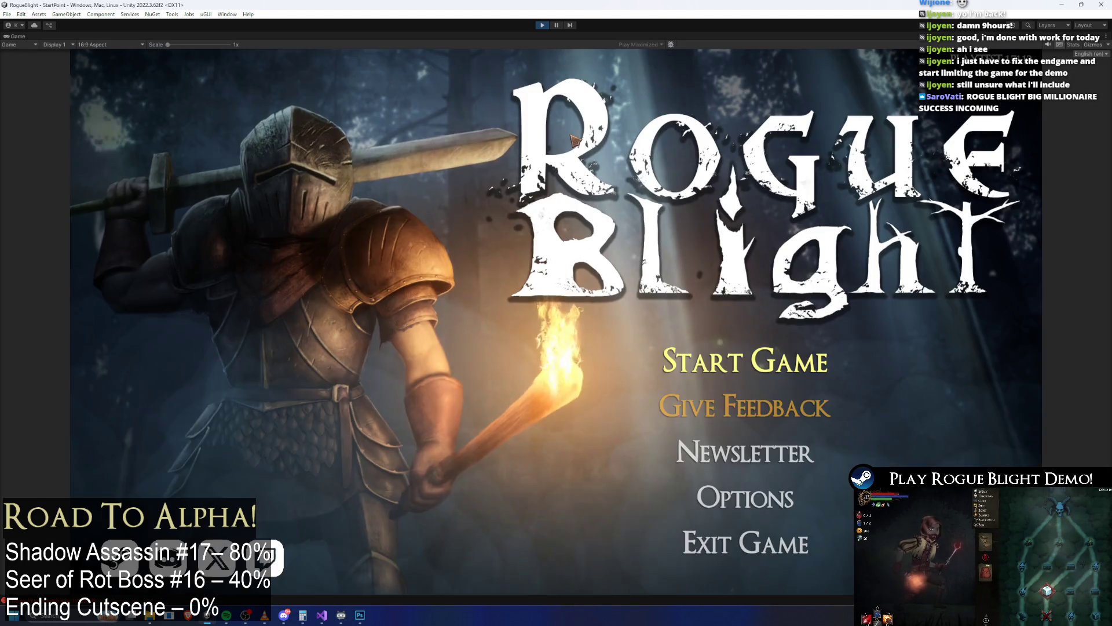
key("alt+Tab")
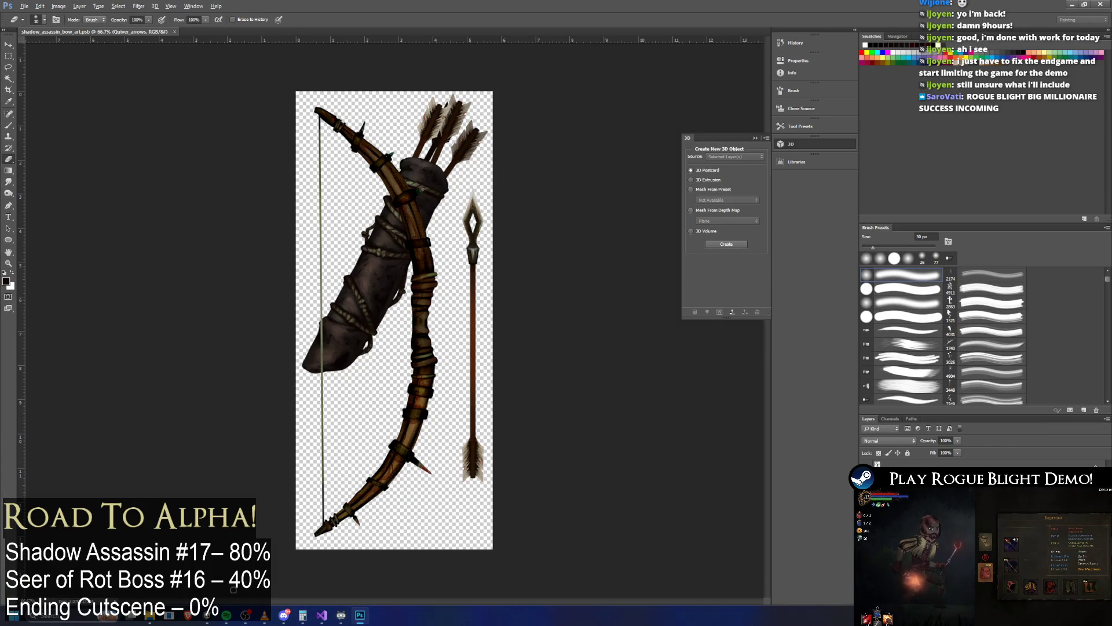
mouse_move(247, 610)
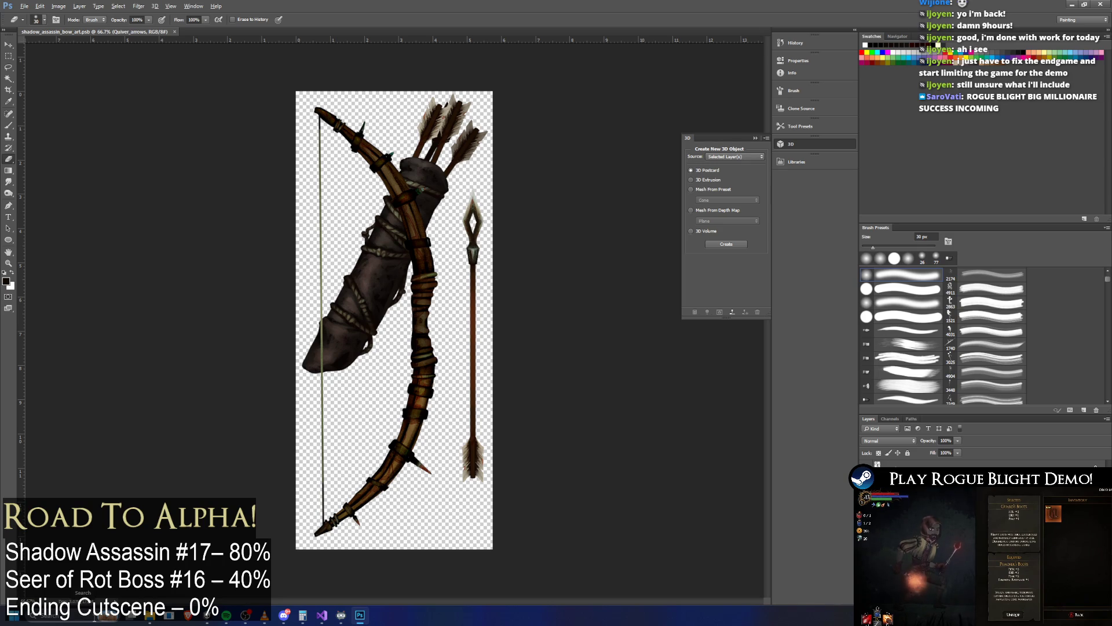
Back in Unity, fight the bow-wielding boss in Fireworn City, then pause with Resume highlighted.
mouse_move(144, 620)
left_click(208, 619)
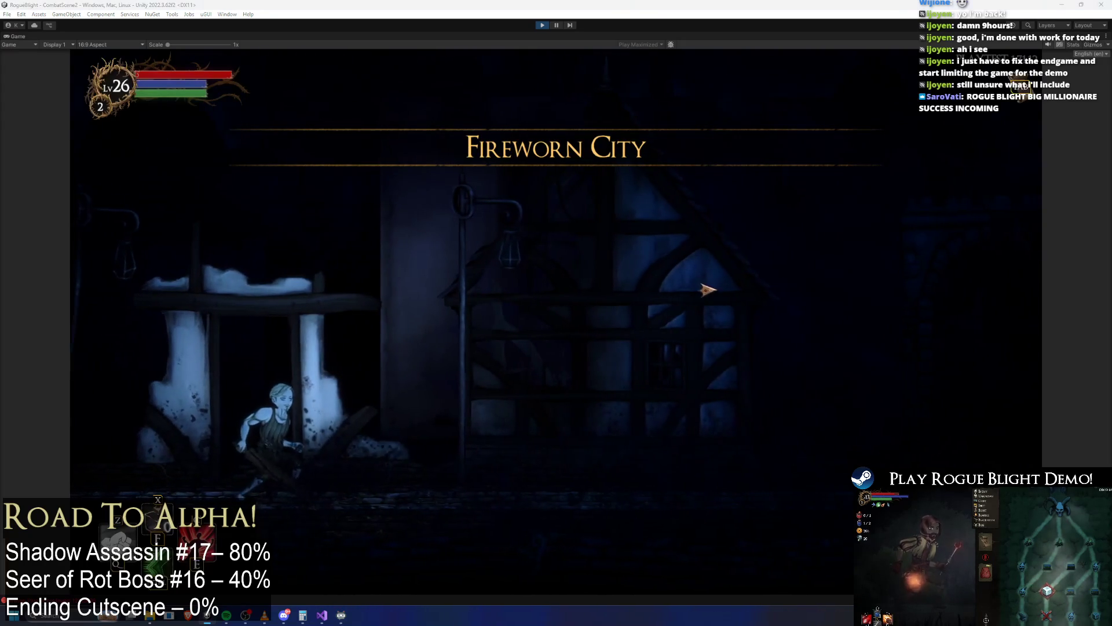
key("d")
key("a")
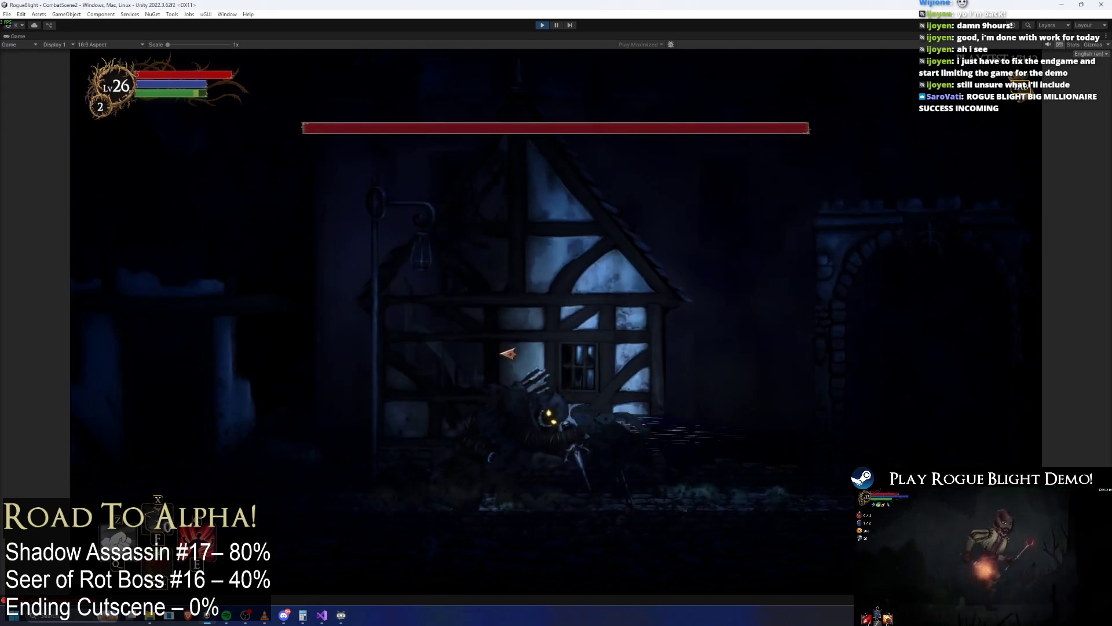
left_click(603, 360)
key("d")
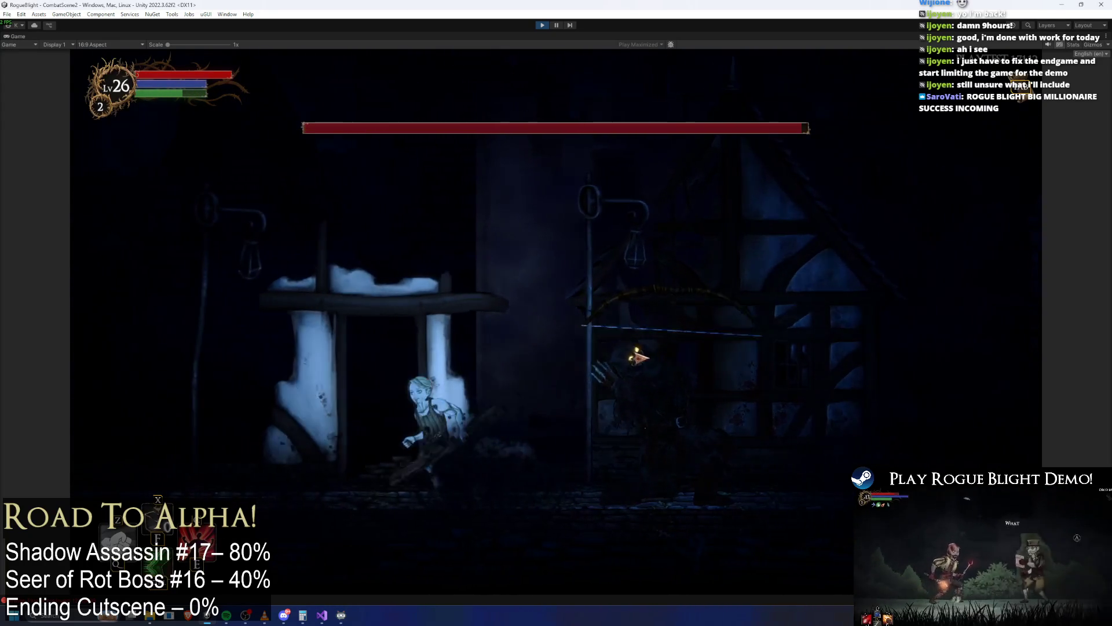
key("d")
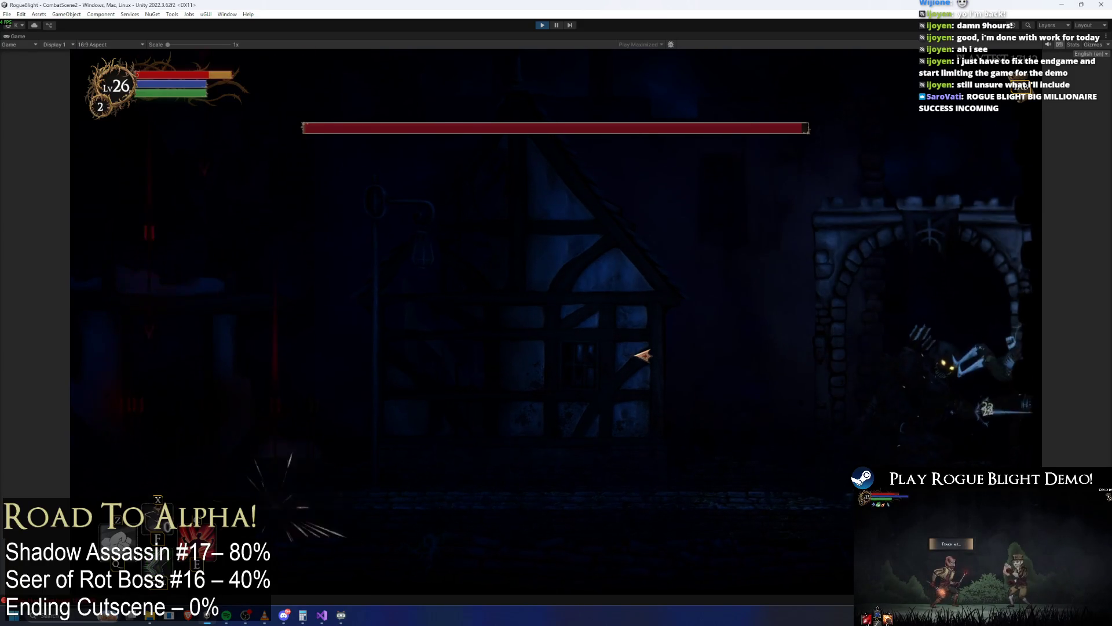
key("a")
key("a")
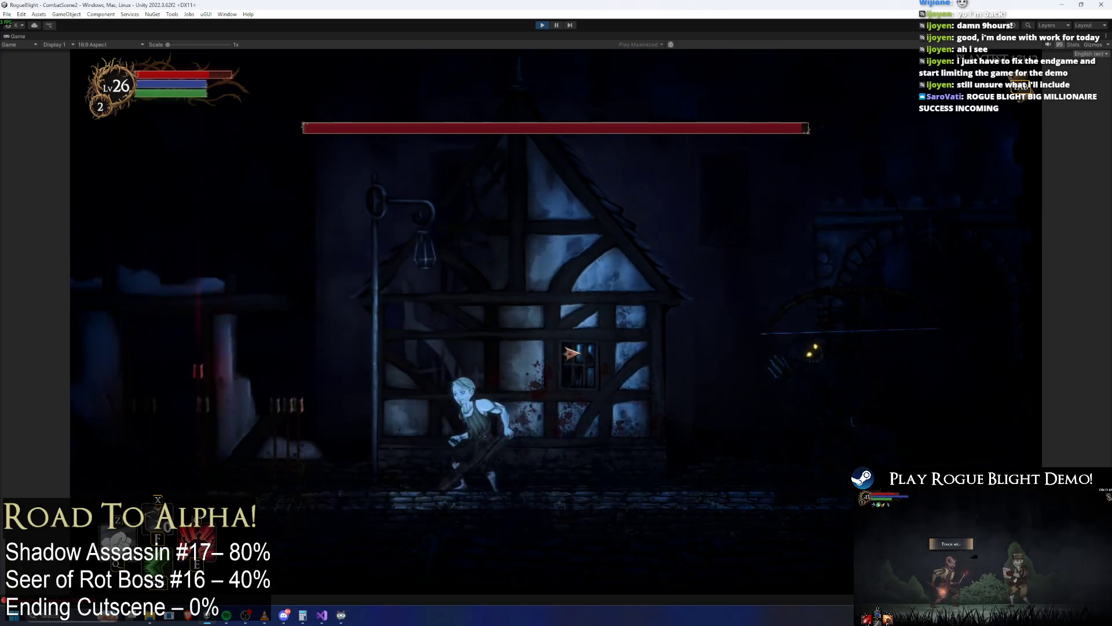
key("Escape")
key("w")
key("w")
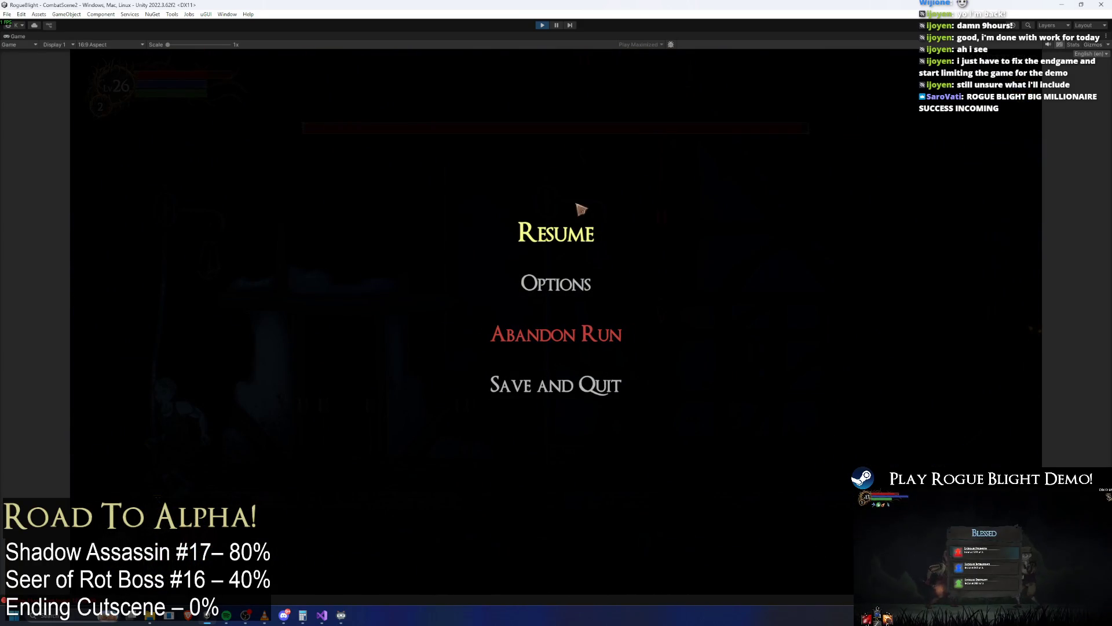
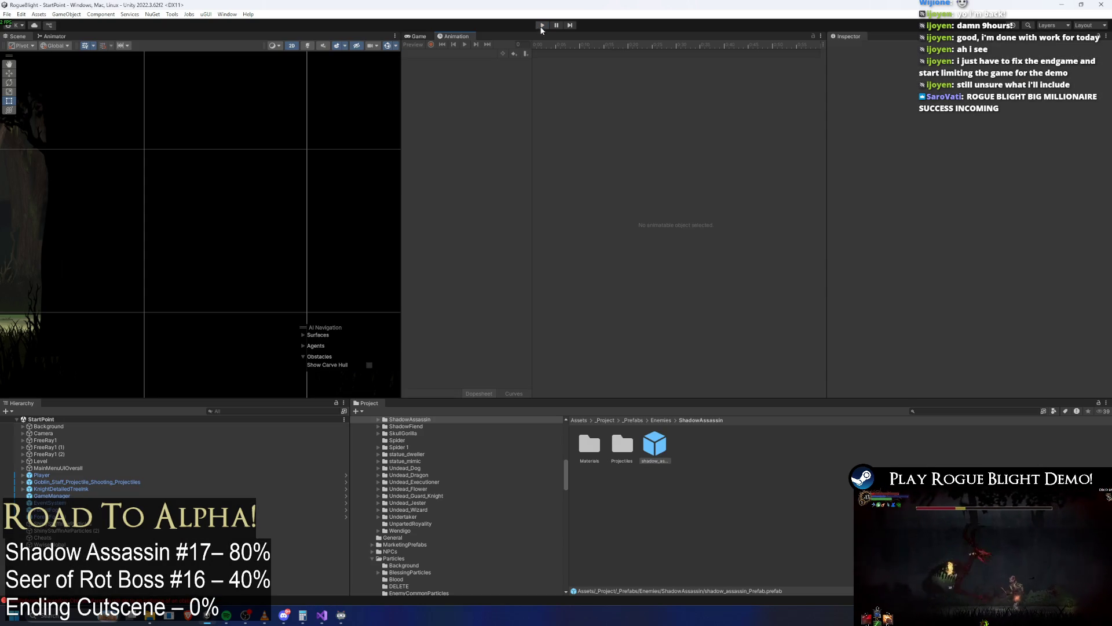
Enter play mode and load the first save slot from Start Game.
left_click(542, 25)
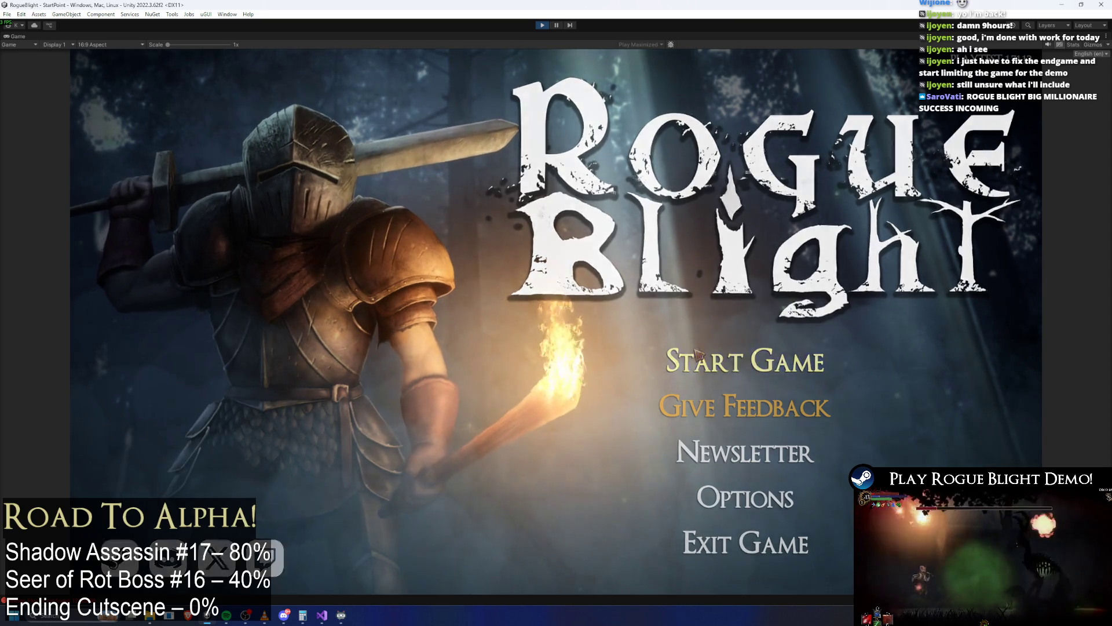
left_click(745, 356)
left_click(724, 306)
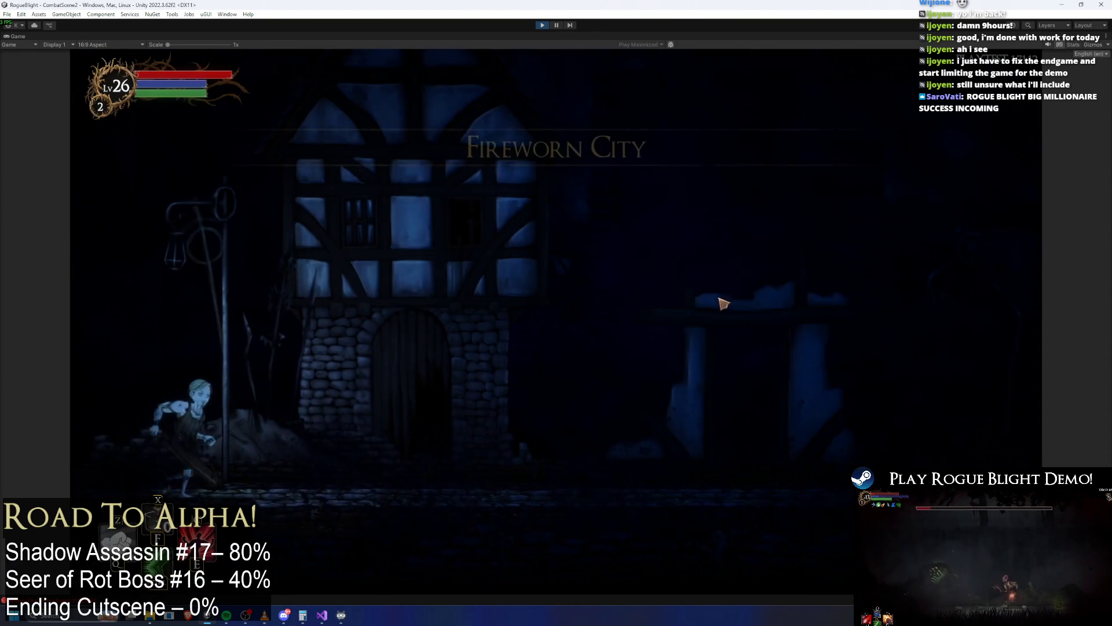
Fight the Shadow Assassin in the Fireworn City arena, then pause the game.
key("d")
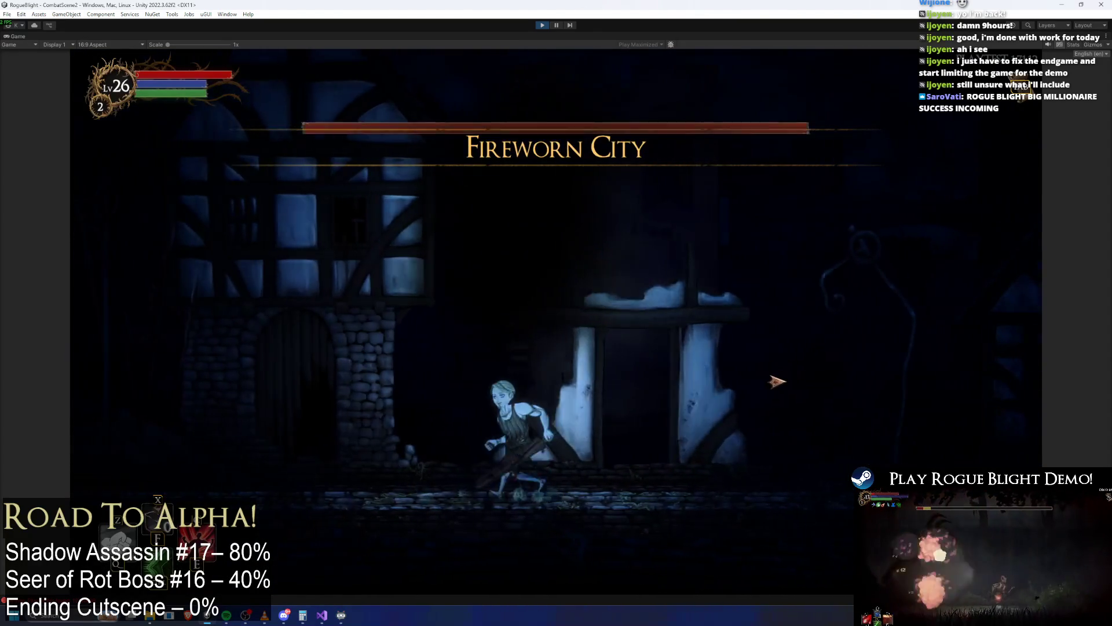
key("a")
left_click(800, 387)
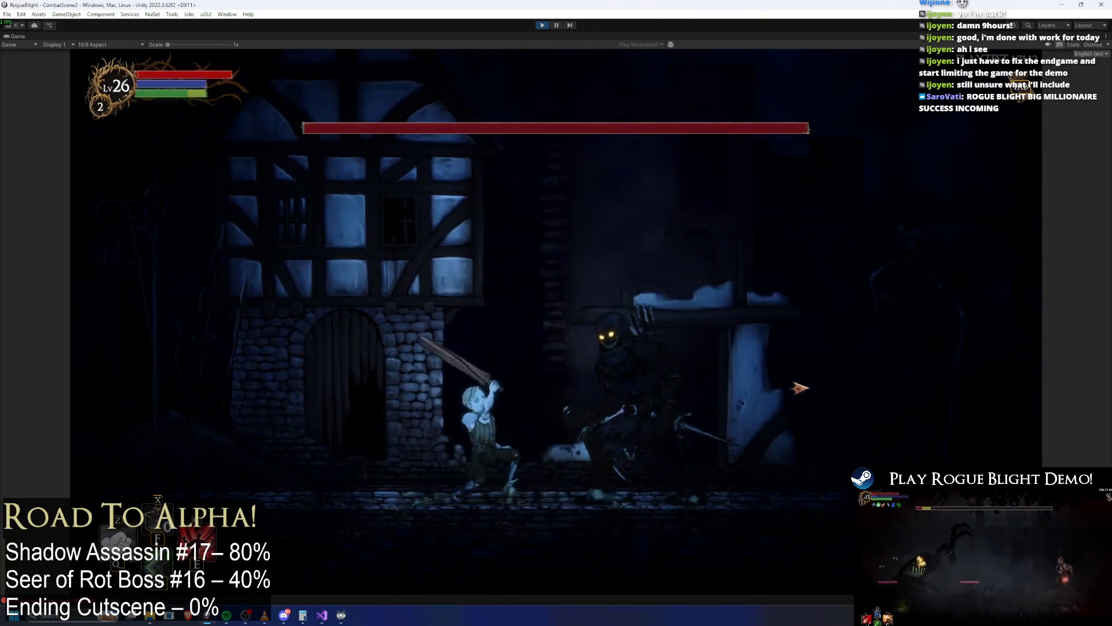
key("a")
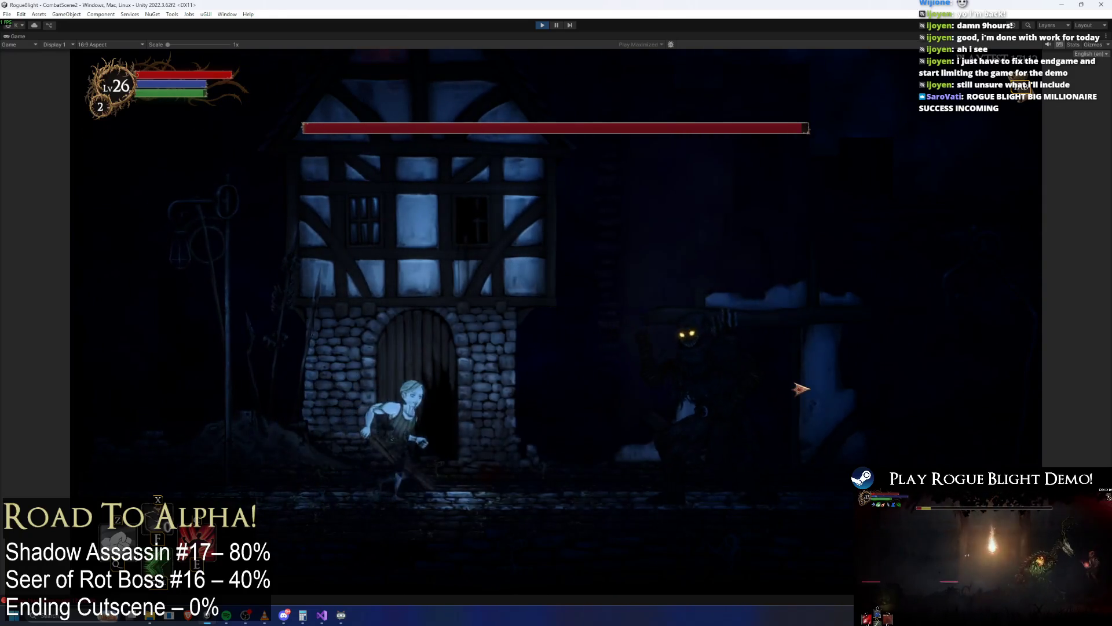
key("d")
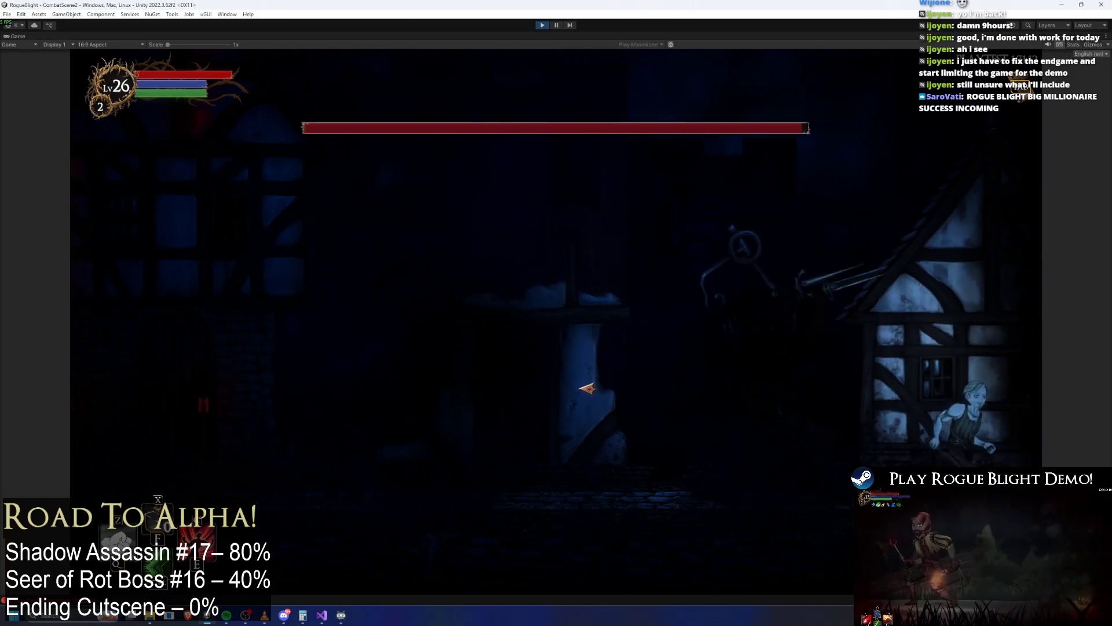
key("a")
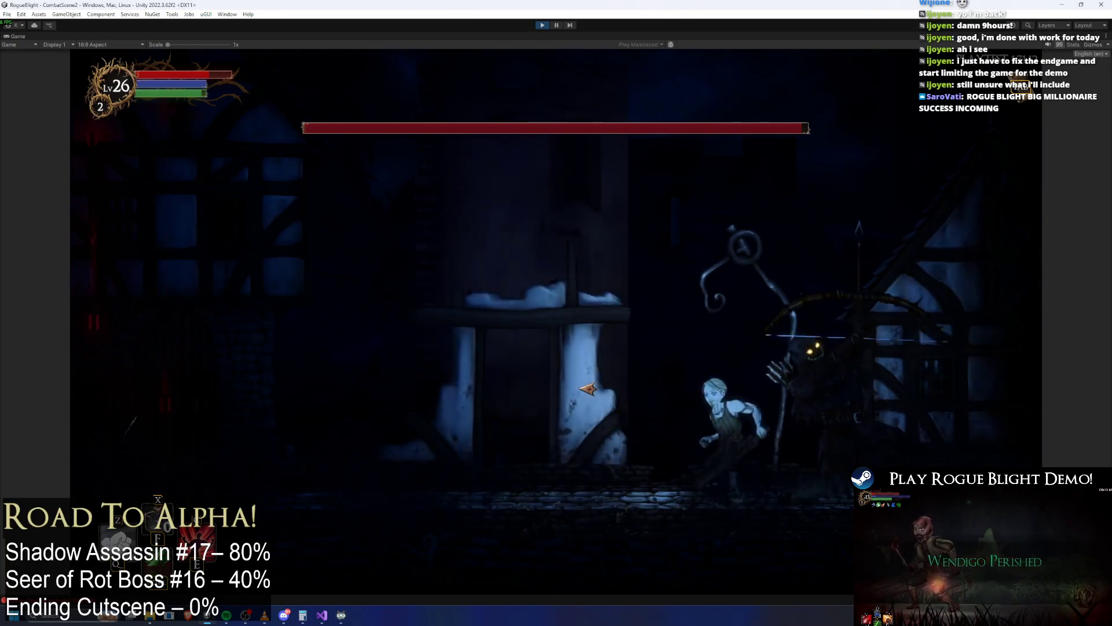
key("a")
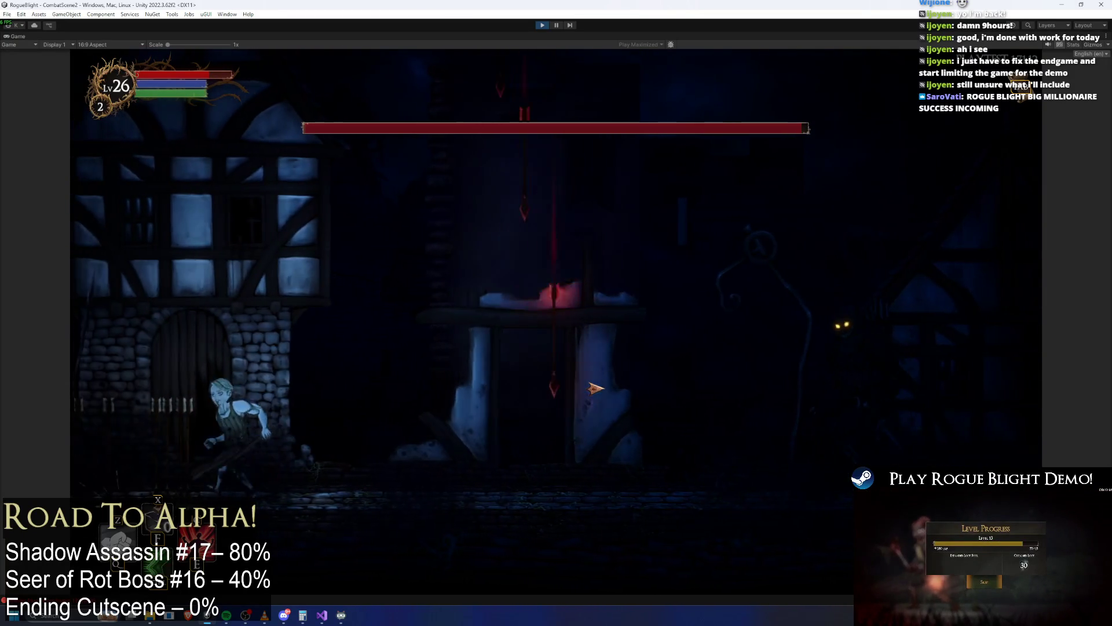
key("Escape")
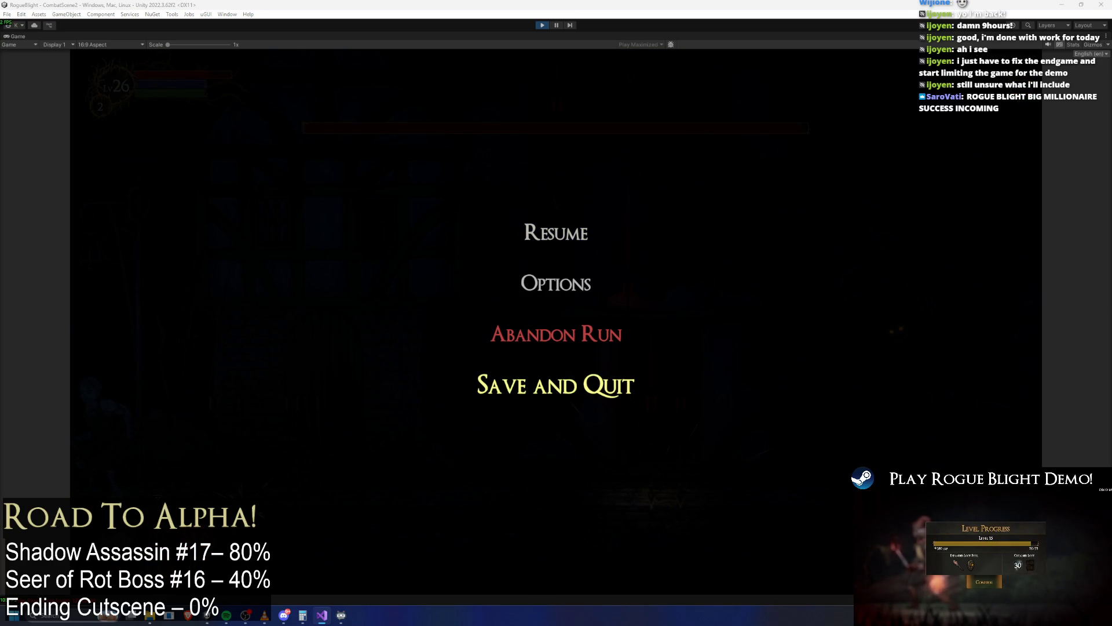
Resume the paused boss-fight test run from the pause menu.
left_click(594, 240)
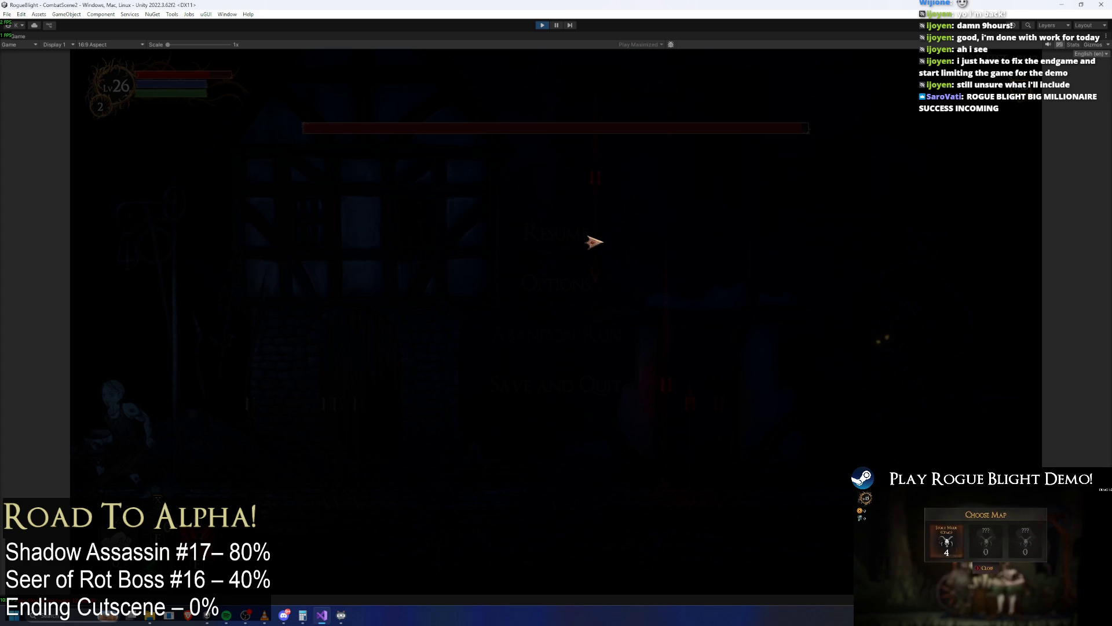
left_click(594, 242)
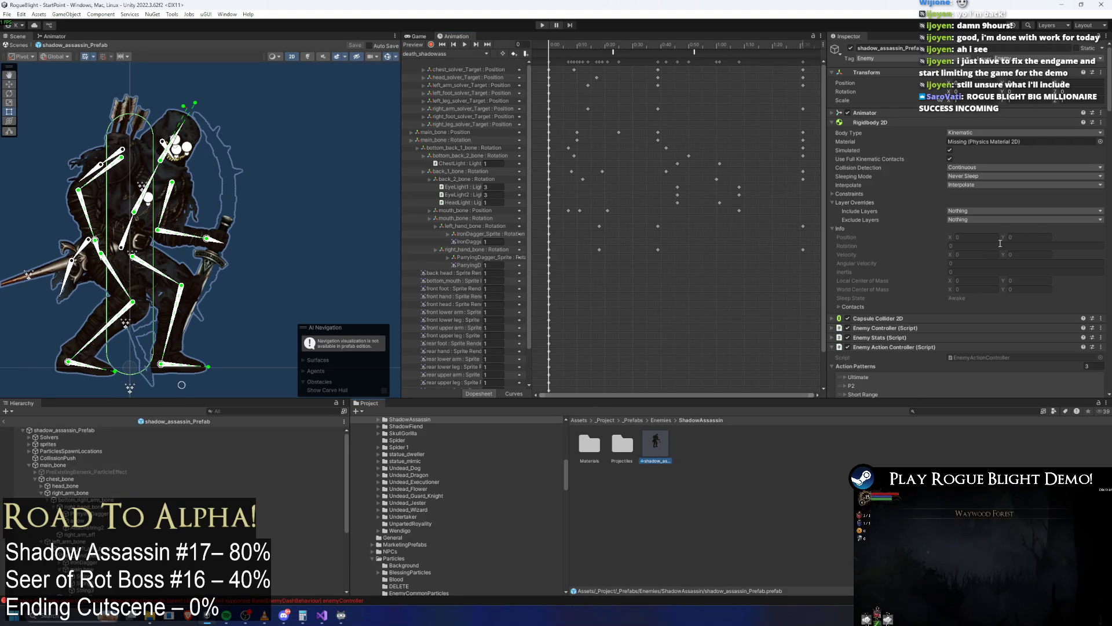
Untick Spawn Miss When Timeout Destroy on ArrowSpawnerFallingProjectile, save it, and relaunch the game.
scroll(967, 247, "down", 5)
double_click(986, 289)
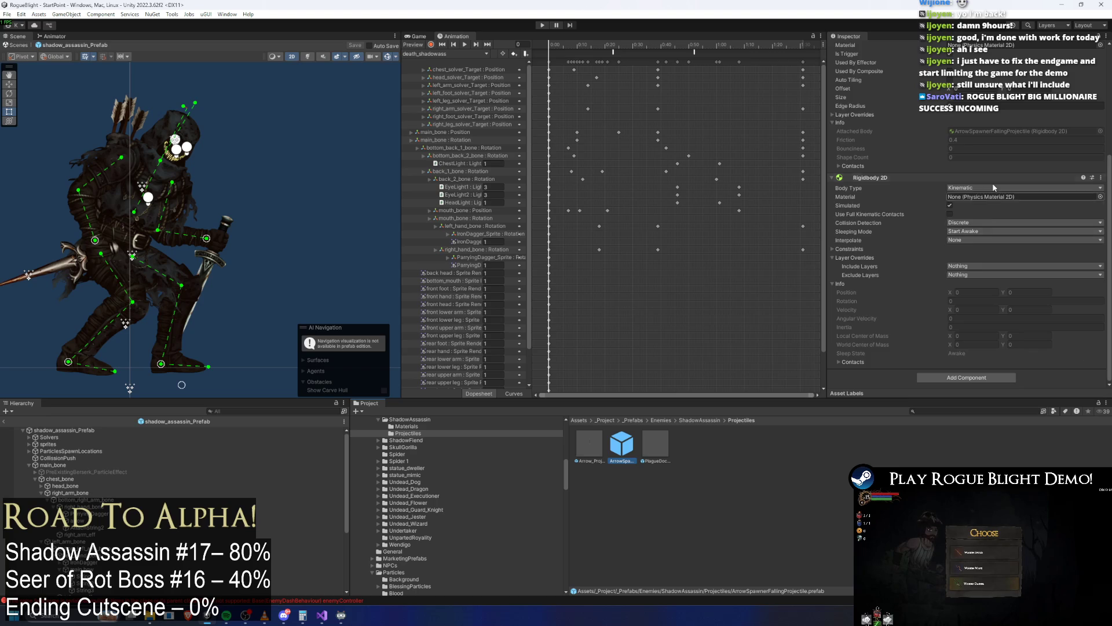
scroll(992, 195, "up", 8)
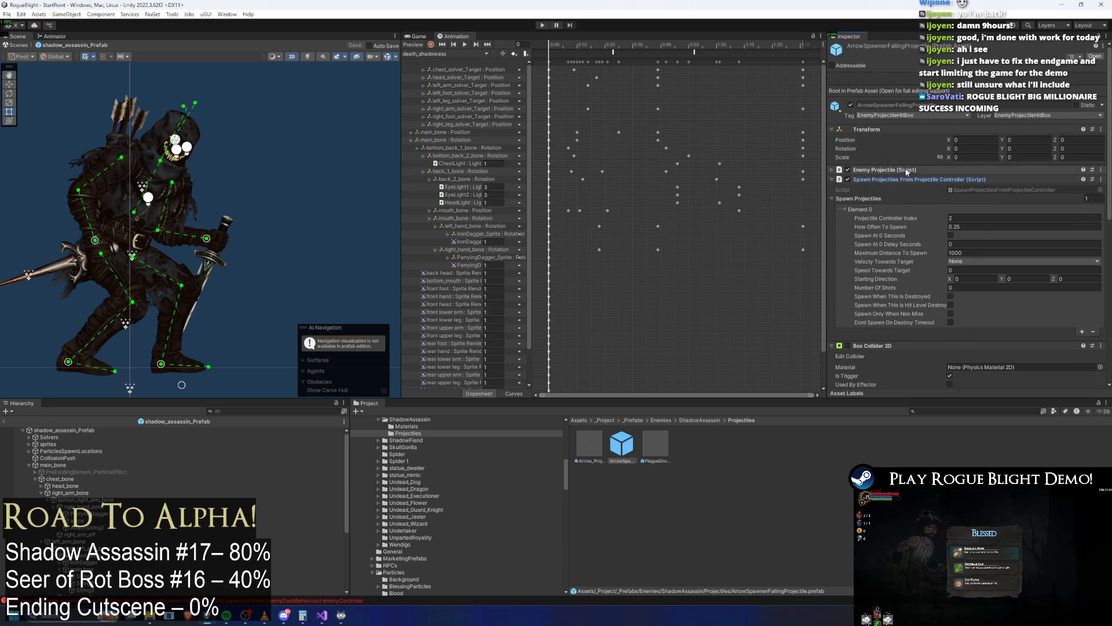
left_click(885, 170)
left_click(950, 325)
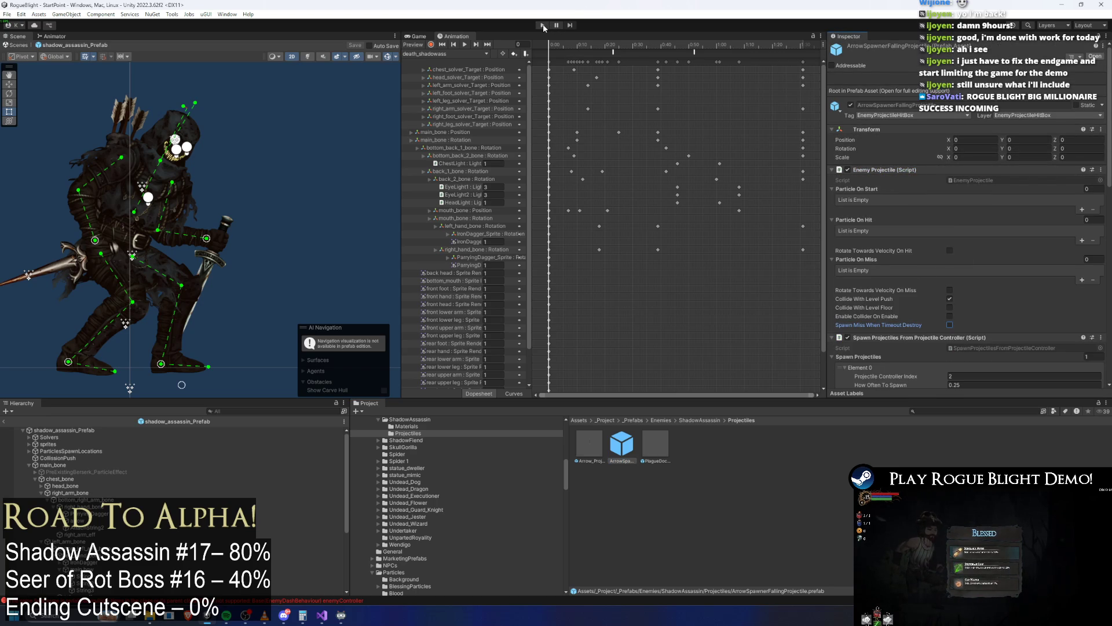
key("ctrl+s")
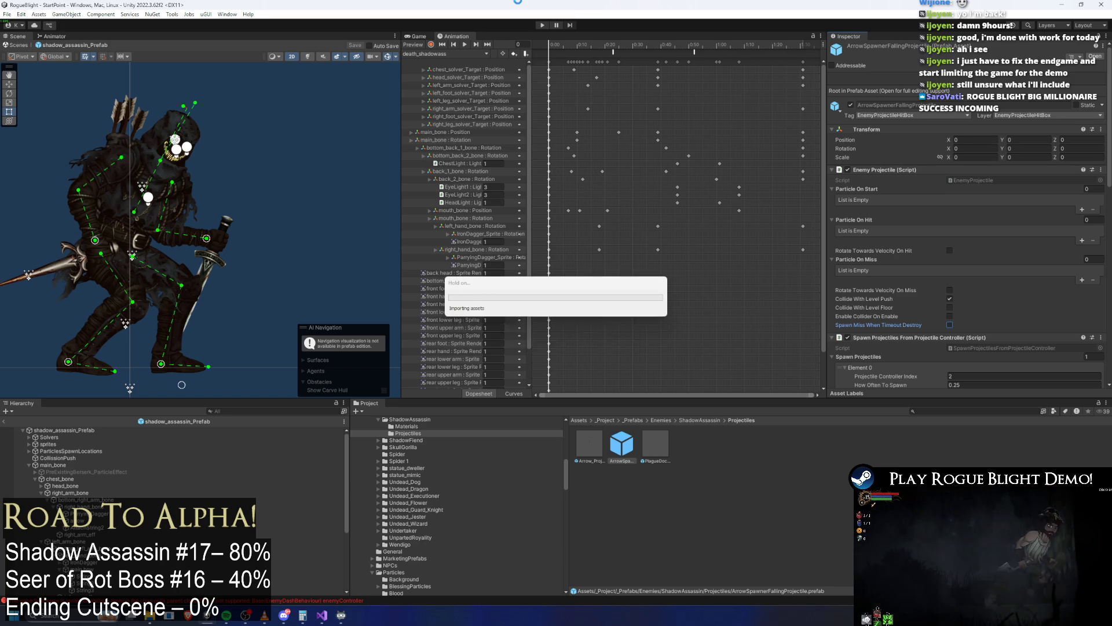
key("Escape")
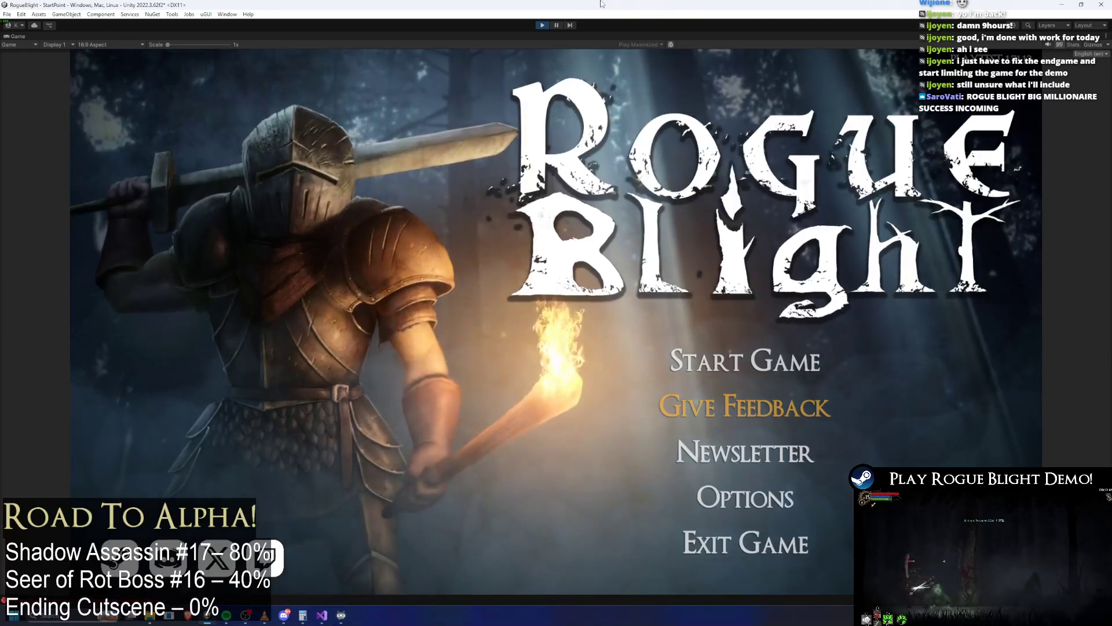
Load the first save slot and fight the boss while red arrows fall.
left_click(753, 360)
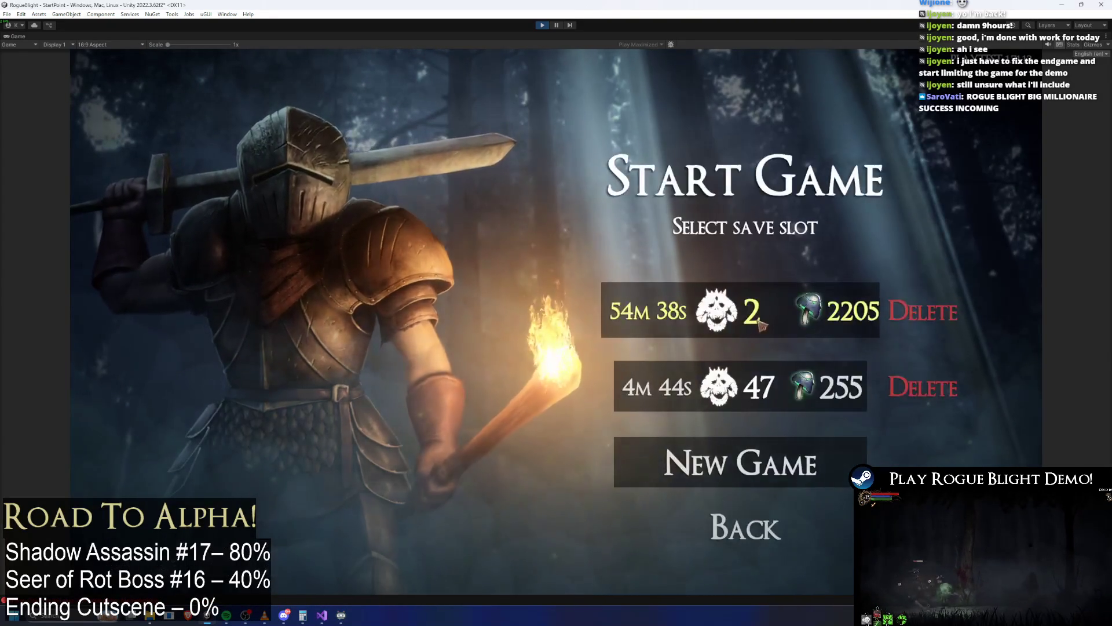
left_click(761, 326)
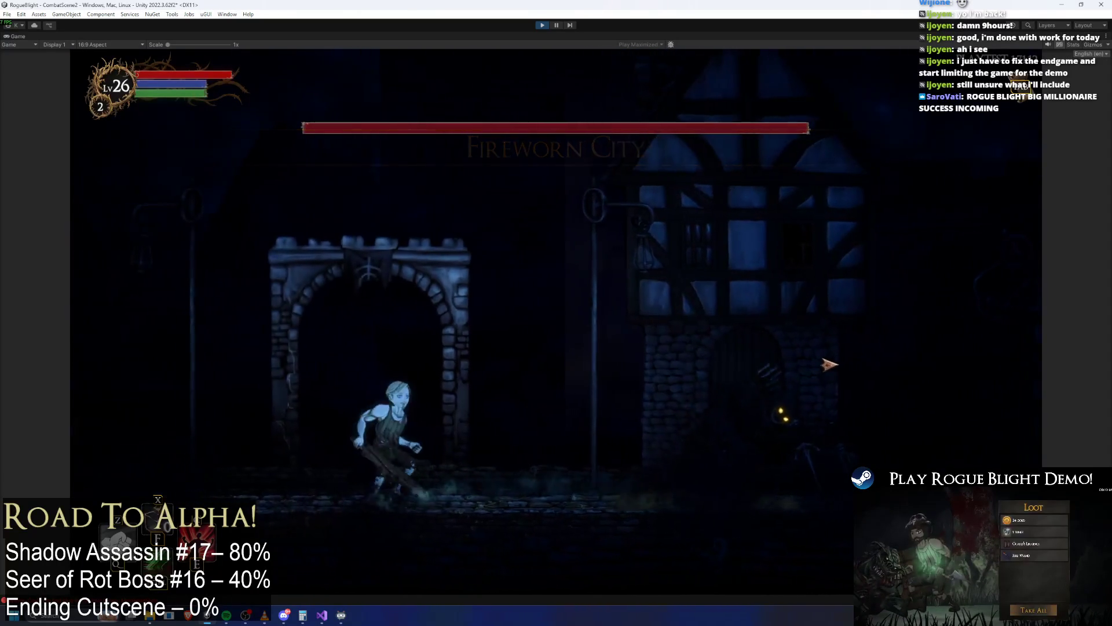
left_click(782, 415)
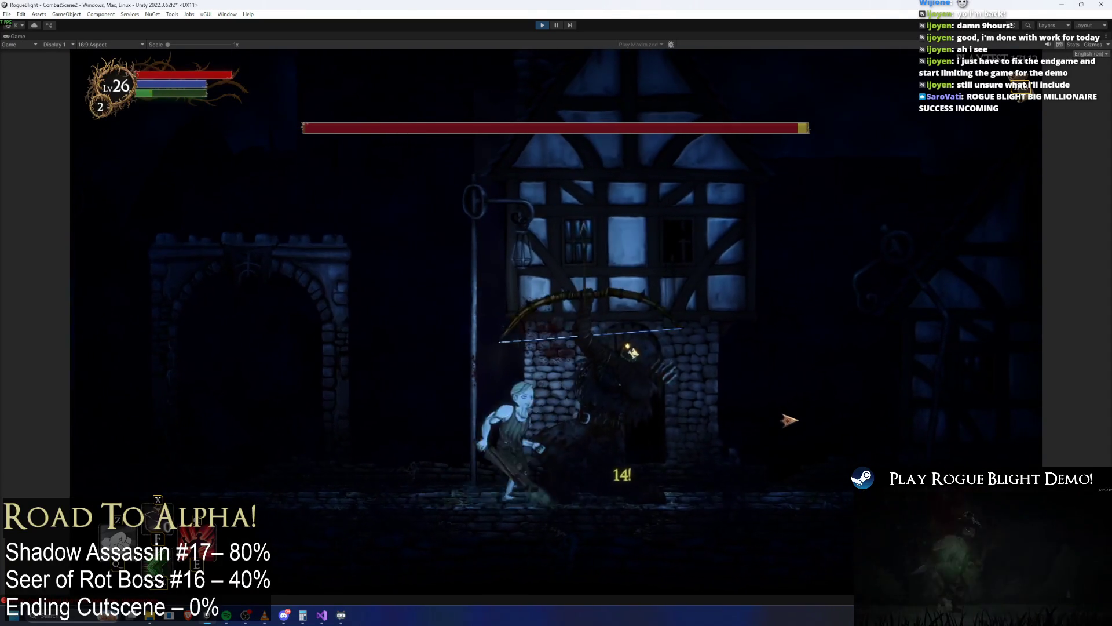
key("d")
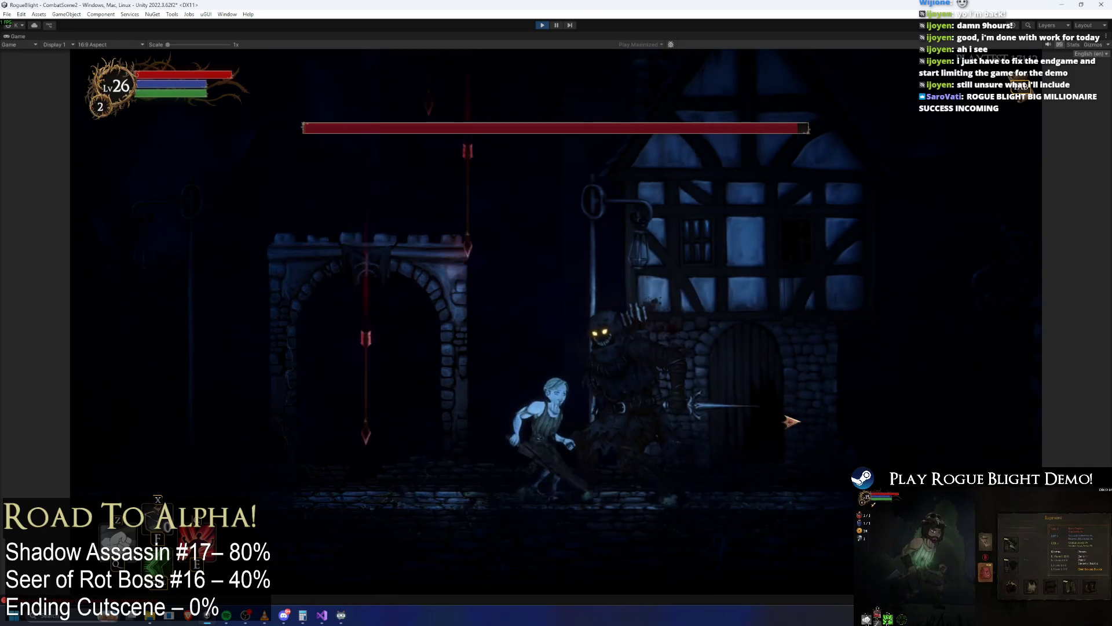
left_click(793, 422)
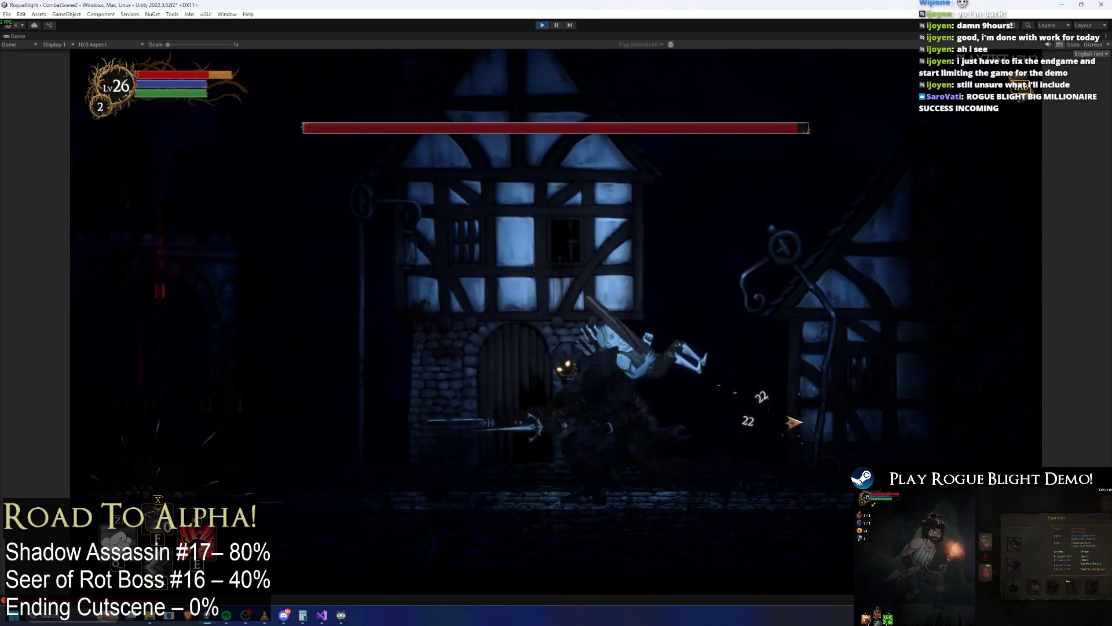
key("d")
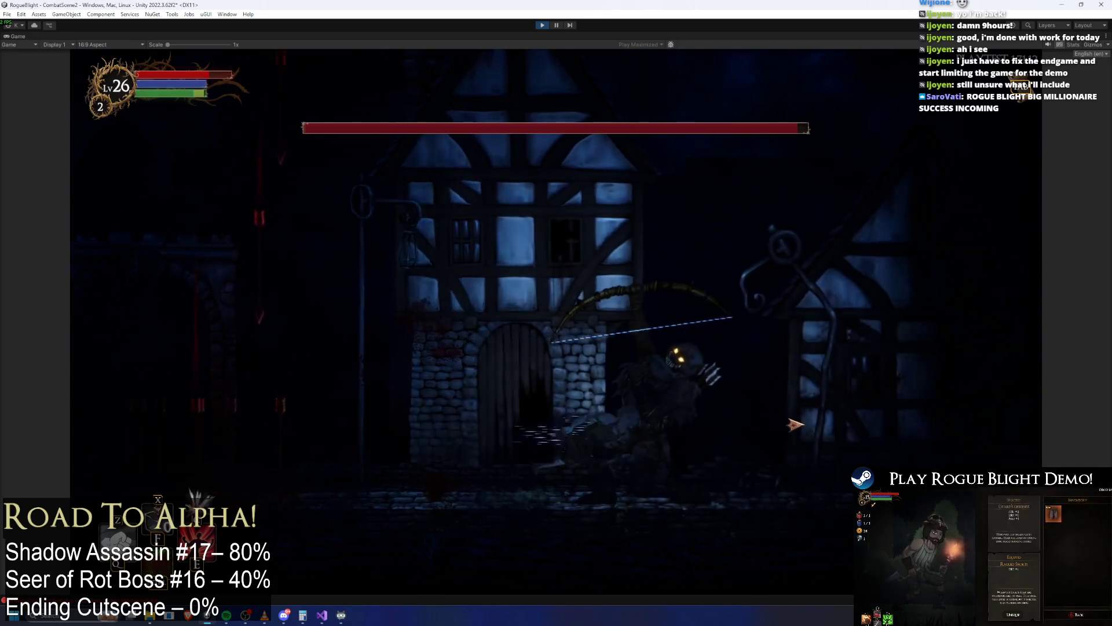
key("a")
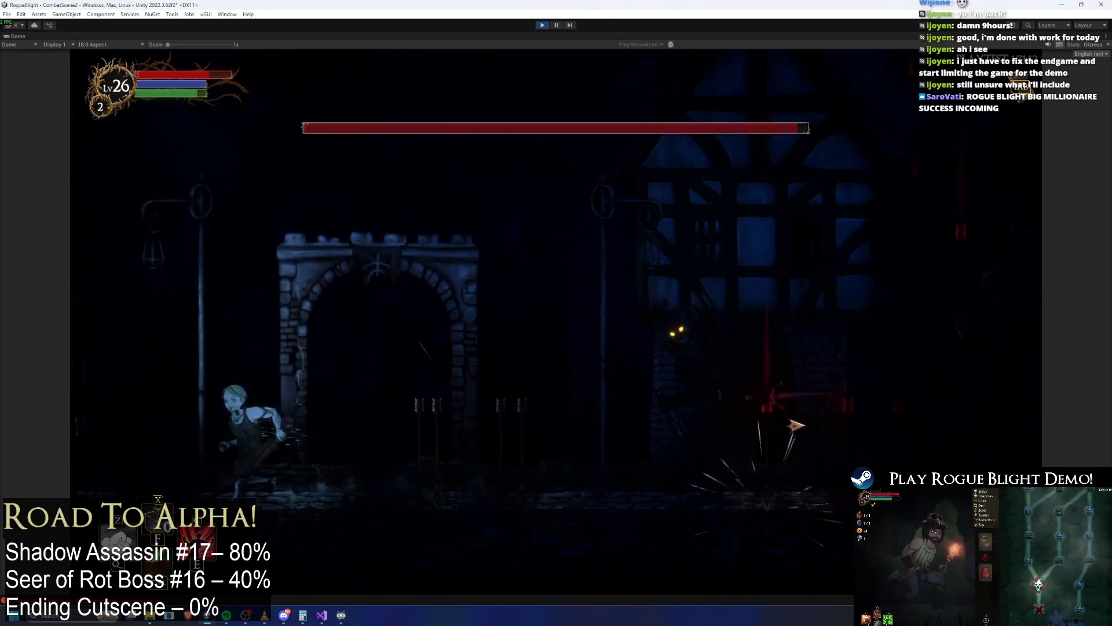
Pause the run, briefly resume, pause again, then pause play in the editor.
key("Escape")
left_click(599, 234)
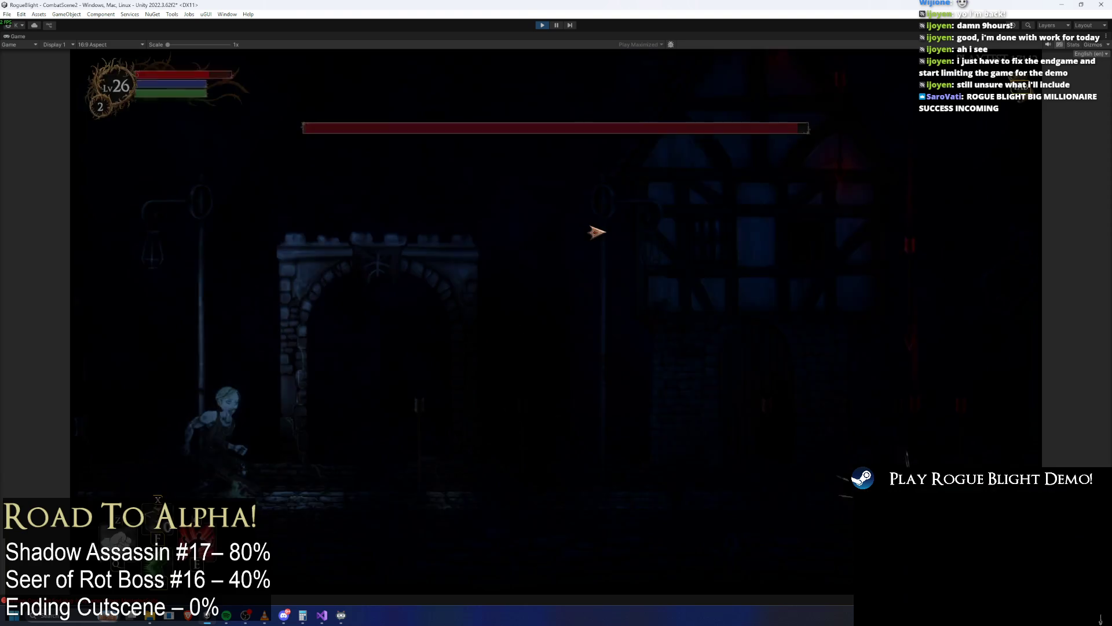
key("Escape")
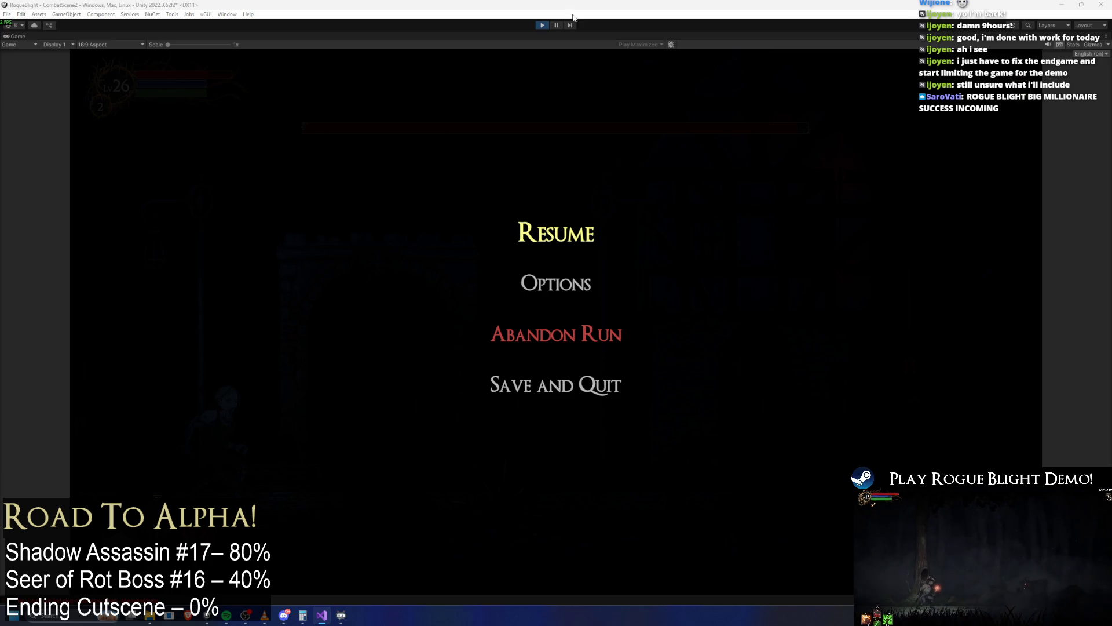
left_click(556, 25)
Review the ArrowSpawner and Arrow_Proj prefab Inspectors, then relaunch the game.
left_click(612, 448)
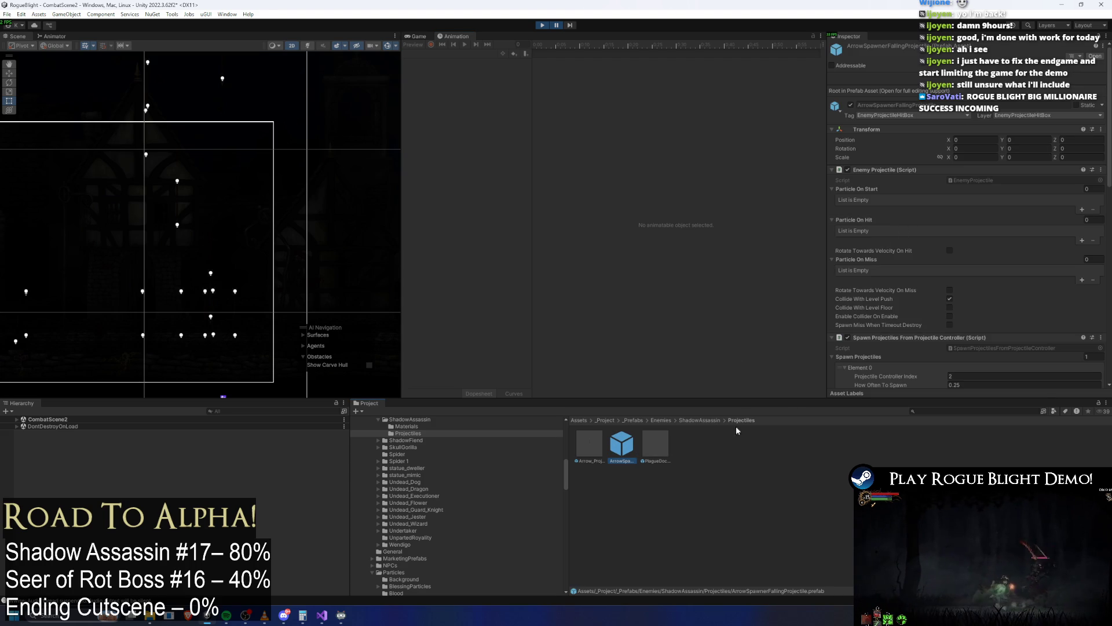
left_click(589, 443)
scroll(882, 331, "down", 10)
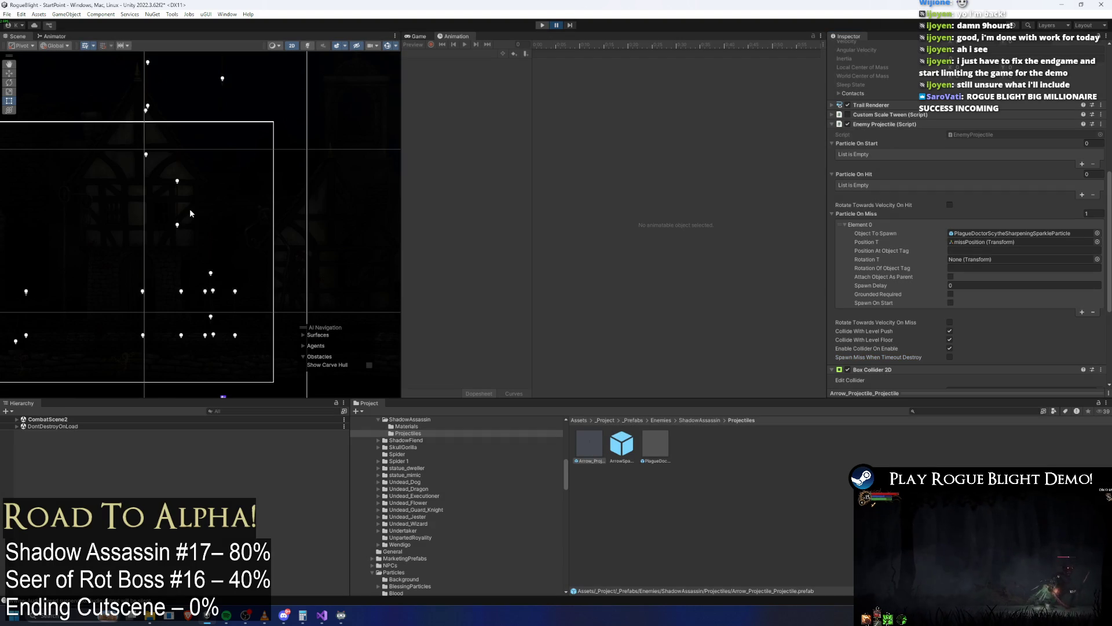
left_click(622, 445)
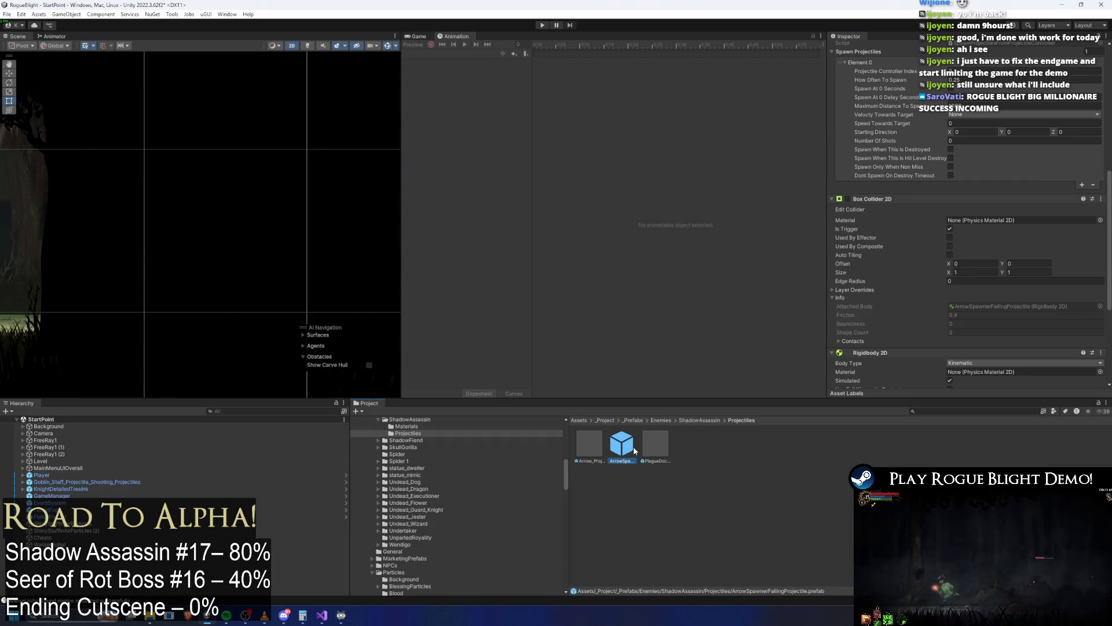
left_click(544, 24)
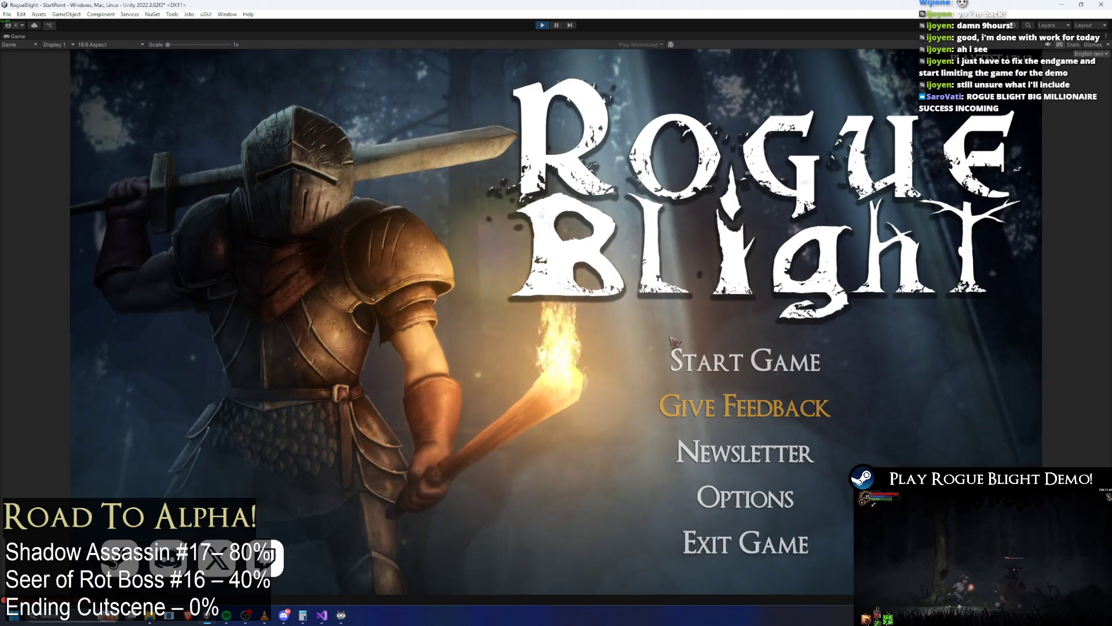
Load the first save, dodge the Shadow Assassin's falling arrows, then stop play mode.
left_click(748, 419)
left_click(811, 295)
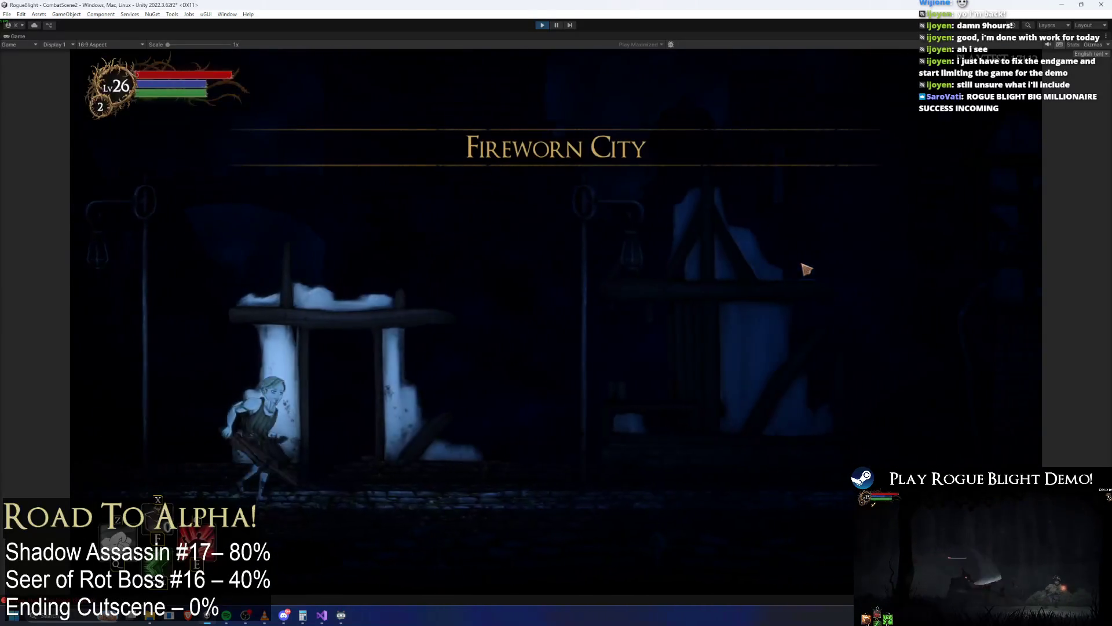
key("d")
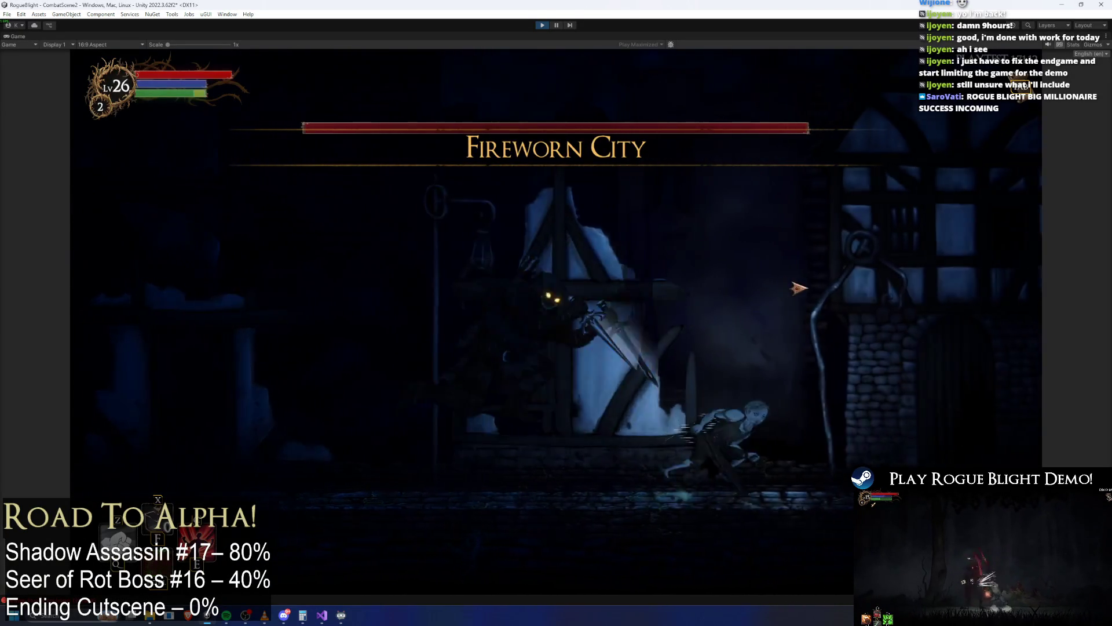
key("a")
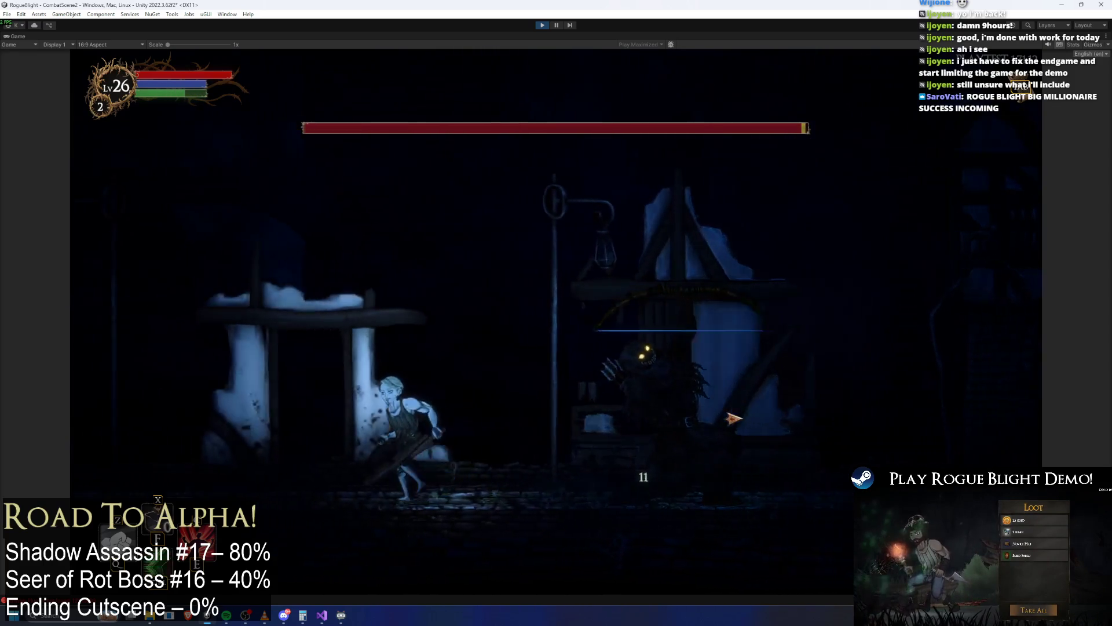
key("a")
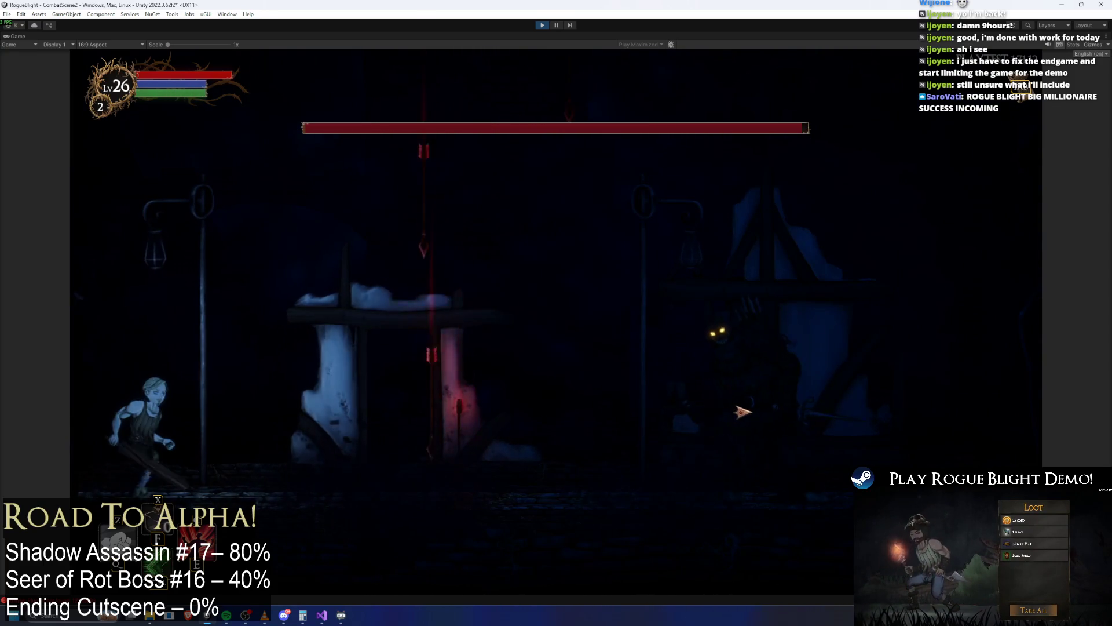
key("d")
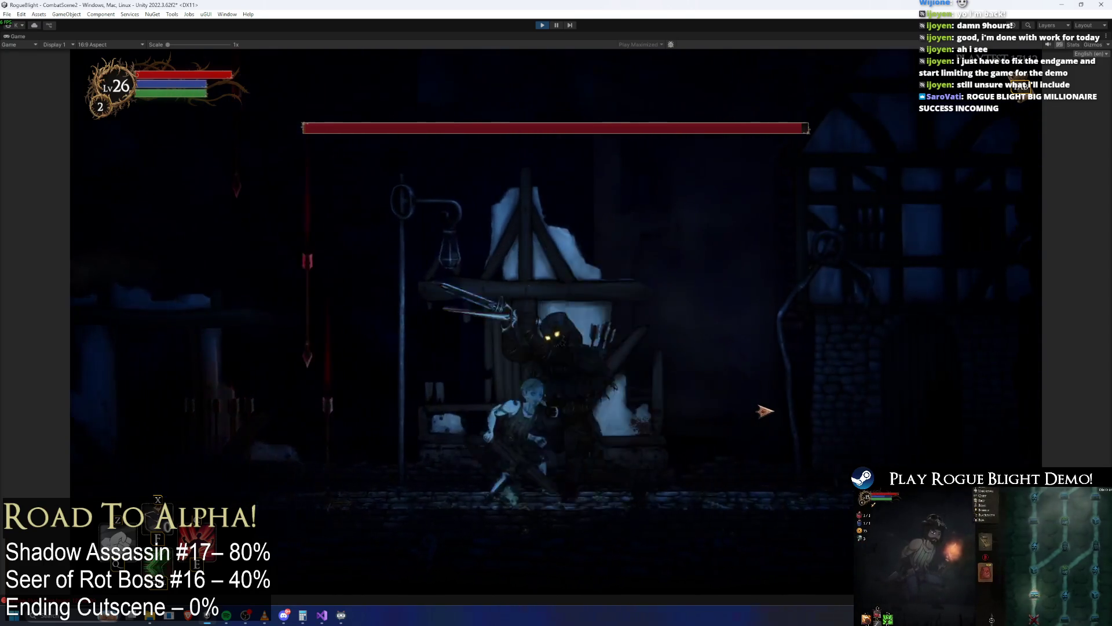
key("d")
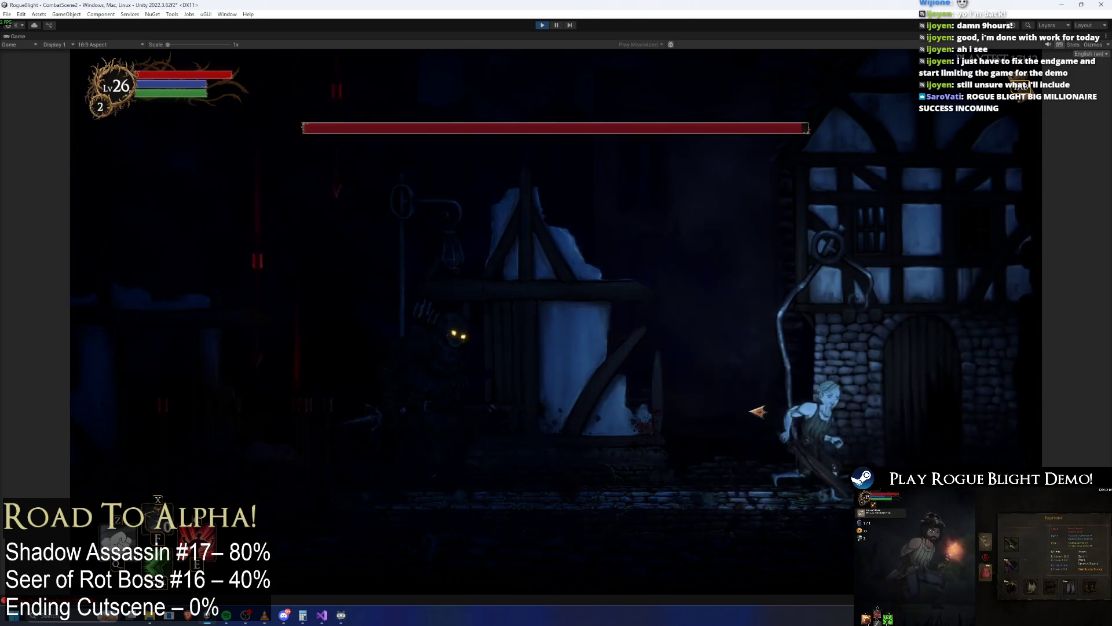
key("a")
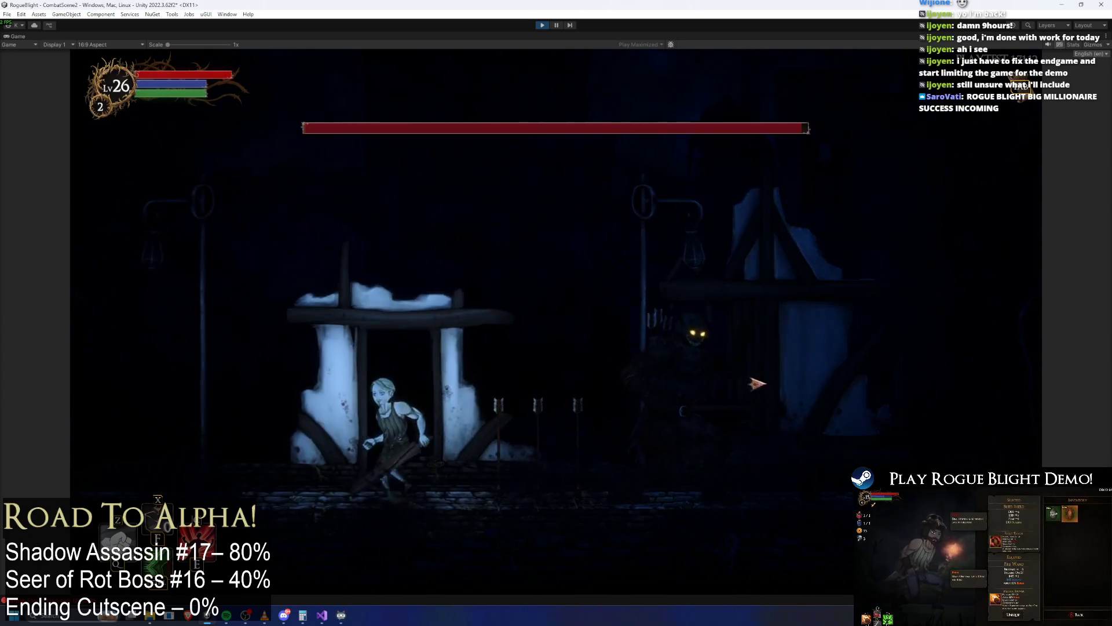
key("ctrl+p")
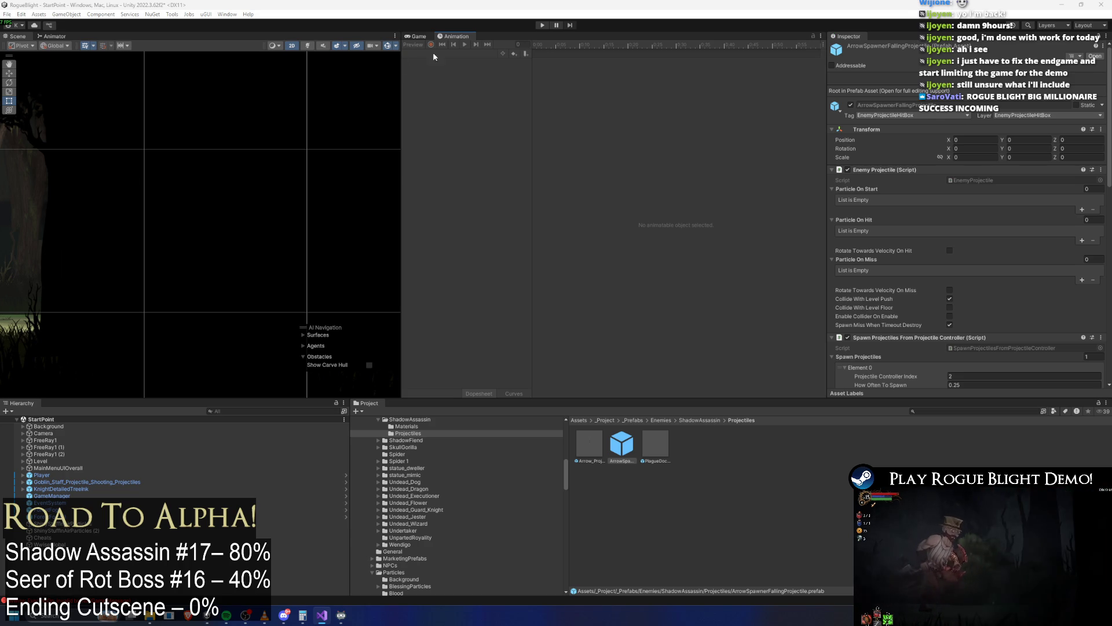
Press Play again after the domain reload to reach the Rogue Blight main menu.
left_click(543, 25)
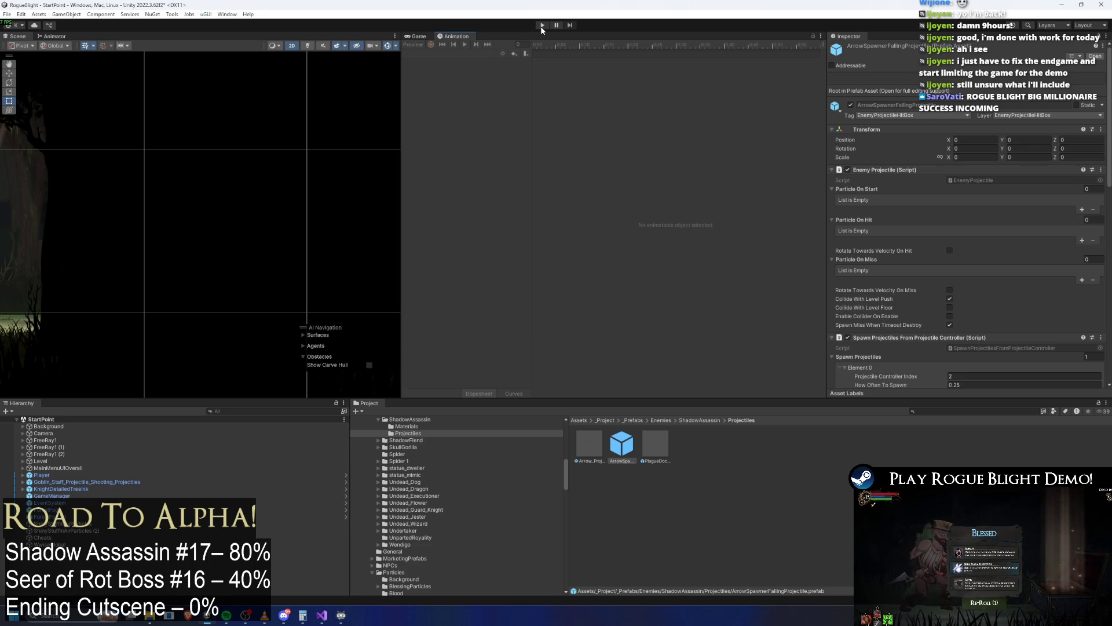
left_click(542, 26)
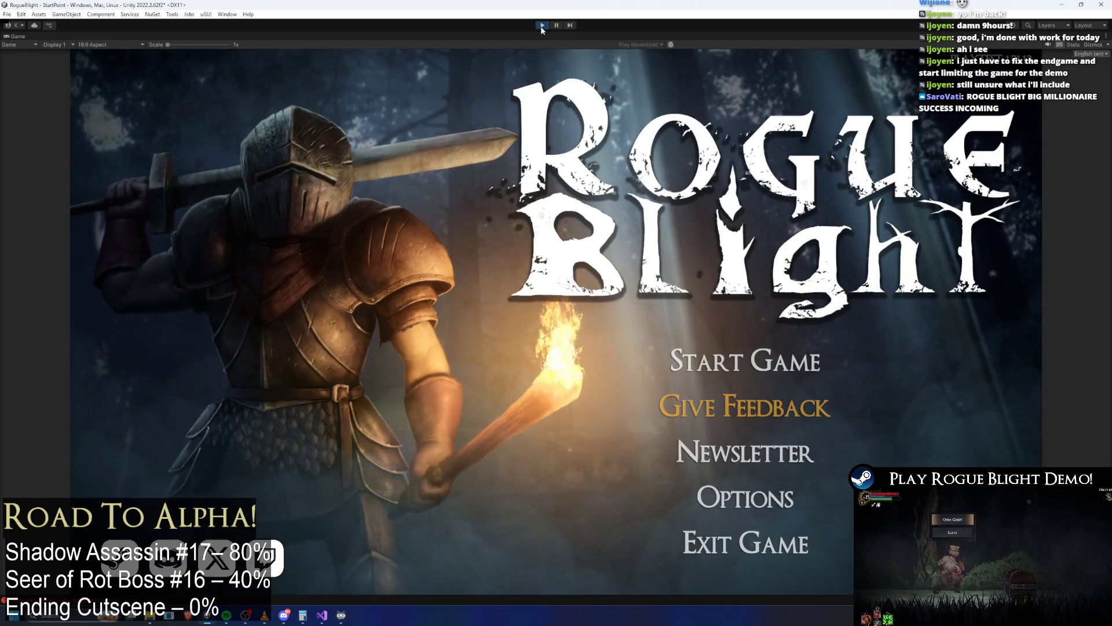
Start from the first save slot, fight the Shadow Assassin, then exit play mode with Ctrl+P.
left_click(739, 343)
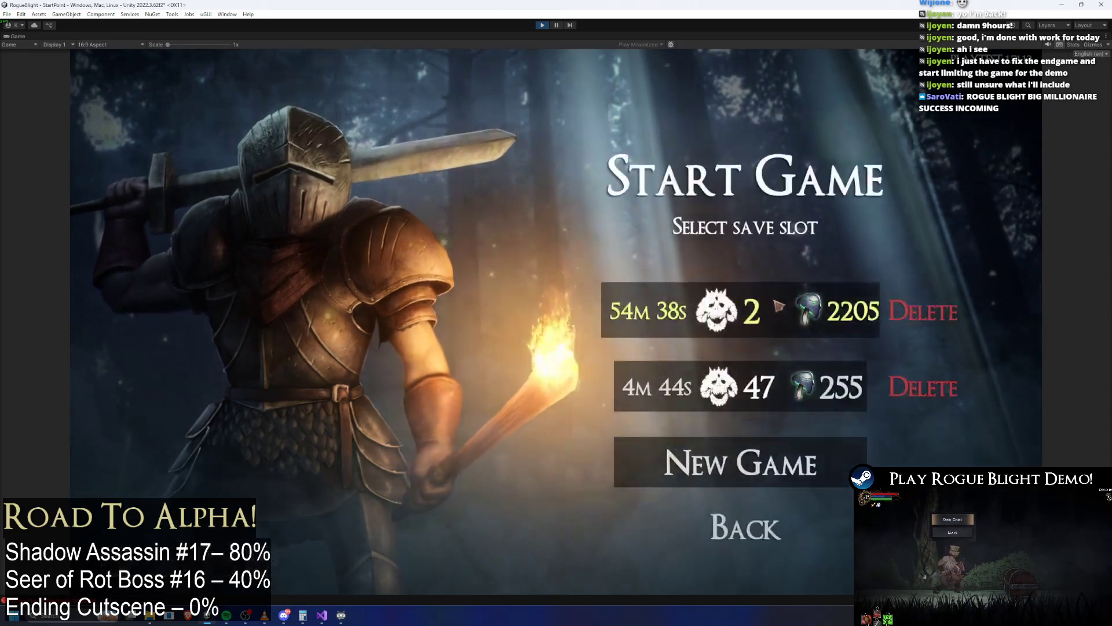
left_click(754, 304)
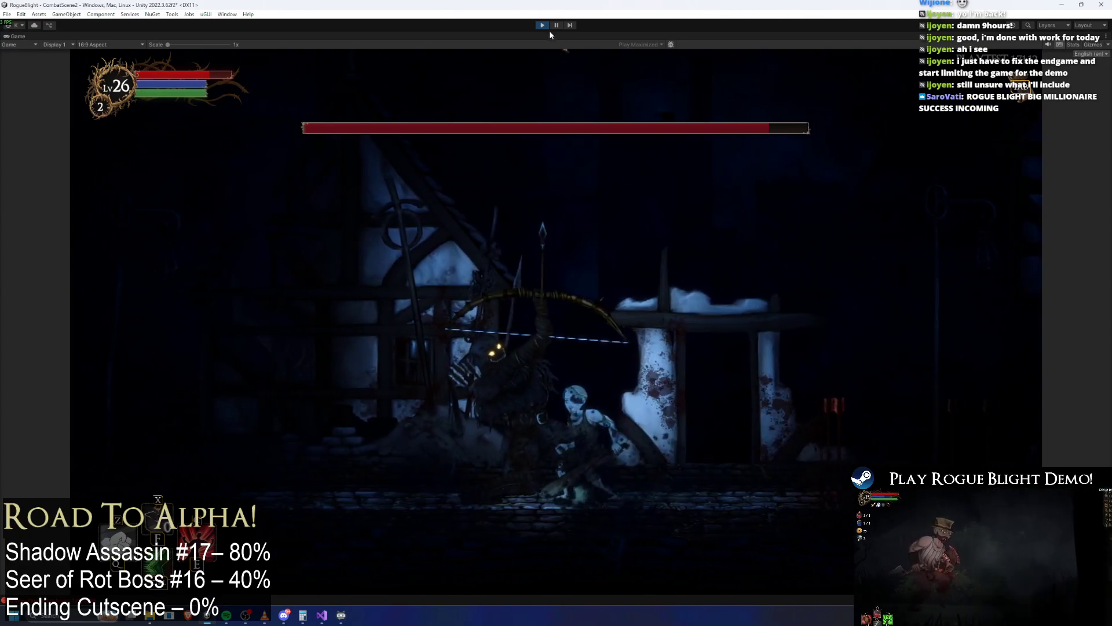
key("ctrl+p")
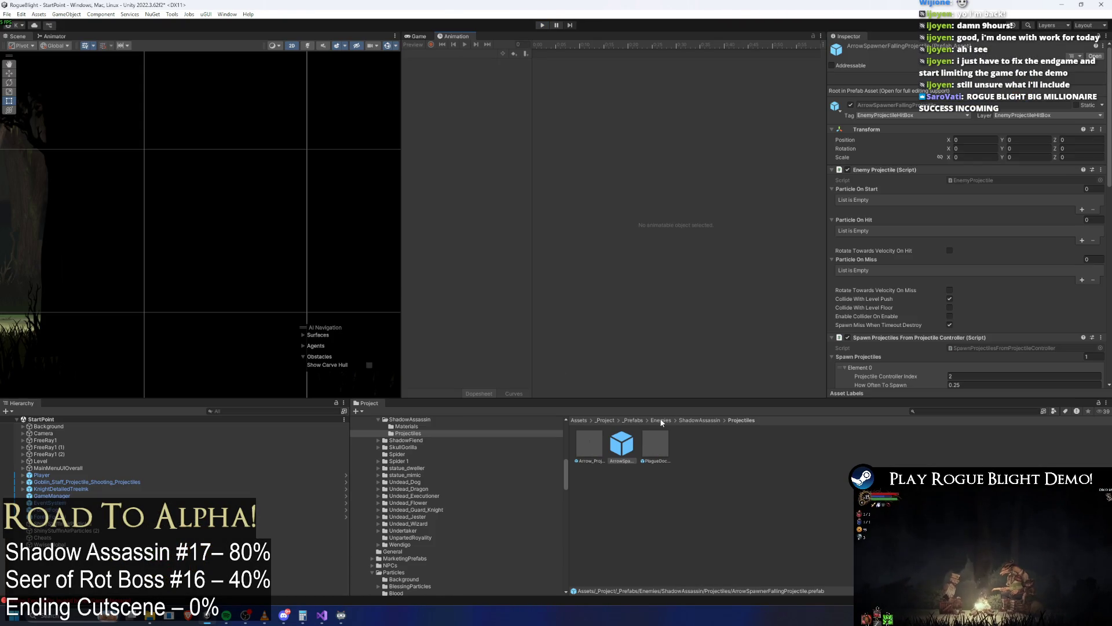
Turn off On Hit Destroy Self for the falling projectile in shadow_assassin_Prefab and save.
left_click(699, 420)
double_click(654, 444)
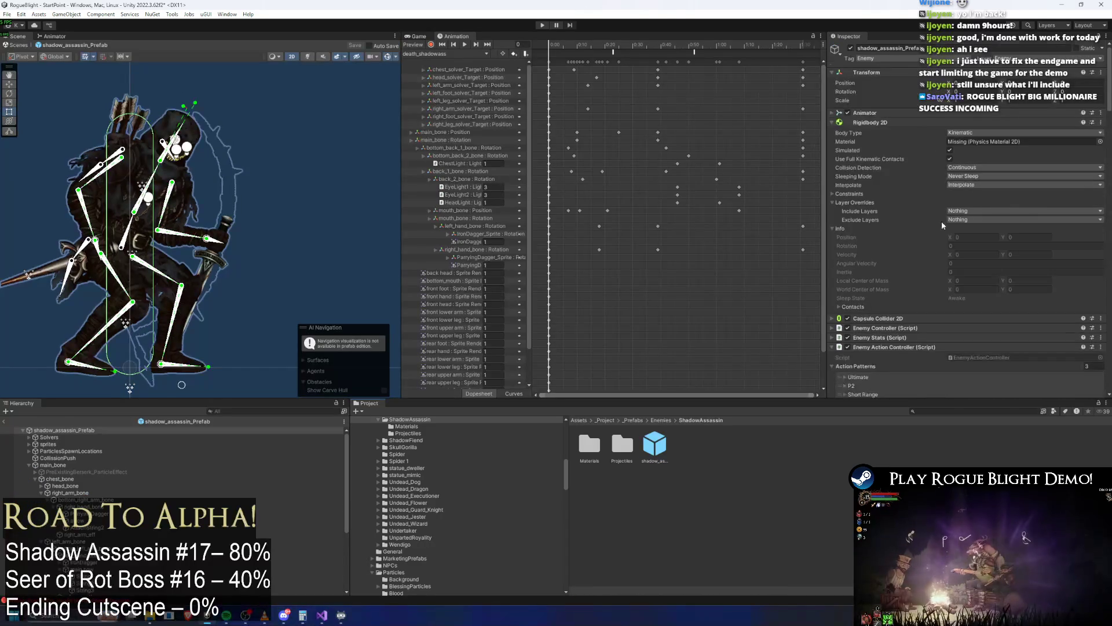
scroll(903, 170, "down", 1)
scroll(946, 220, "down", 15)
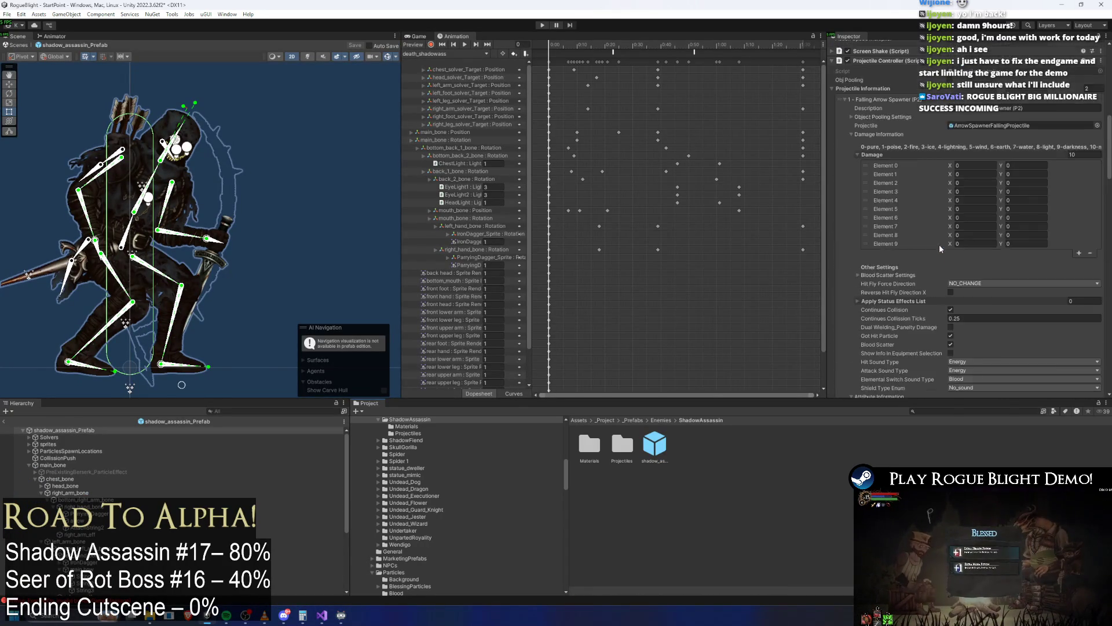
scroll(954, 243, "down", 10)
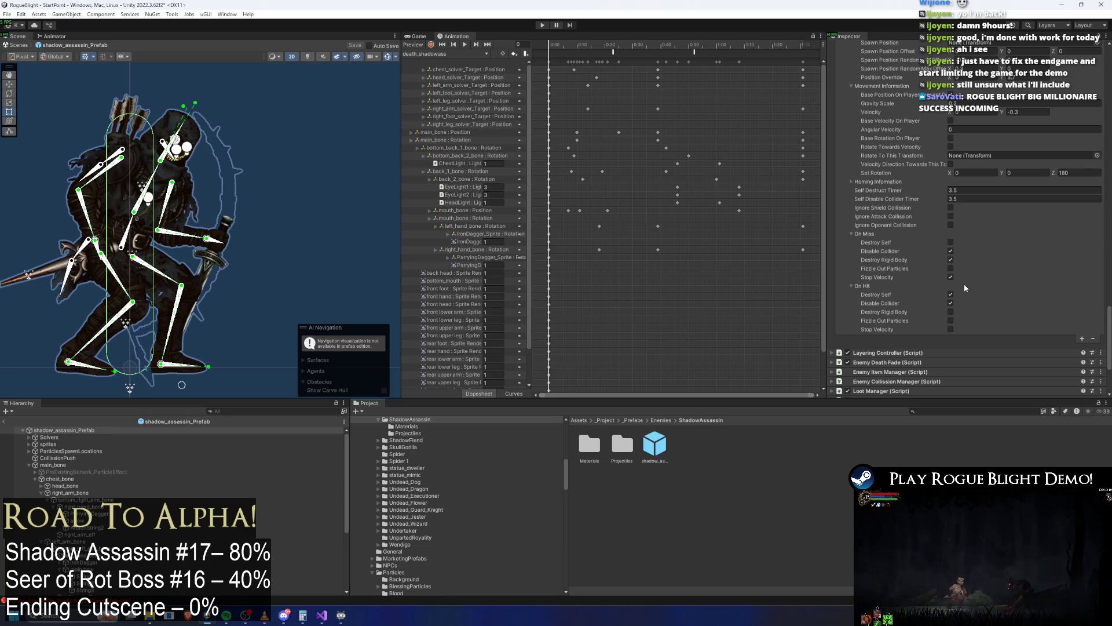
left_click(951, 294)
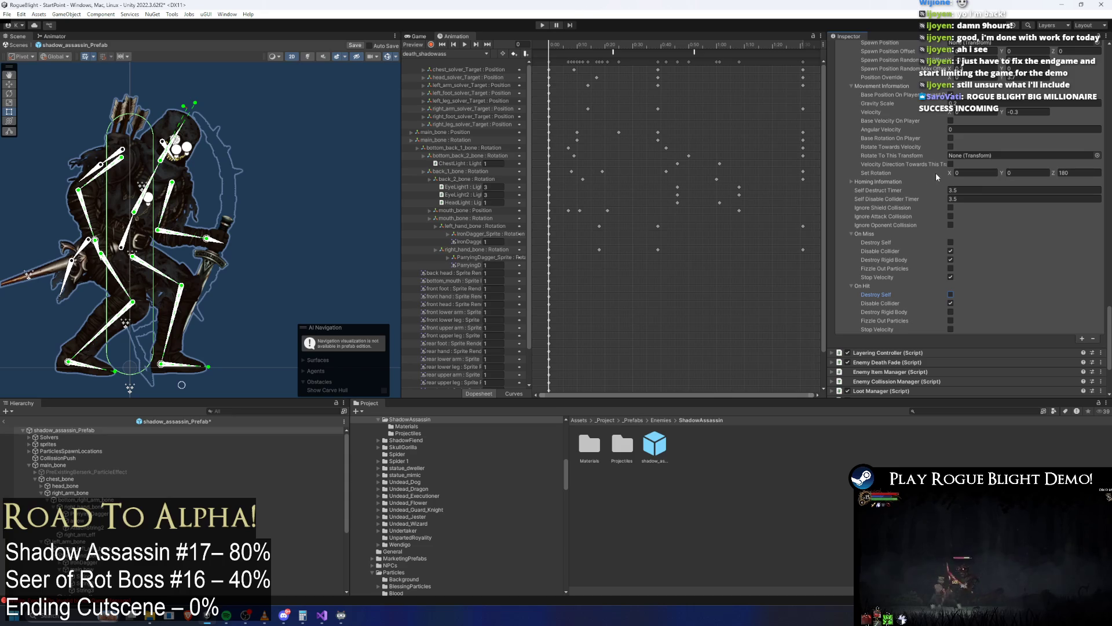
key("ctrl+s")
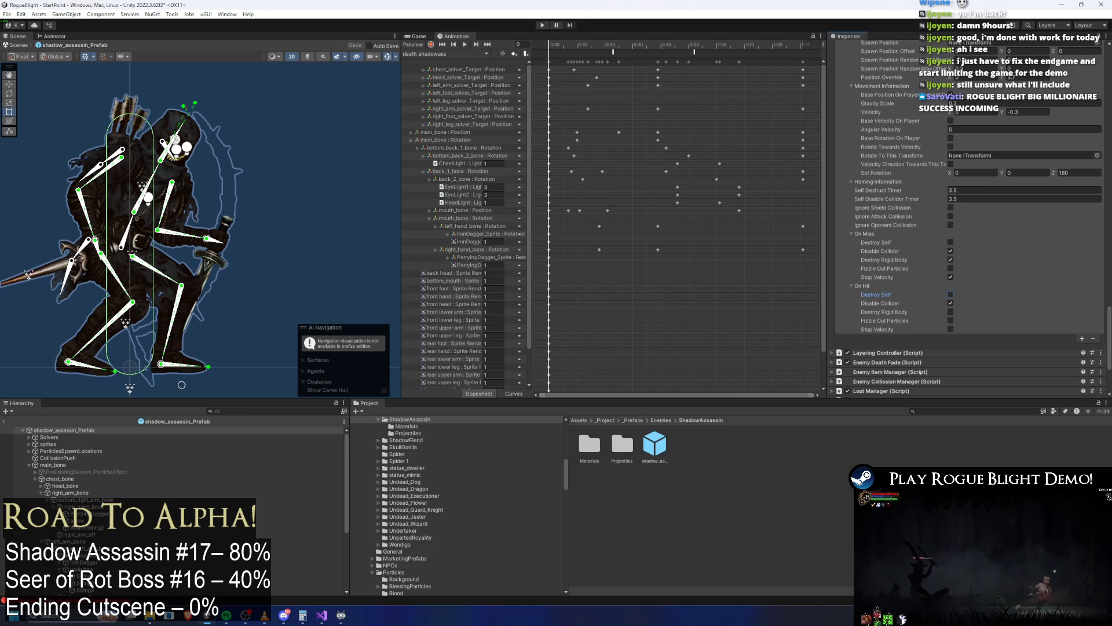
left_click(542, 26)
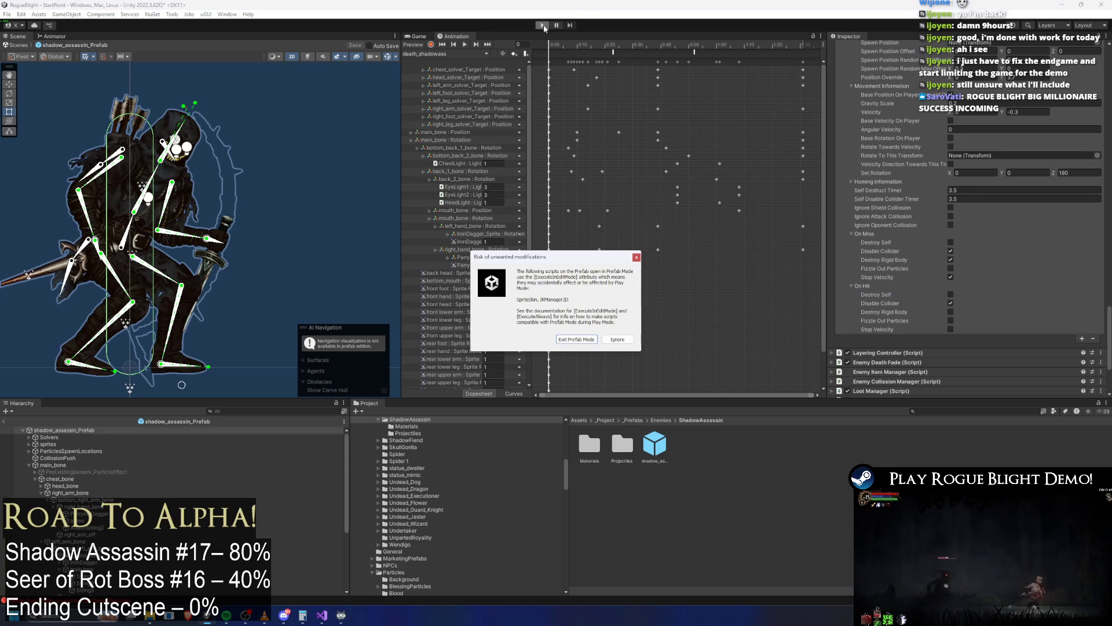
Ignore the Risk of unwanted modifications warning and continue into play mode.
key("Return")
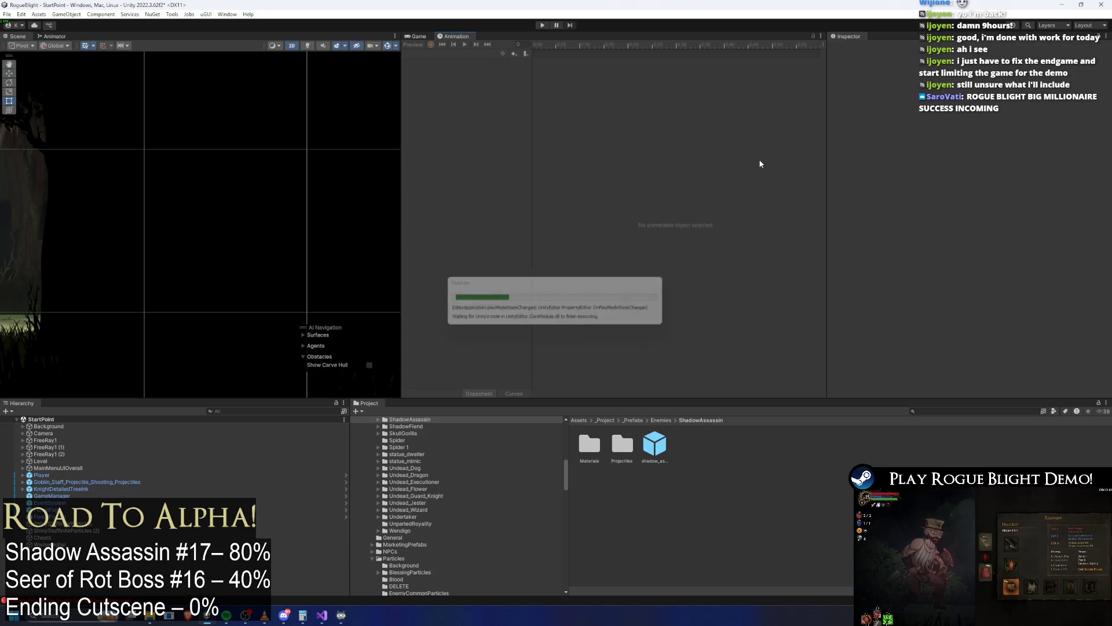
Browse the Projectiles folder, then reopen the shadow_assassin prefab.
double_click(625, 454)
double_click(624, 449)
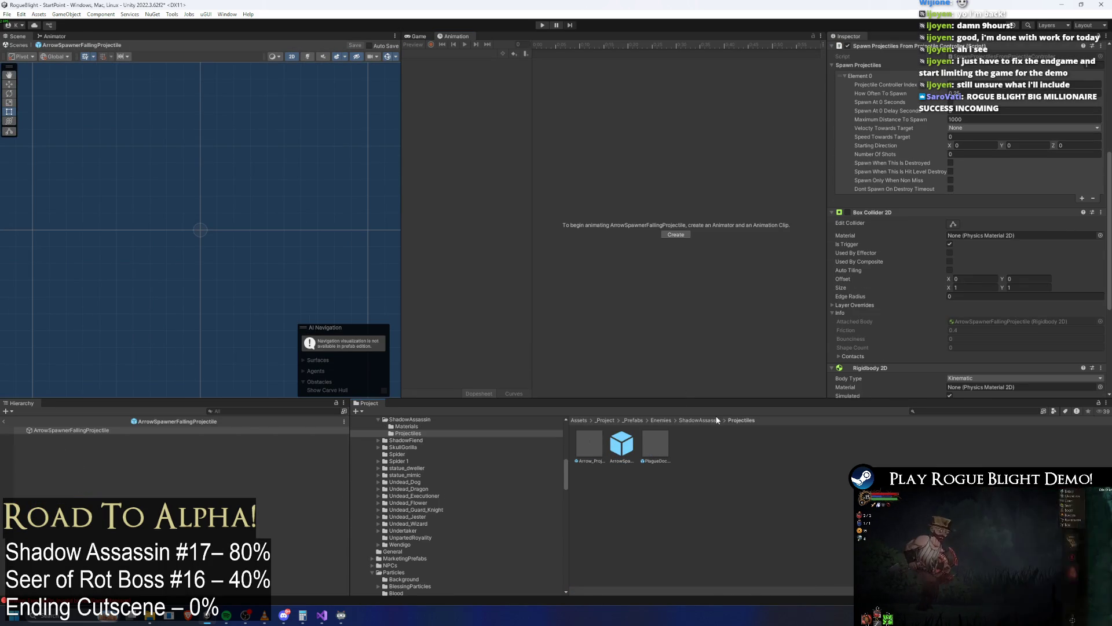
left_click(699, 420)
double_click(655, 444)
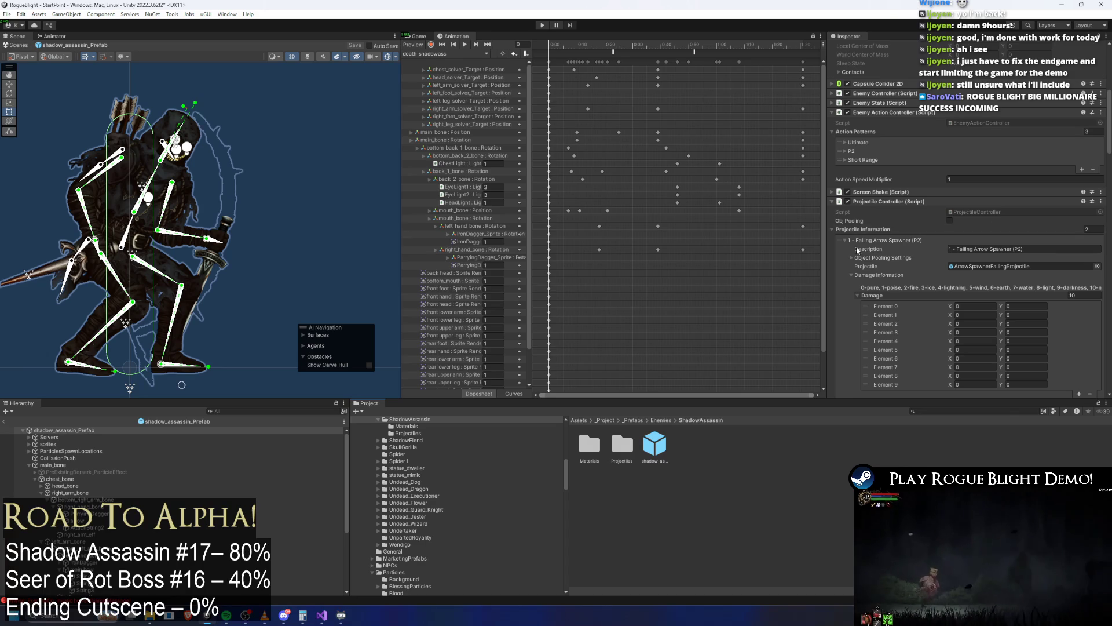
Set the projectile's Hit Sound Type to Blade_light and start a play test.
scroll(1014, 256, "down", 10)
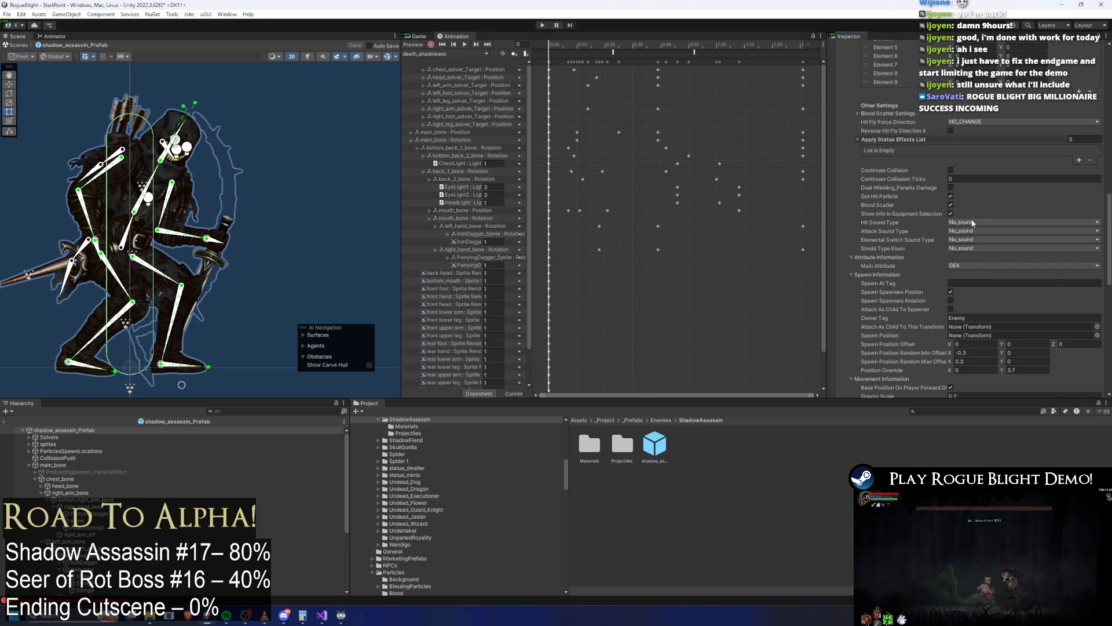
left_click(974, 222)
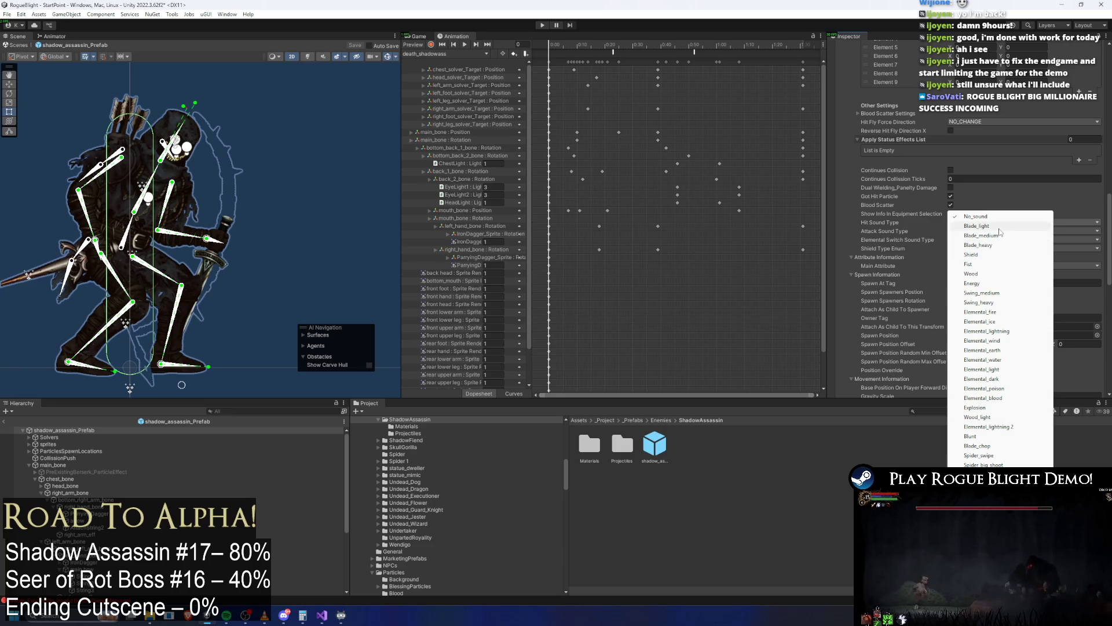
left_click(996, 226)
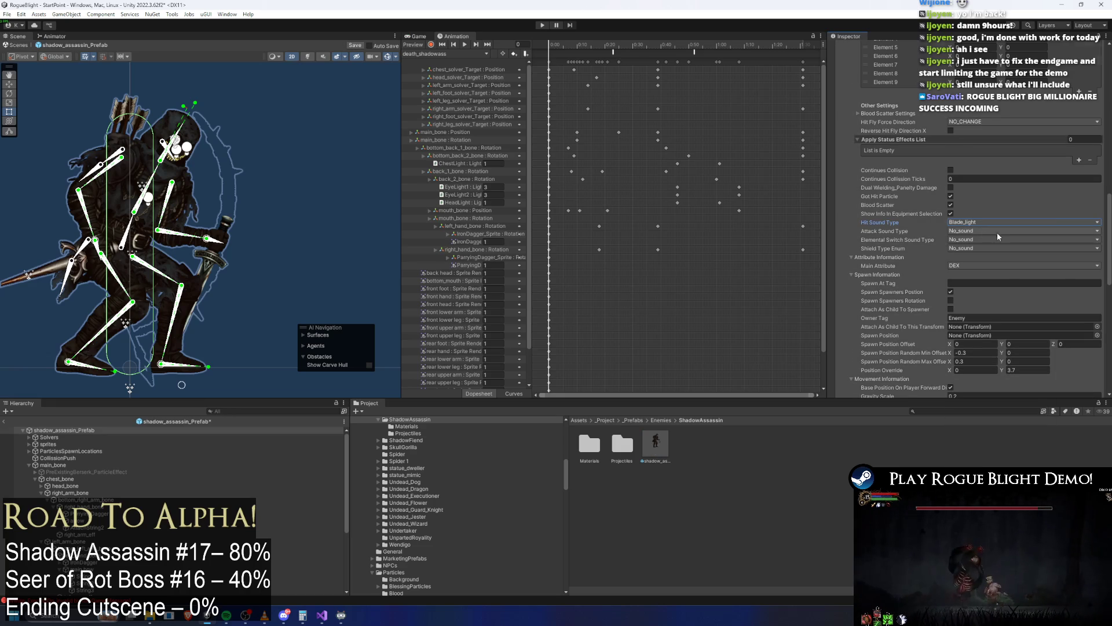
scroll(998, 235, "down", 5)
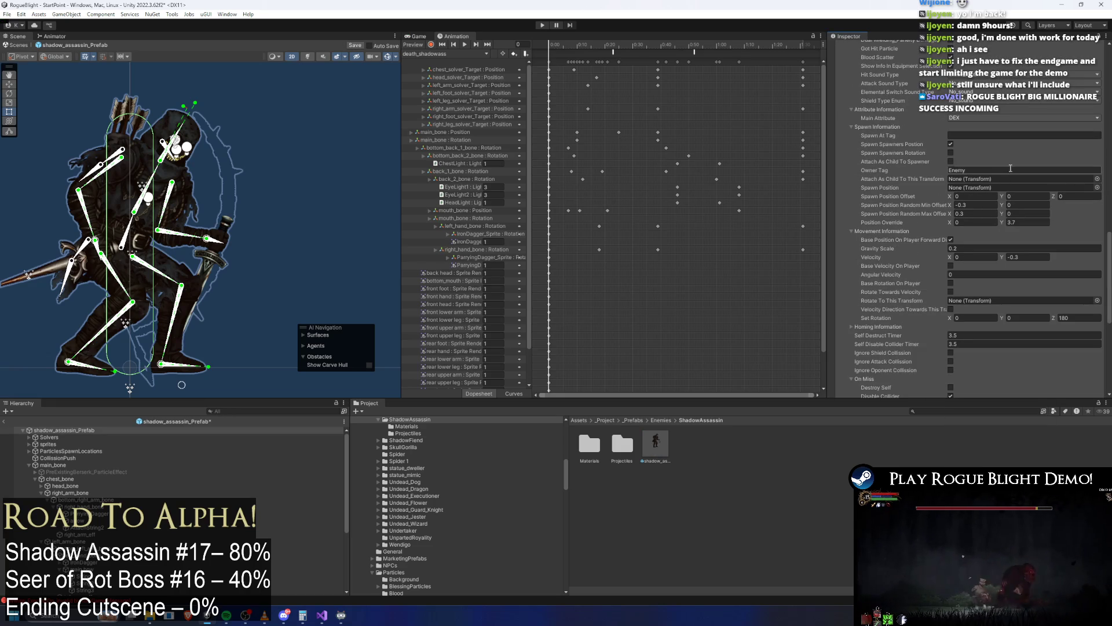
left_click(542, 26)
Save the prefab and enter the game by loading the first save slot.
key("Return")
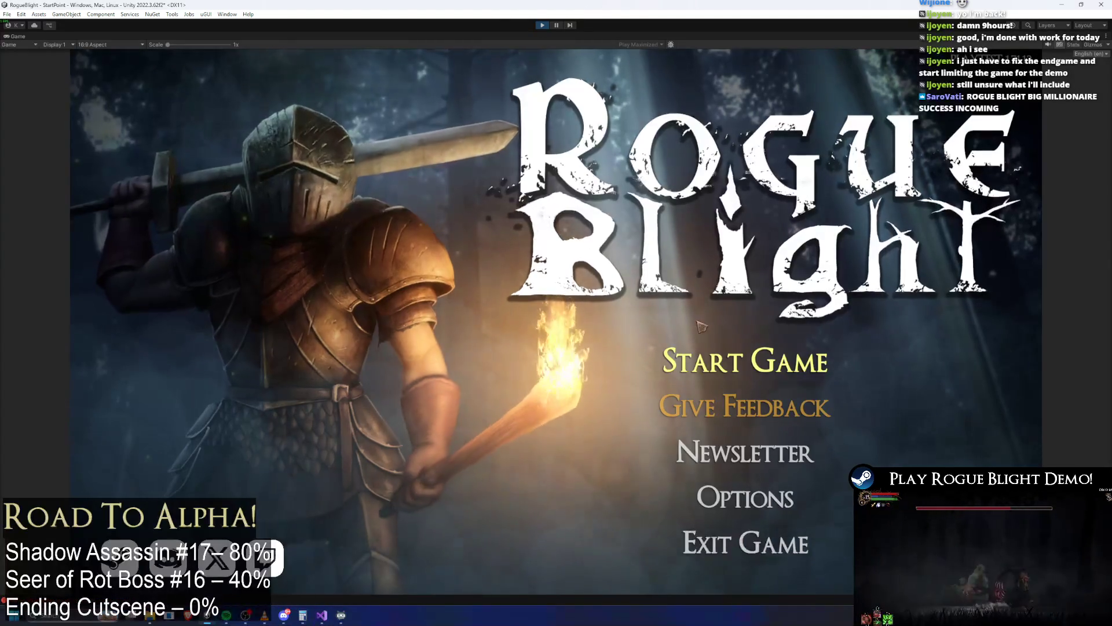
left_click(757, 348)
left_click(742, 308)
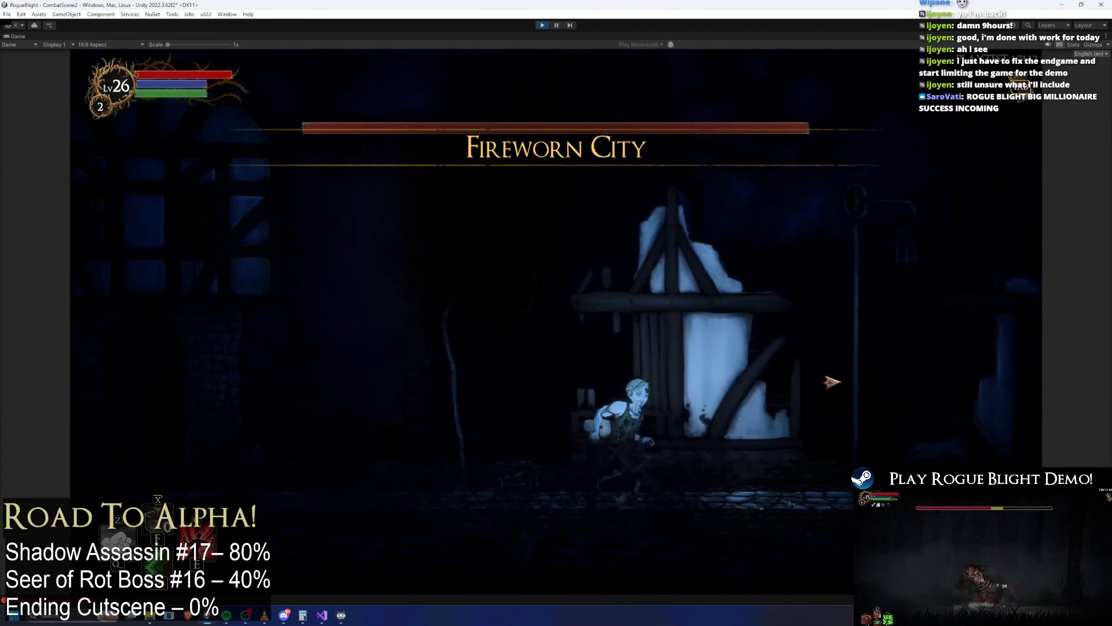
Fight the boss with slashes, runs and jumps, then stop the play test.
left_click(809, 425)
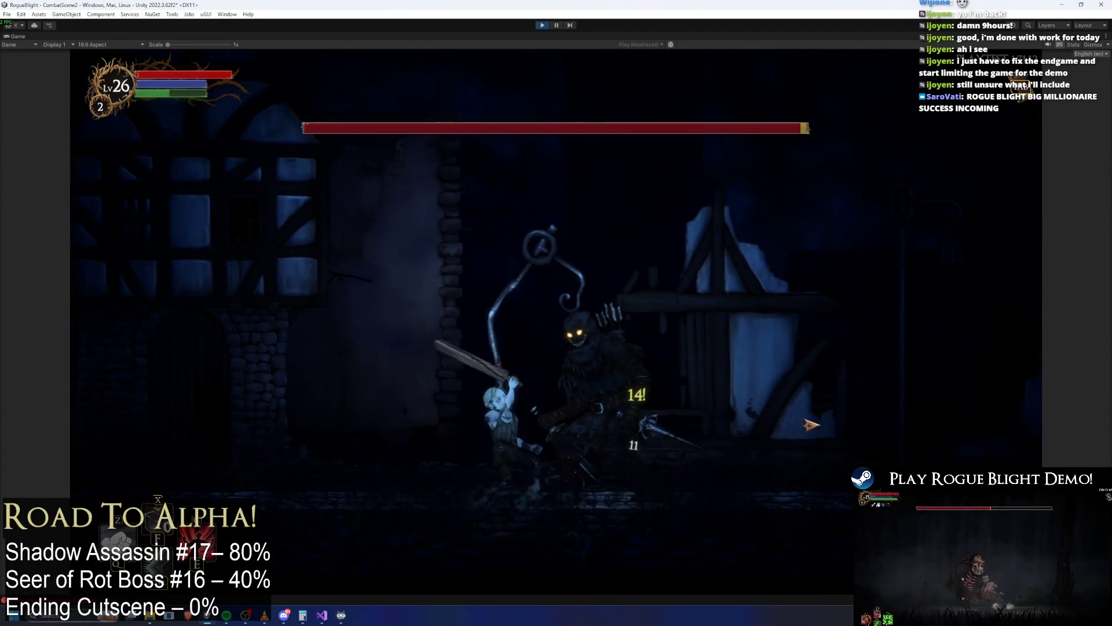
key("a")
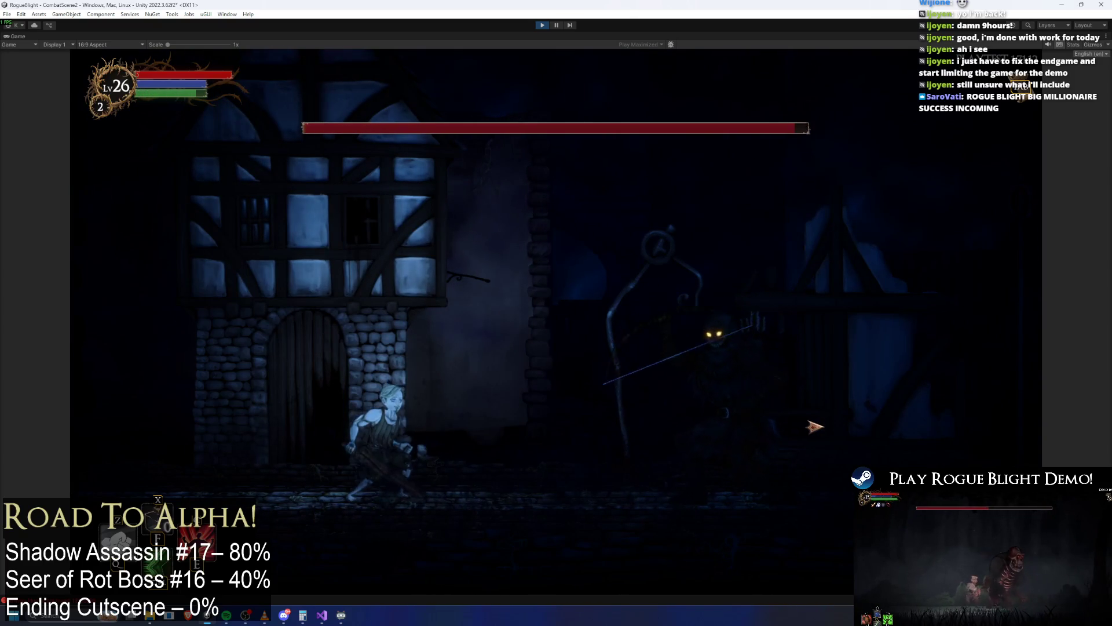
key("d")
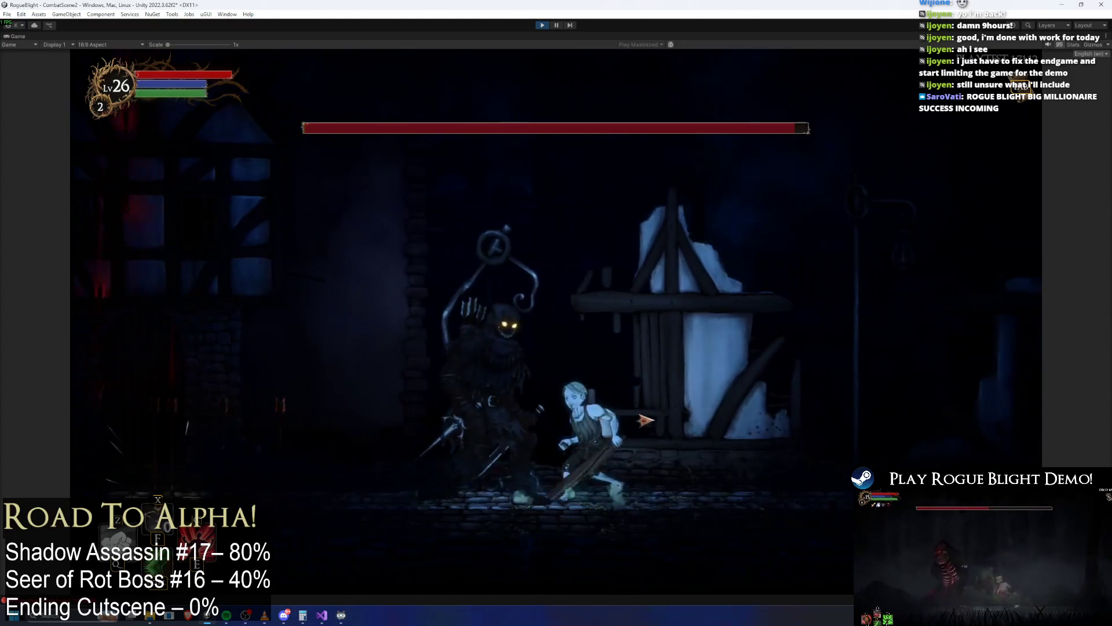
left_click(640, 420)
key("a")
left_click(642, 419)
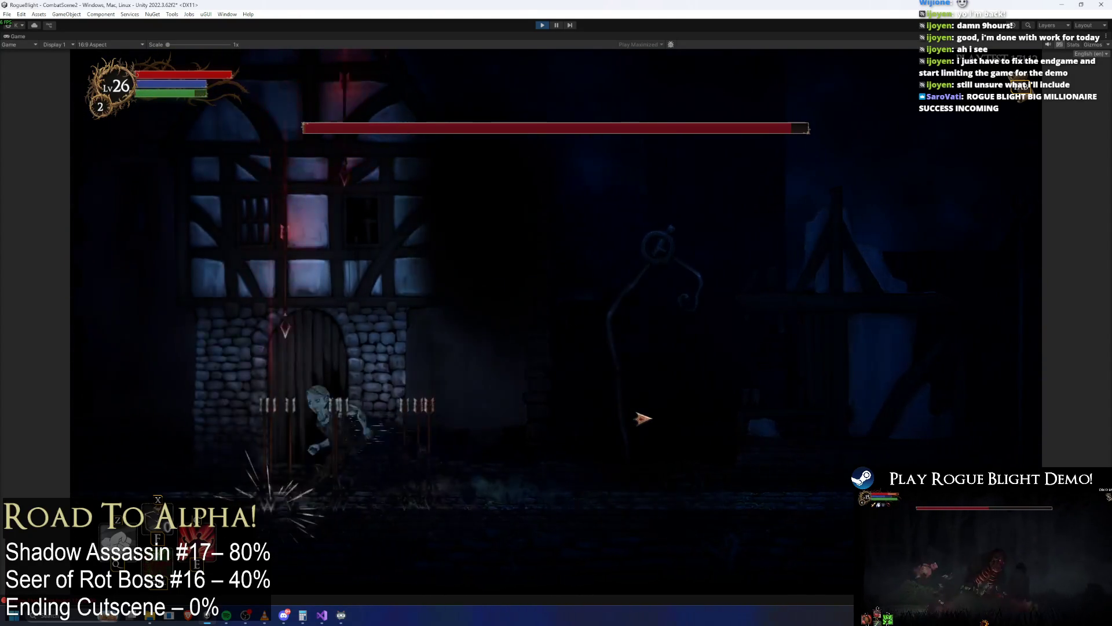
key("a")
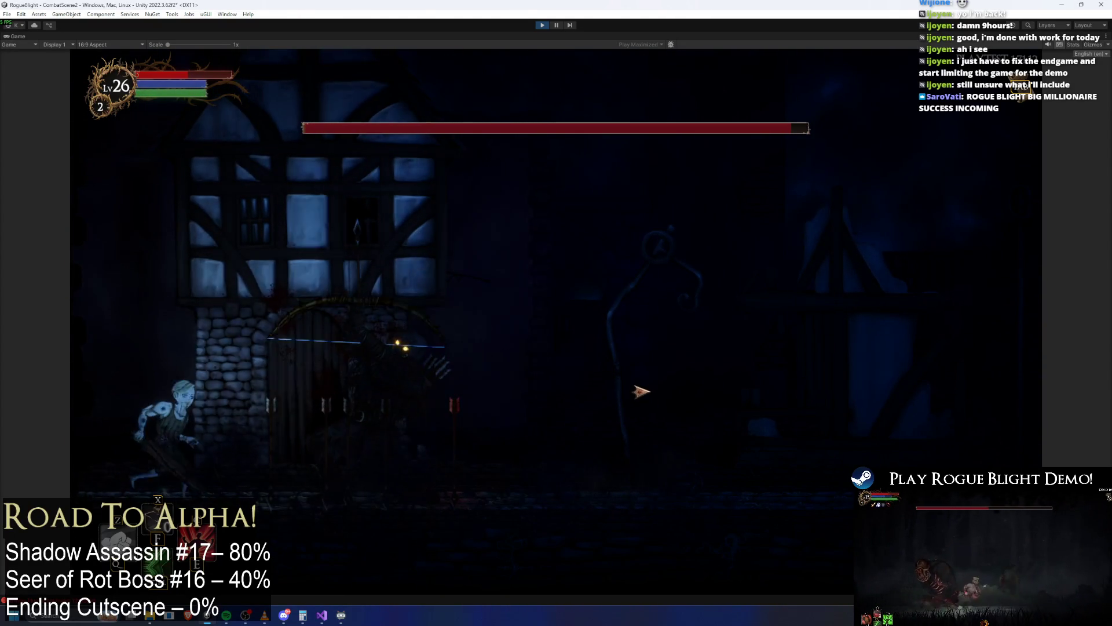
key("d")
key("d")
left_click(642, 400)
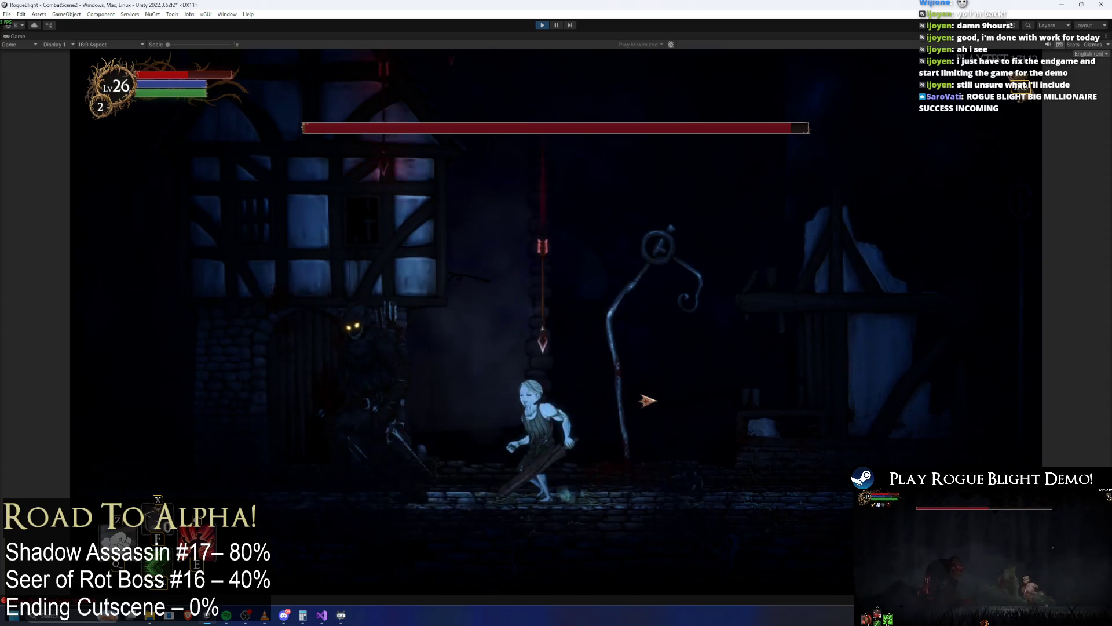
key("a")
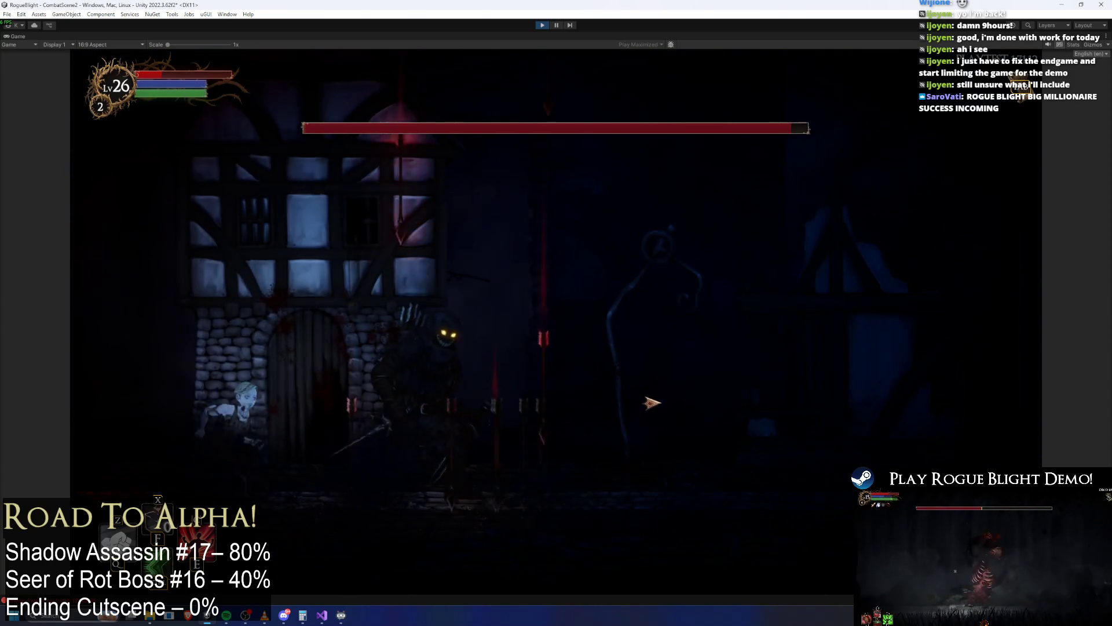
key("space")
key("d")
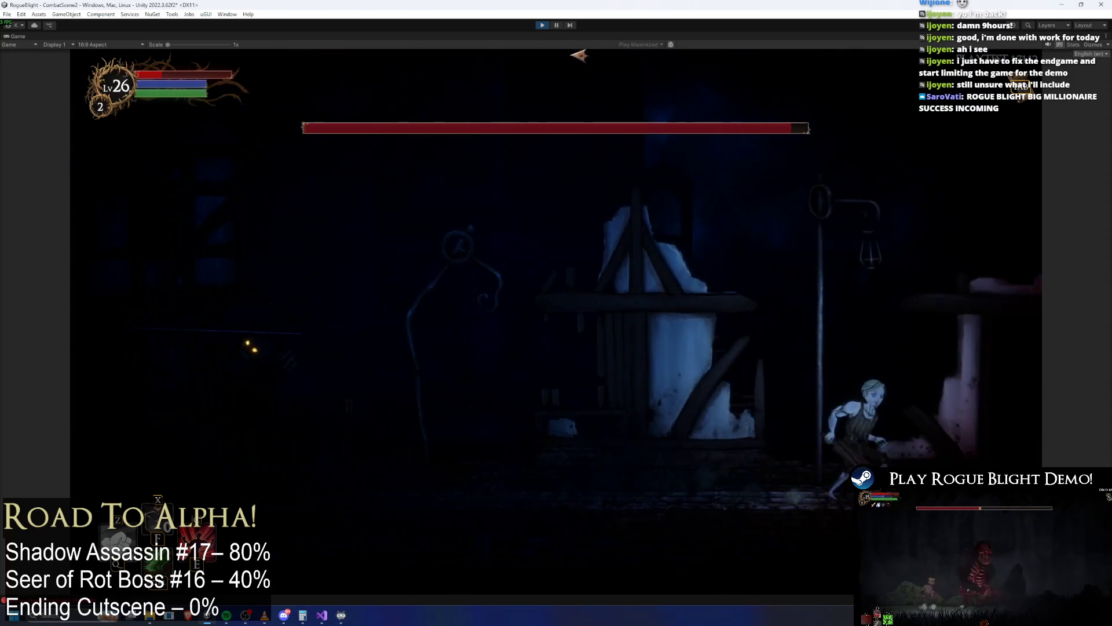
left_click(542, 26)
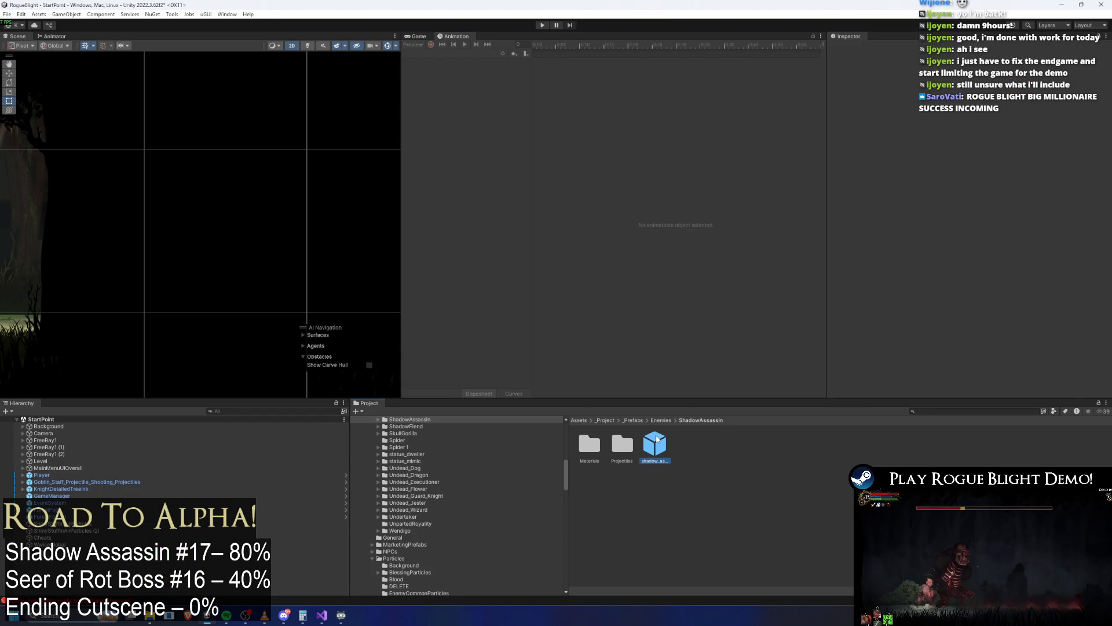
Toggle Disable Collider in the shadow_assassin spike projectile's On Hit settings, then press Play.
double_click(657, 441)
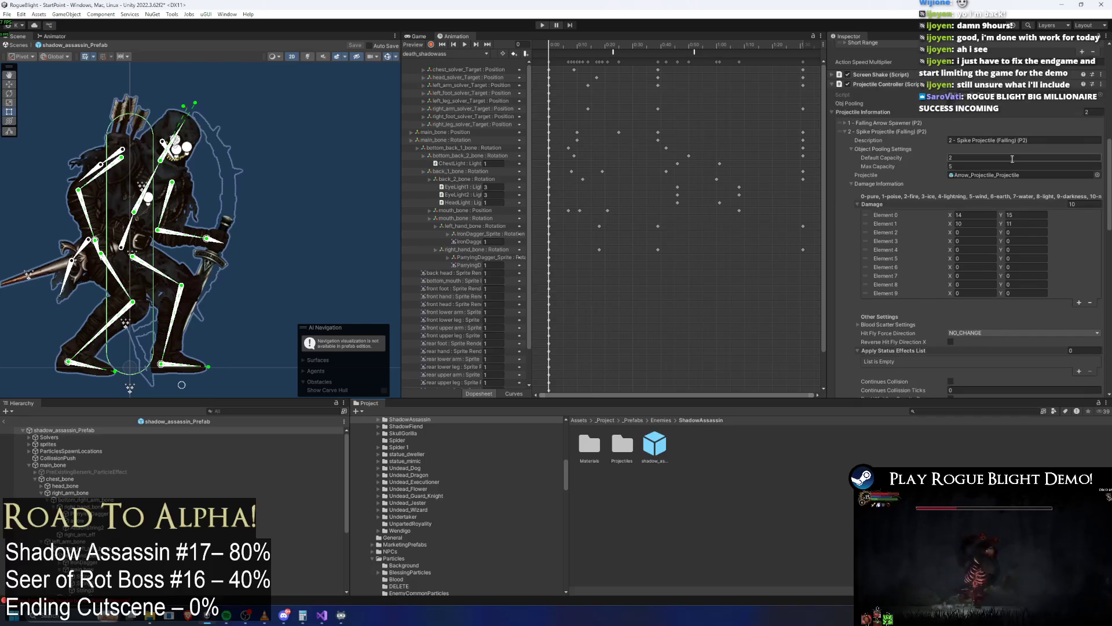
scroll(1003, 178, "down", 10)
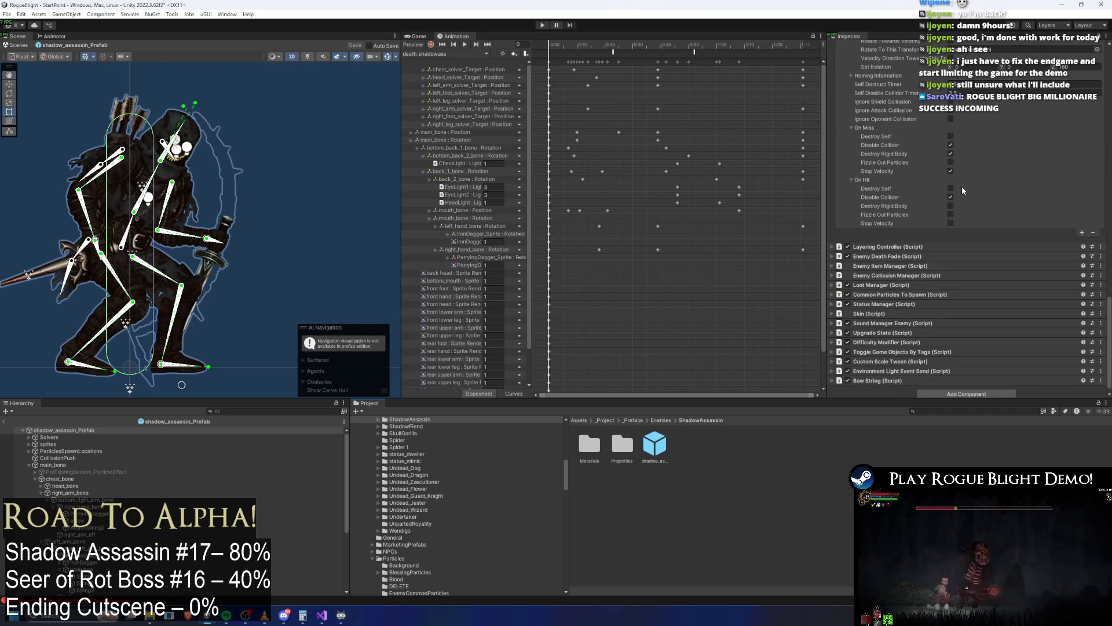
left_click(951, 198)
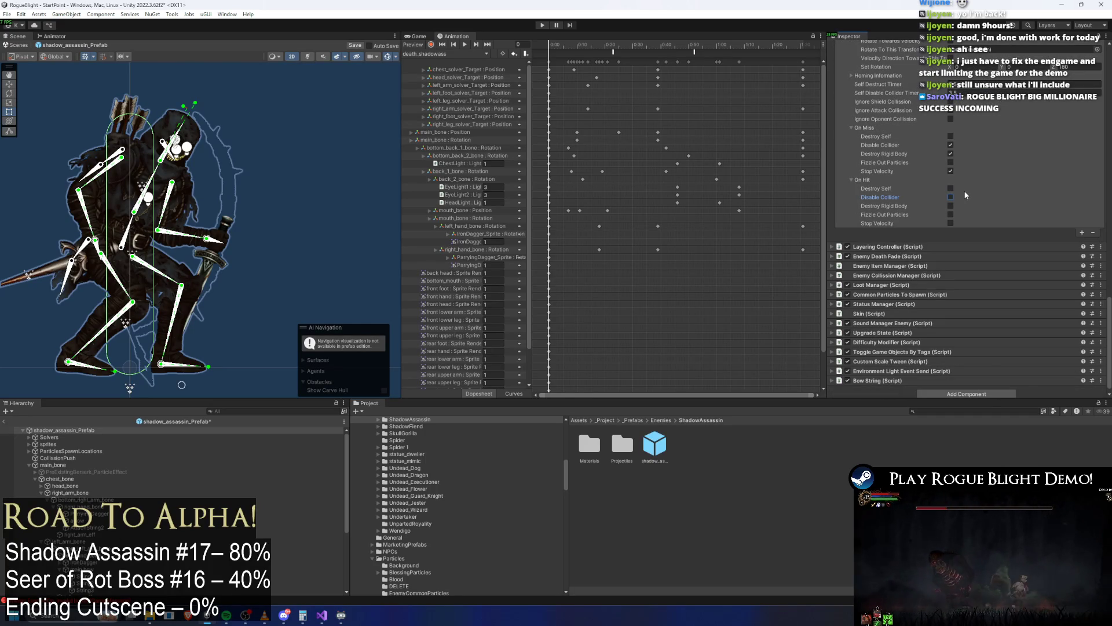
scroll(964, 199, "up", 10)
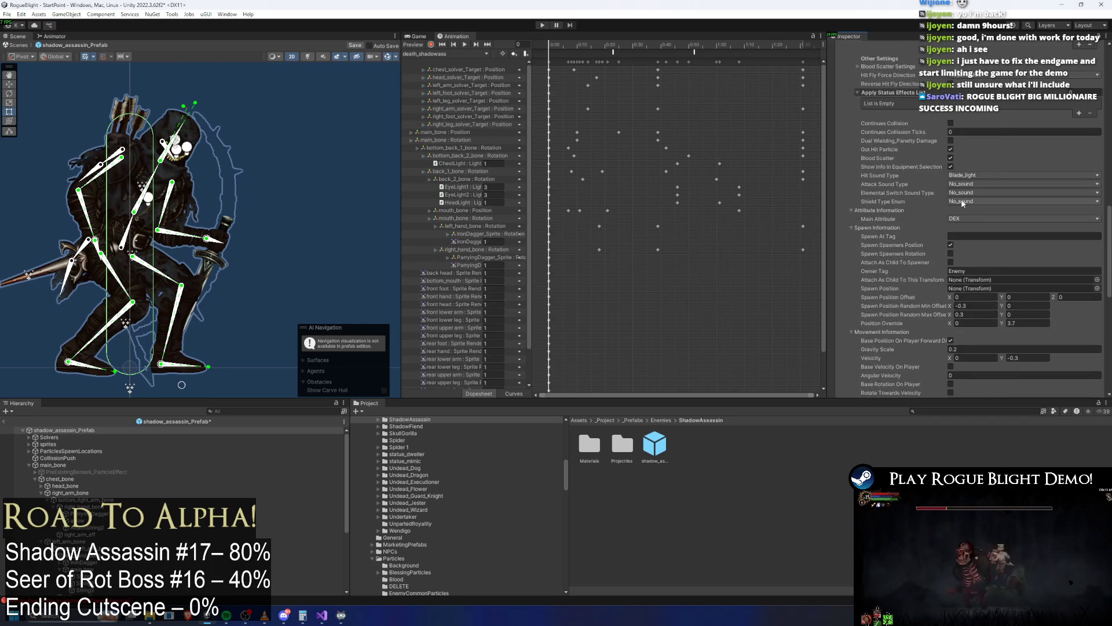
scroll(962, 202, "up", 4)
scroll(967, 199, "up", 4)
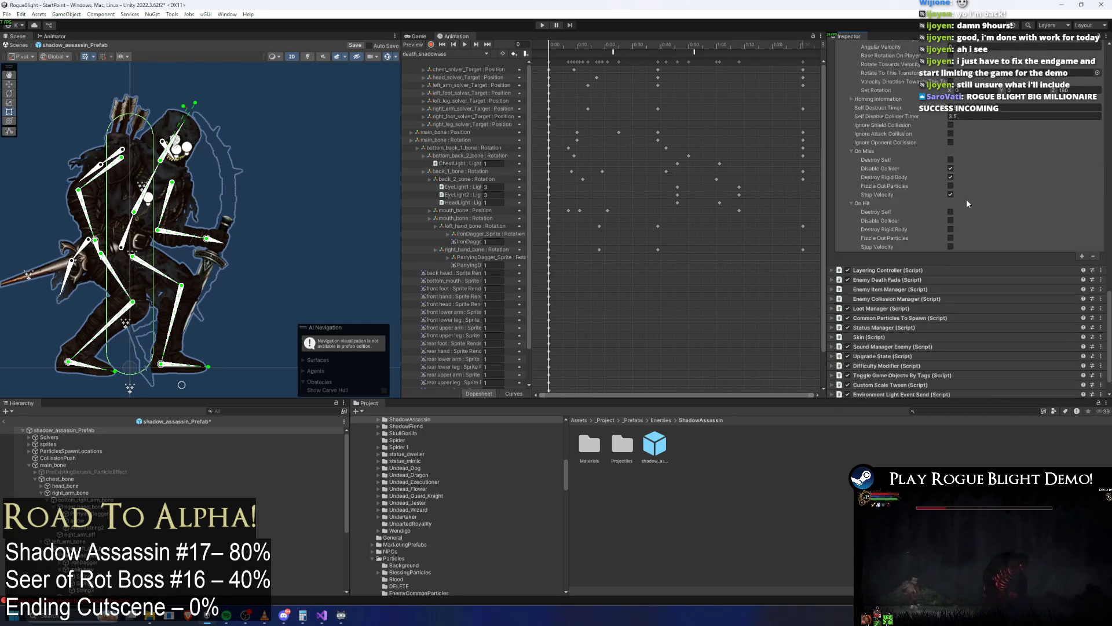
scroll(974, 171, "up", 8)
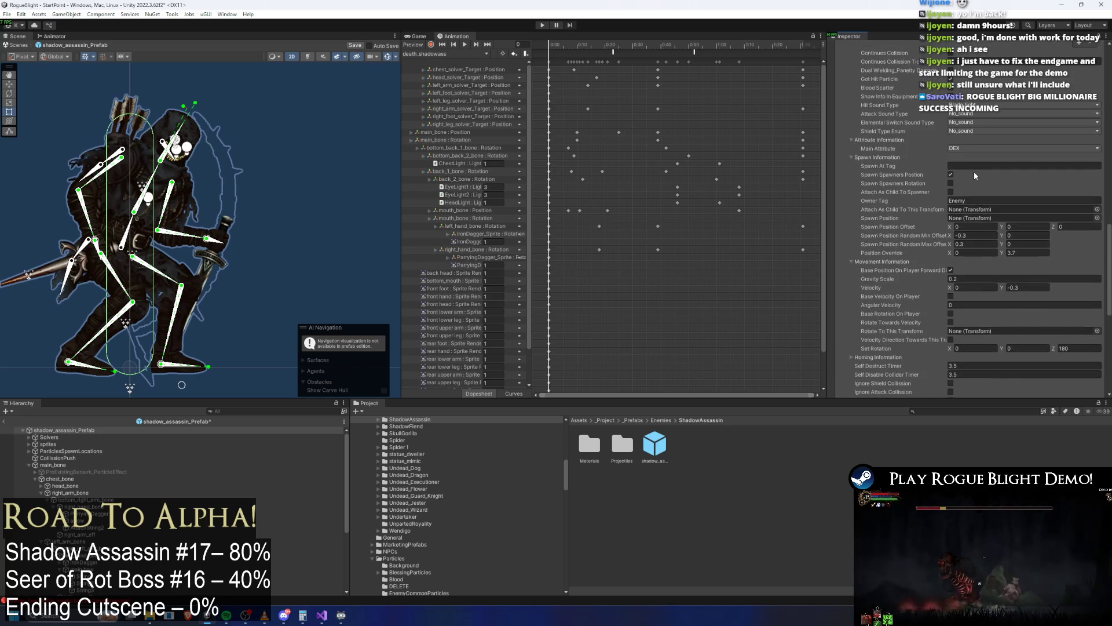
scroll(974, 172, "up", 7)
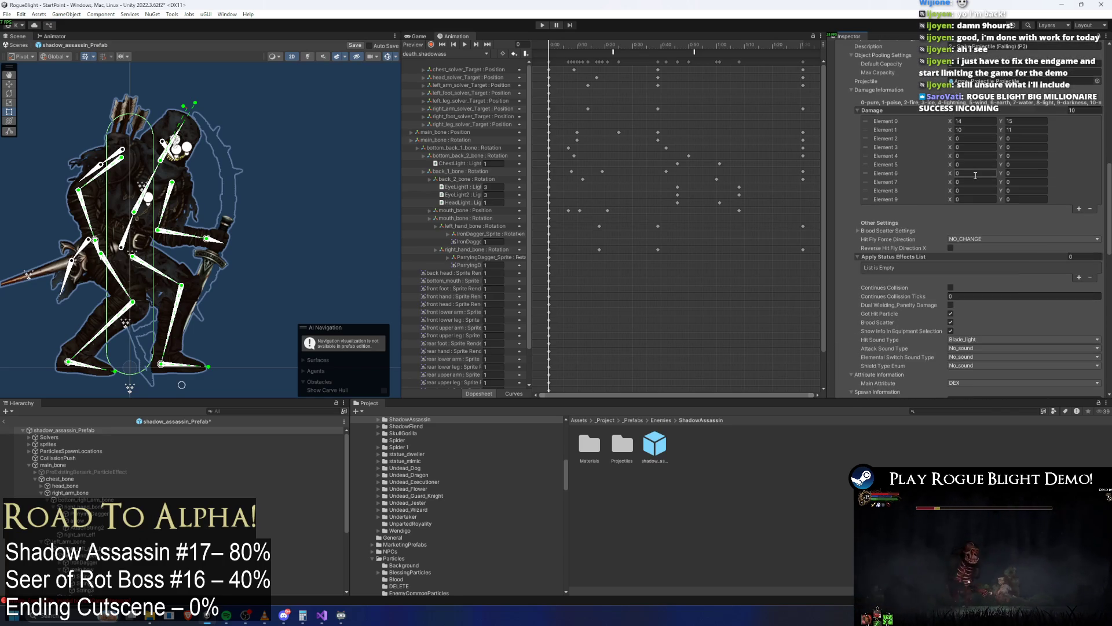
scroll(975, 177, "down", 1)
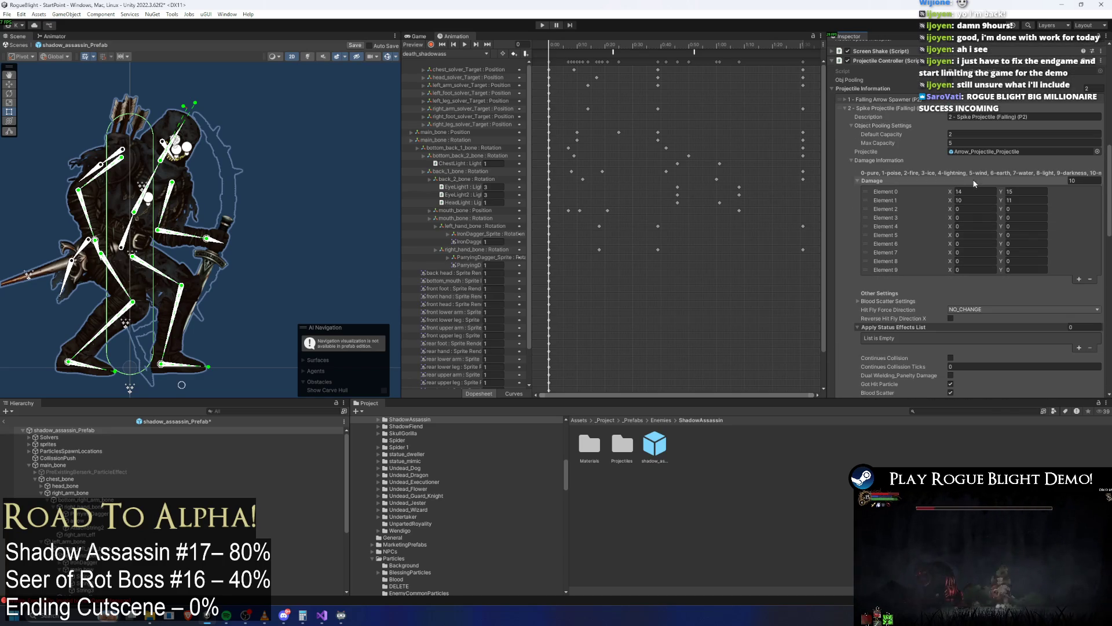
scroll(927, 295, "down", 5)
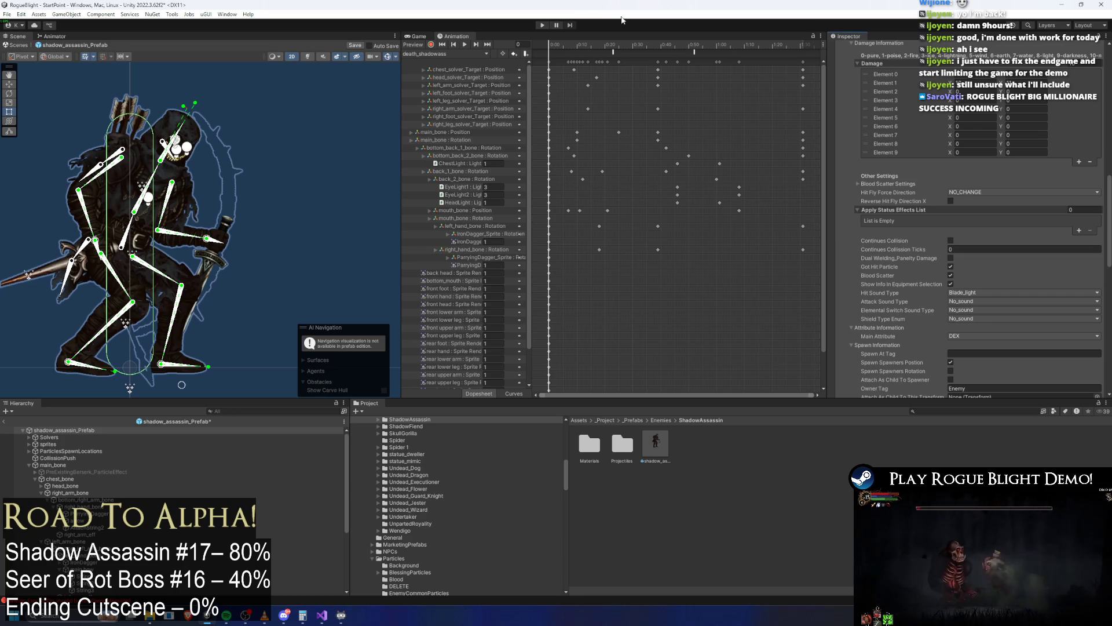
left_click(543, 25)
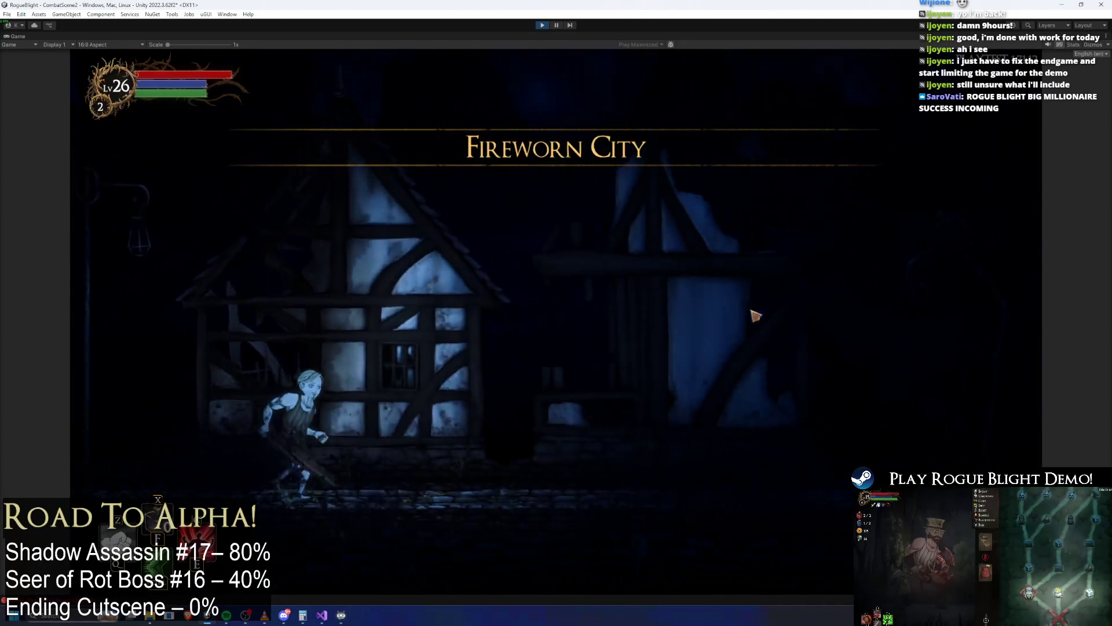
Run into the arena, attack the boss and jump over falling spikes, then pause.
key("Right")
key("x")
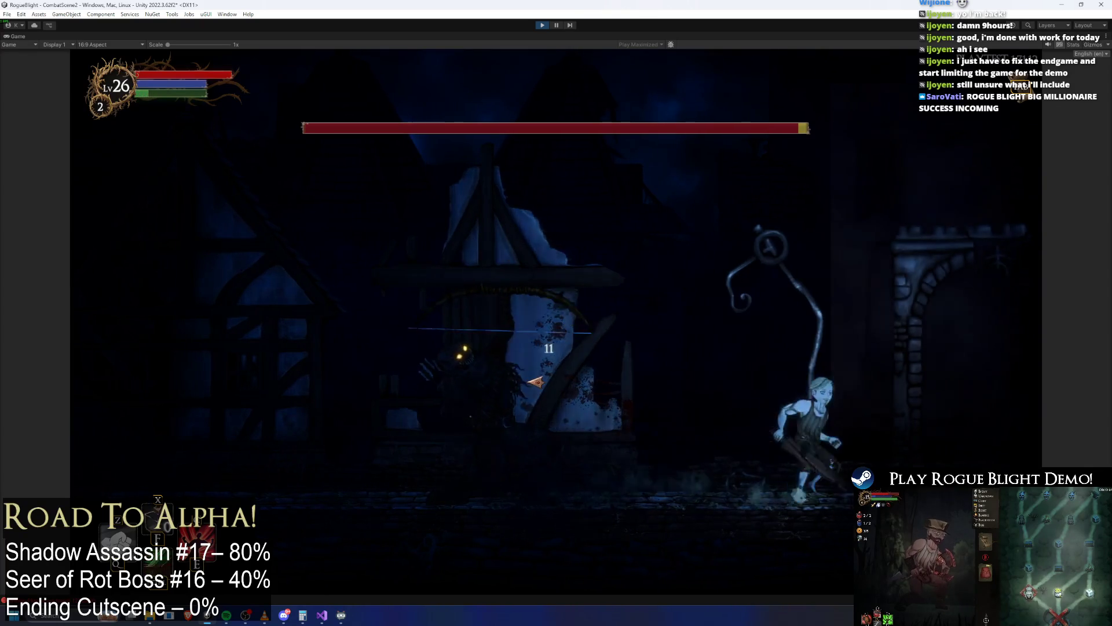
key("Left")
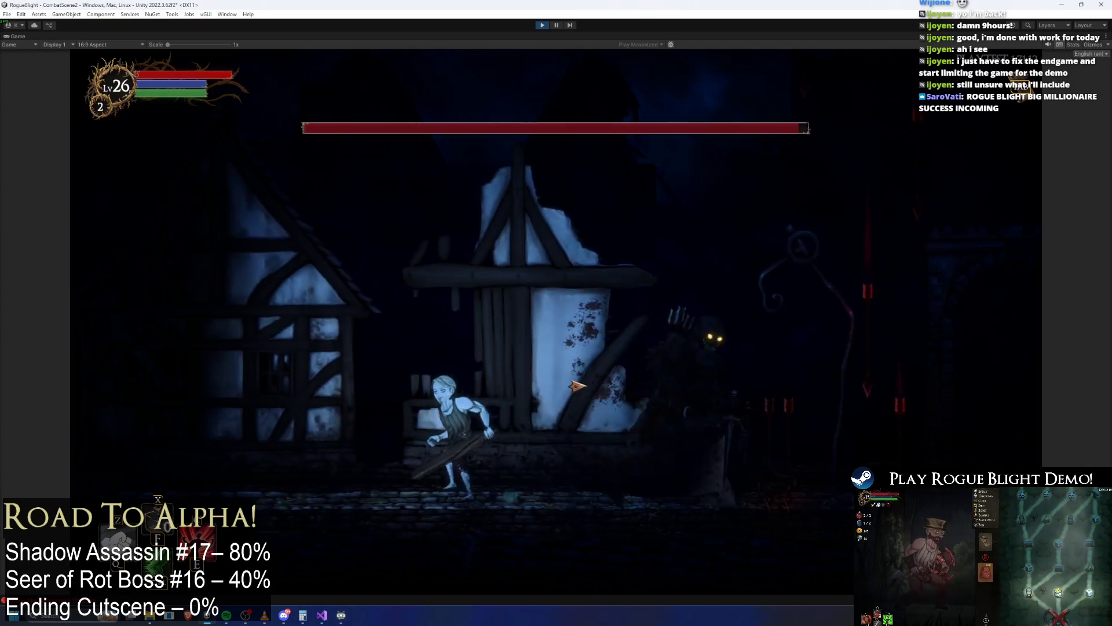
key("Left")
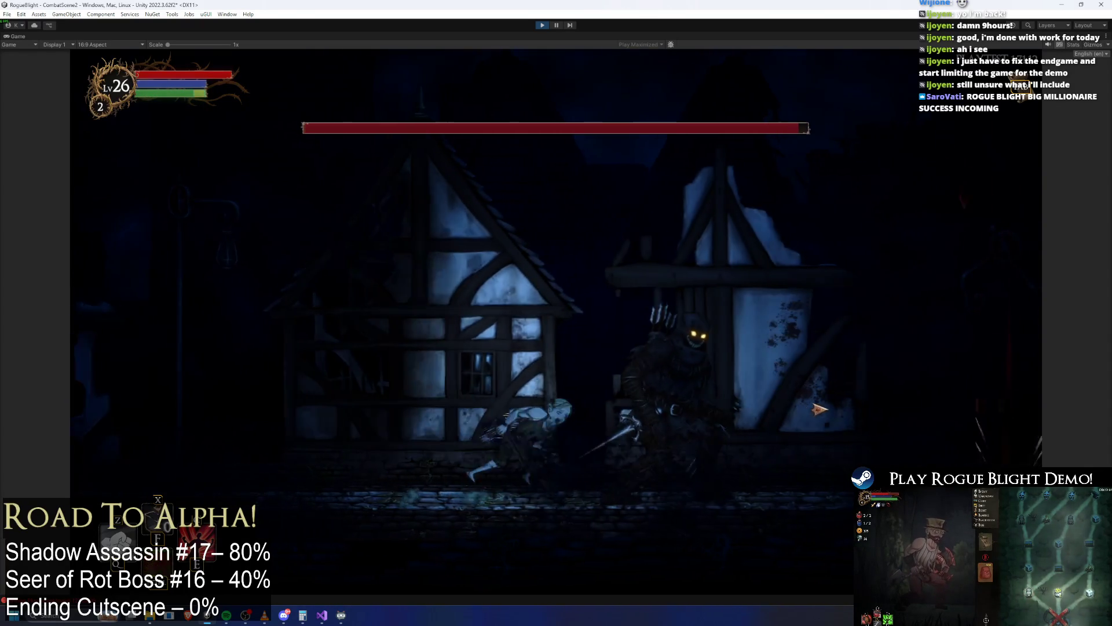
key("Right")
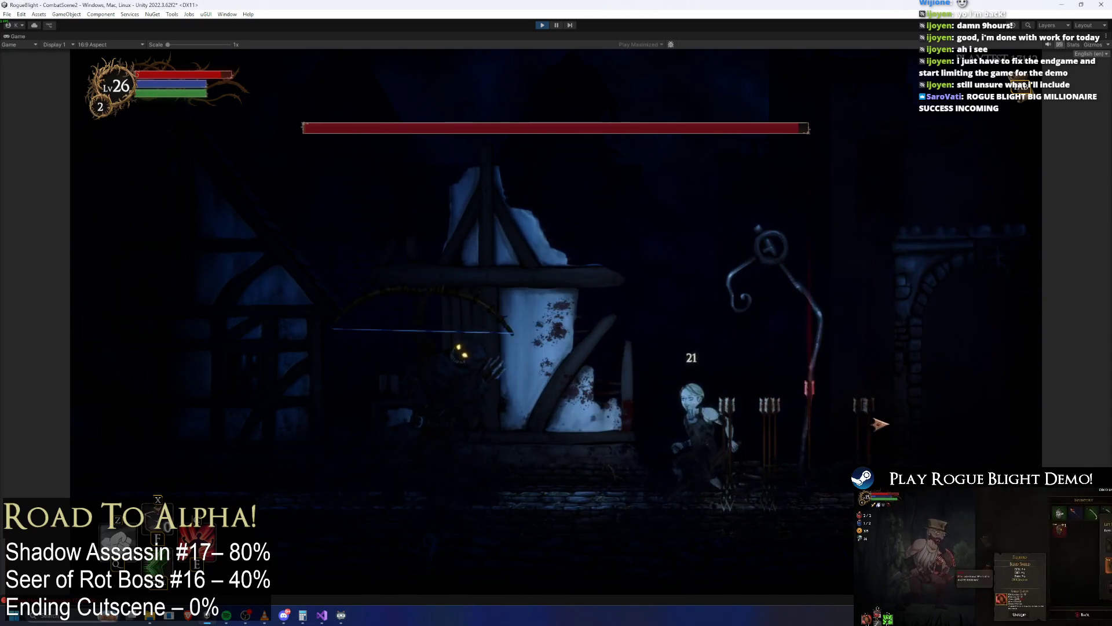
key("space")
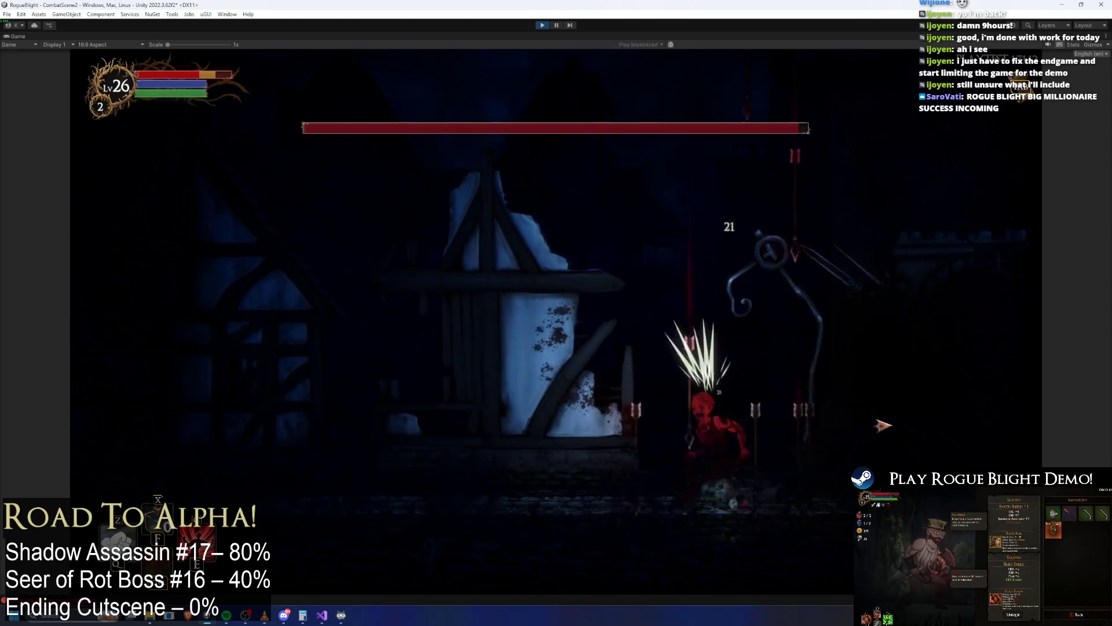
key("Left")
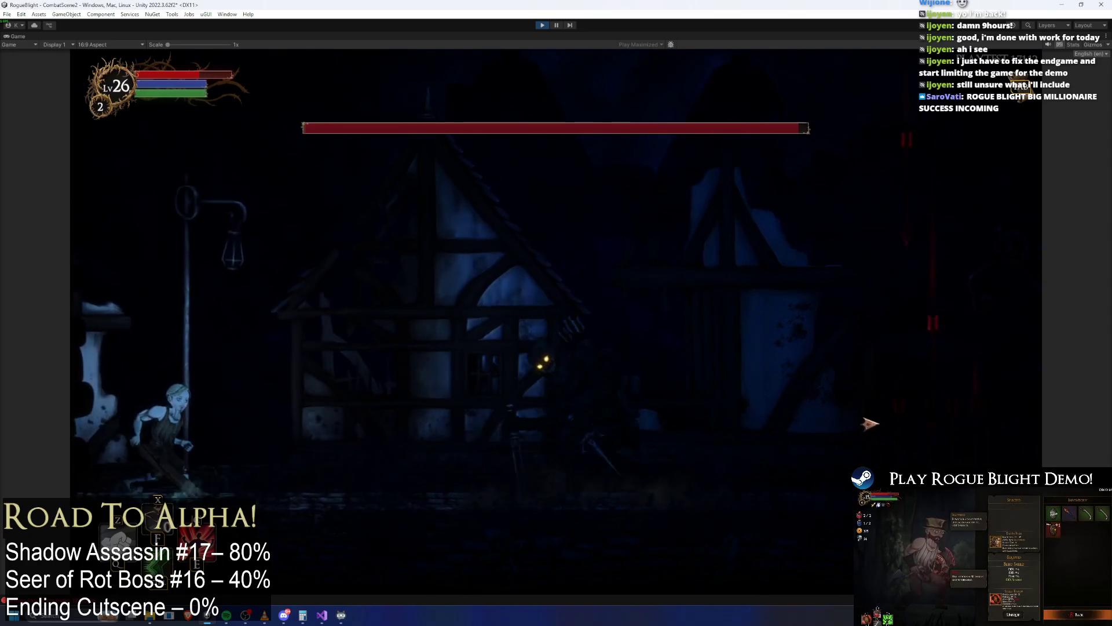
key("Escape")
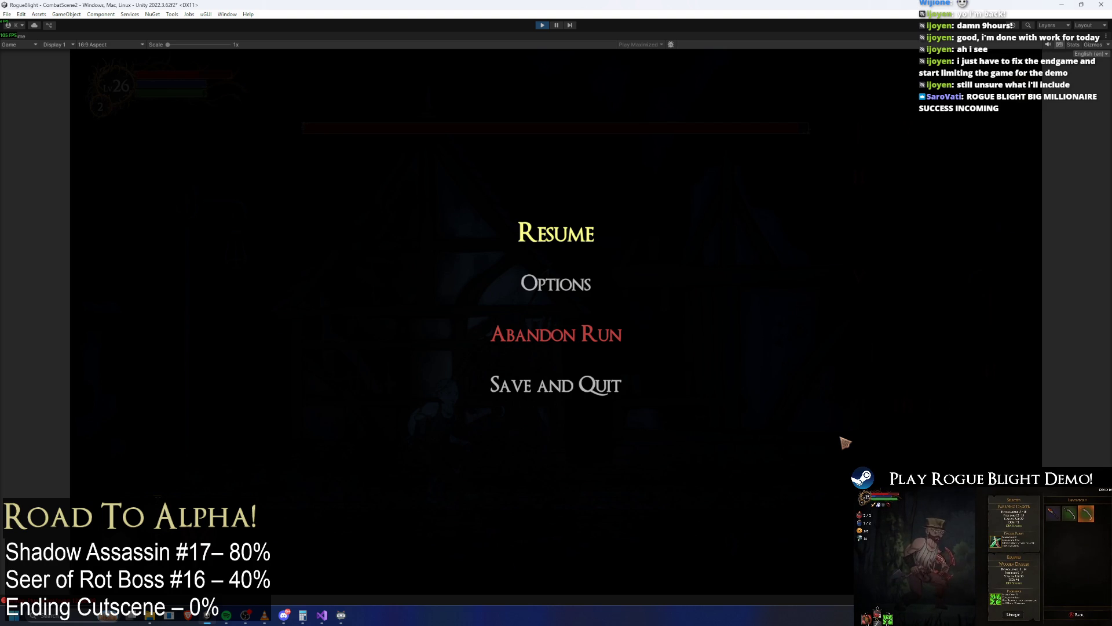
Resume, keep fighting the boss with wall-climbs and dashes, then end the play test.
left_click(586, 226)
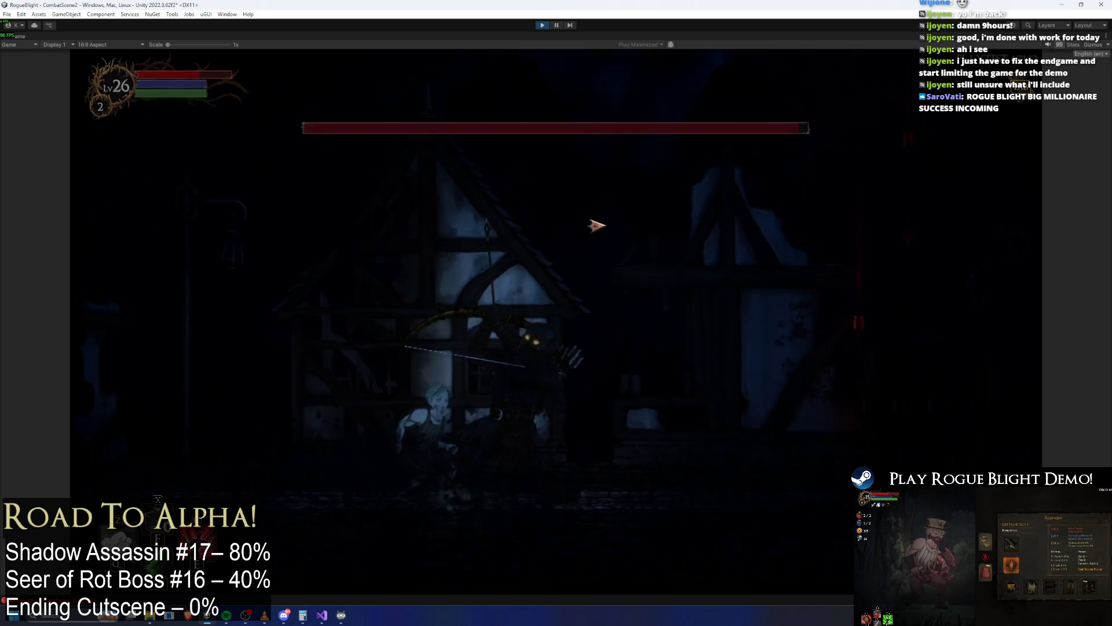
key("d")
key("space")
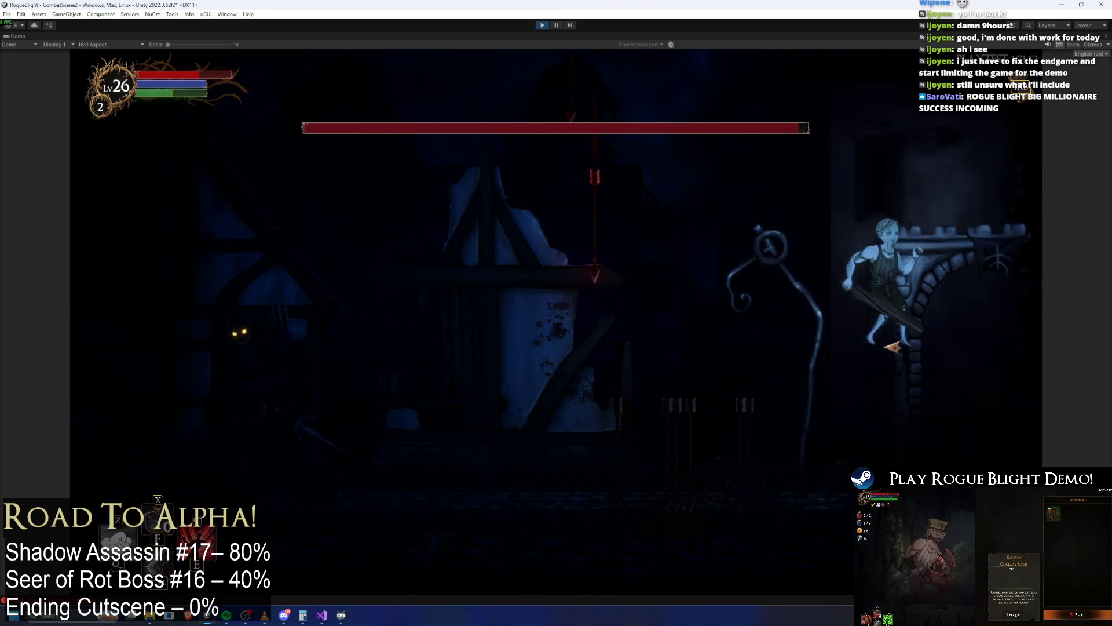
key("a")
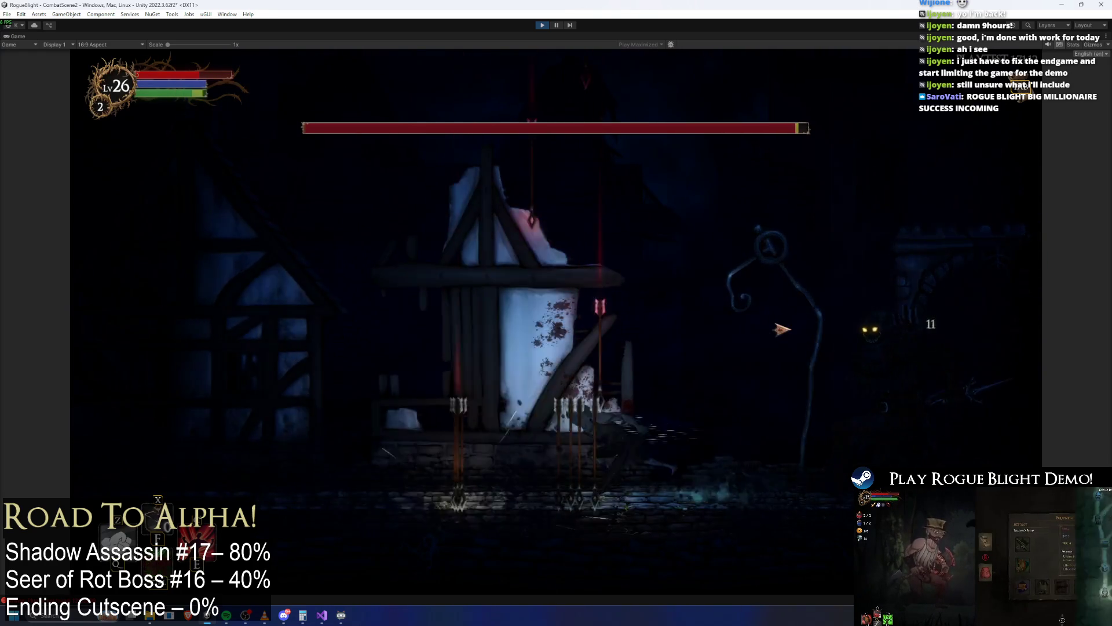
key("a")
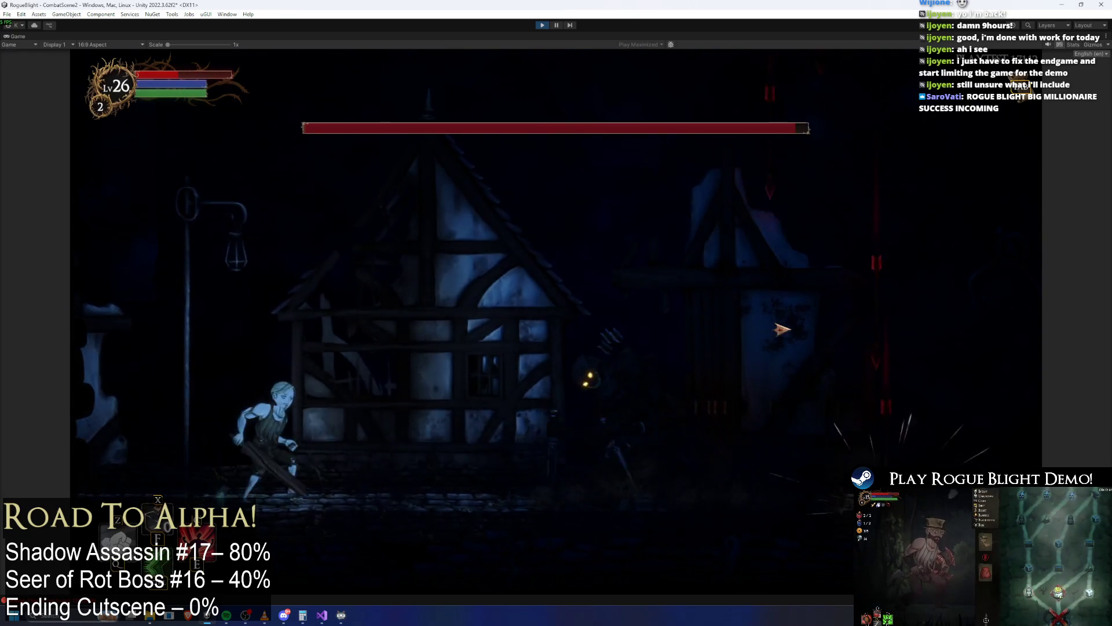
key("space")
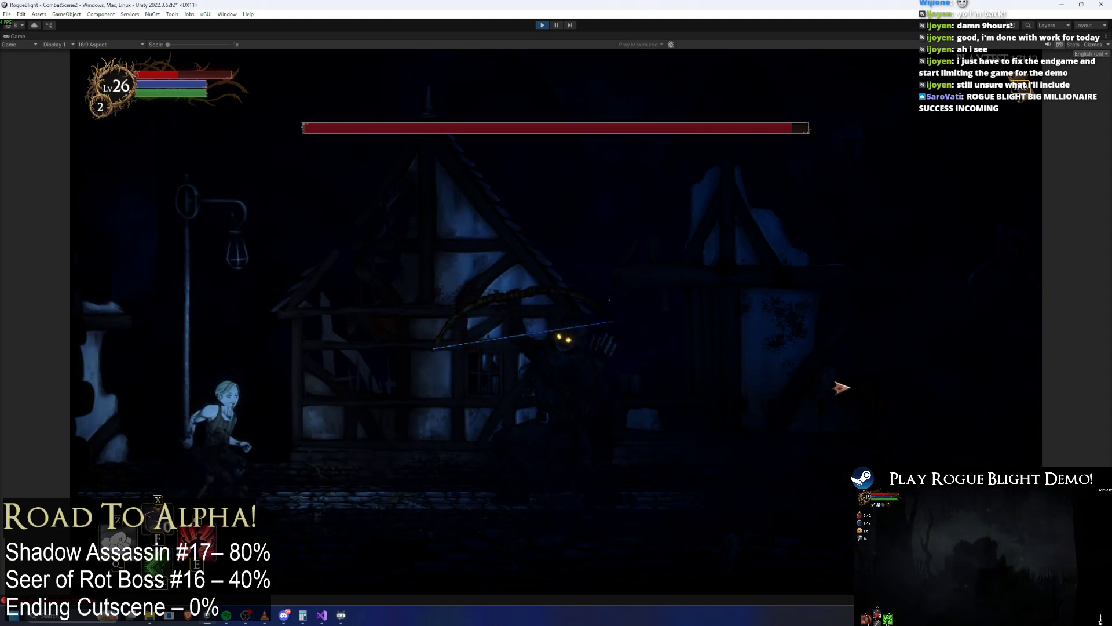
key("d")
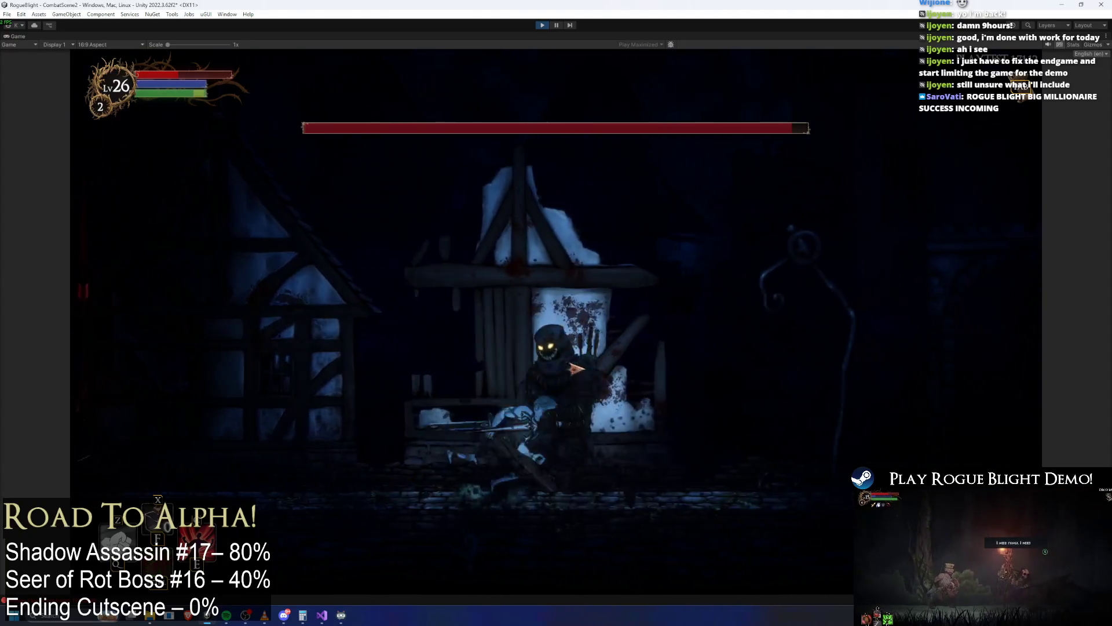
key("d")
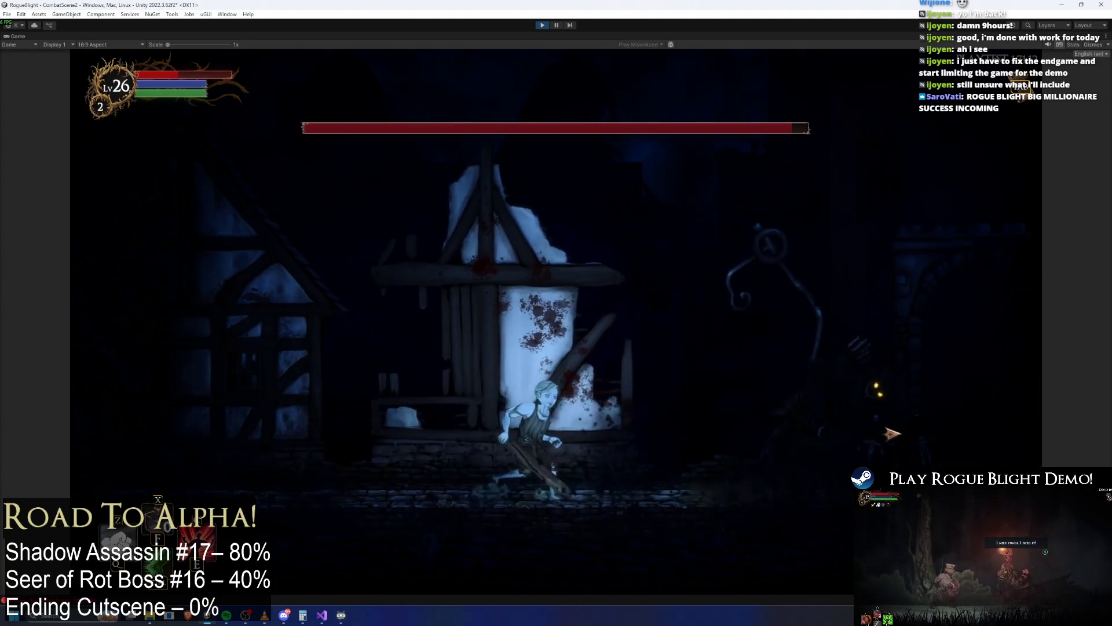
left_click(539, 26)
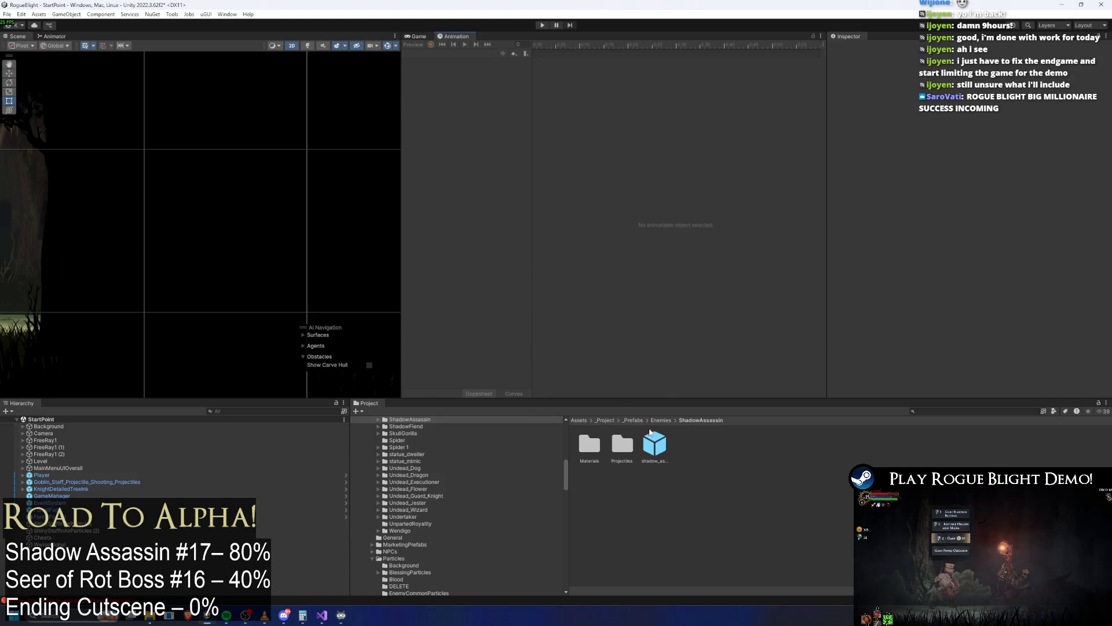
Stop the Arrow_Projectile prefab colliding with level push and save the project.
double_click(624, 445)
left_click(626, 444)
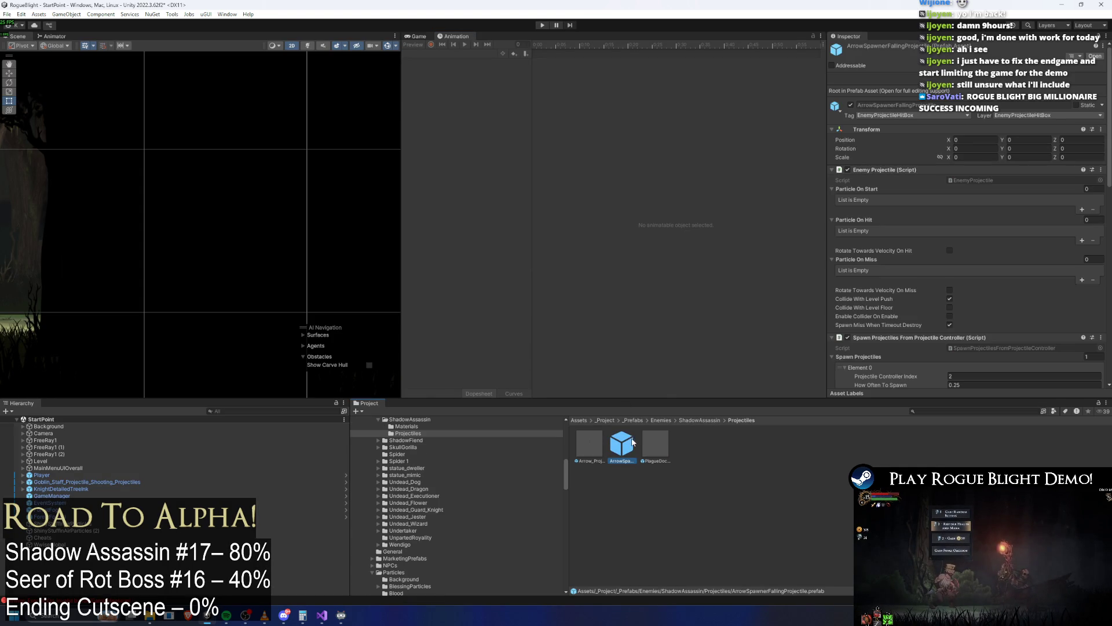
left_click(576, 447)
scroll(964, 281, "down", 5)
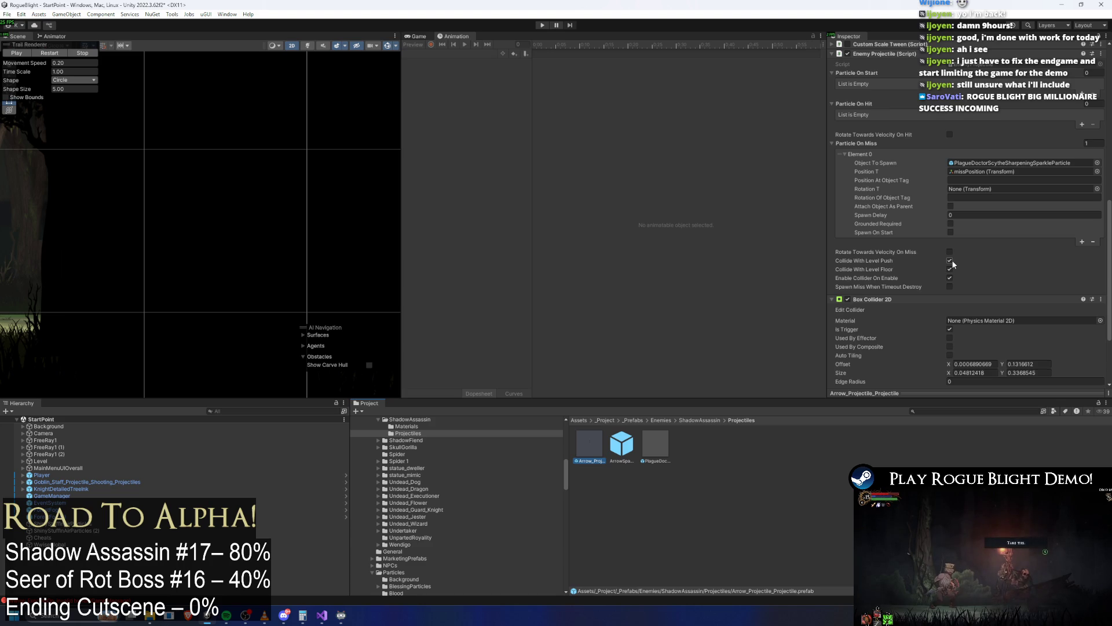
left_click(950, 260)
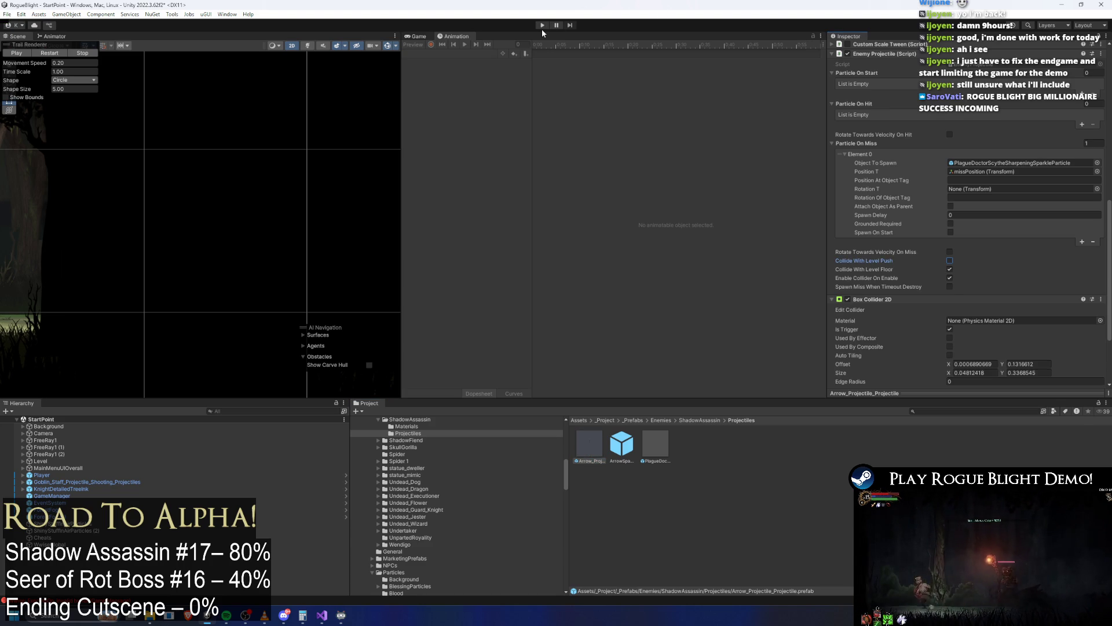
key("ctrl+s")
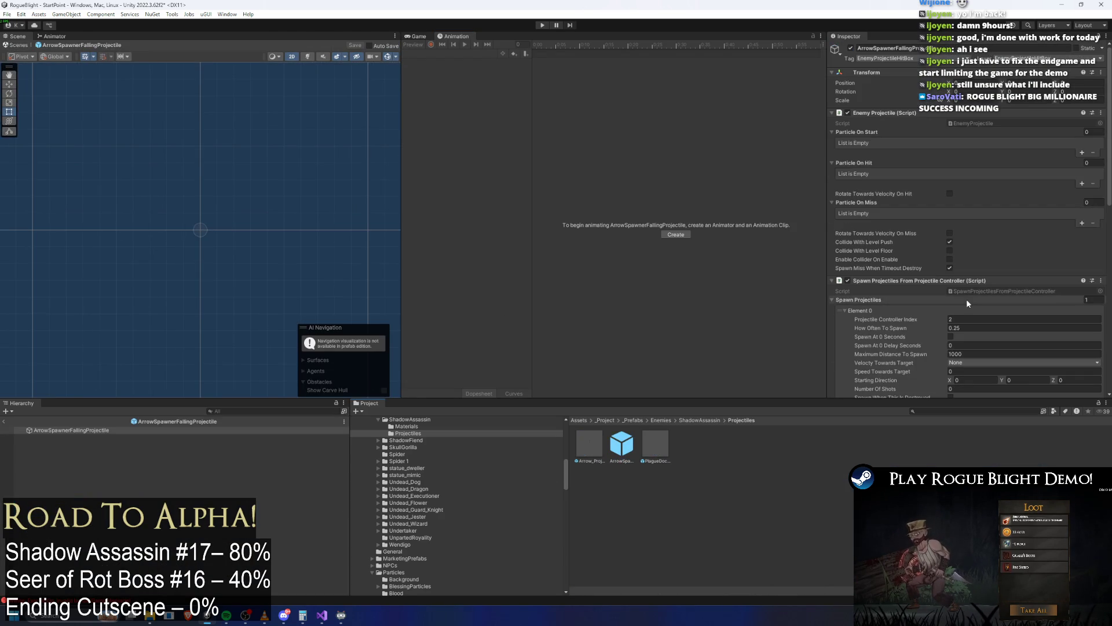
Return to the ShadowAssassin folder and open the shadow_assassin prefab.
double_click(650, 448)
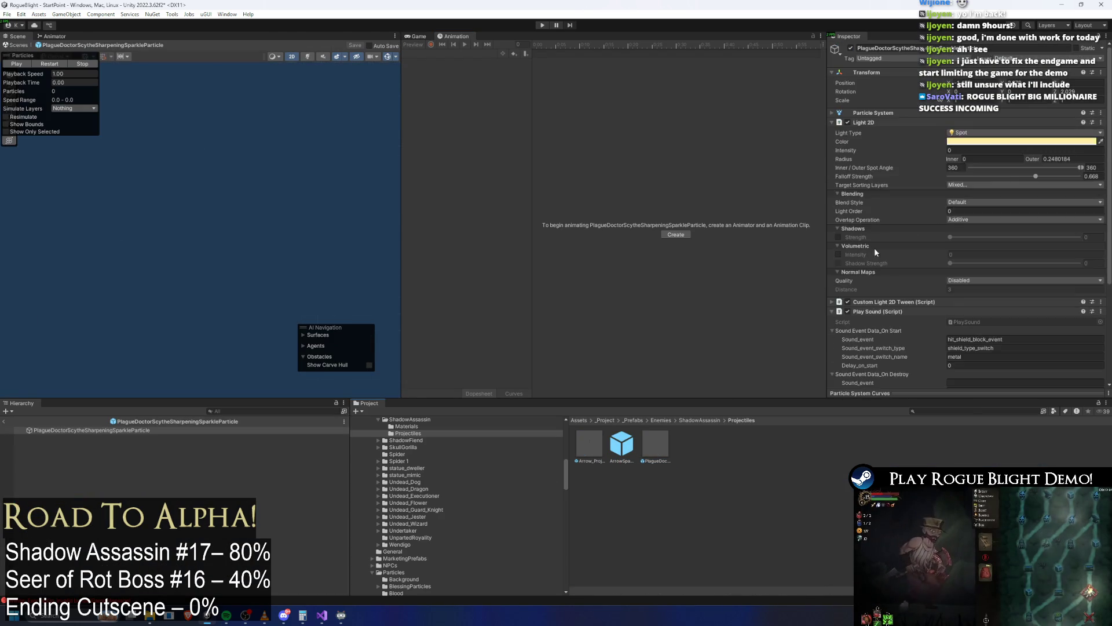
scroll(1027, 187, "down", 5)
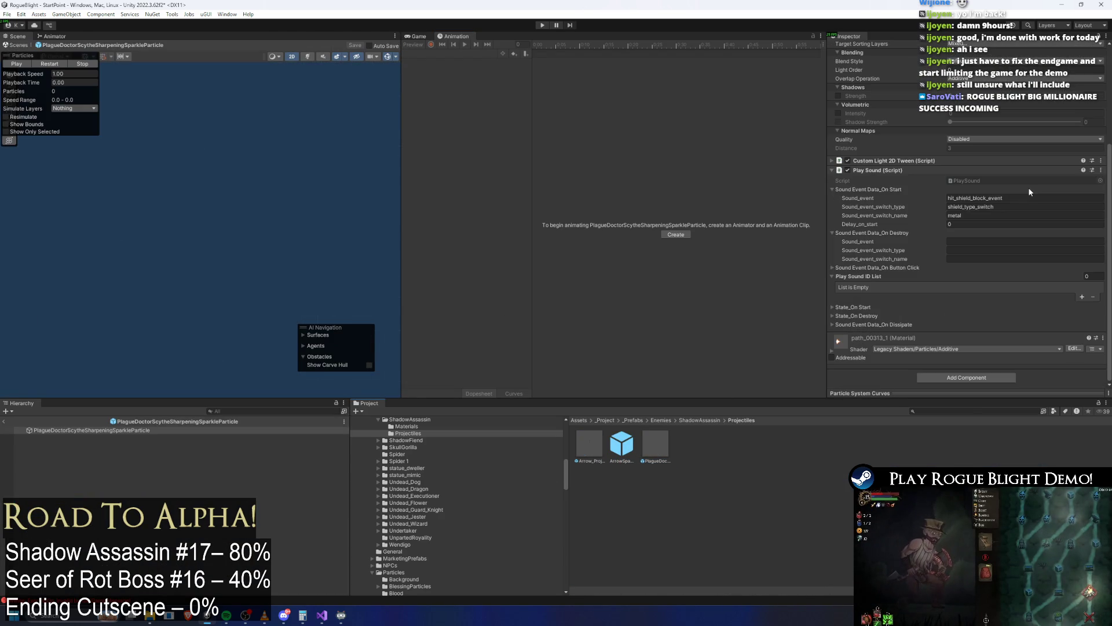
left_click(712, 422)
double_click(655, 445)
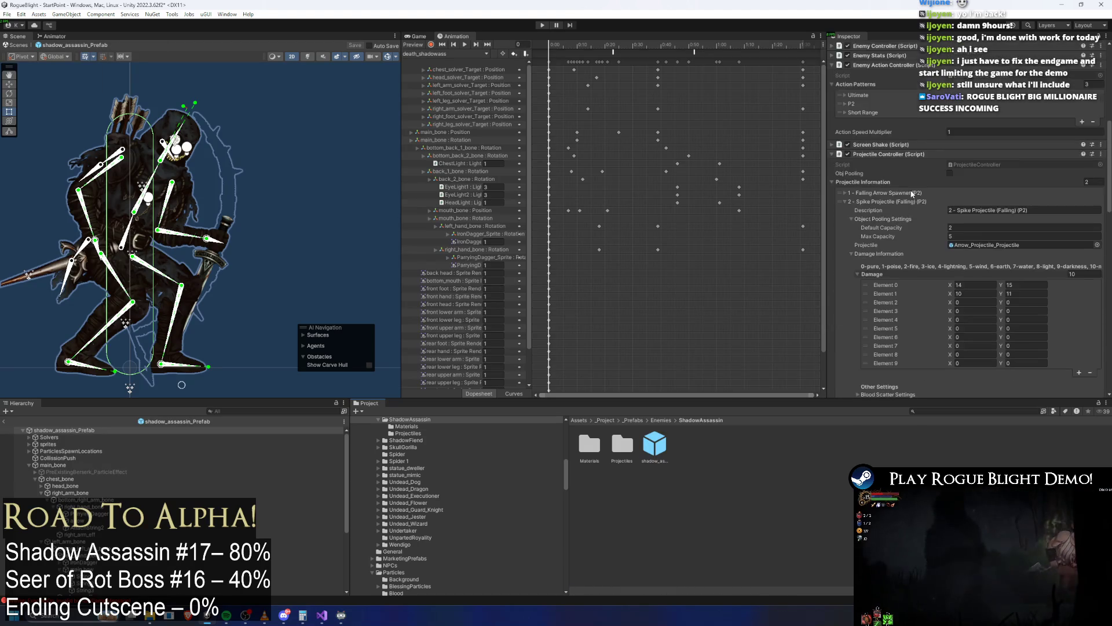
Set the spike projectile's spawn random min offset X to 5 and save.
scroll(912, 193, "down", 12)
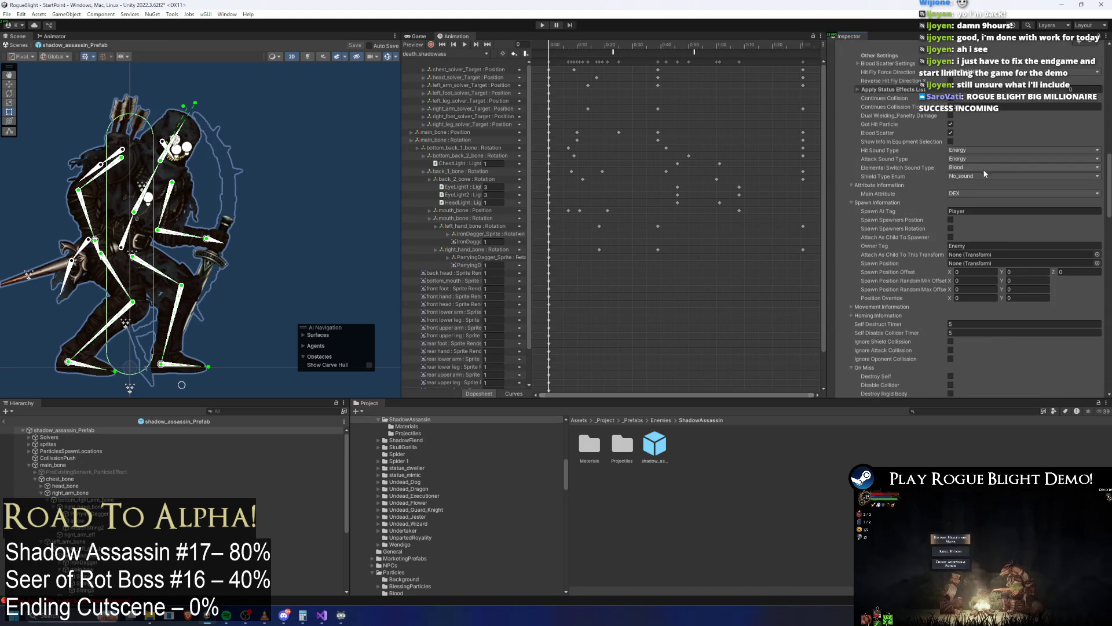
scroll(991, 227, "up", 8)
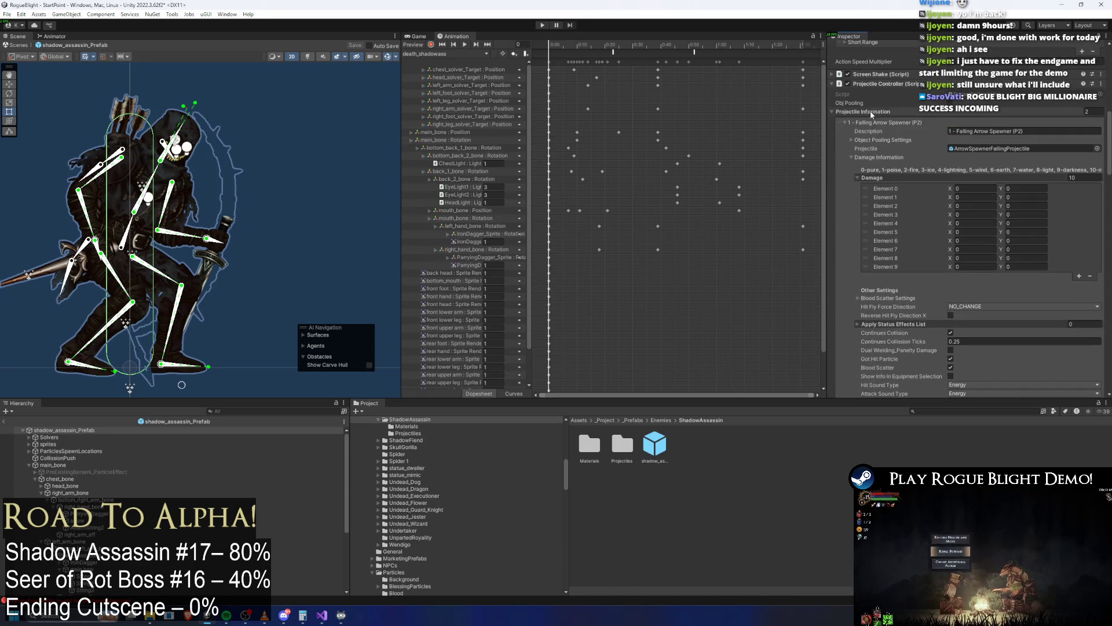
left_click(870, 123)
scroll(946, 164, "down", 11)
left_click(958, 258)
type("5")
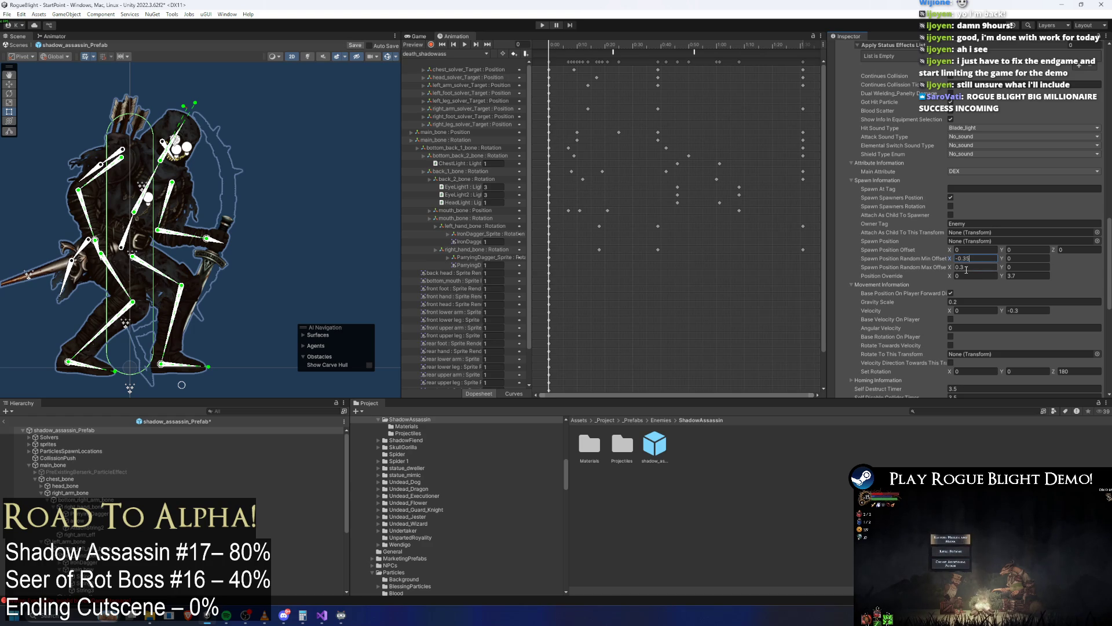
scroll(1008, 277, "up", 4)
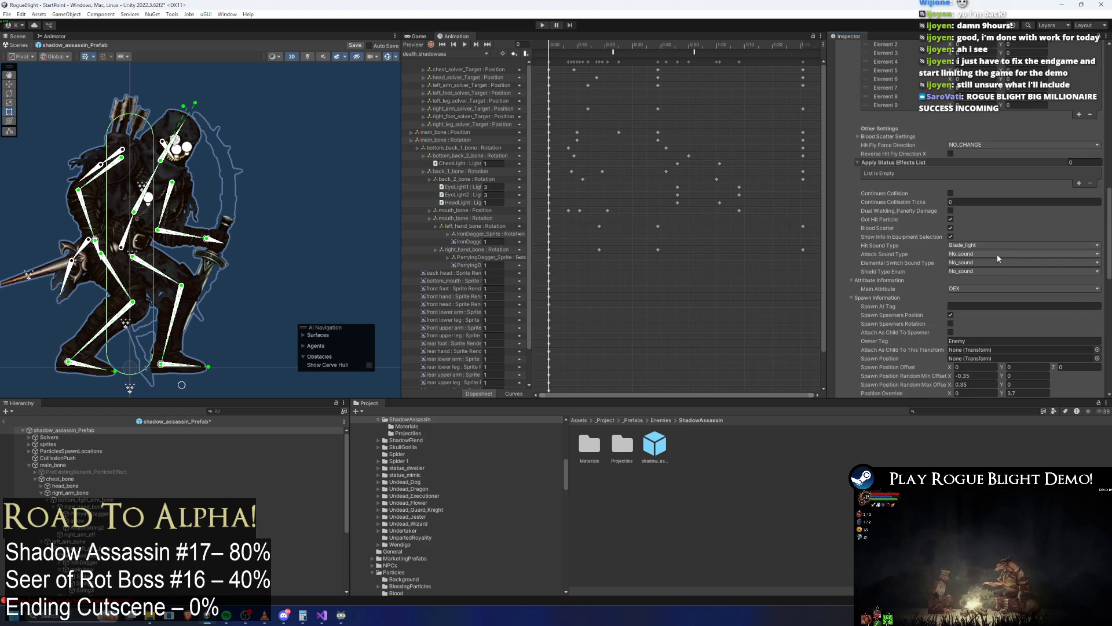
key("ctrl+s")
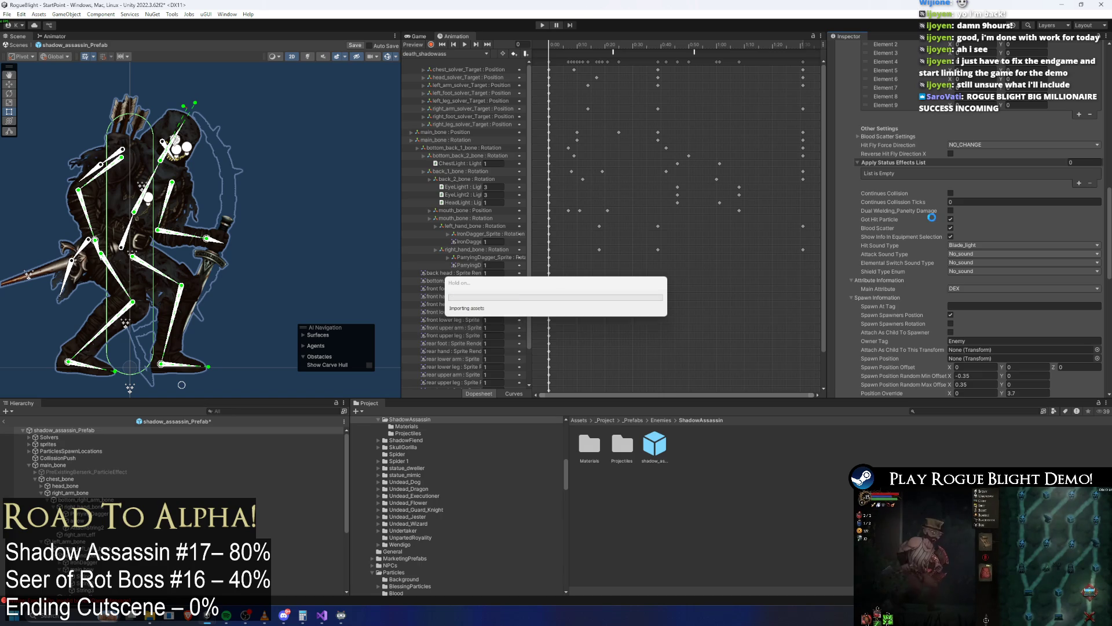
Set the spike projectile's gravity scale to 0.15 and Y velocity to -0.27.
scroll(934, 218, "down", 4)
scroll(936, 221, "down", 4)
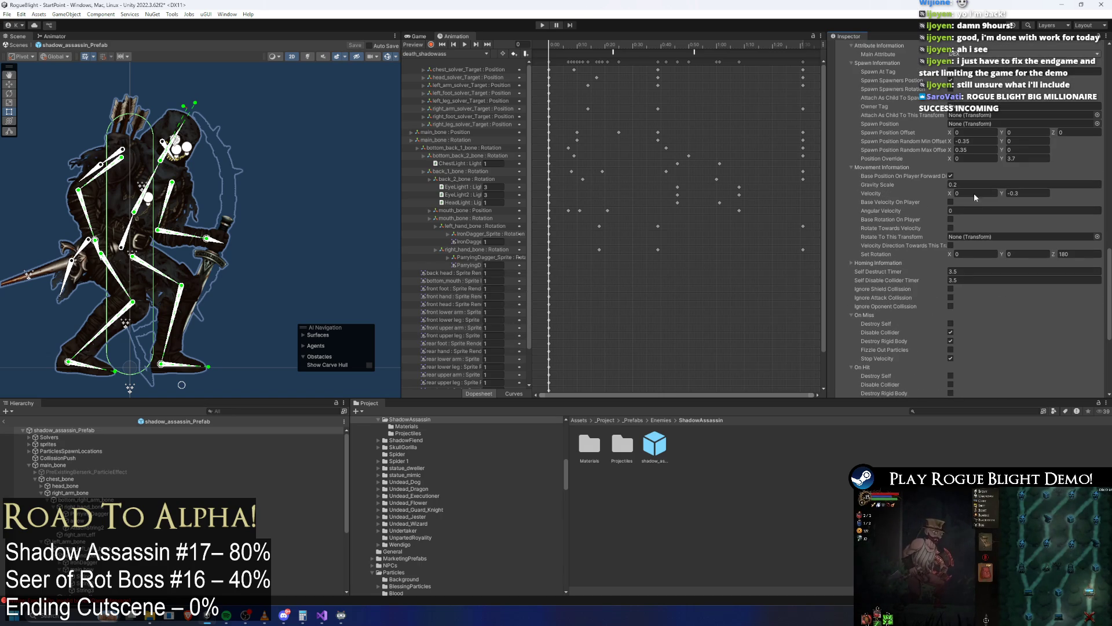
type("5")
left_click(1017, 194)
type("-0.27")
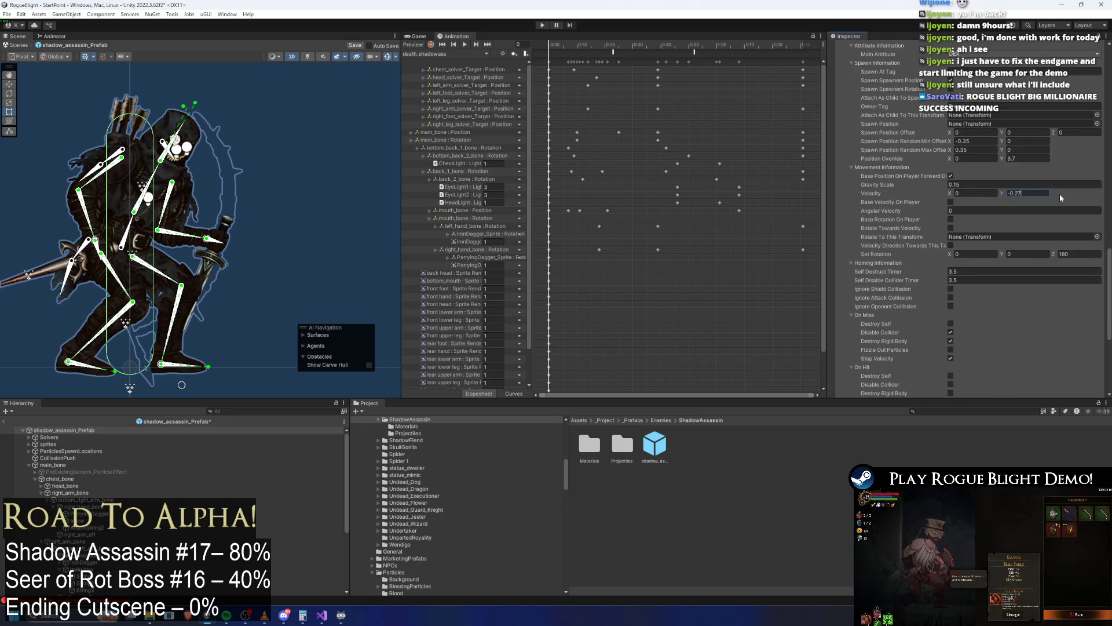
Set Element 0 damage to X 12 and Y 13, then save the prefab.
scroll(1052, 203, "up", 12)
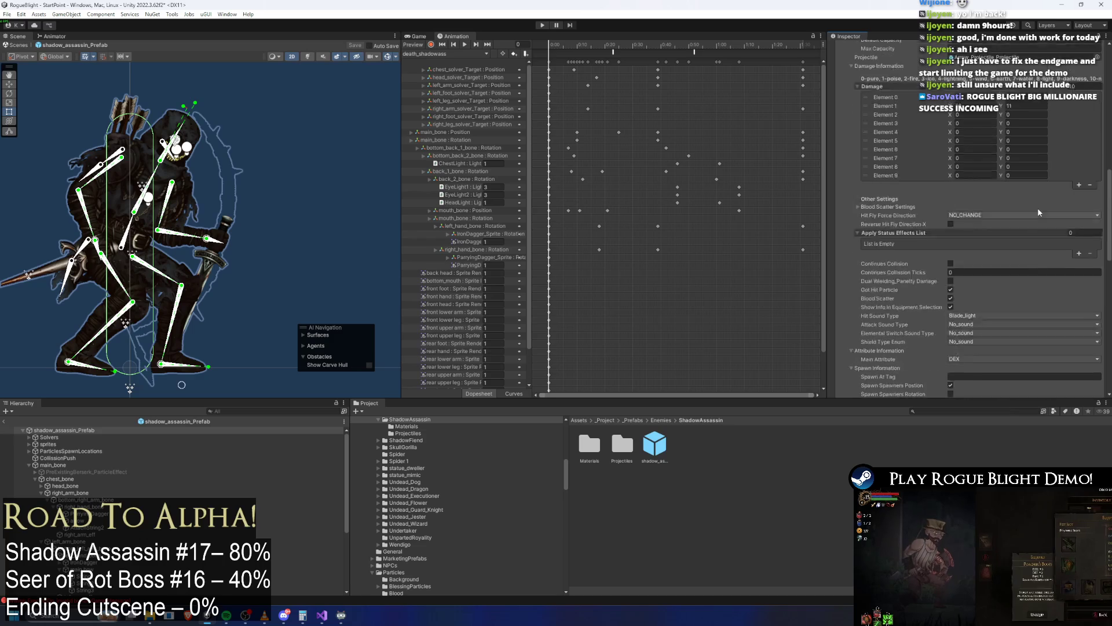
left_click(966, 146)
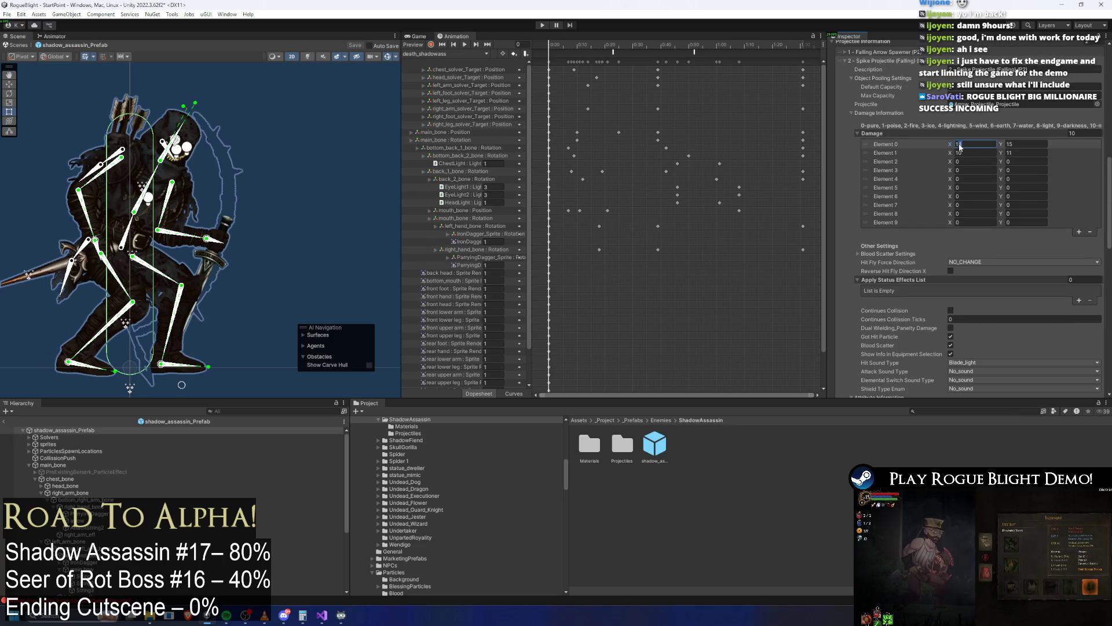
left_click(1015, 146)
left_click_drag(949, 145, 946, 145)
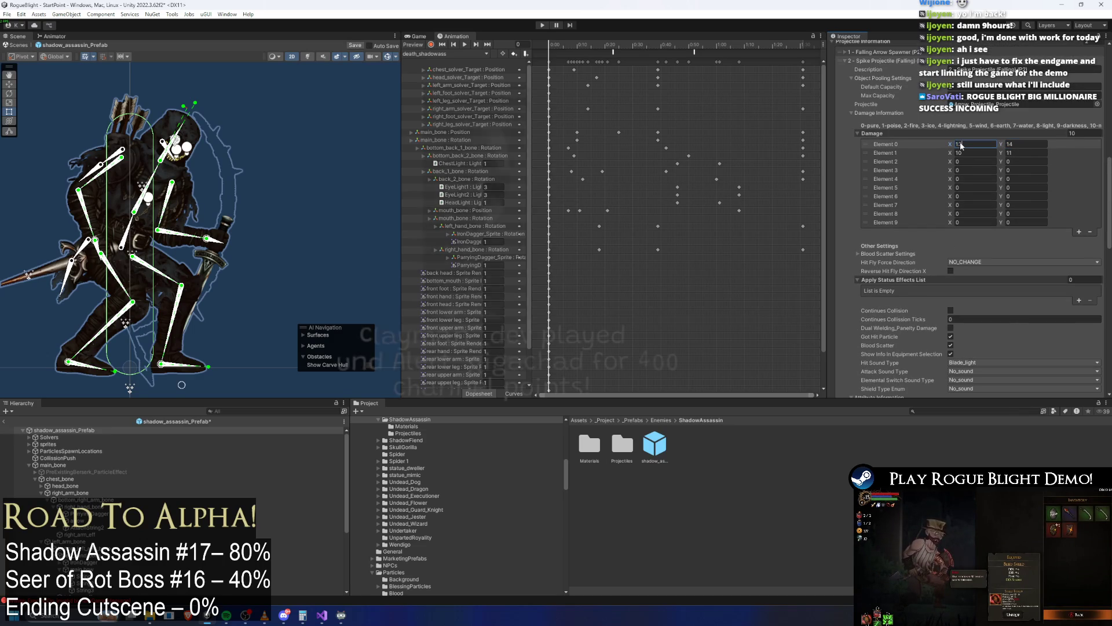
left_click(1013, 149)
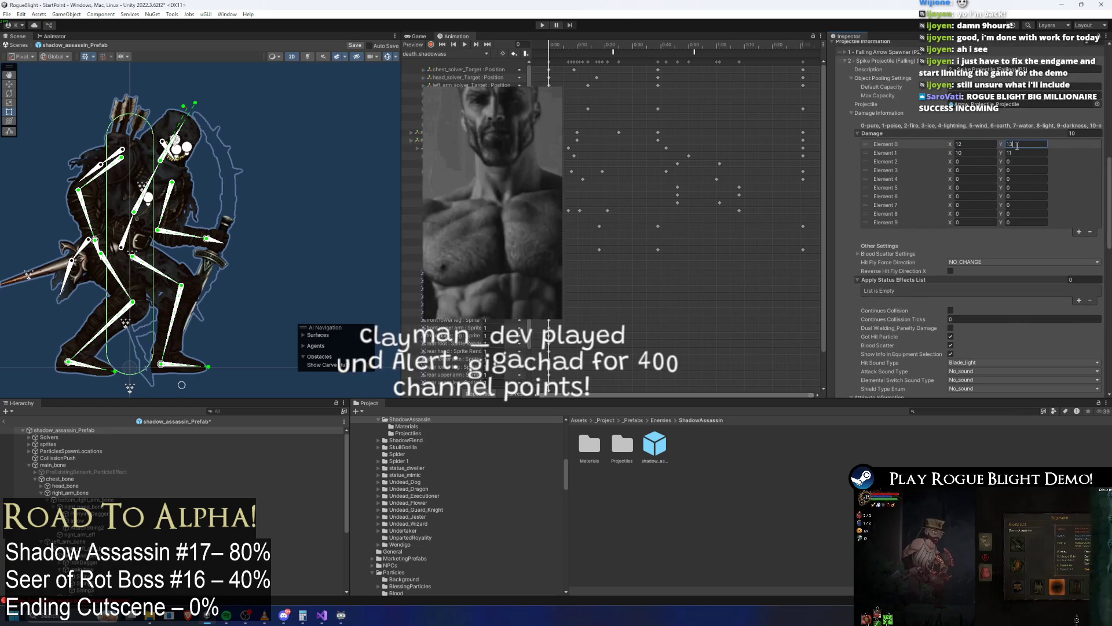
type("13")
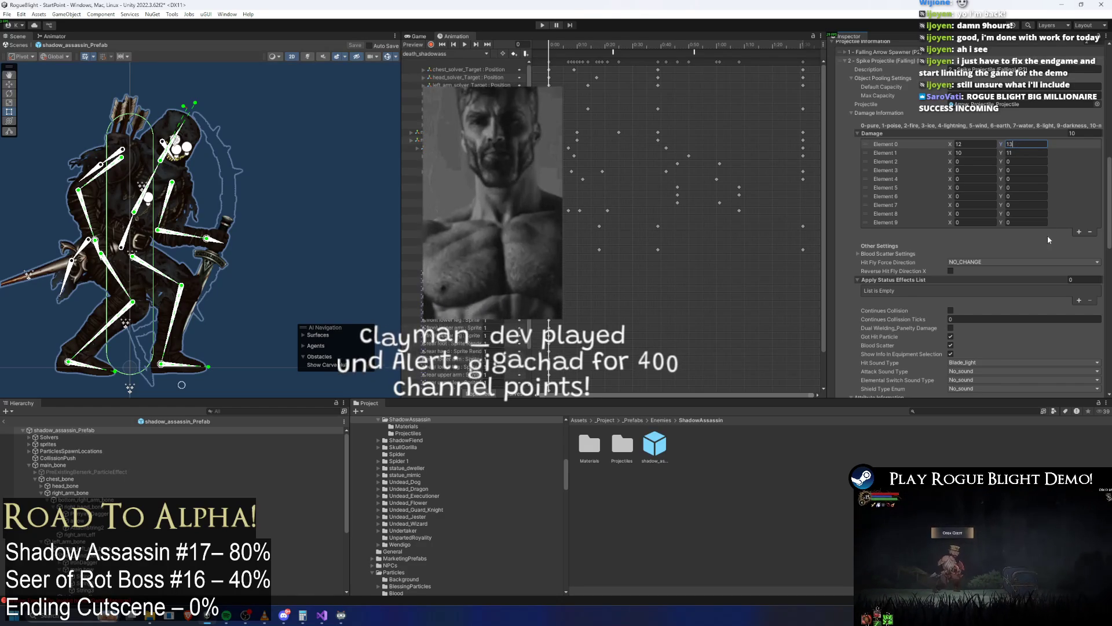
scroll(1043, 234, "up", 4)
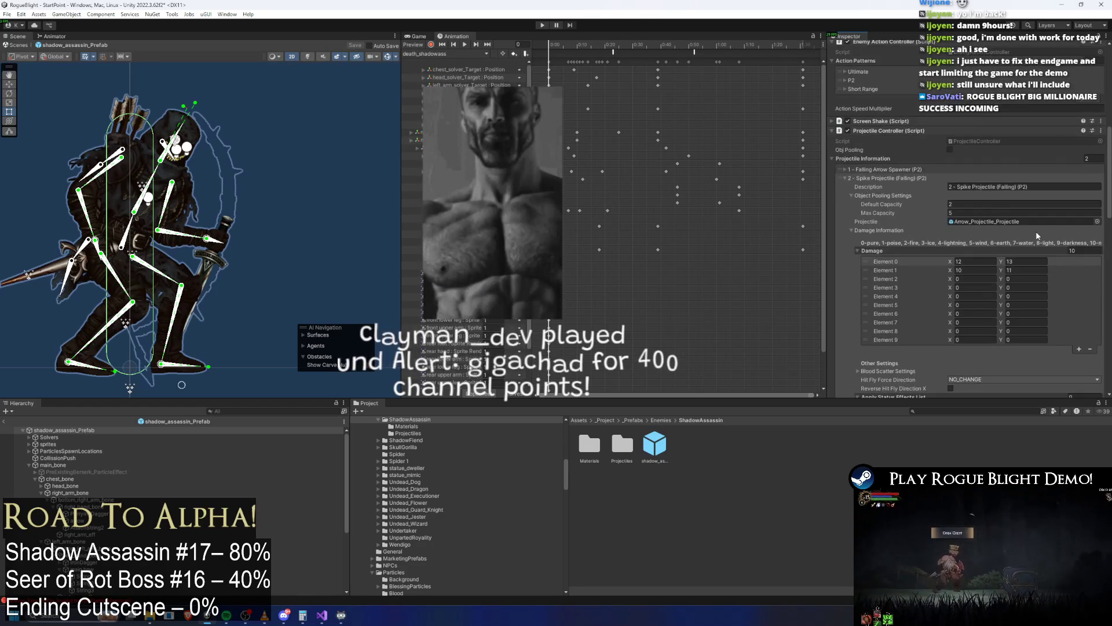
left_click(913, 178)
left_click(913, 217)
left_click(913, 217)
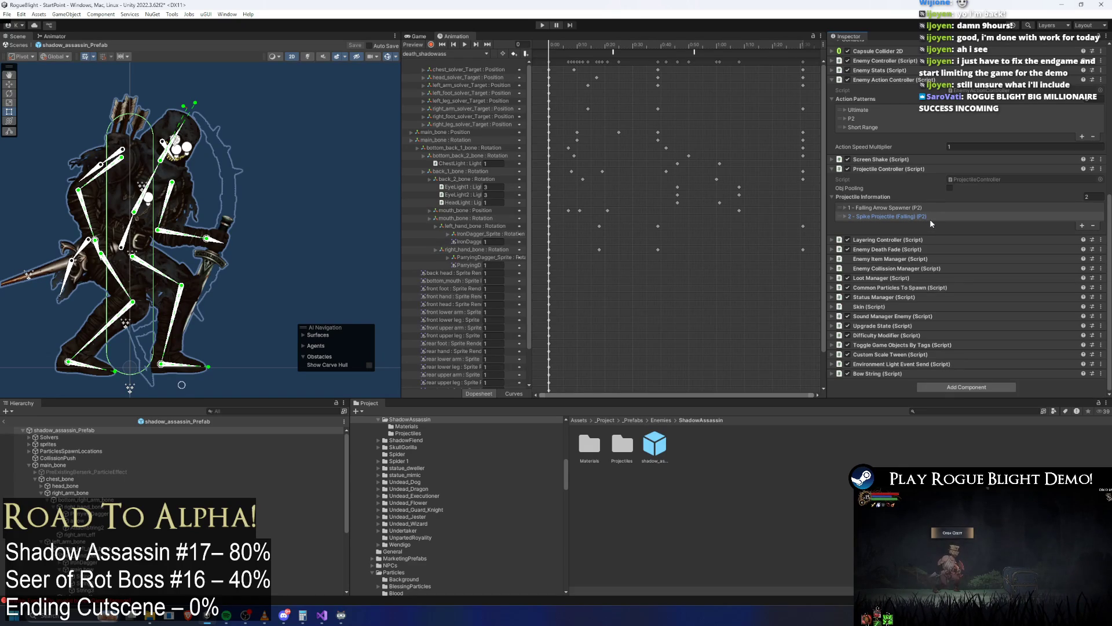
key("ctrl+s")
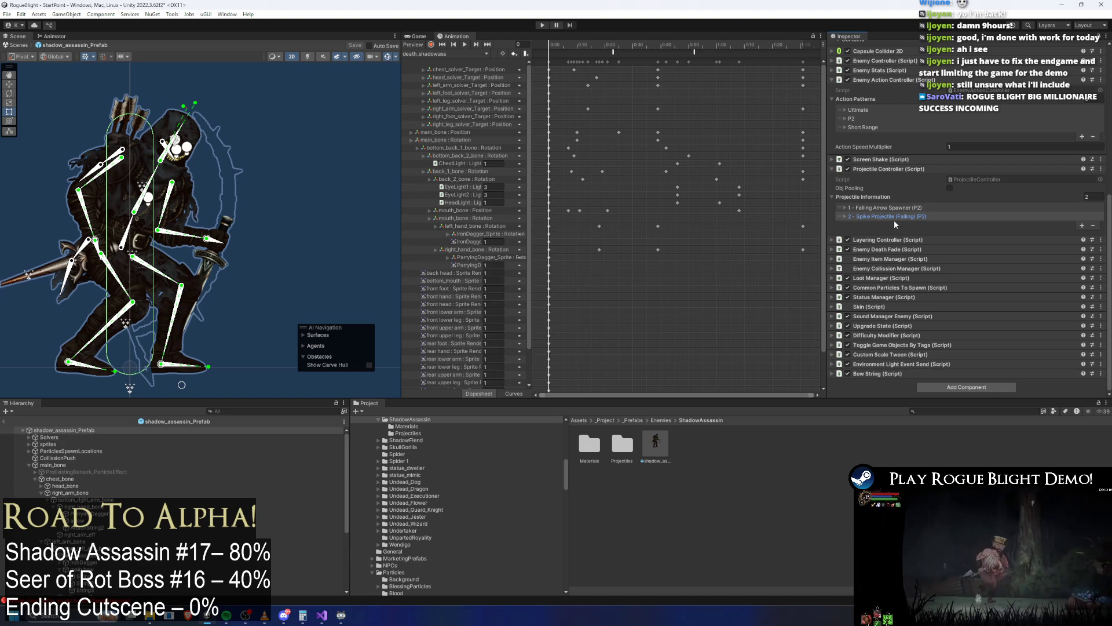
Set the Ultimate action's phase requirement to 2, save, and start play-testing.
left_click(875, 109)
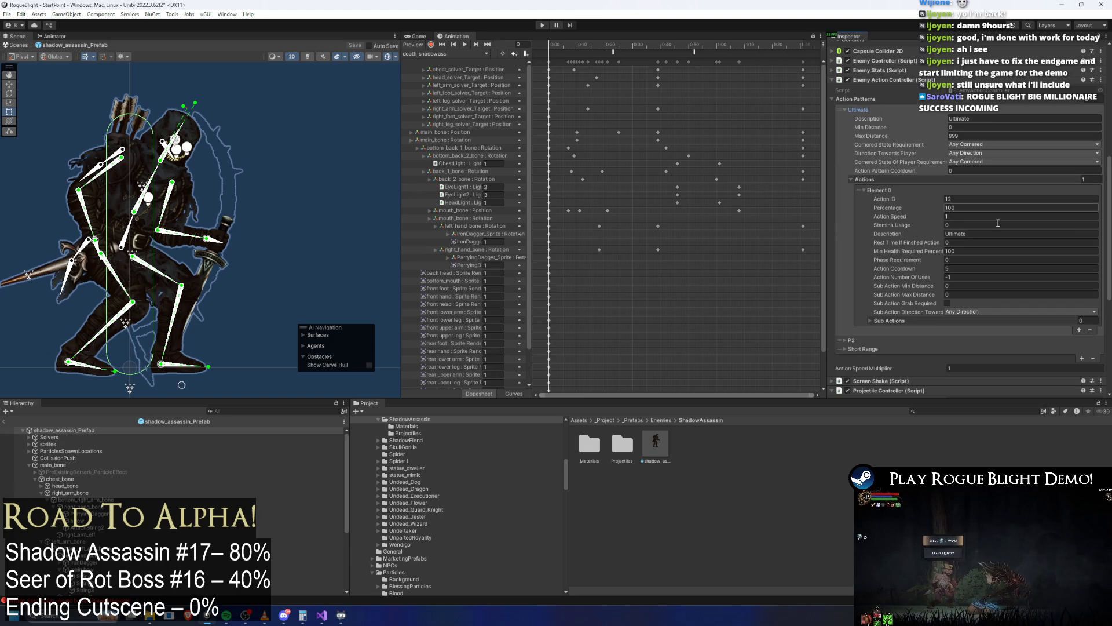
left_click(965, 259)
type("2")
key("Tab")
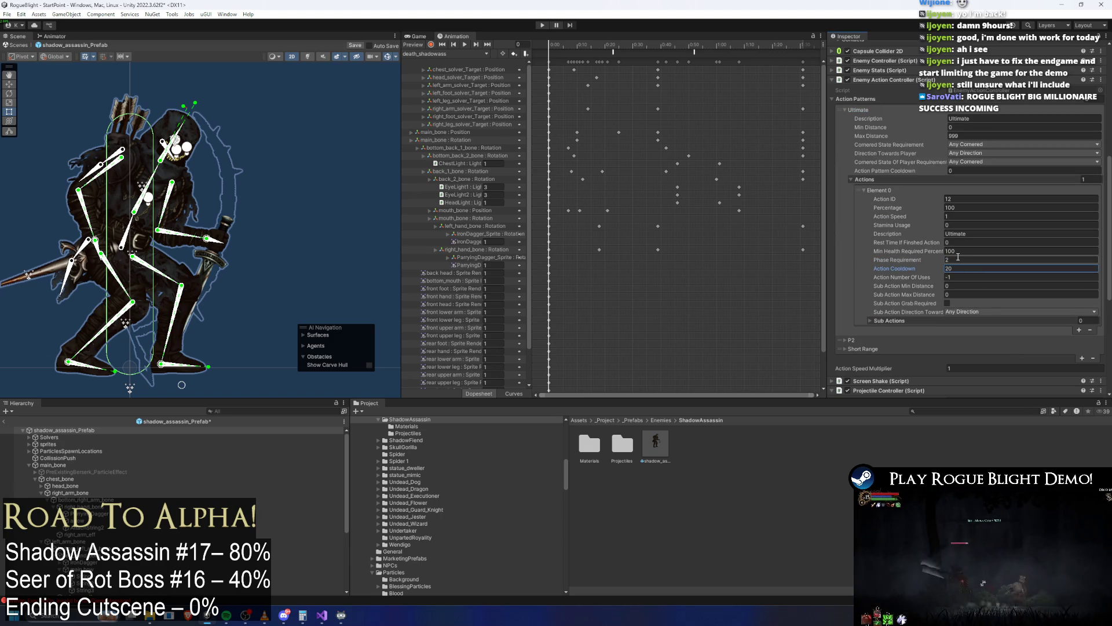
key("ctrl+s")
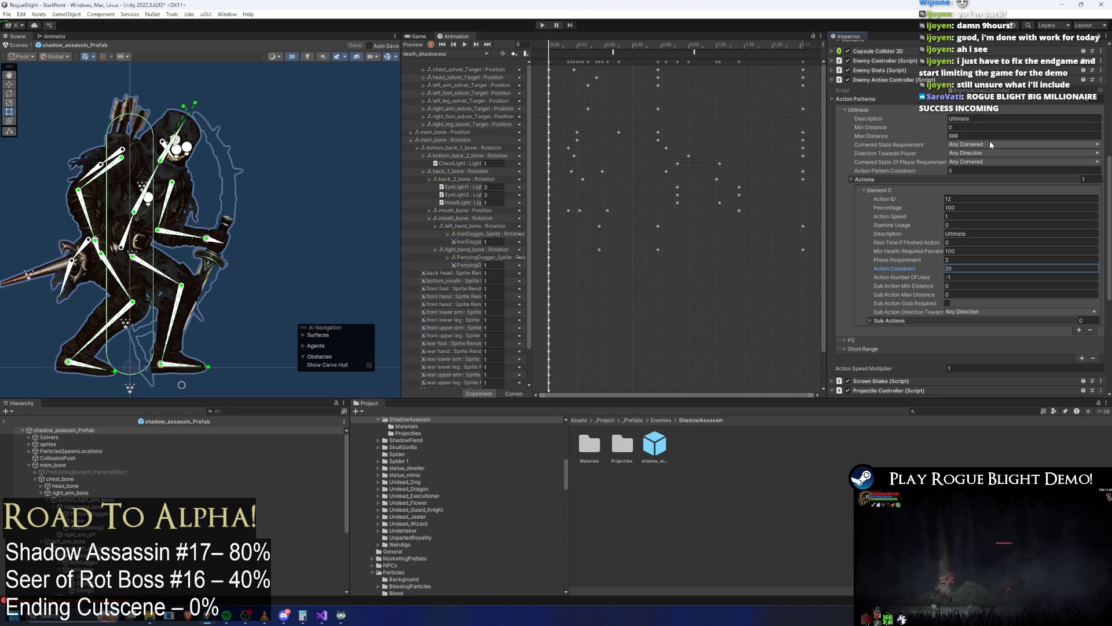
left_click(542, 26)
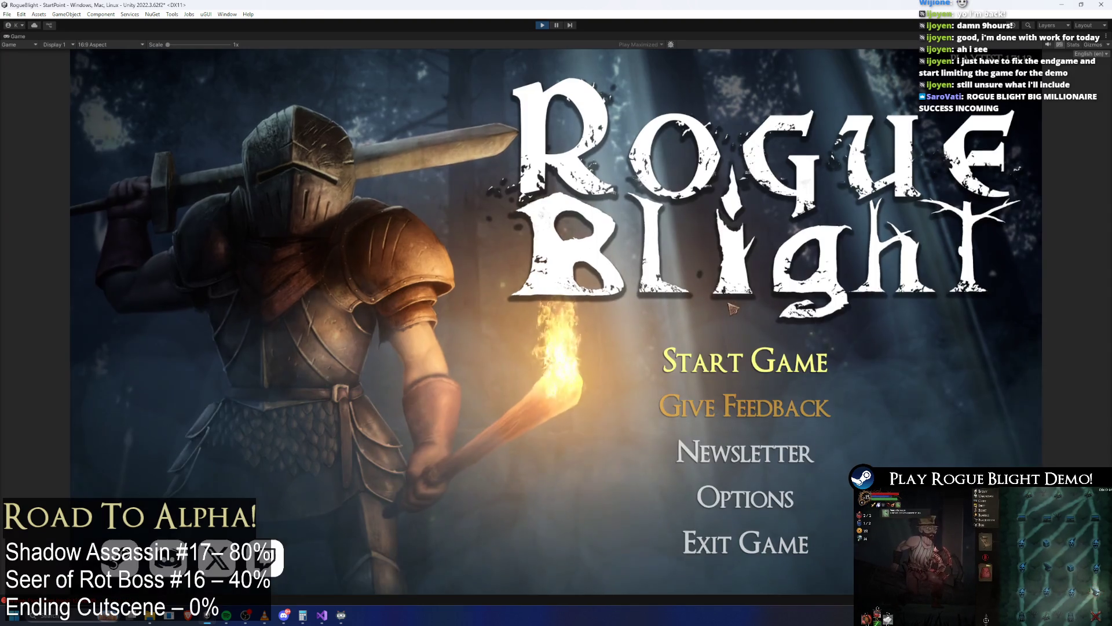
Start the game, load a save slot, and strike the boss with a jumping attack.
left_click(742, 350)
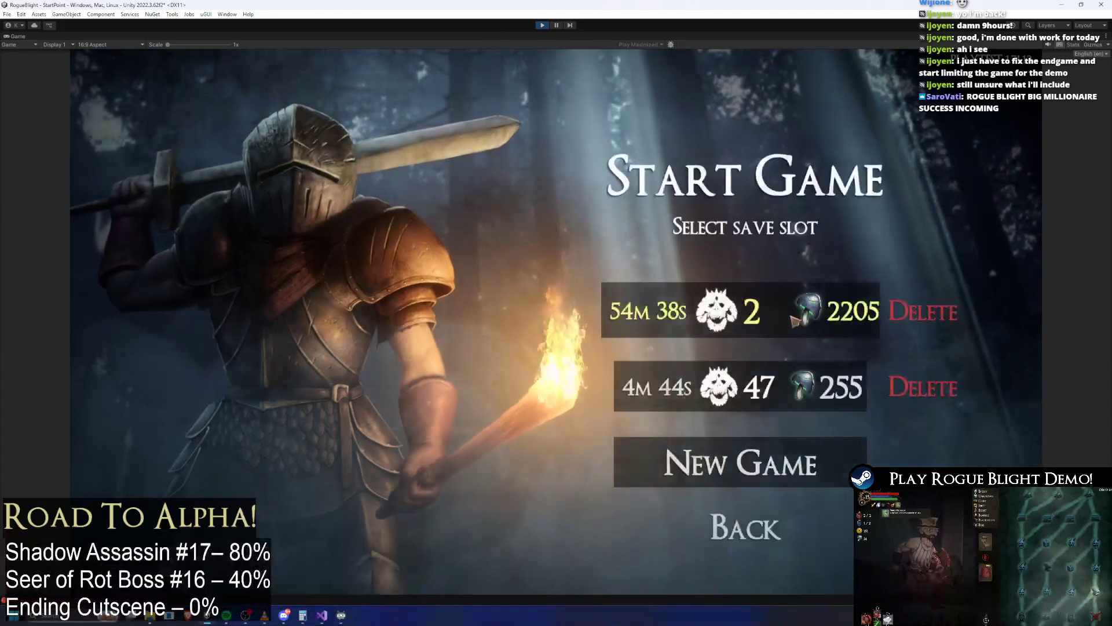
left_click(747, 460)
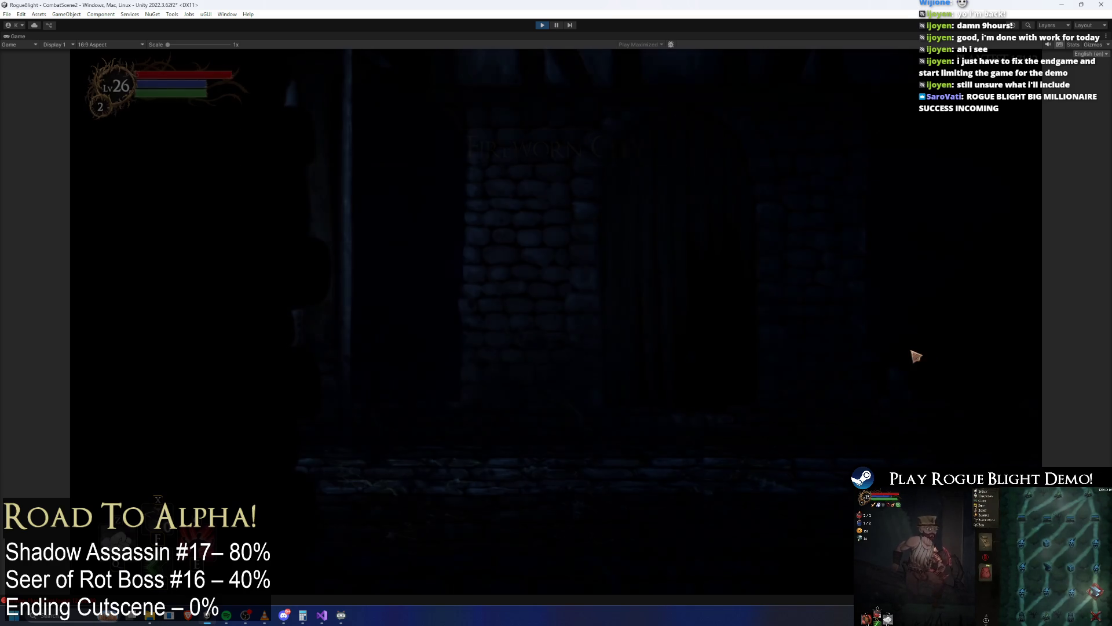
key("Right")
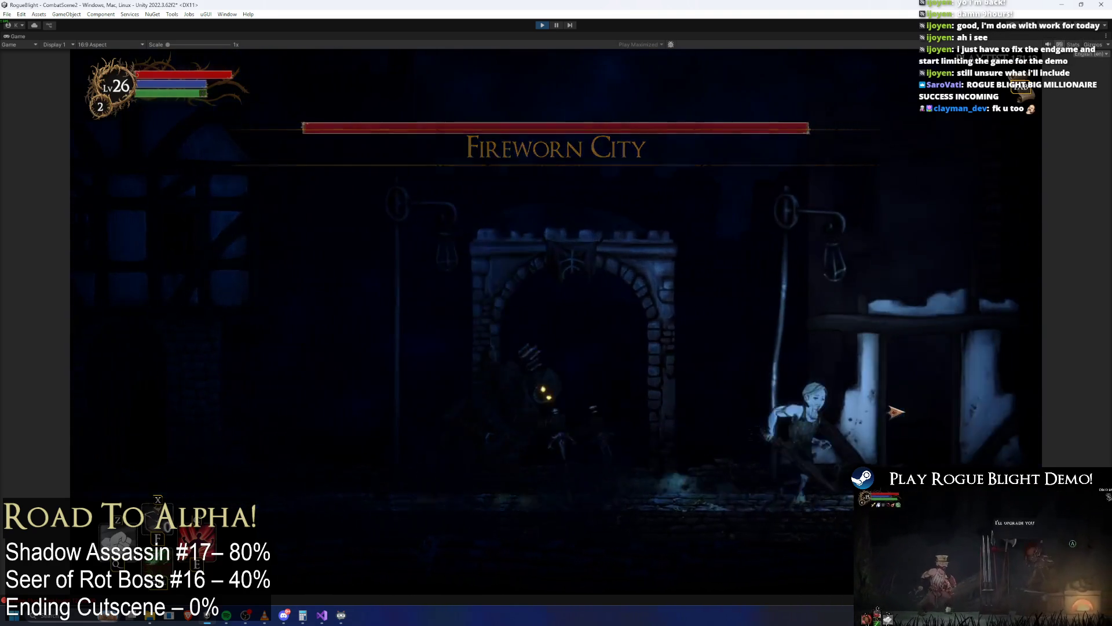
key("Left")
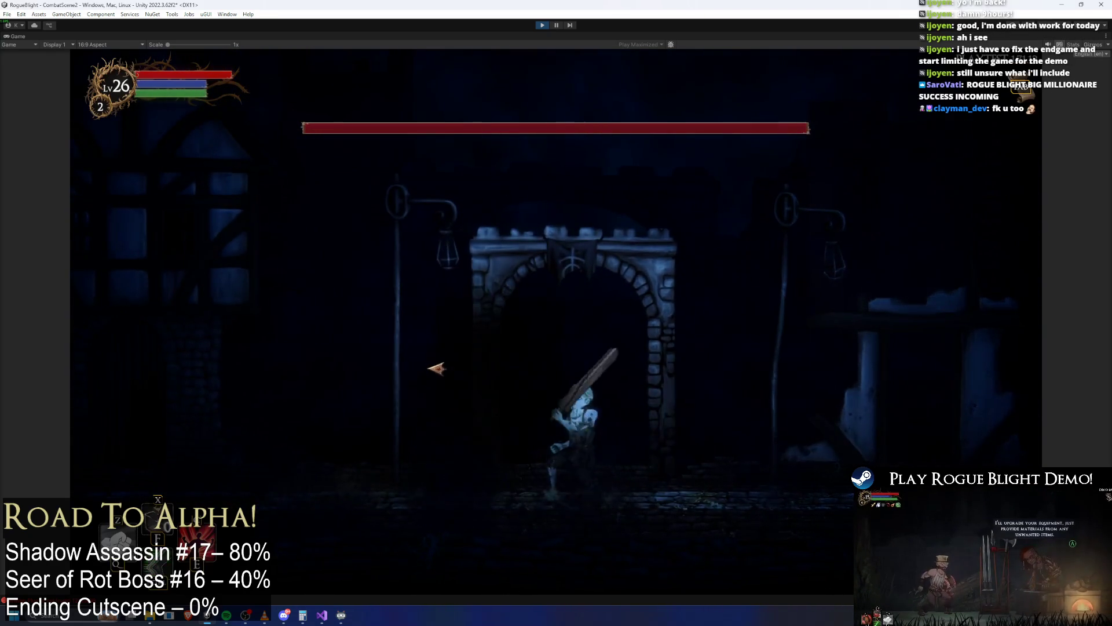
left_click(528, 368)
key("Left")
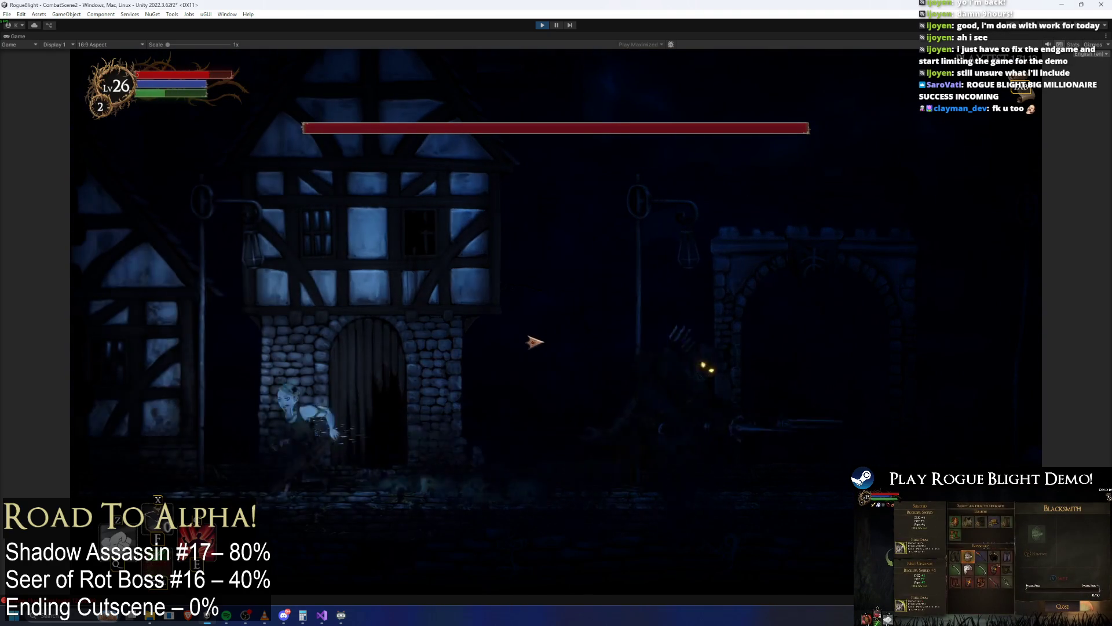
Toggle enemy-health cheats with F1 and F2, dodge around the boss, then pause.
key("F1")
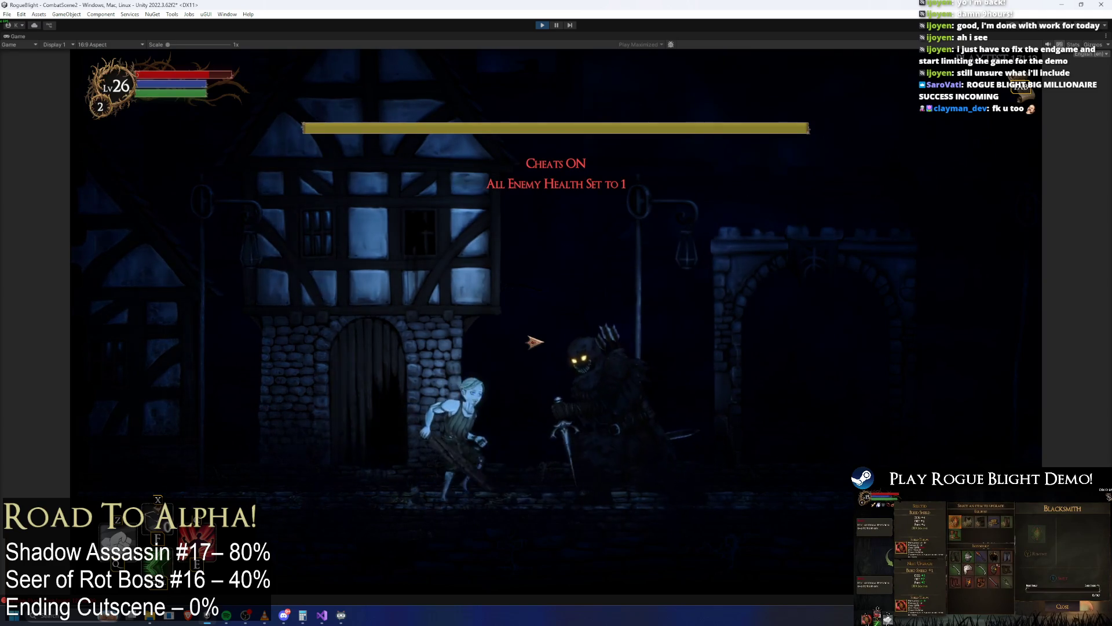
key("Right")
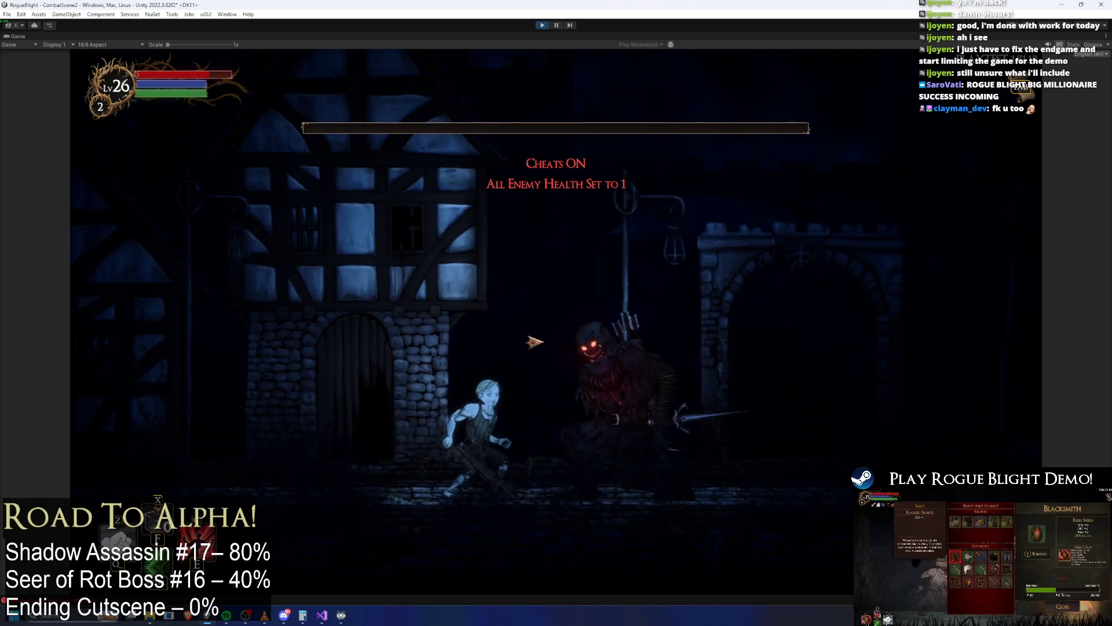
key("F2")
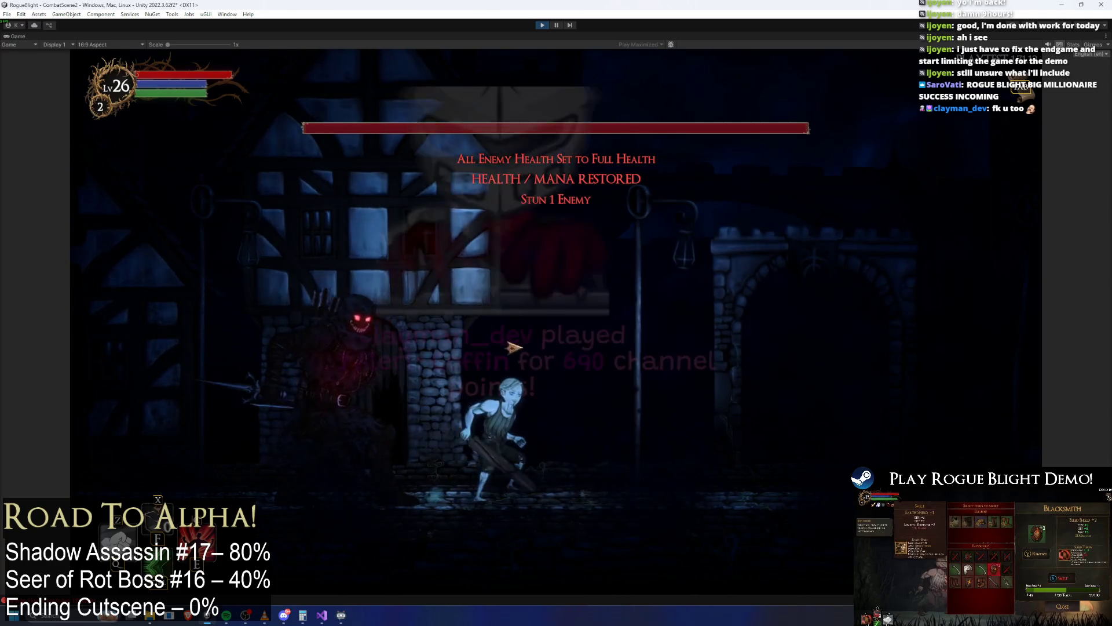
key("Right")
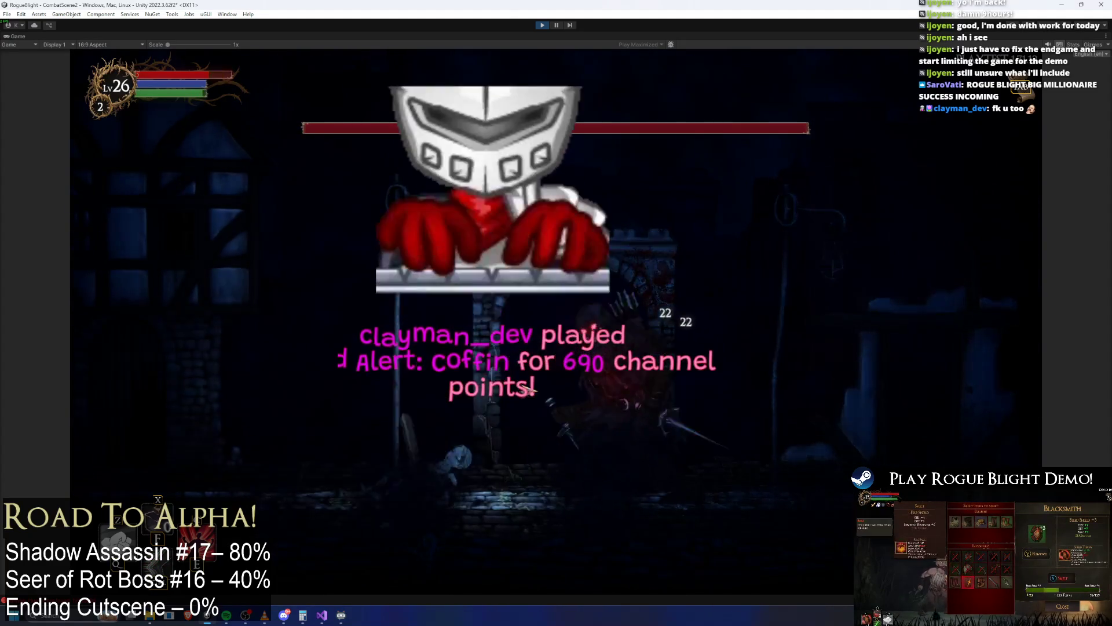
key("Left")
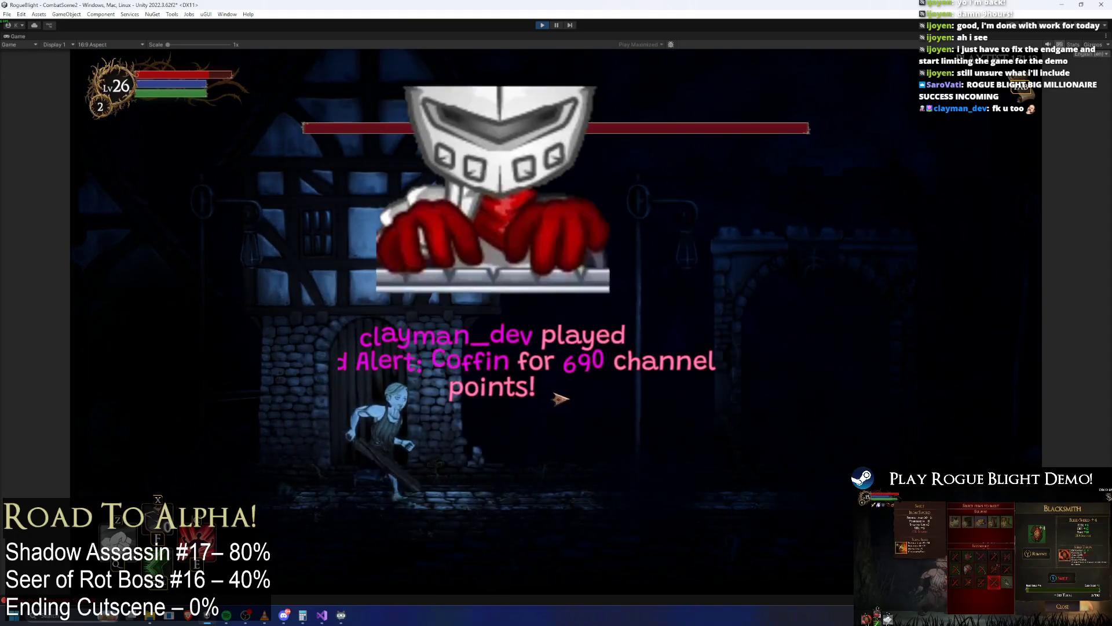
key("Right")
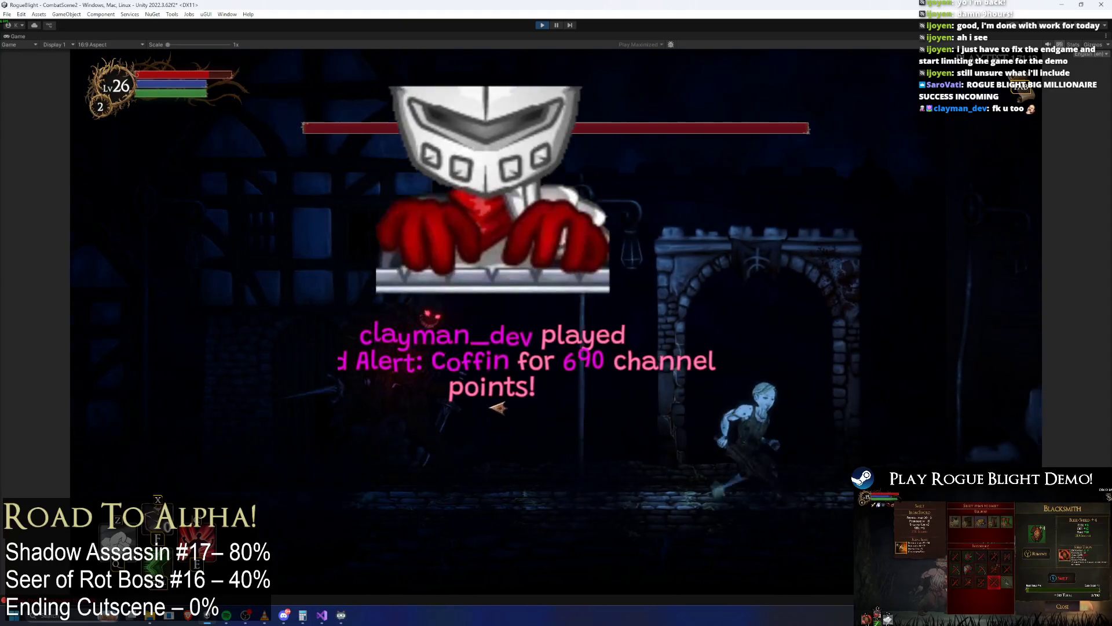
key("Left")
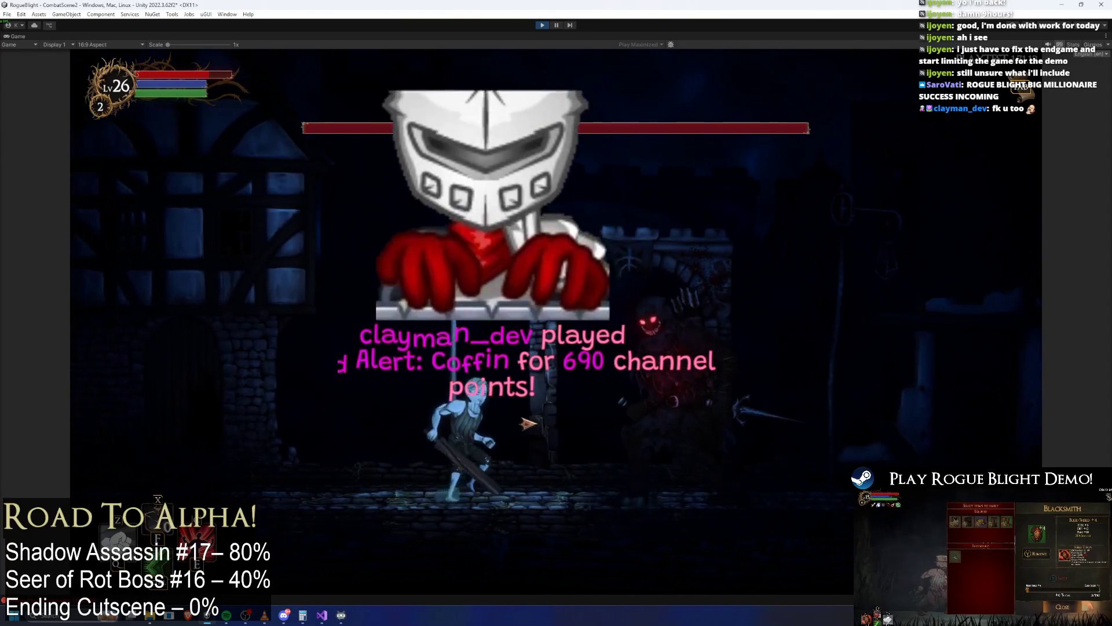
key("Left")
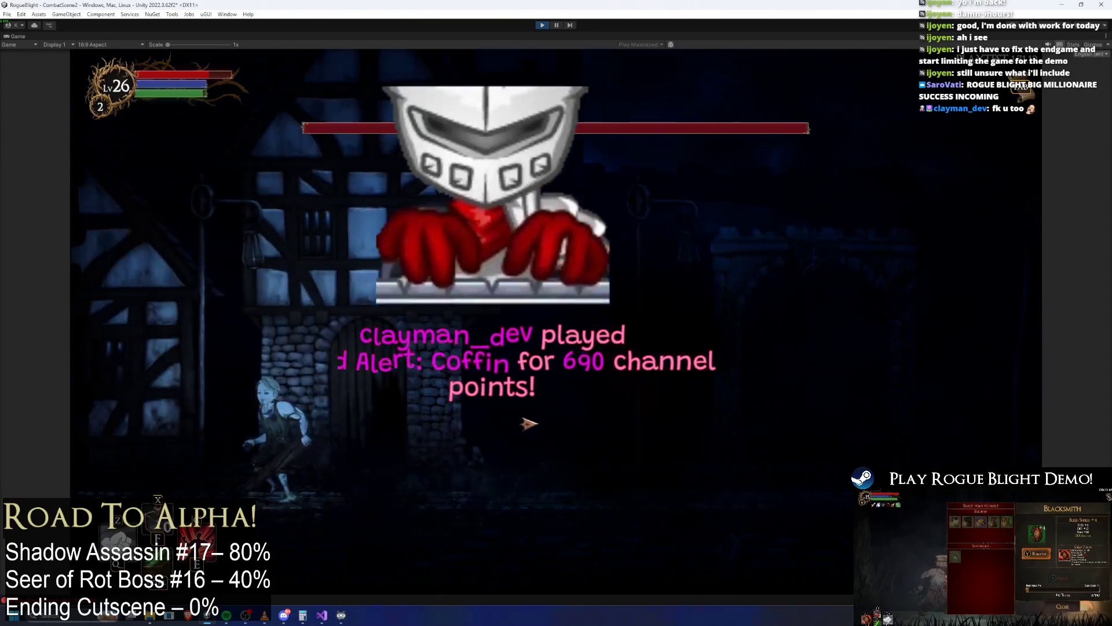
key("Right")
key("Right")
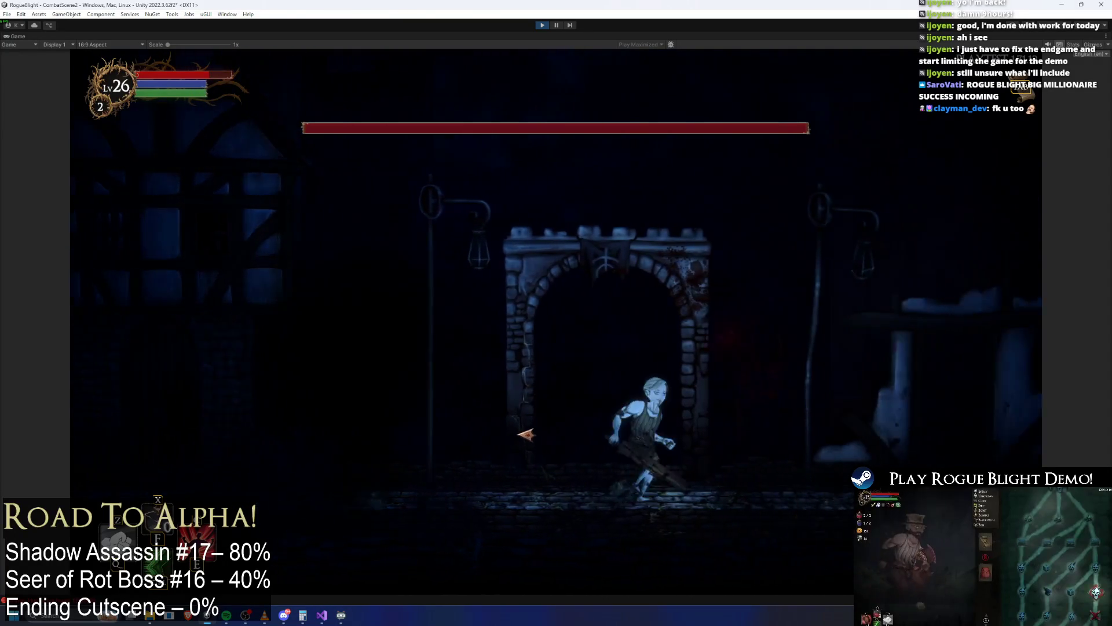
key("Left")
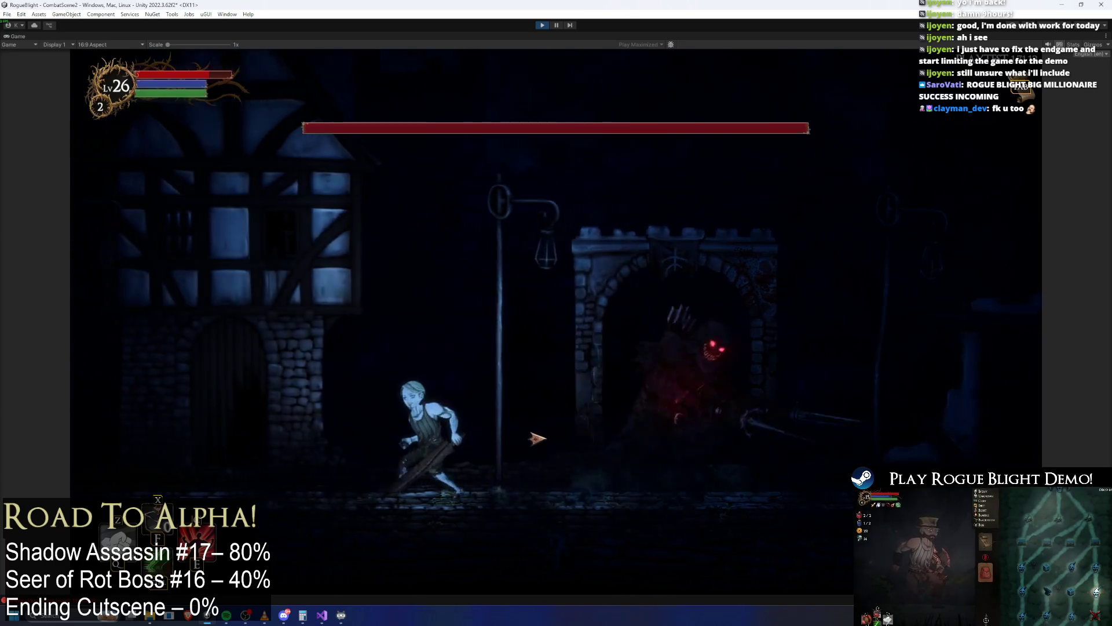
key("Escape")
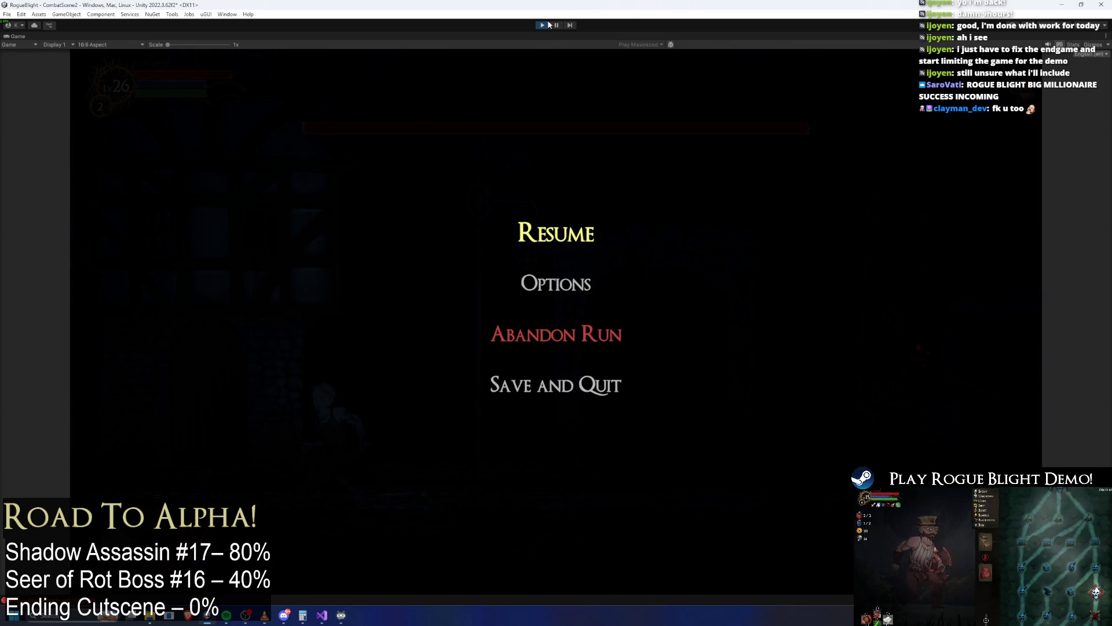
Stop the game and review shadow_assassin's Ultimate Min Health Required Percent, then its Animator graph.
left_click(543, 23)
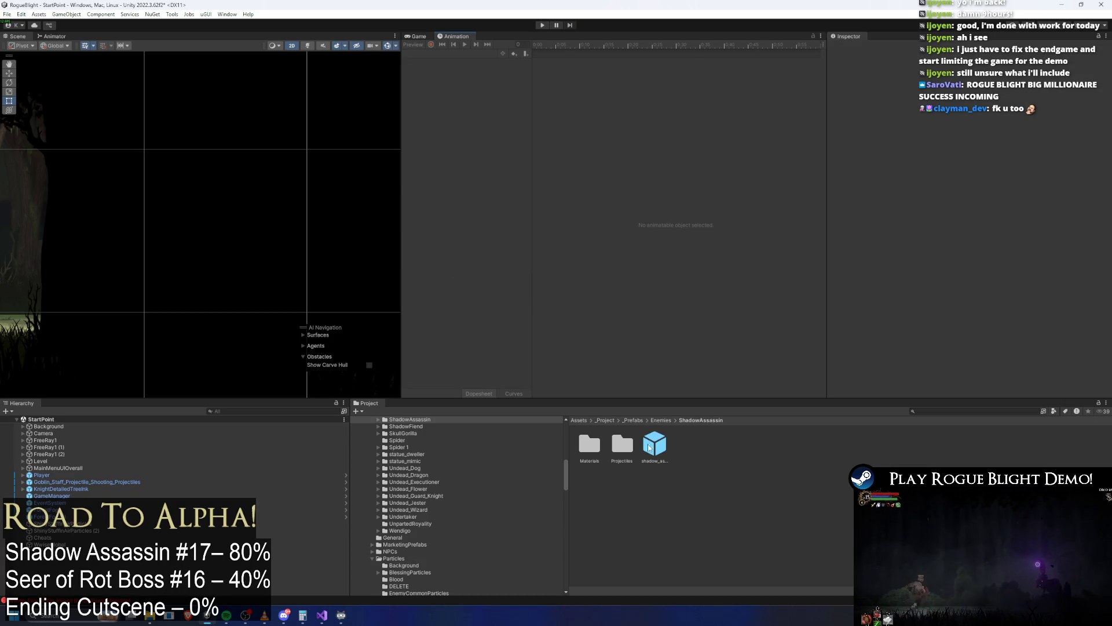
double_click(648, 444)
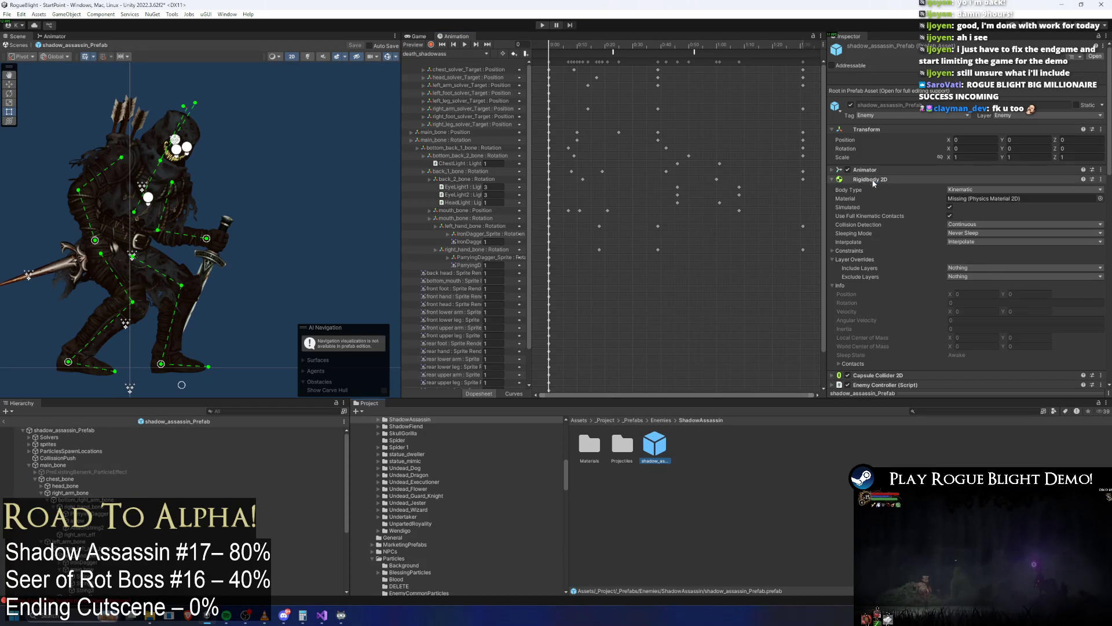
left_click(871, 183)
scroll(993, 236, "down", 3)
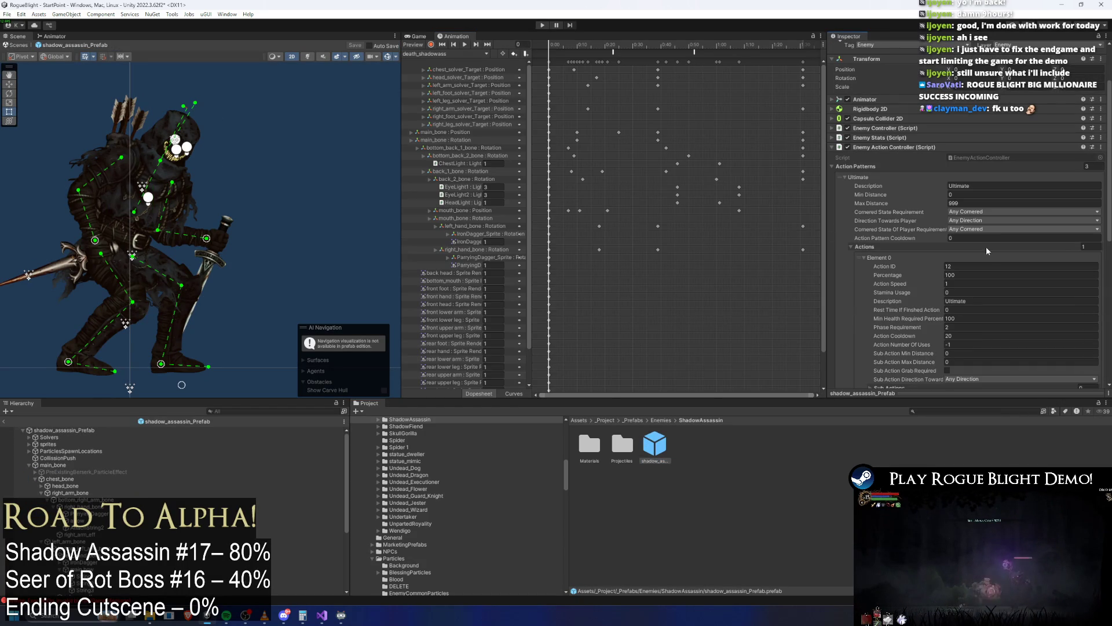
left_click(965, 318)
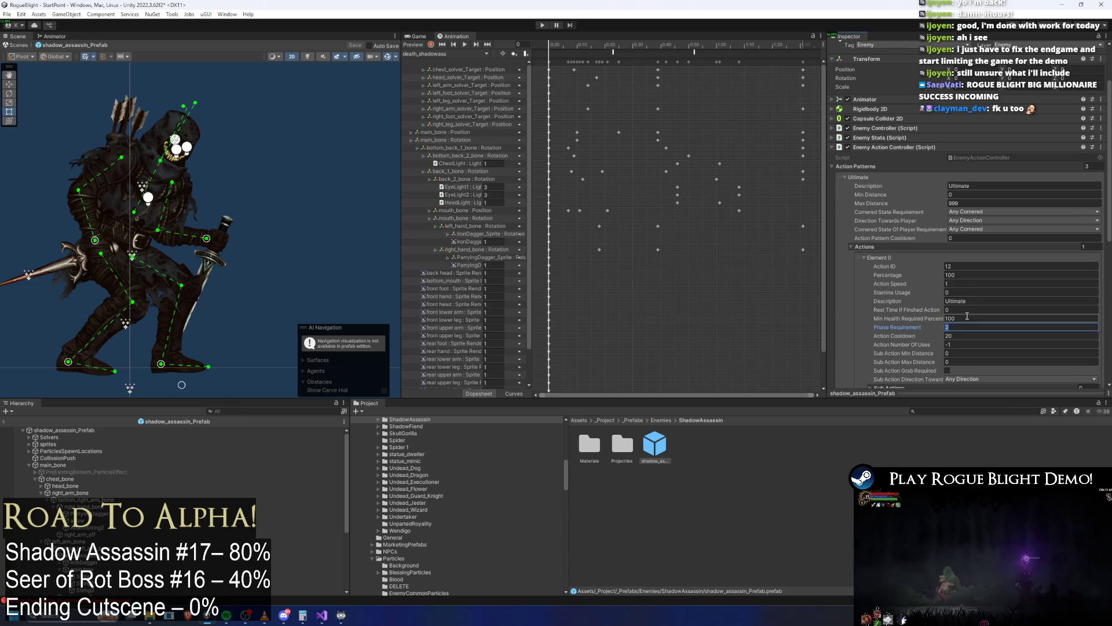
scroll(976, 300, "down", 3)
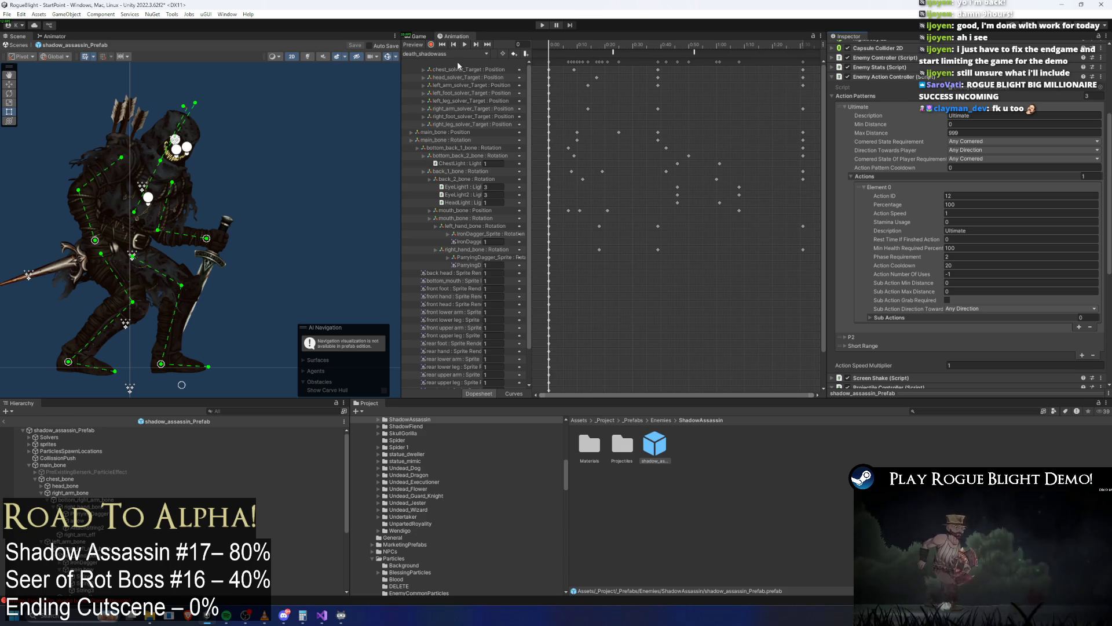
left_click(54, 36)
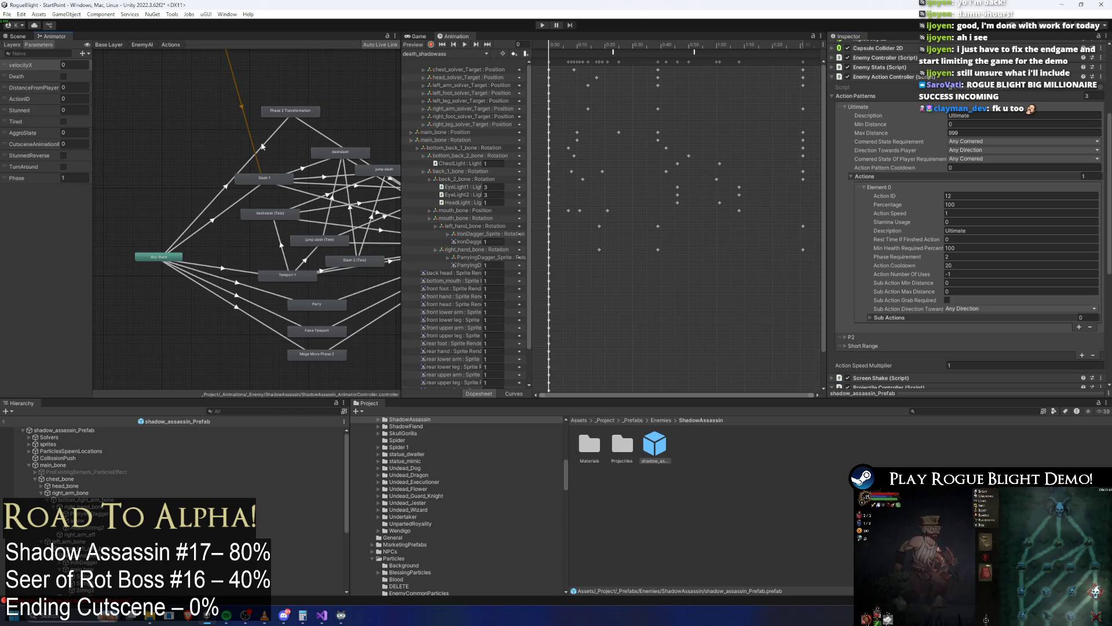
Check phase2_shadowass's SetActionMultiplier and SetPhase events on the Mega Move Phase 2 transition, then Play.
left_click(239, 317)
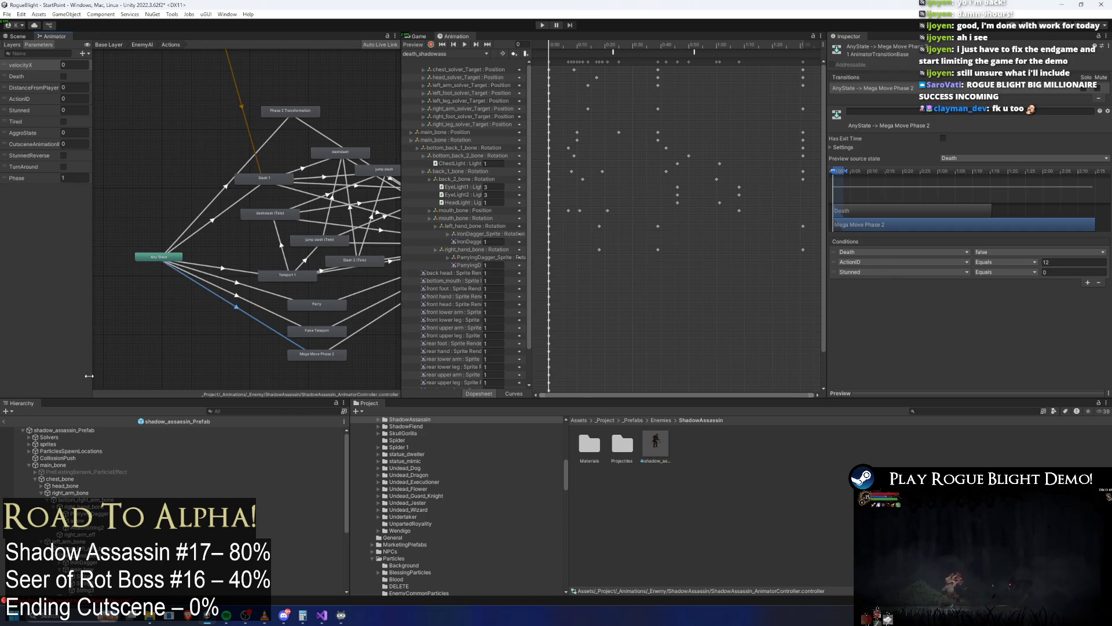
left_click(67, 430)
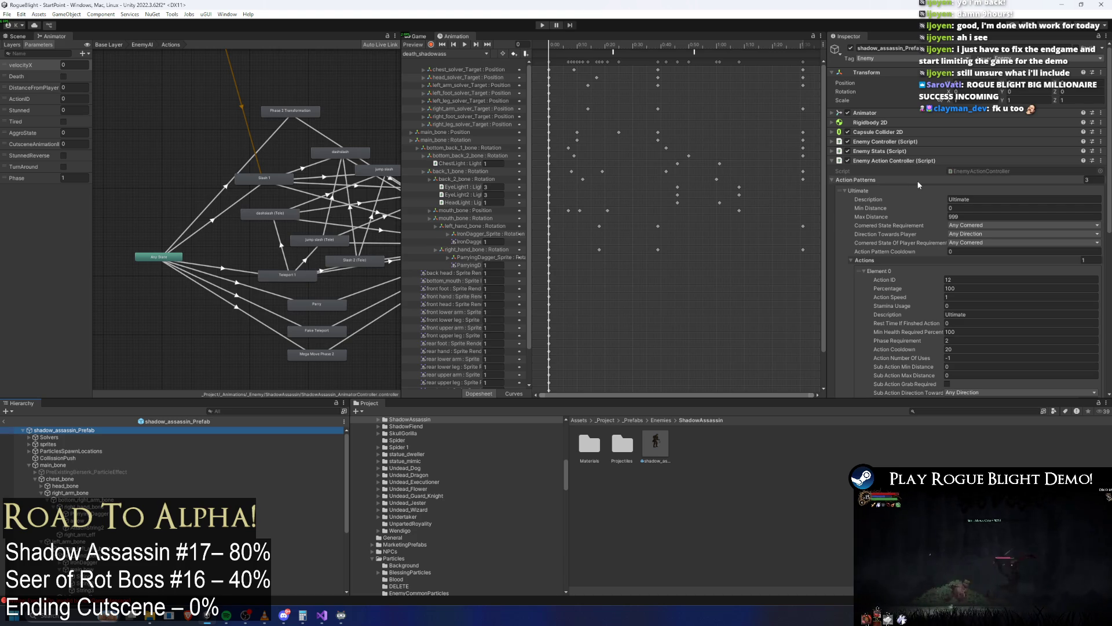
scroll(918, 184, "down", 2)
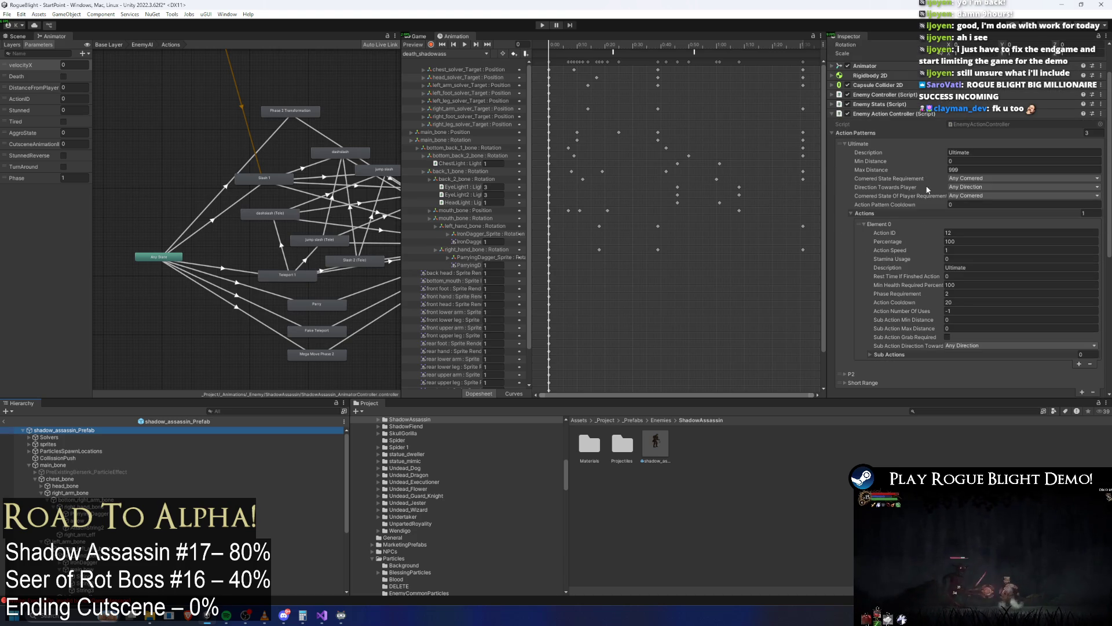
left_click(429, 54)
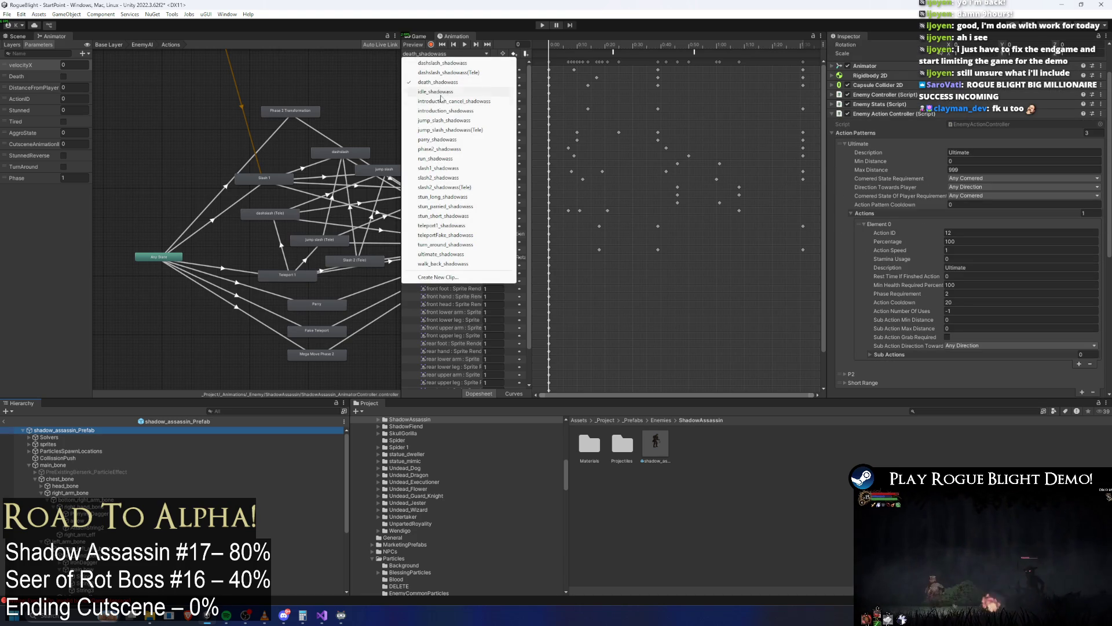
left_click(447, 148)
left_click(549, 55)
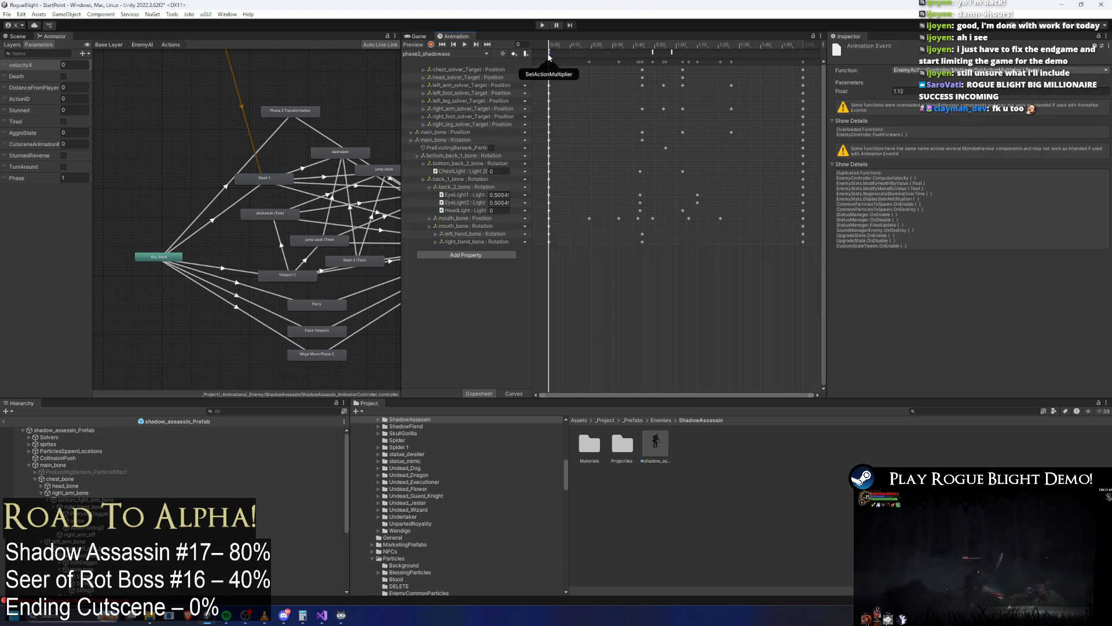
left_click(549, 51)
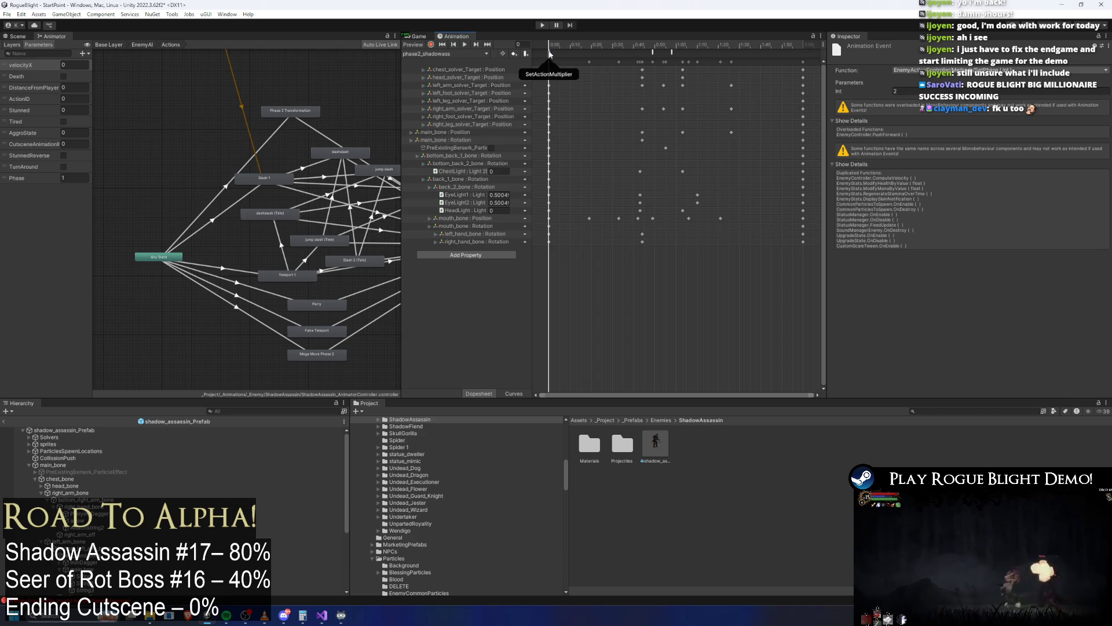
left_click(544, 26)
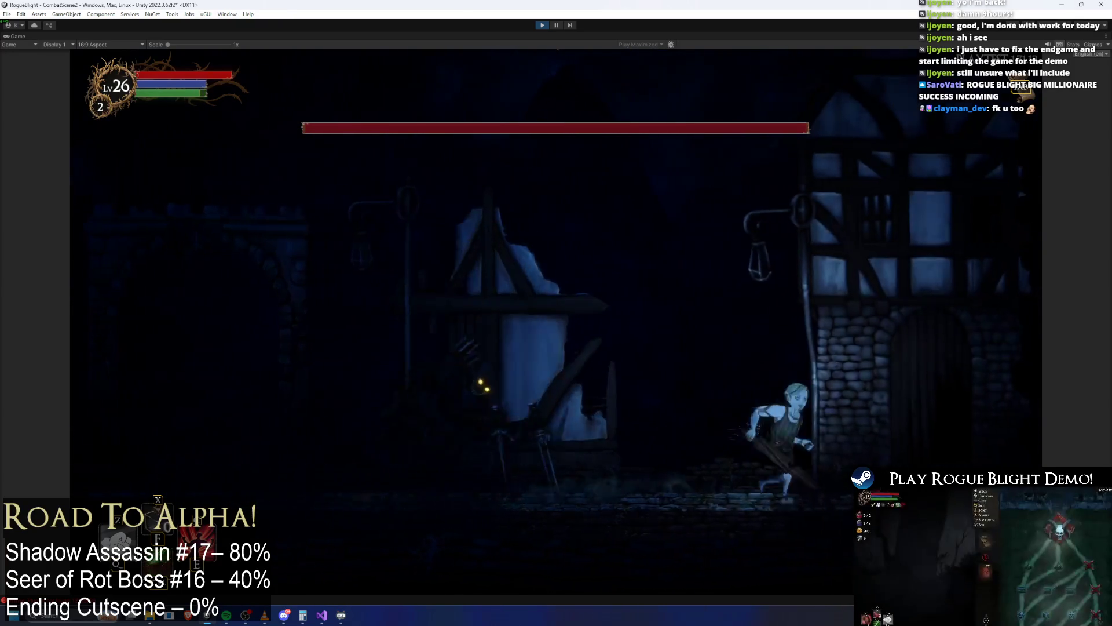
Set every enemy's health to 1 with F1, then restore full health with H.
key("F1")
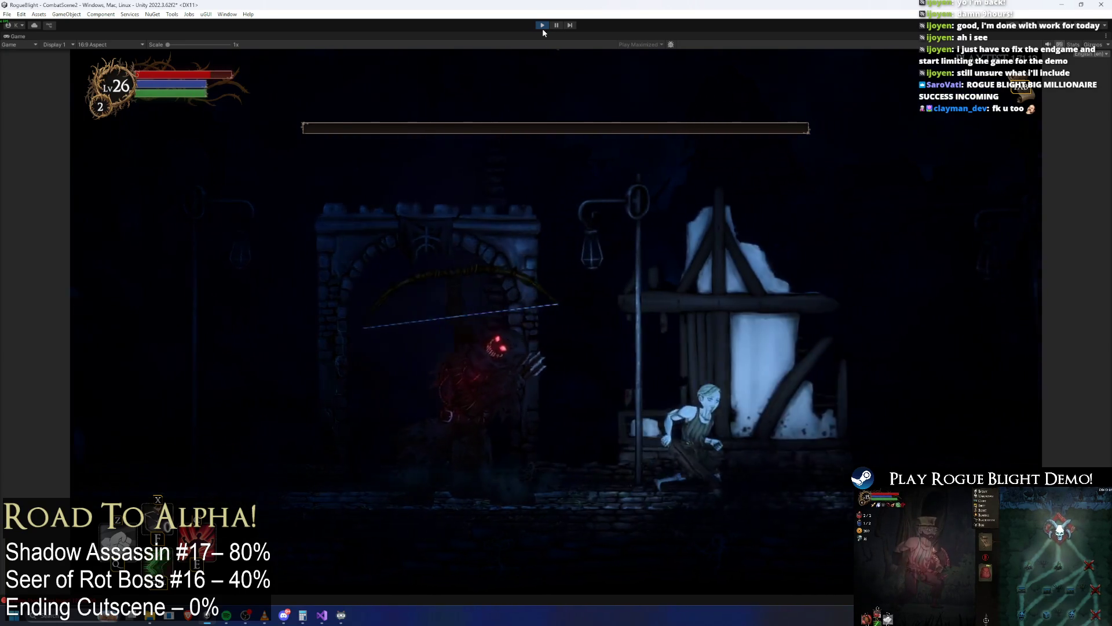
key("h")
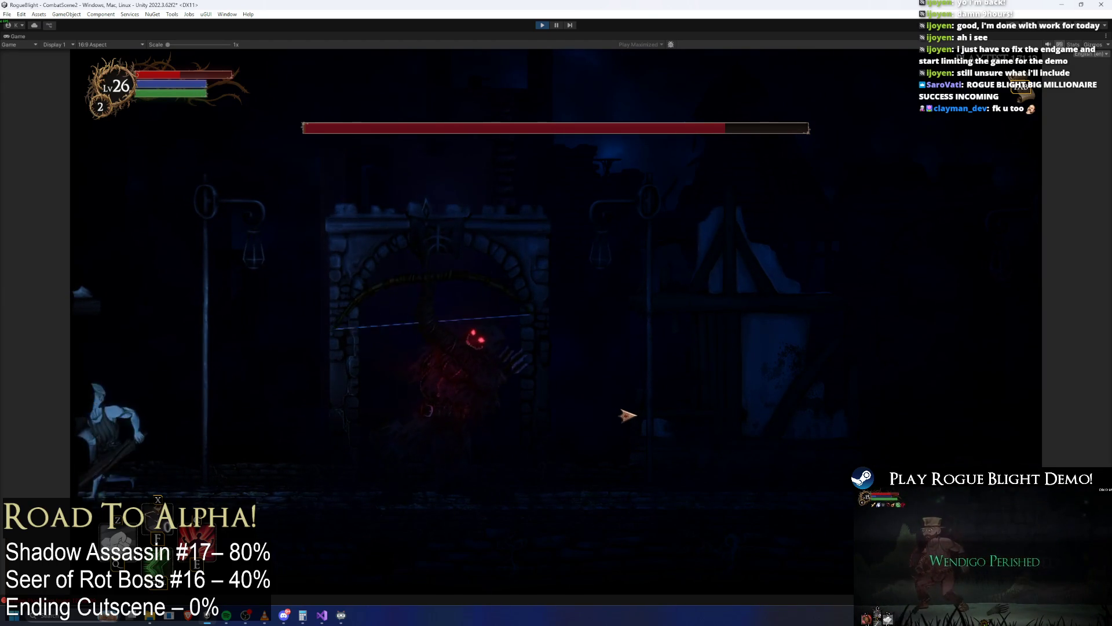
Chase the Shadow Assassin and land a series of mouse-click sword attacks on it.
key("d")
left_click(400, 389)
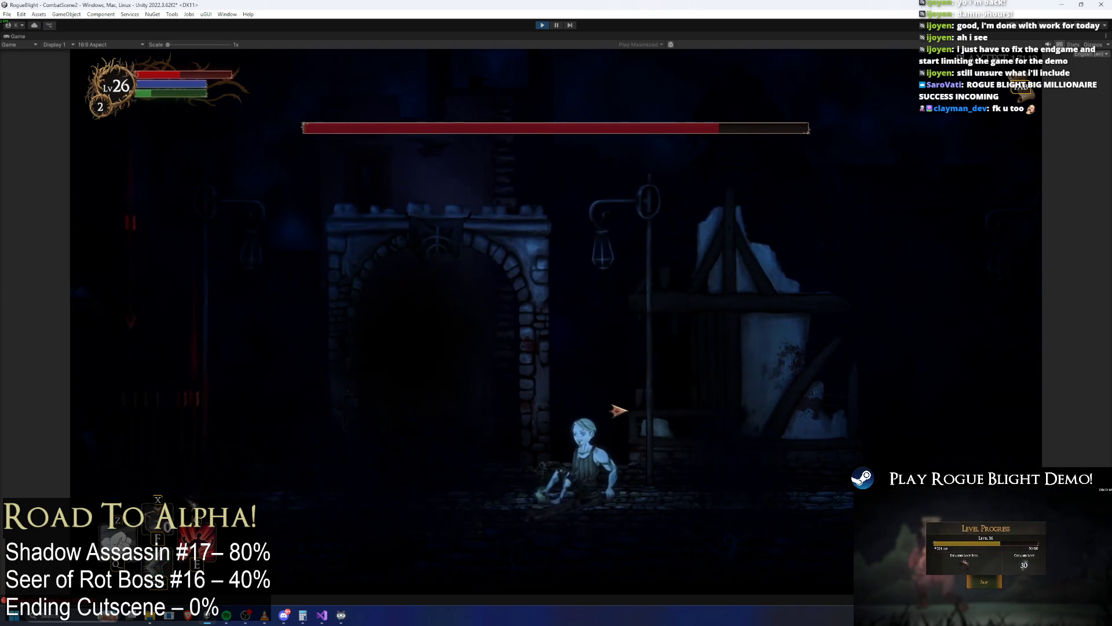
key("d")
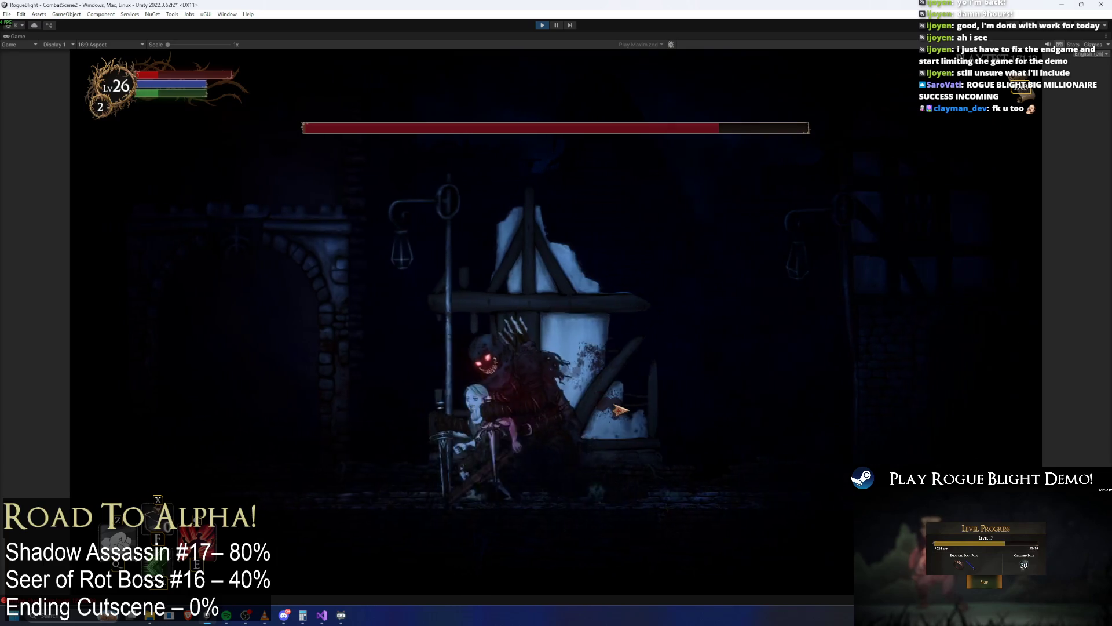
left_click(556, 406)
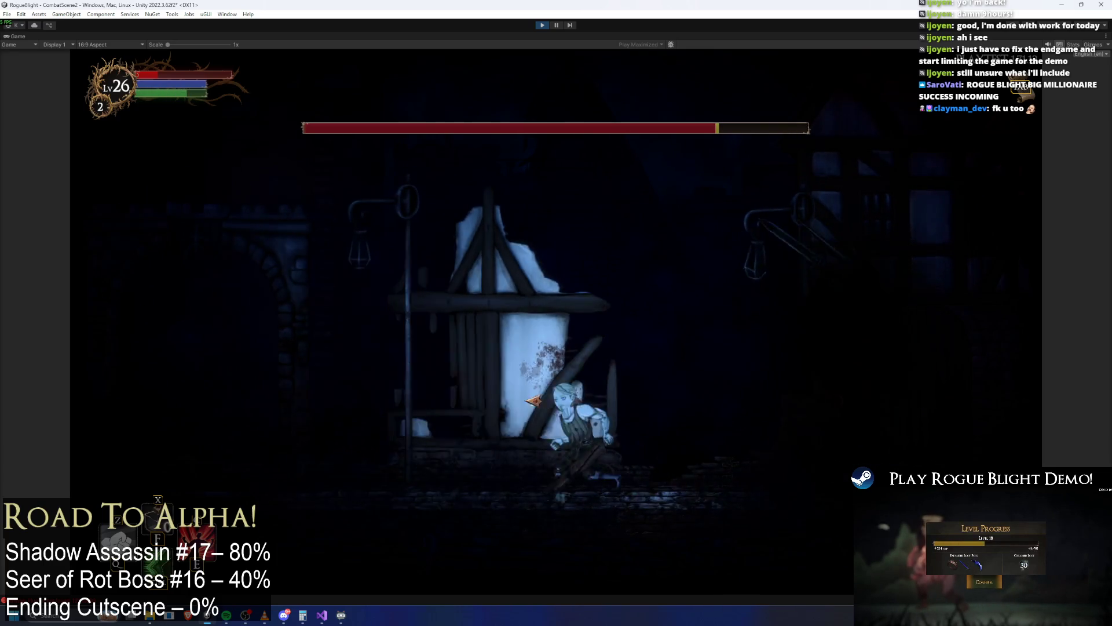
key("a")
key("d")
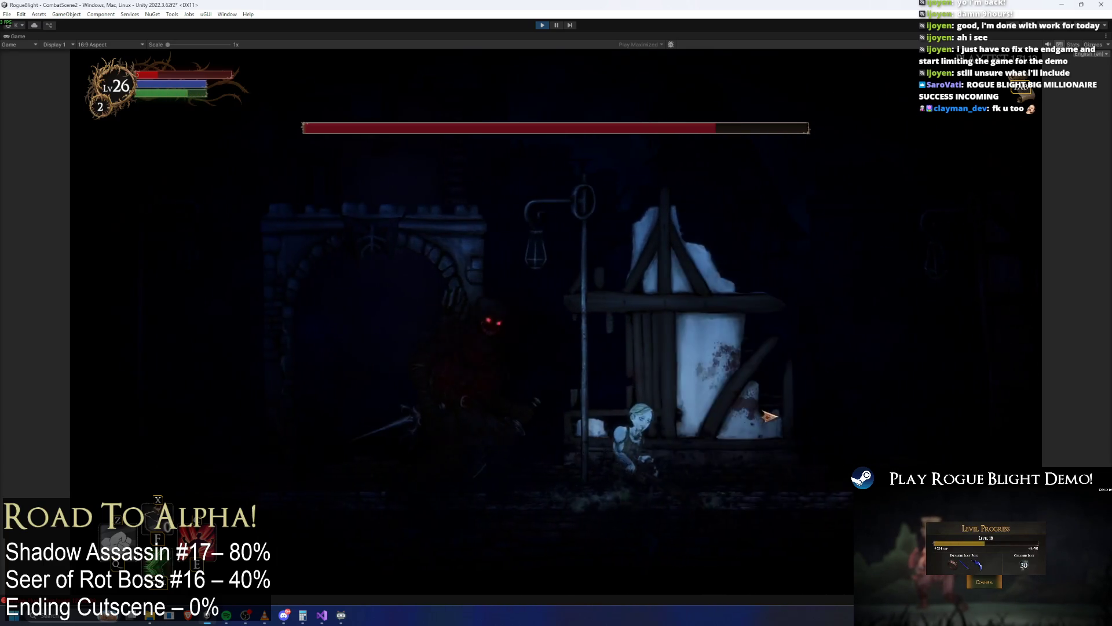
key("a")
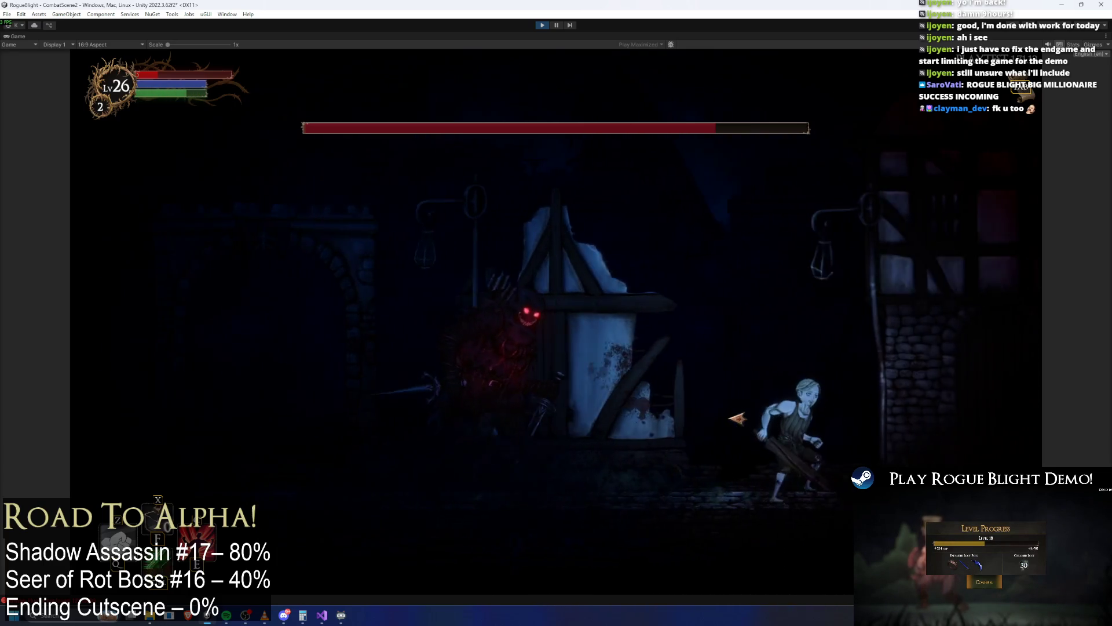
left_click(773, 417)
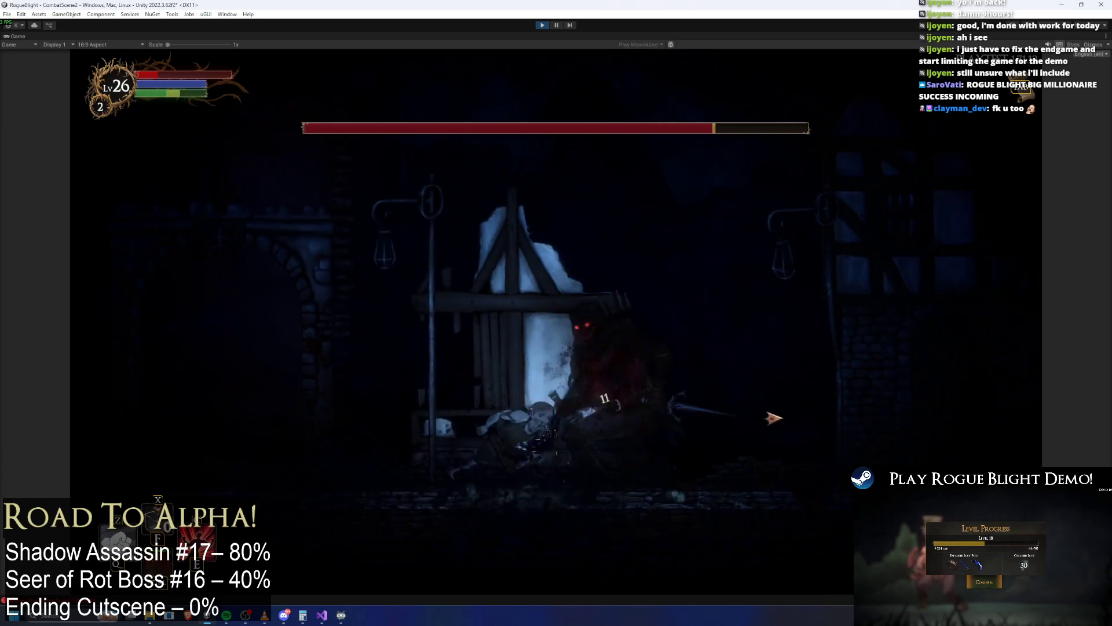
key("a")
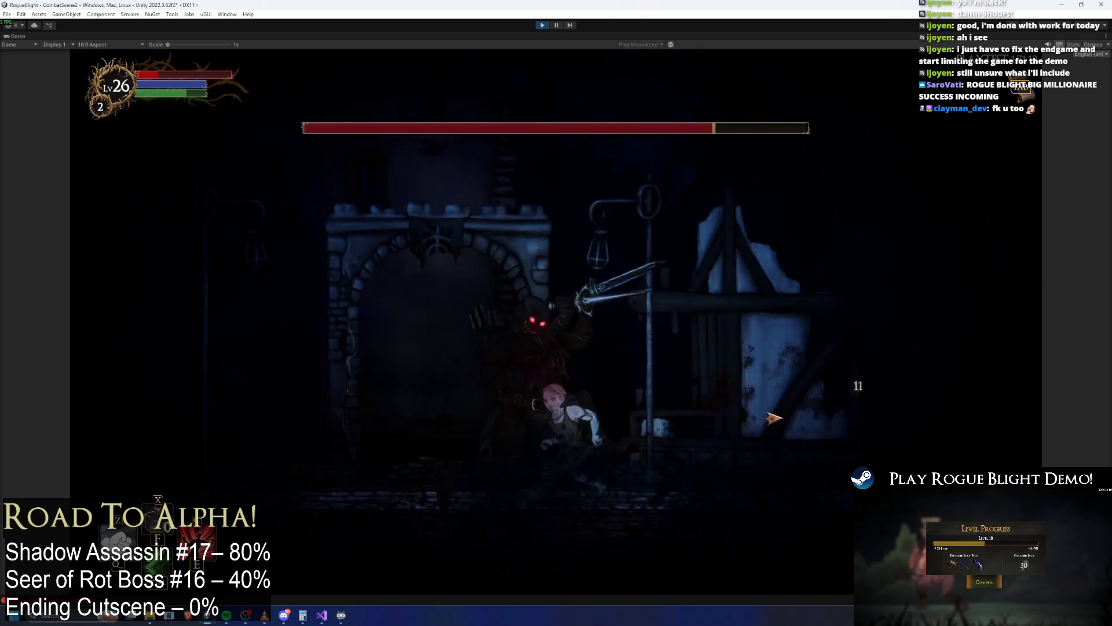
left_click(774, 417)
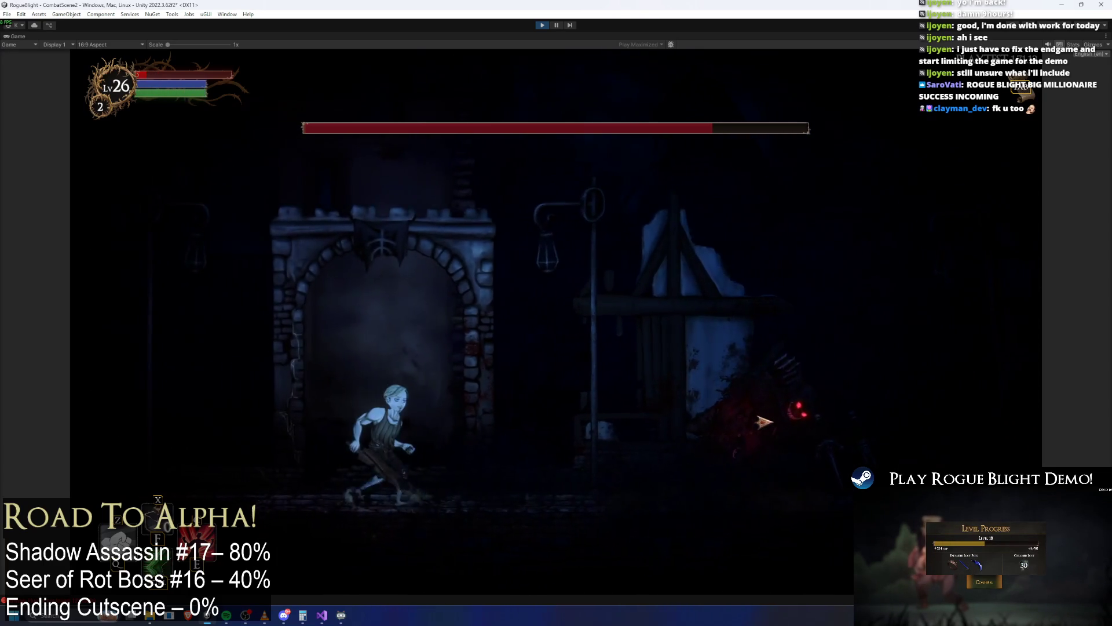
key("a")
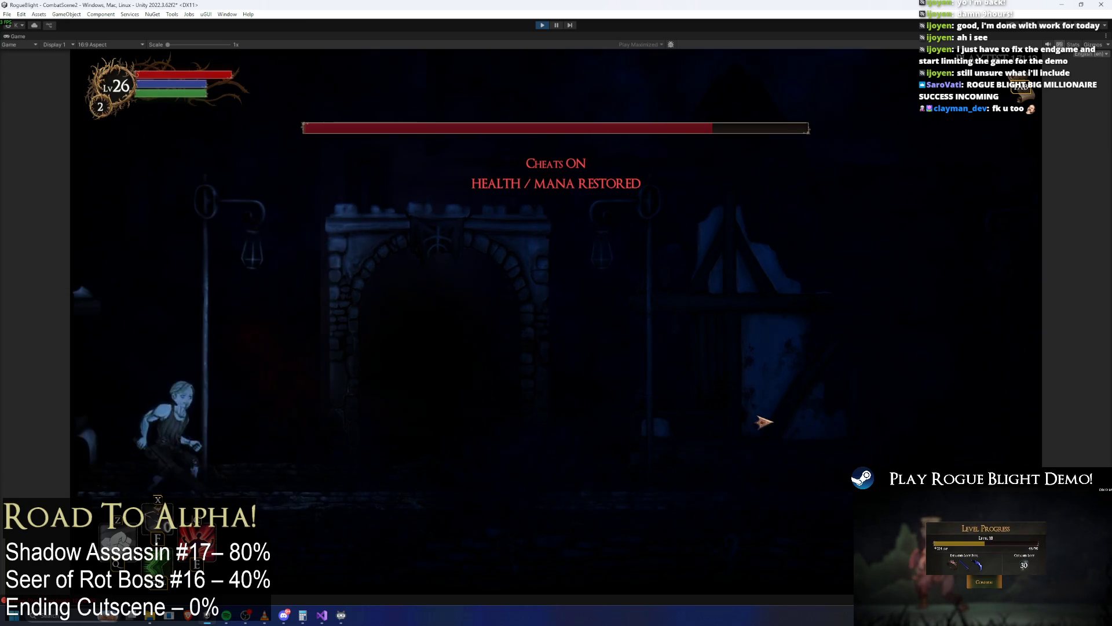
left_click(463, 366)
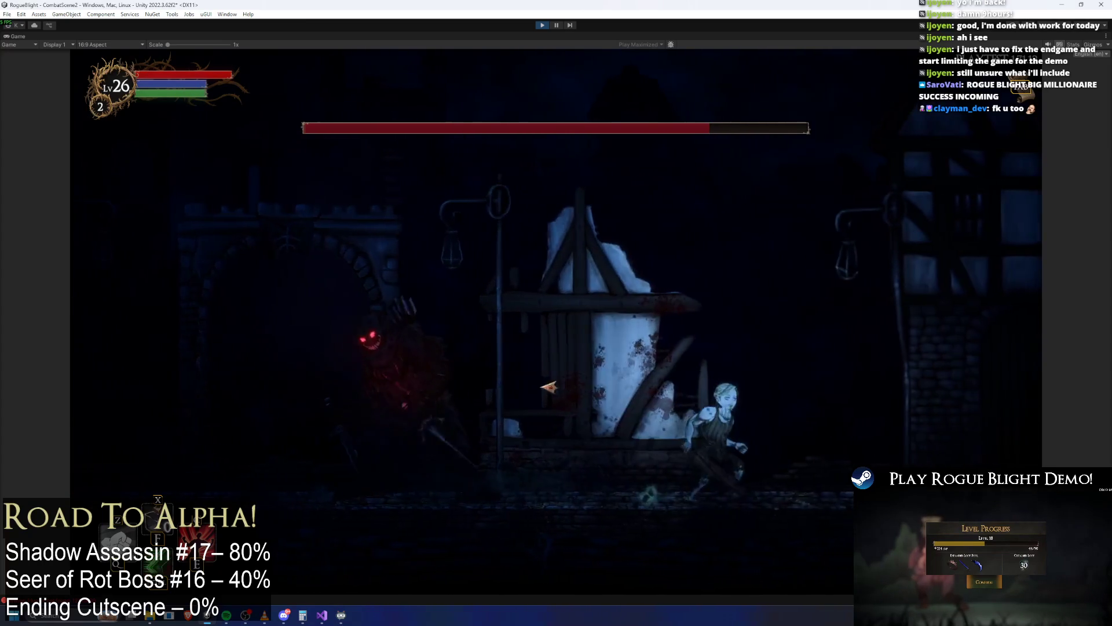
left_click(603, 368)
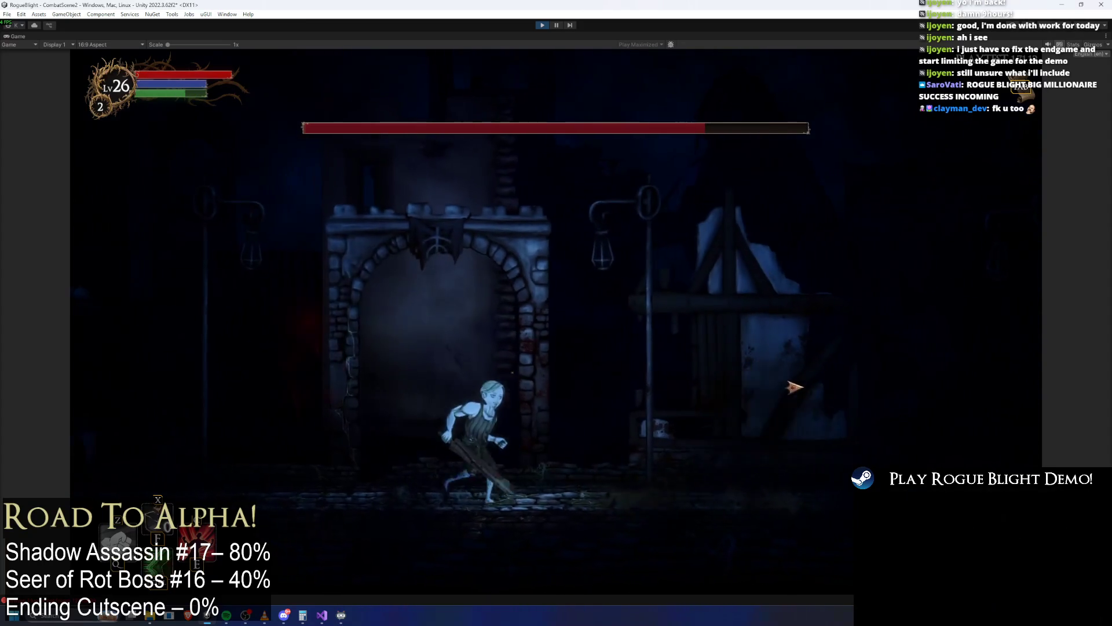
left_click(800, 385)
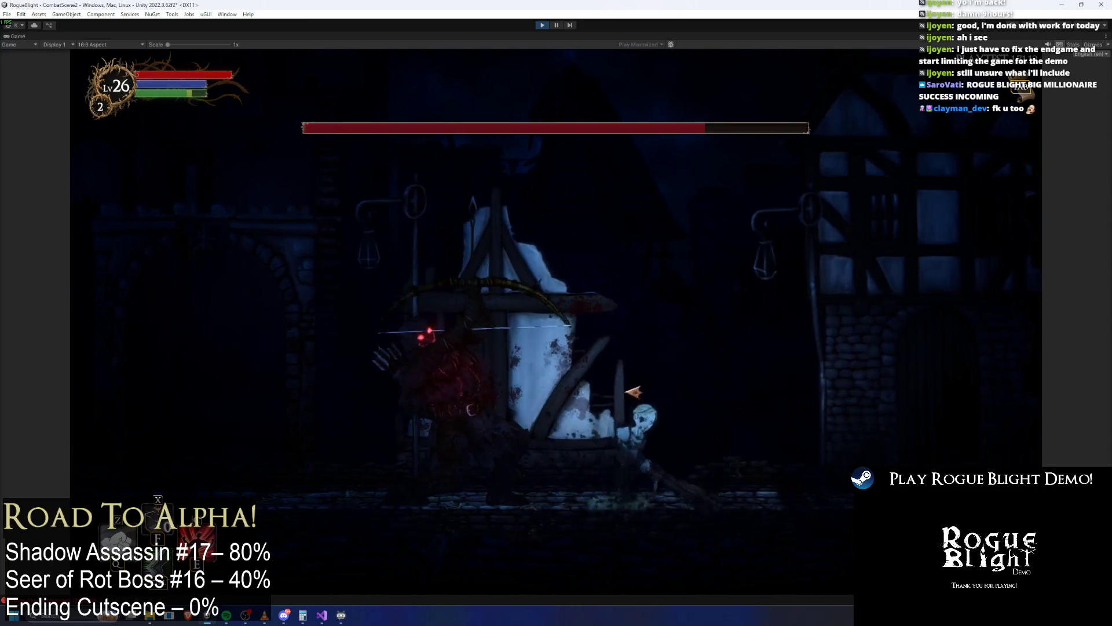
left_click(712, 389)
Dodge around the arena and hit the reappearing boss with J and X sword swings.
key("a")
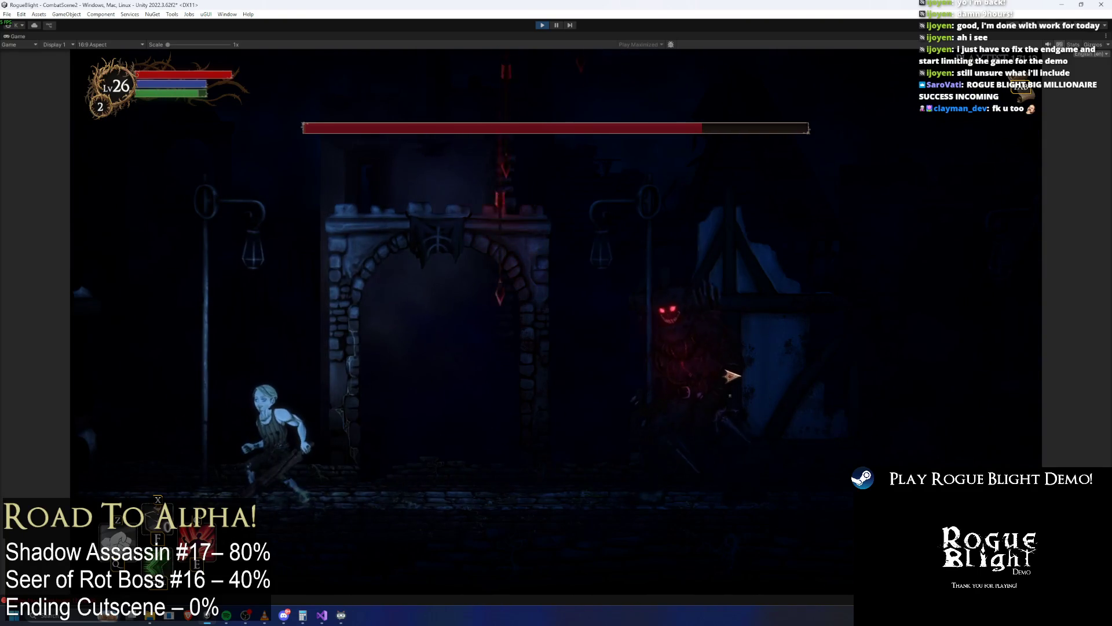
key("d")
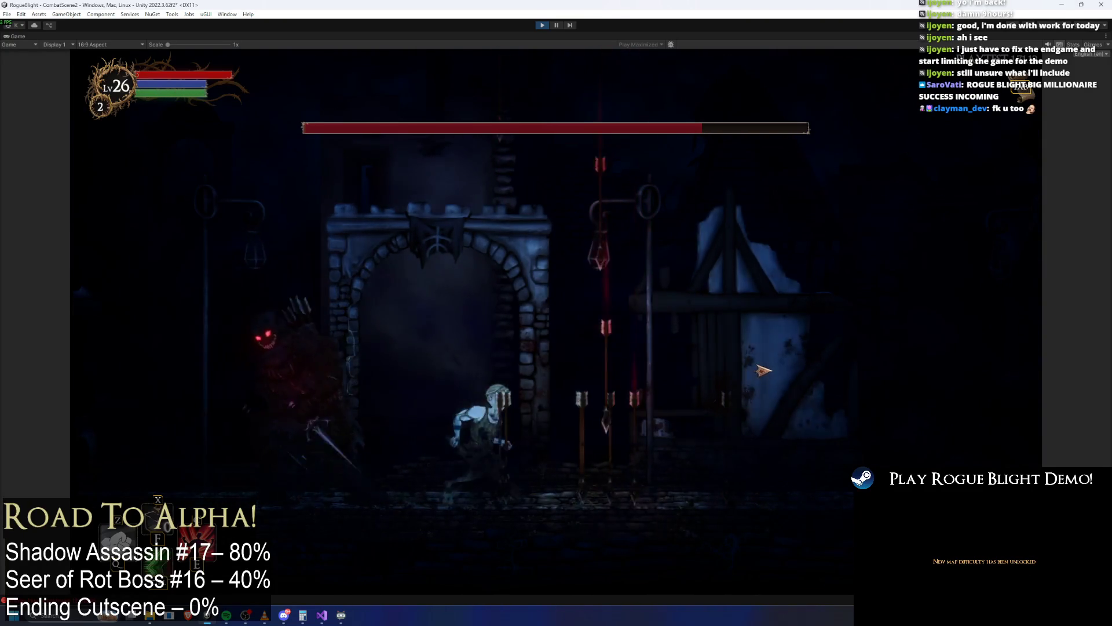
key("d")
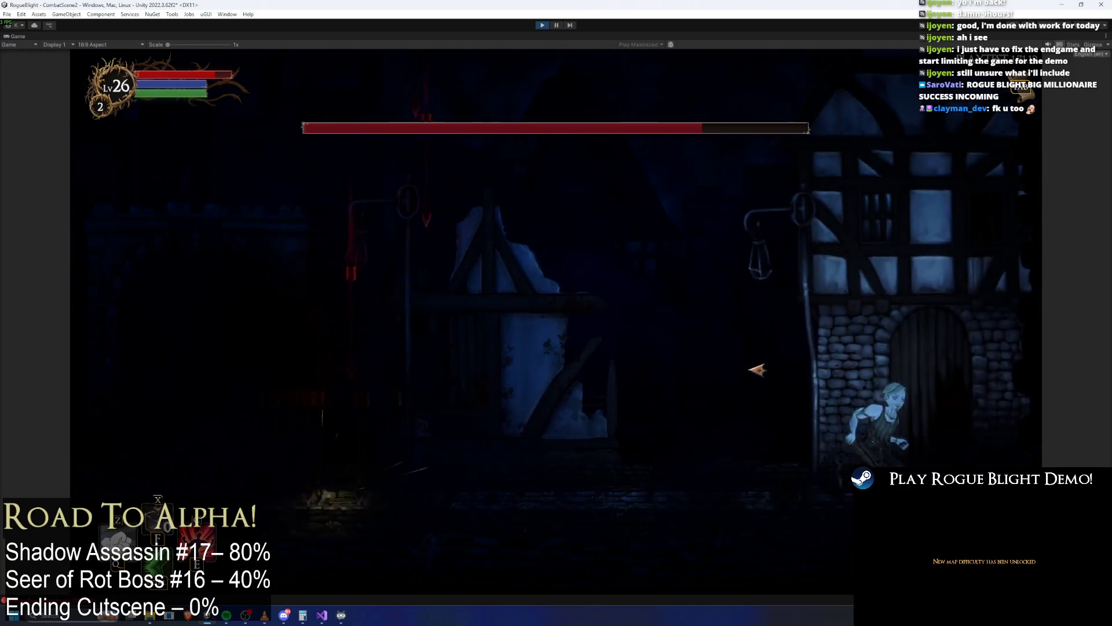
key("a")
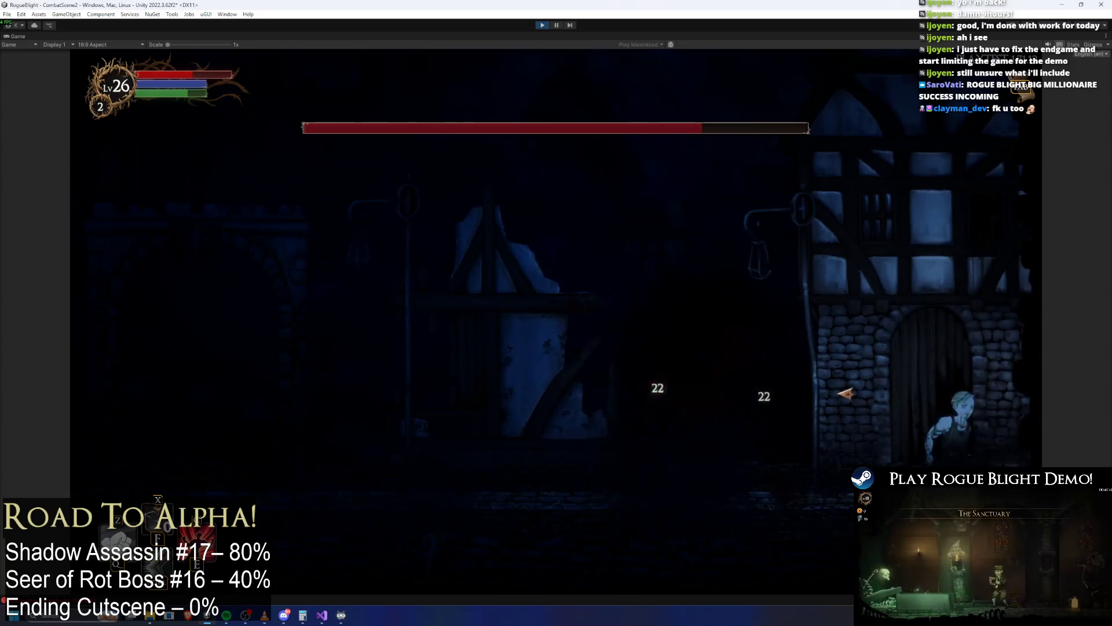
key("a")
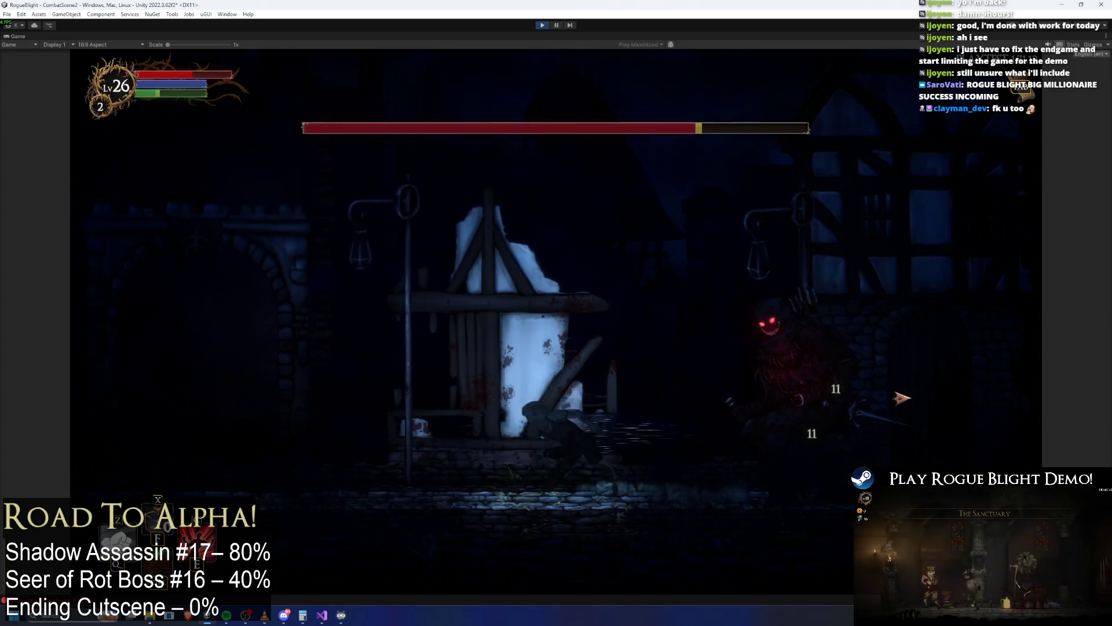
key("d")
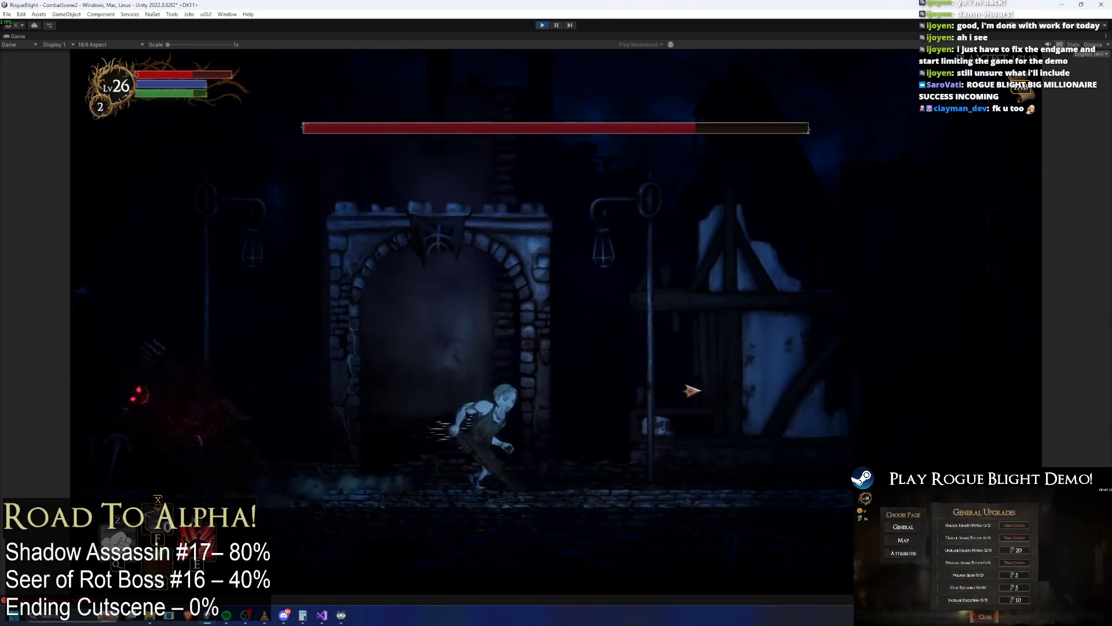
key("j")
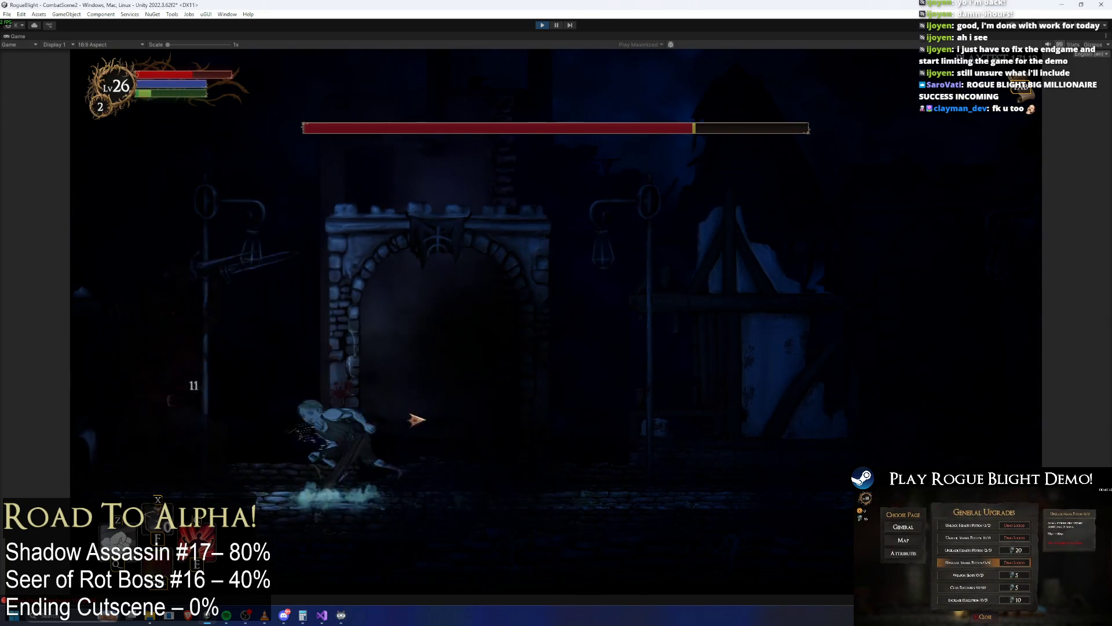
key("d")
key("a")
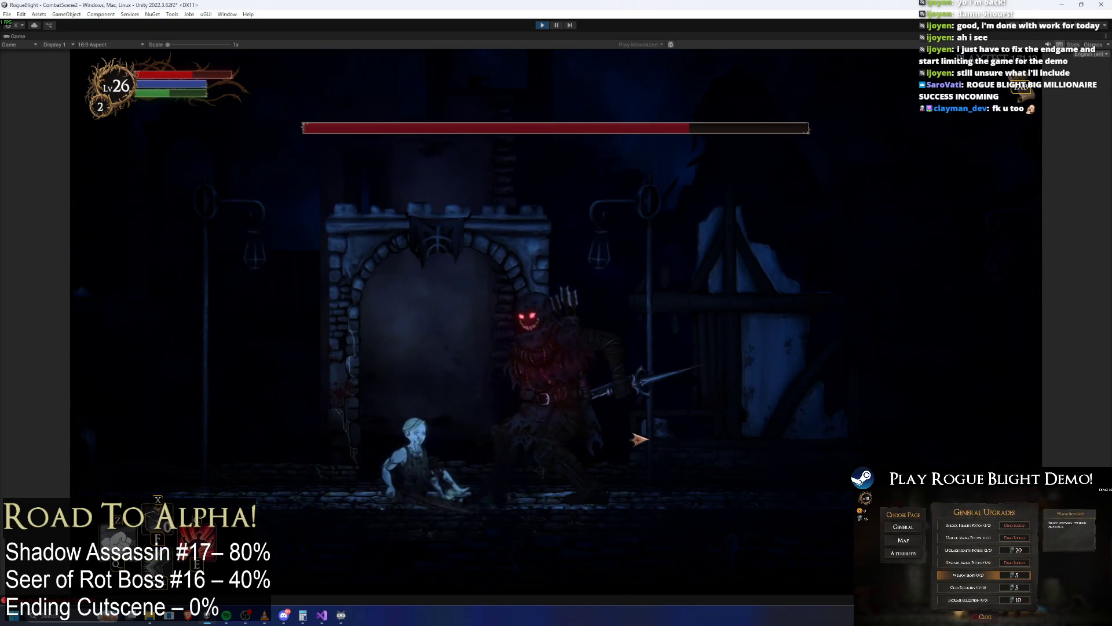
key("j")
key("d")
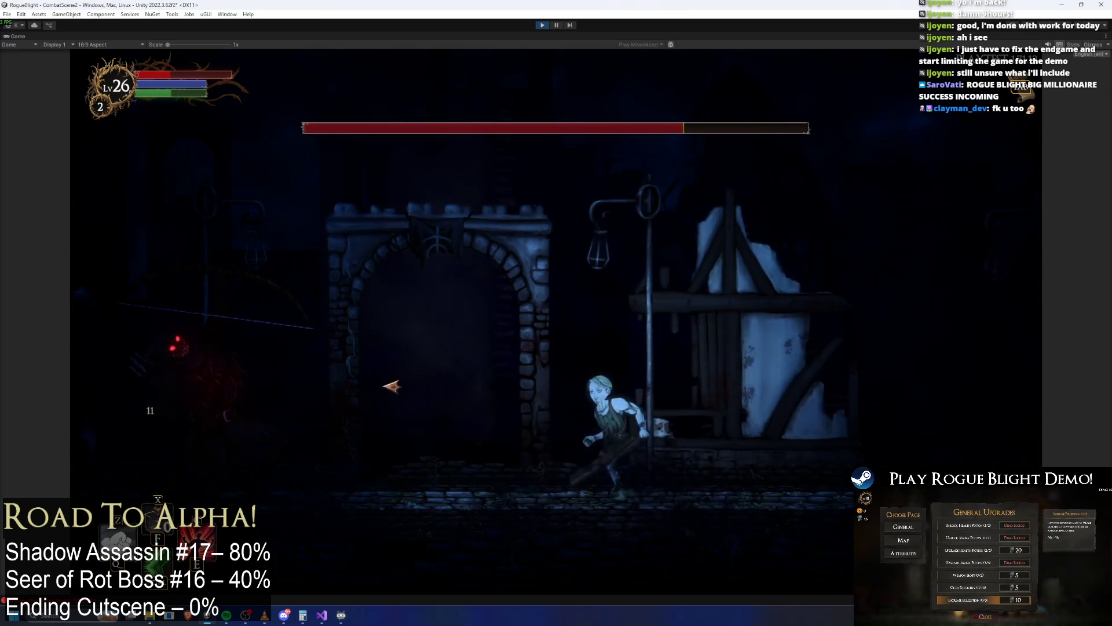
key("d")
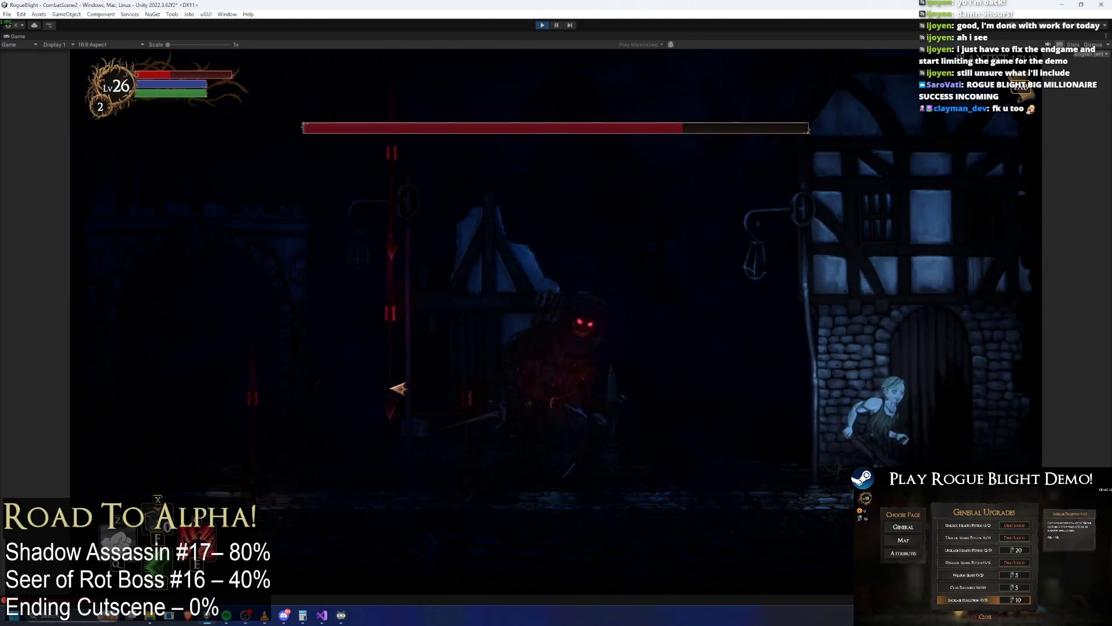
key("a")
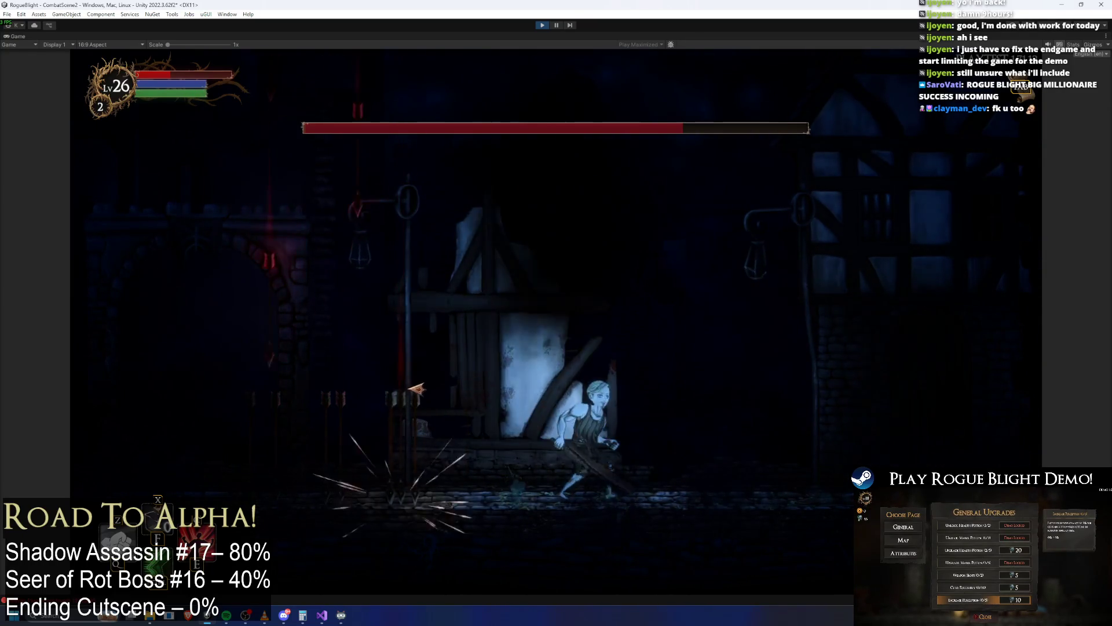
key("a")
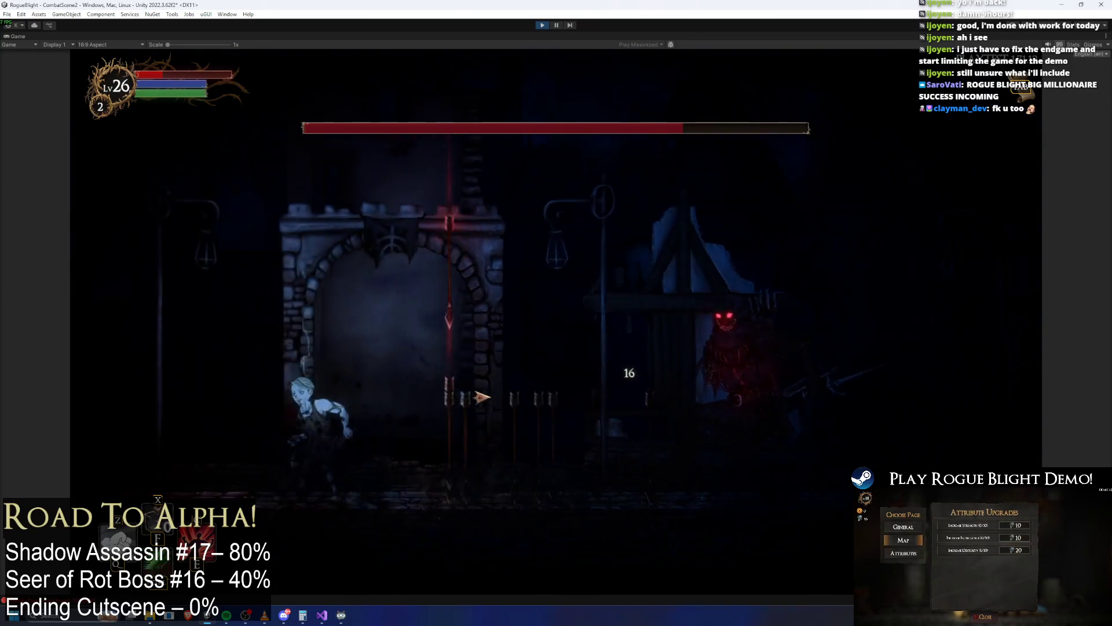
key("a")
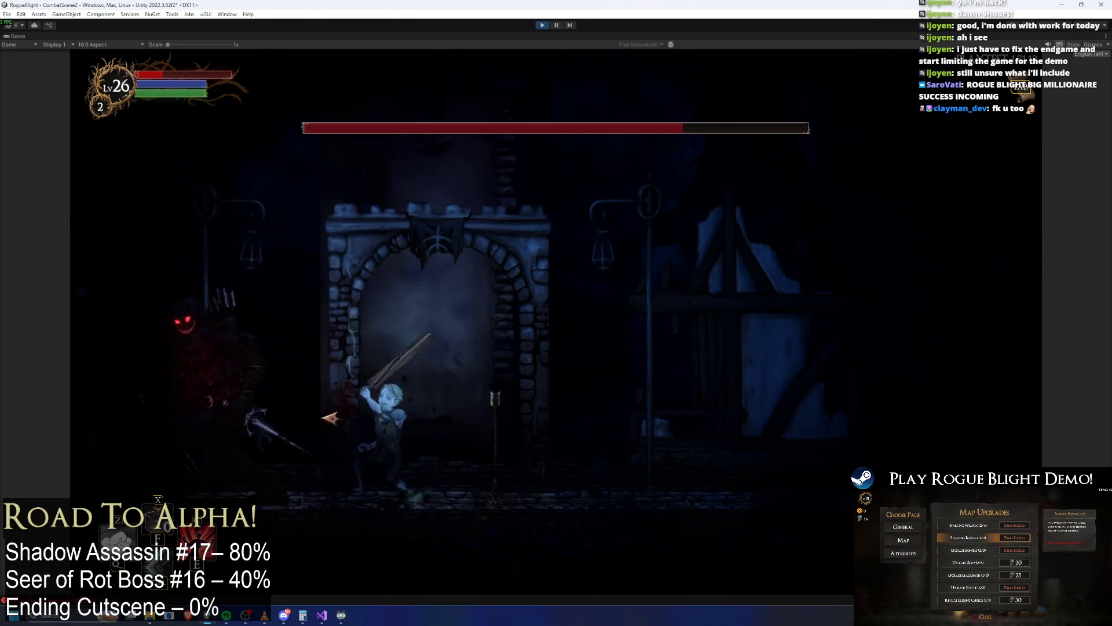
key("x")
key("d")
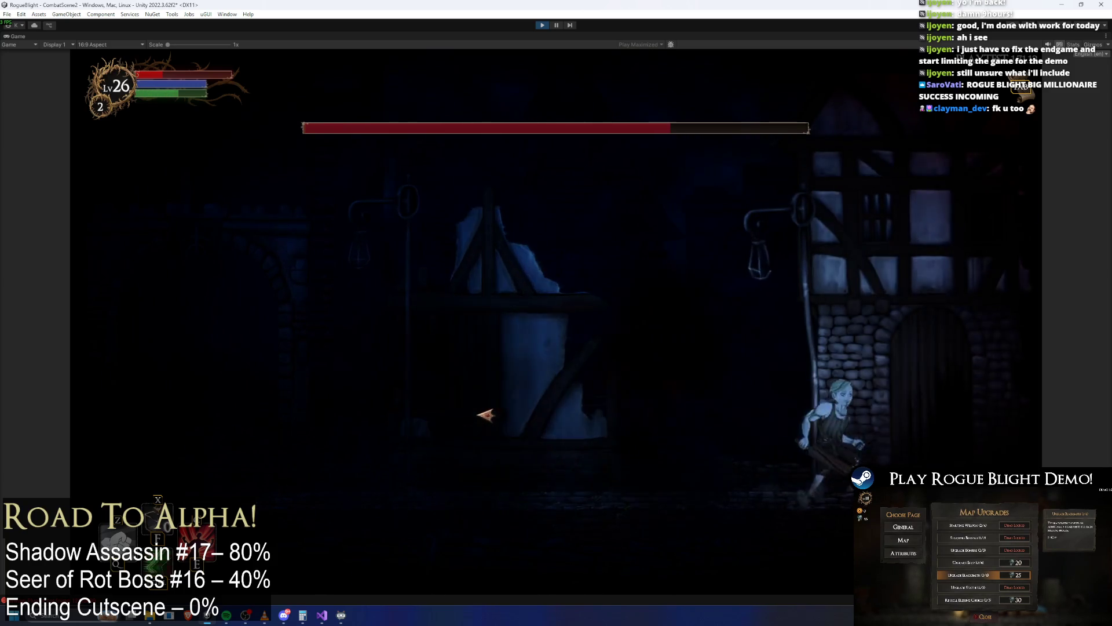
Refill health and mana, cast the 25% damage buff, and keep striking the boss.
key("x")
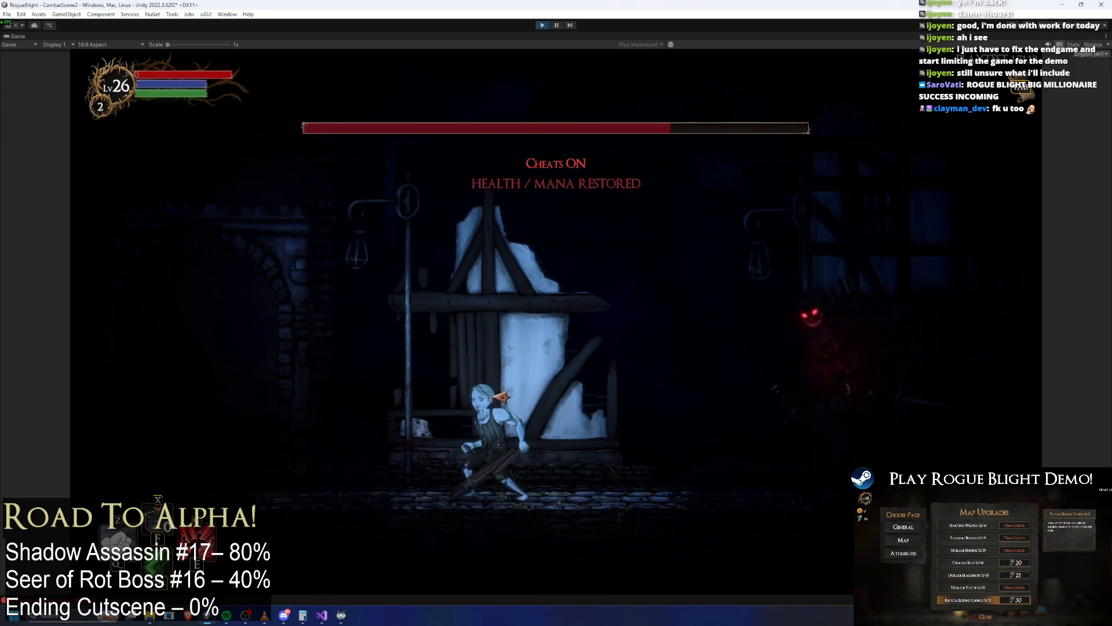
key("a")
key("x")
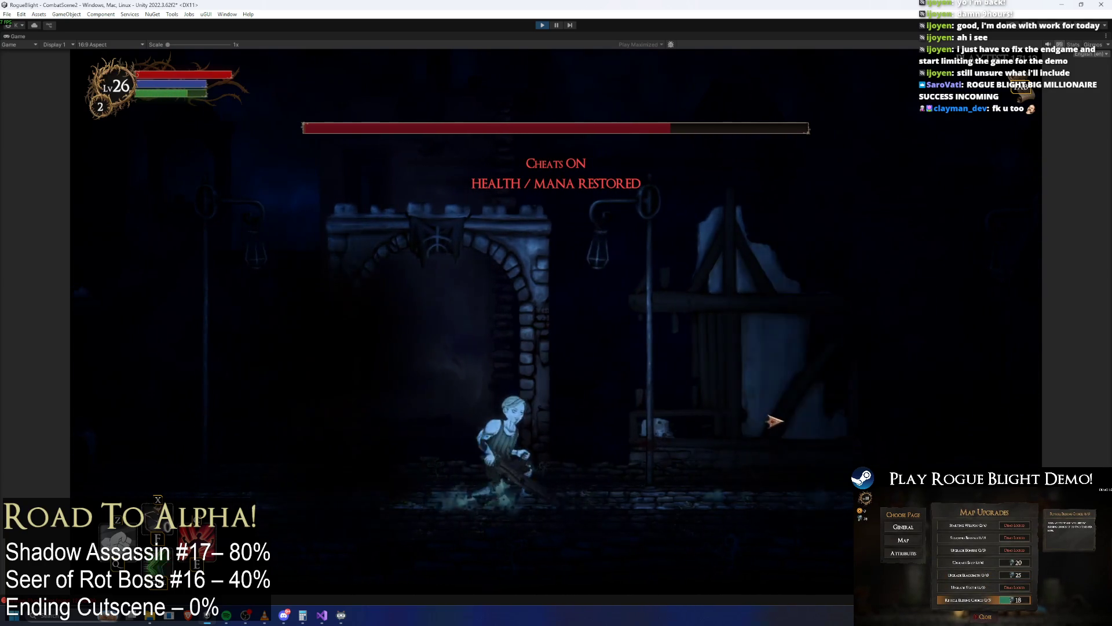
key("x")
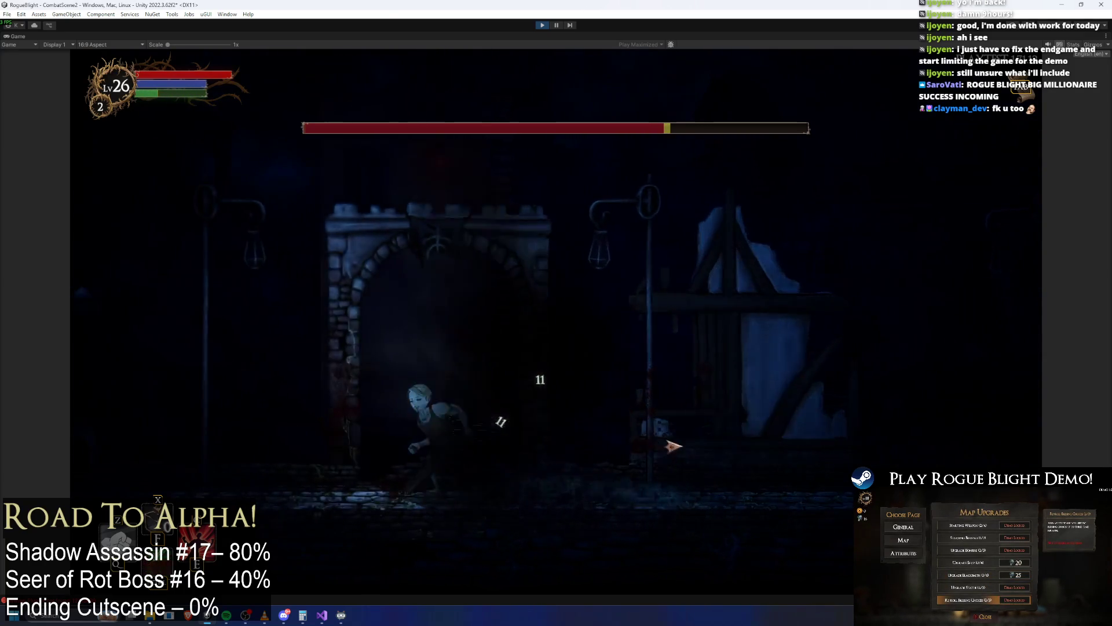
key("d")
key("a")
key("x")
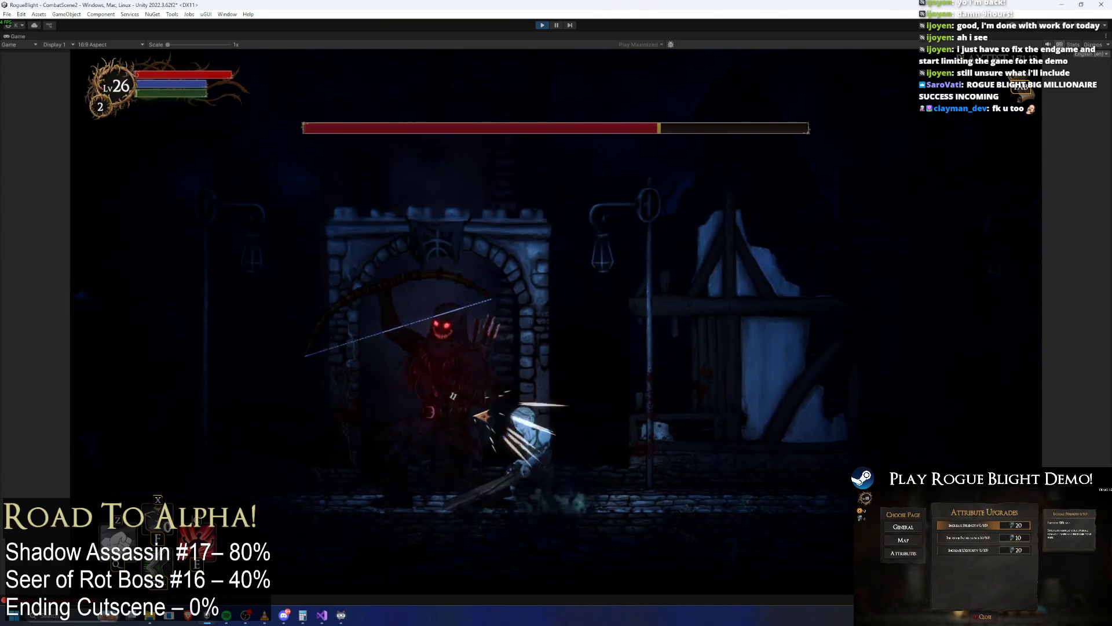
key("d")
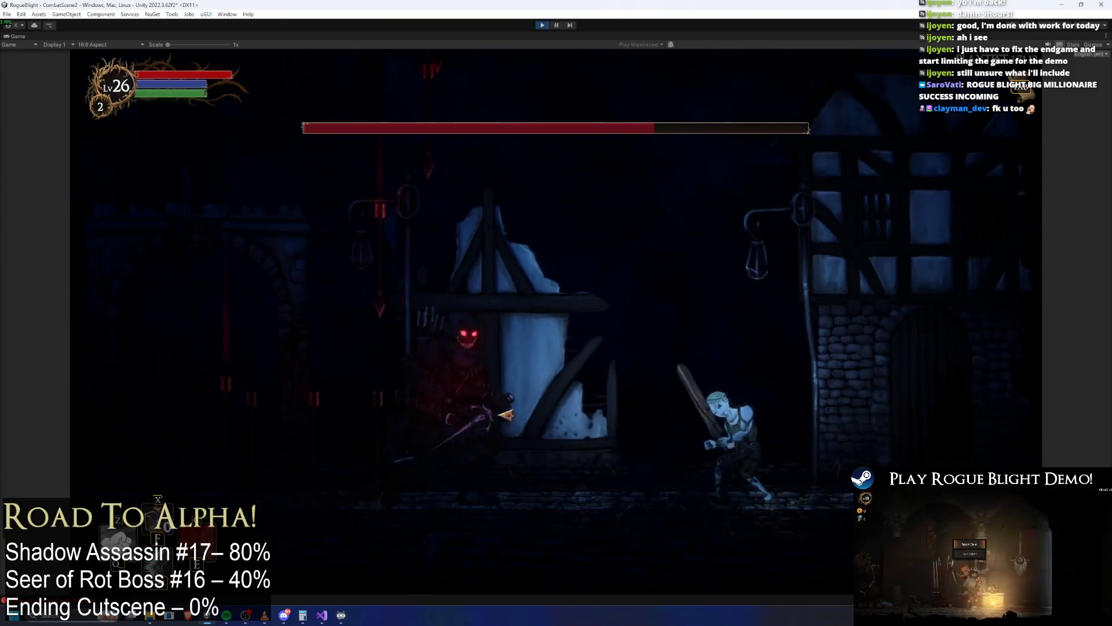
key("f")
key("a")
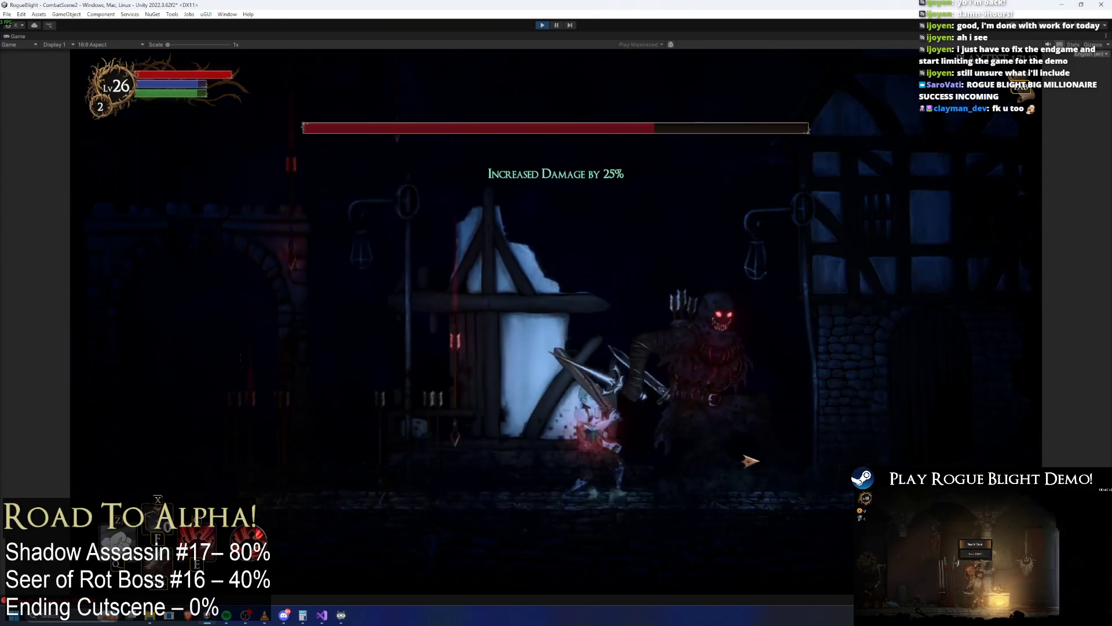
key("x")
key("d")
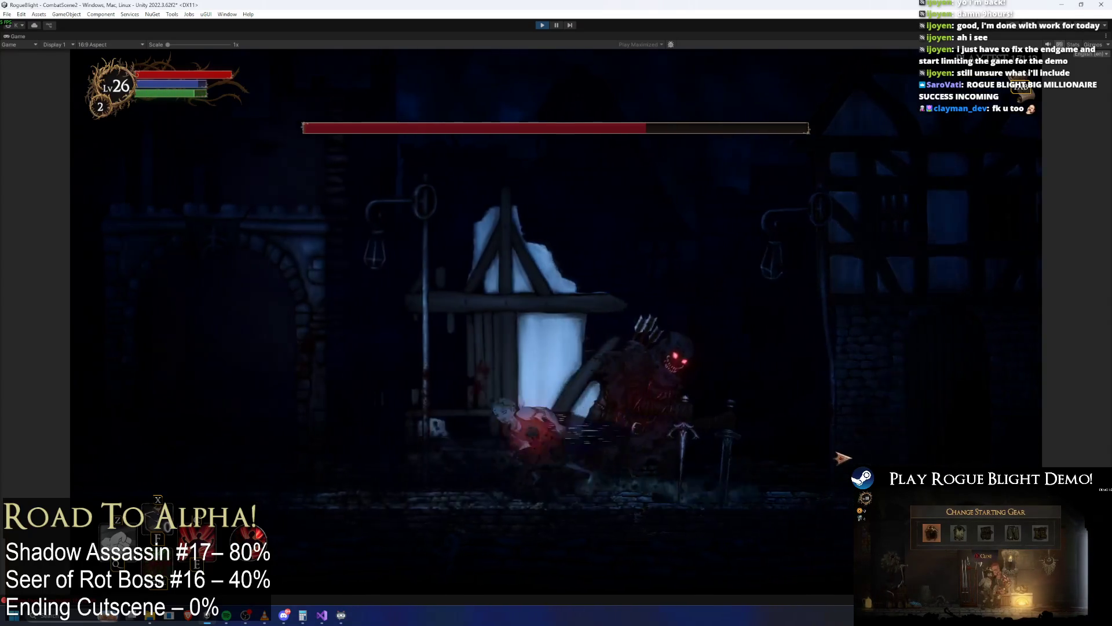
key("x")
key("a")
key("x")
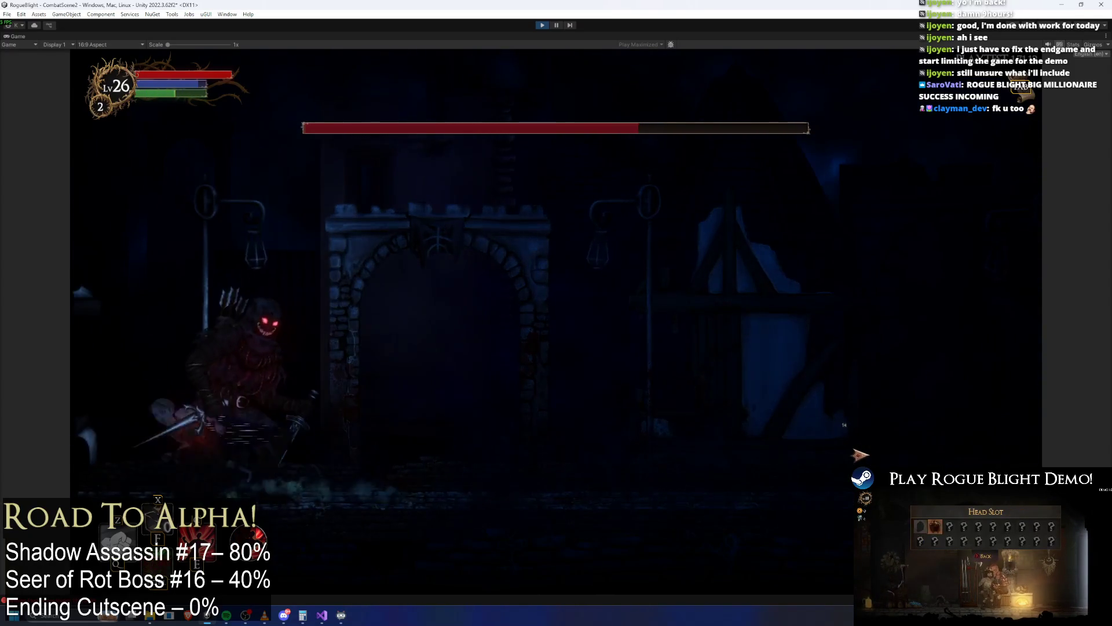
Keep hitting the boss until its health is about three-fifths, then exit Play mode.
key("d")
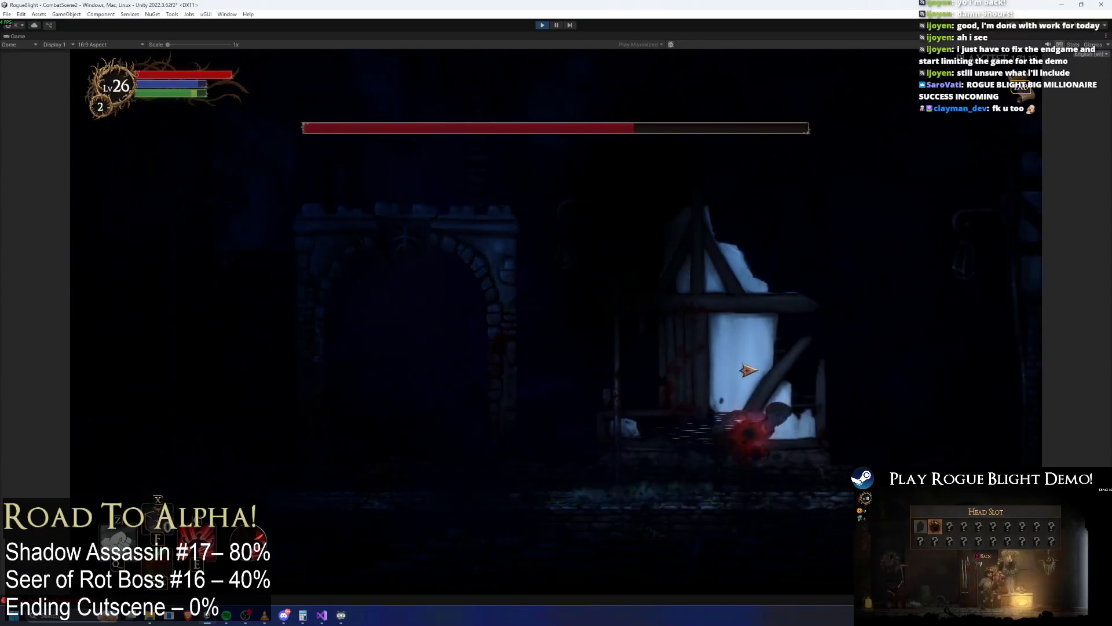
key("d")
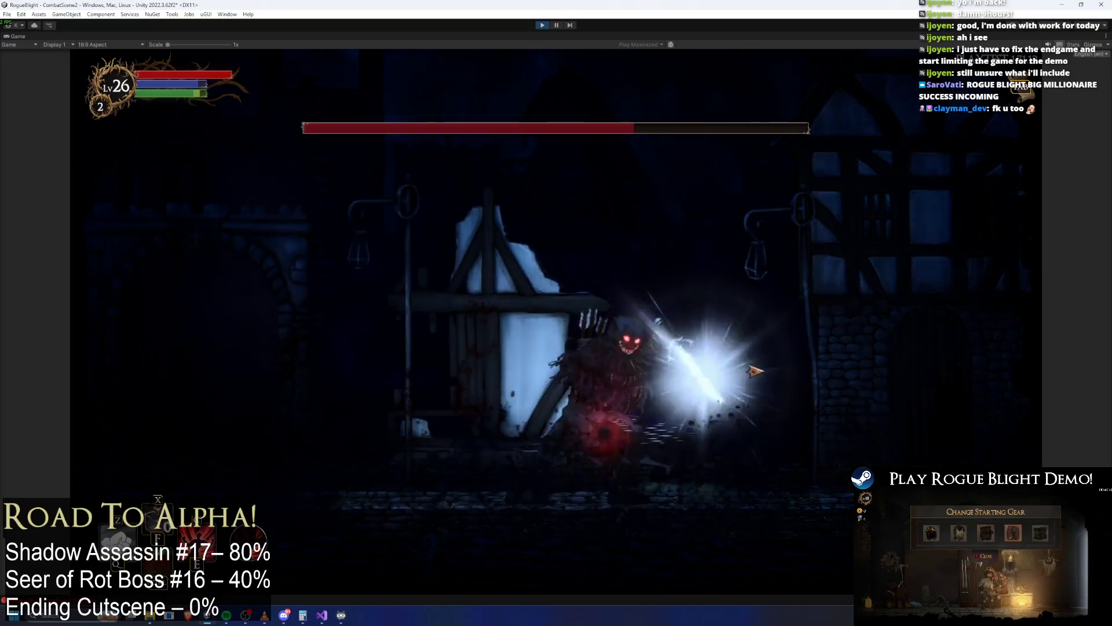
key("x")
key("d")
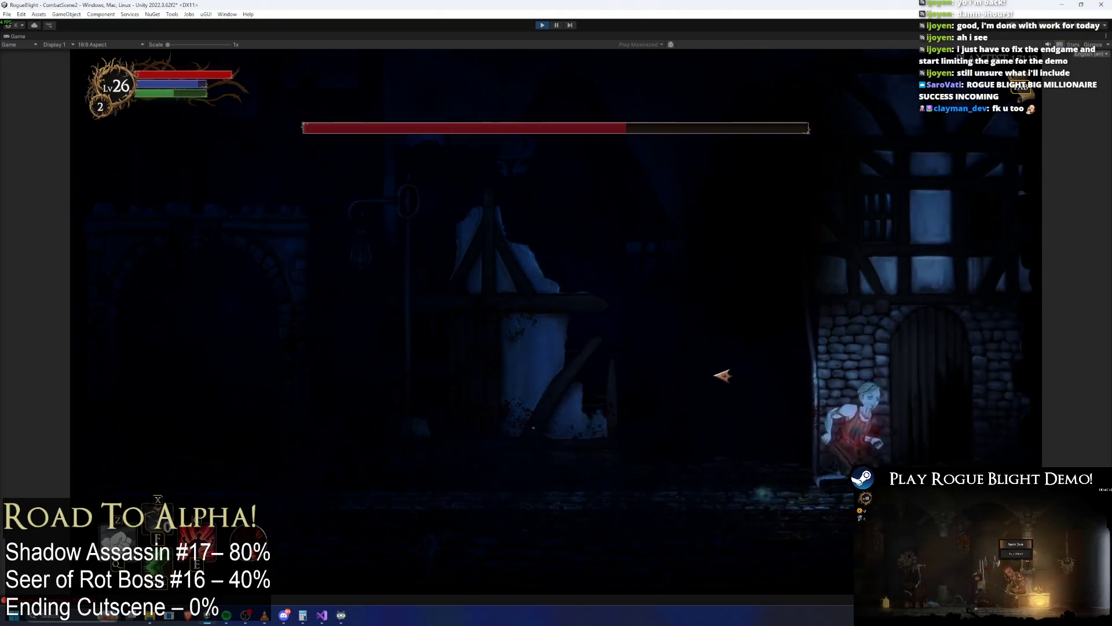
key("d")
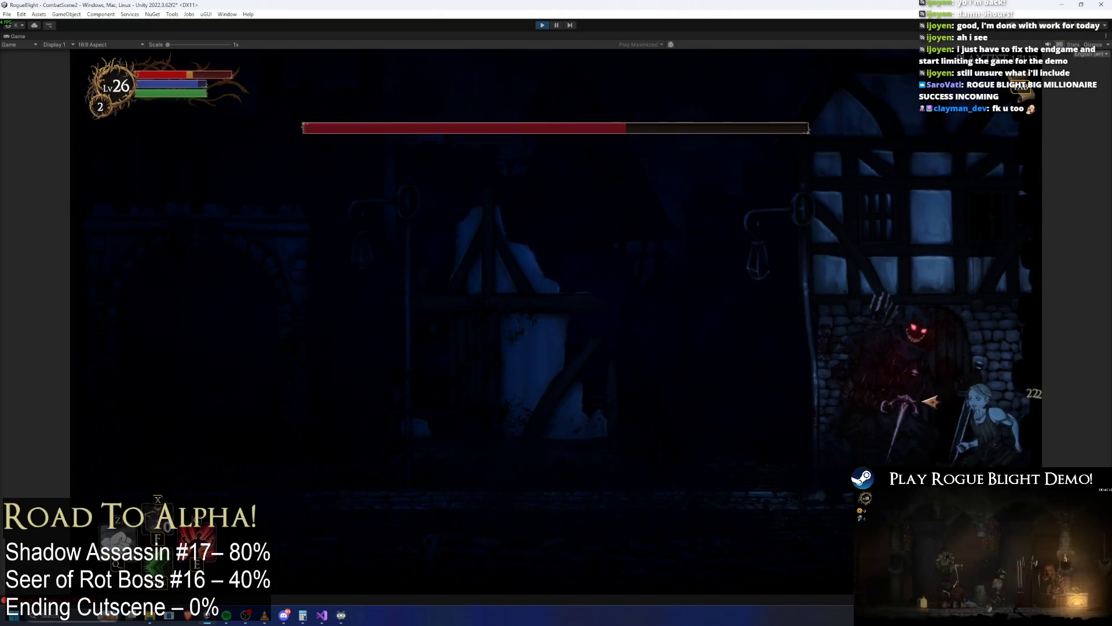
key("a")
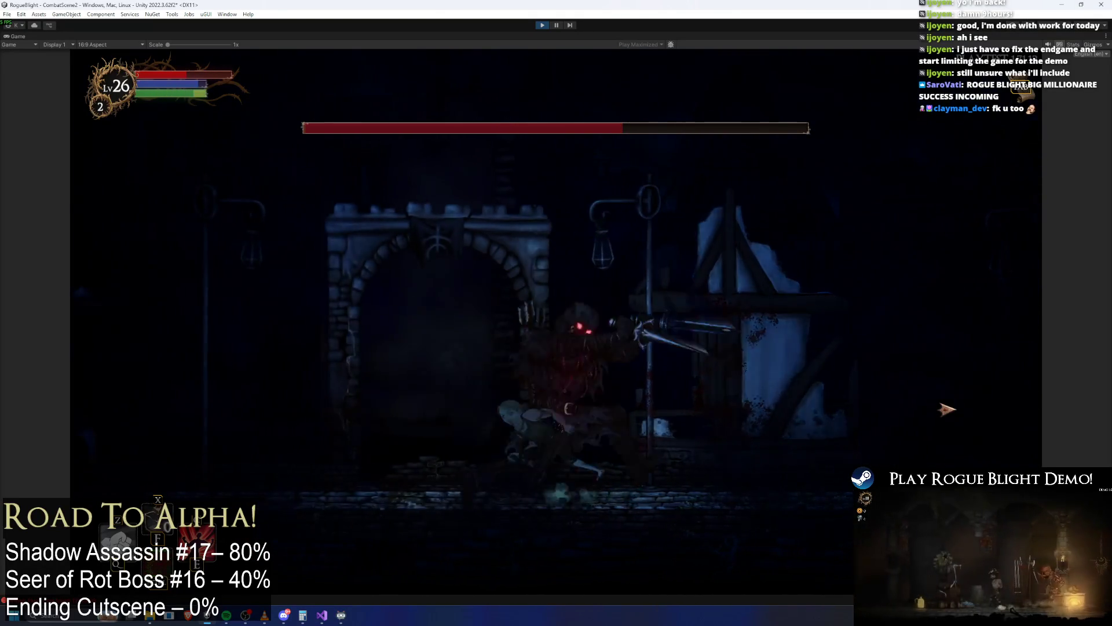
key("x")
key("x")
key("a")
key("d")
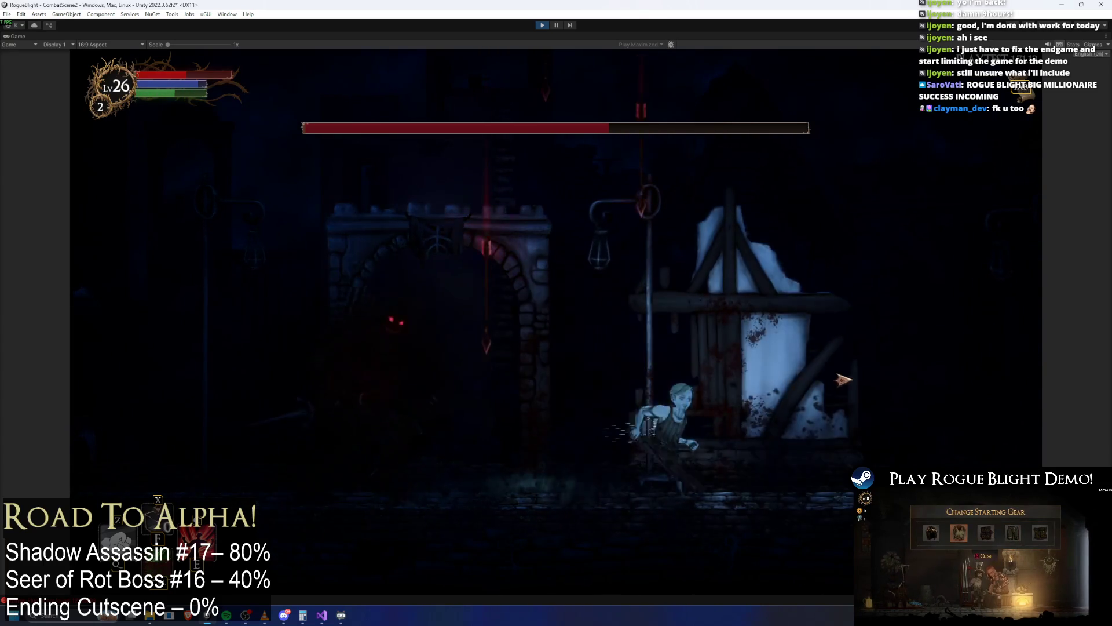
key("d")
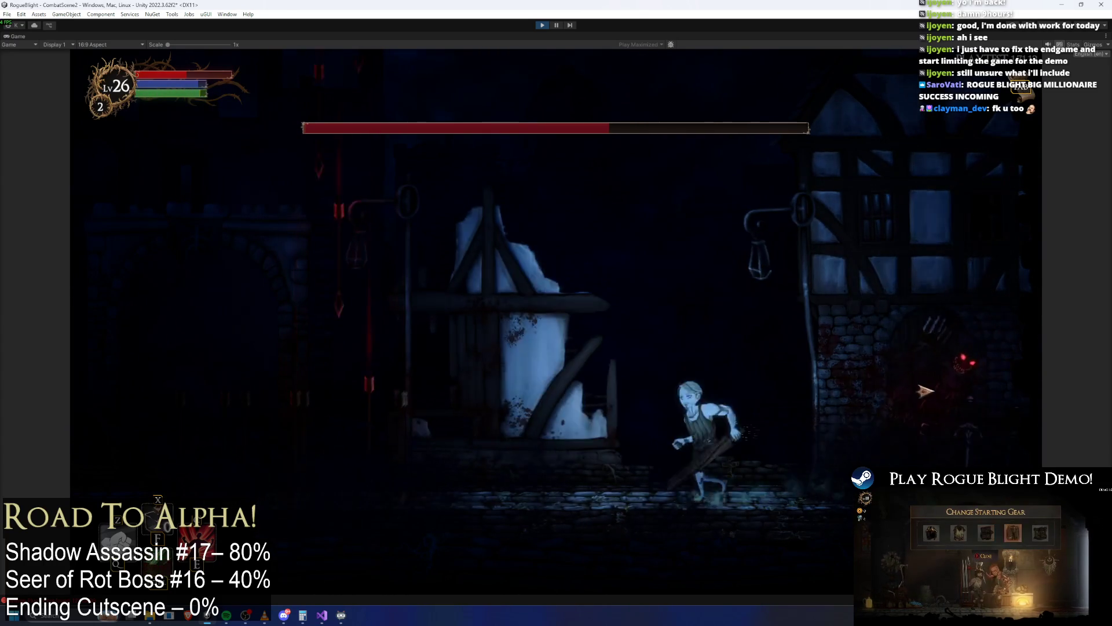
key("x")
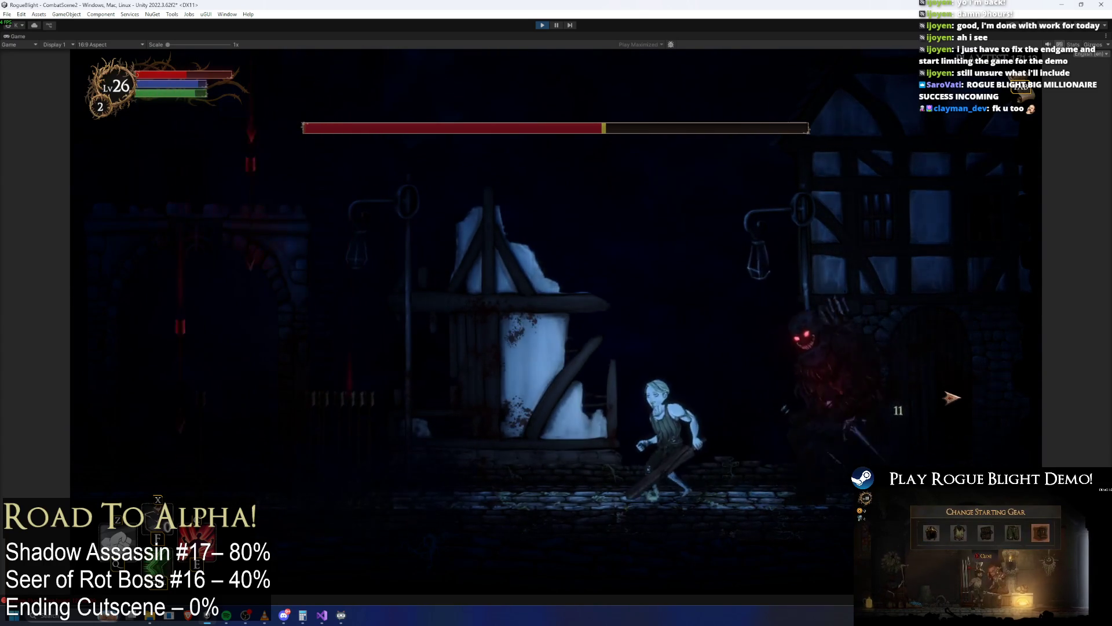
key("a")
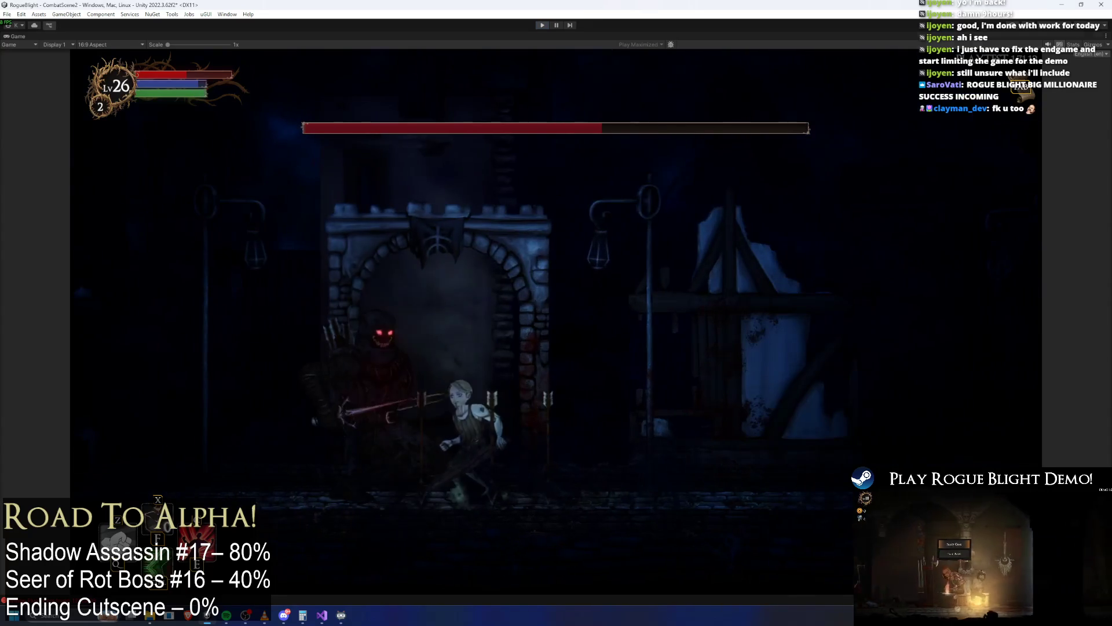
left_click(543, 25)
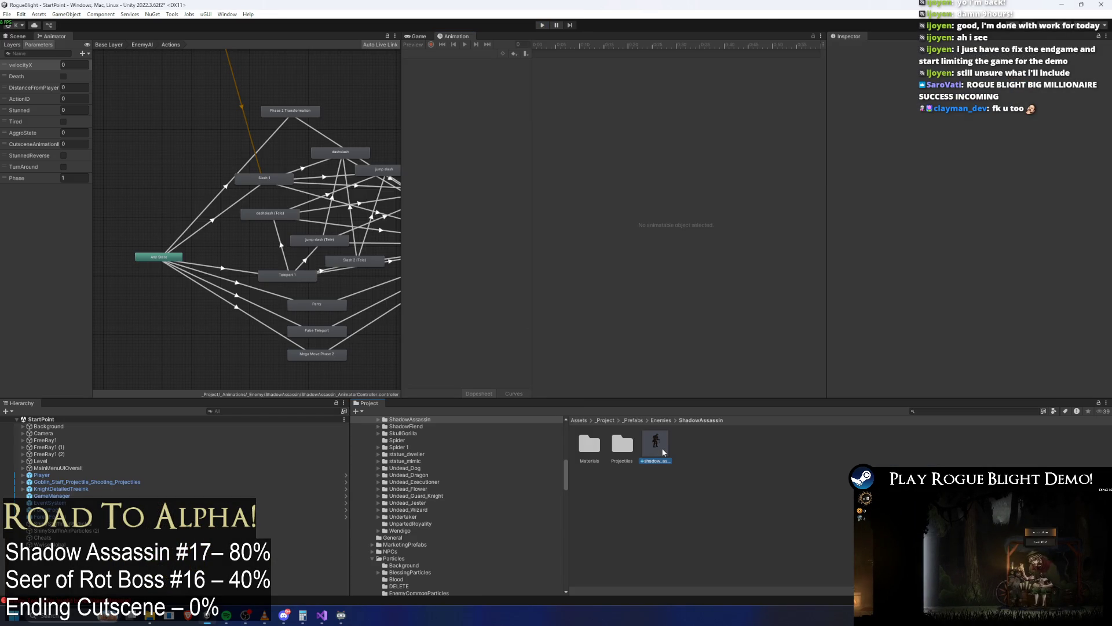
Open shadow_assassin_Prefab, load the ultimate_shadowass clip, and preview its pose at frame 58.
double_click(663, 453)
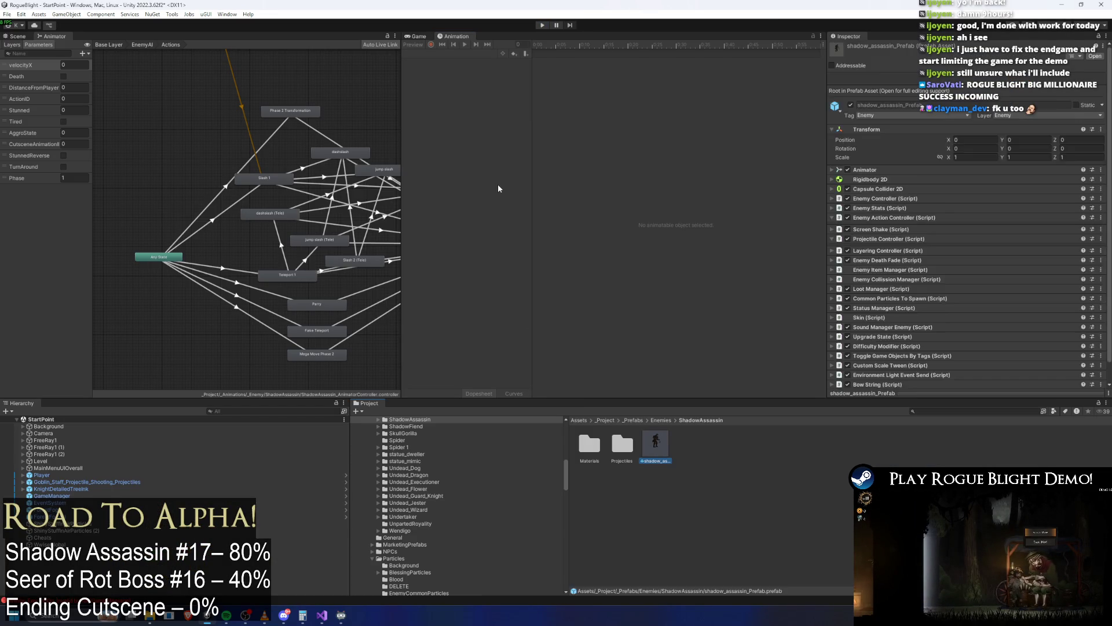
left_click(433, 53)
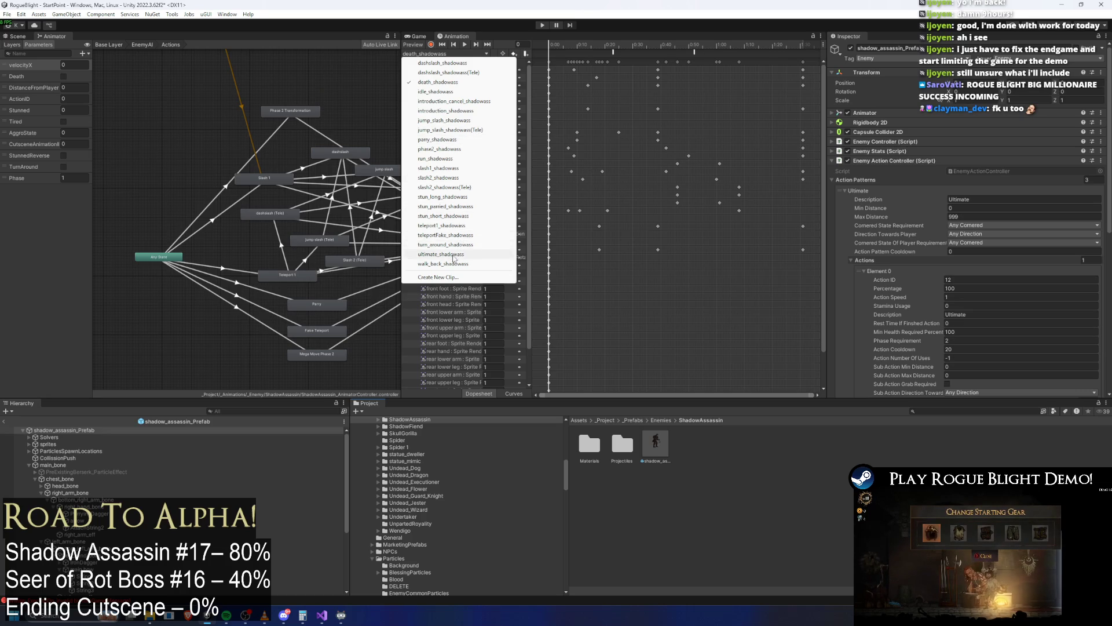
left_click(454, 255)
left_click(14, 38)
mouse_move(550, 49)
left_mouse_down()
mouse_move(651, 51)
mouse_move(628, 51)
left_mouse_up()
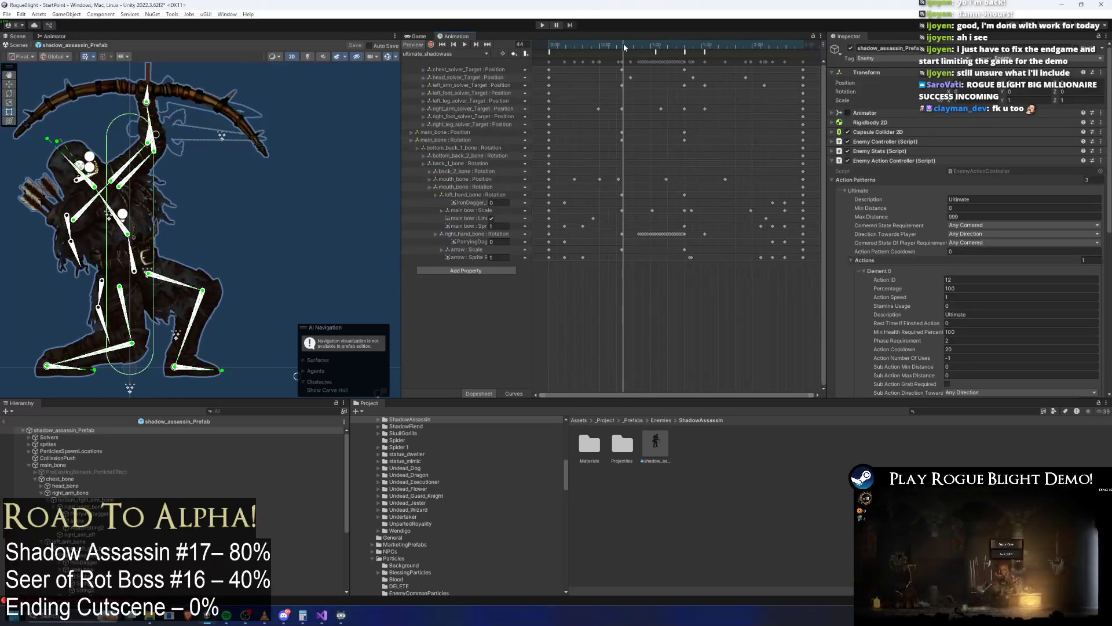
Select a block of keys across all tracks and shift them later, previewing frame 80.
scroll(784, 285, "down", 2)
left_click_drag(779, 293, 596, 57)
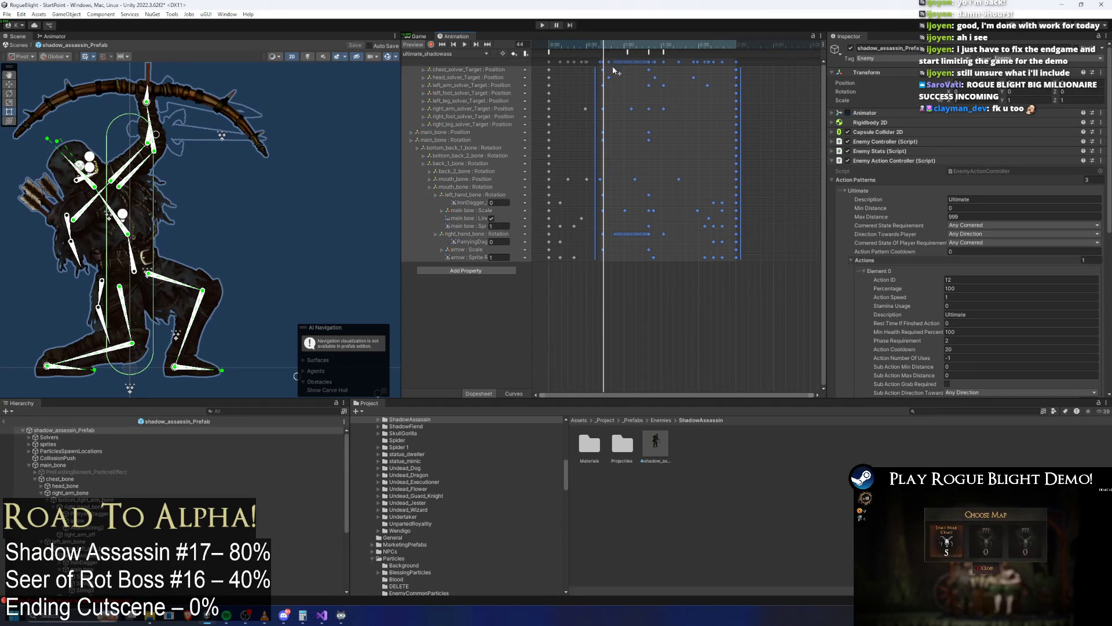
left_click(650, 46)
scroll(672, 95, "up", 3)
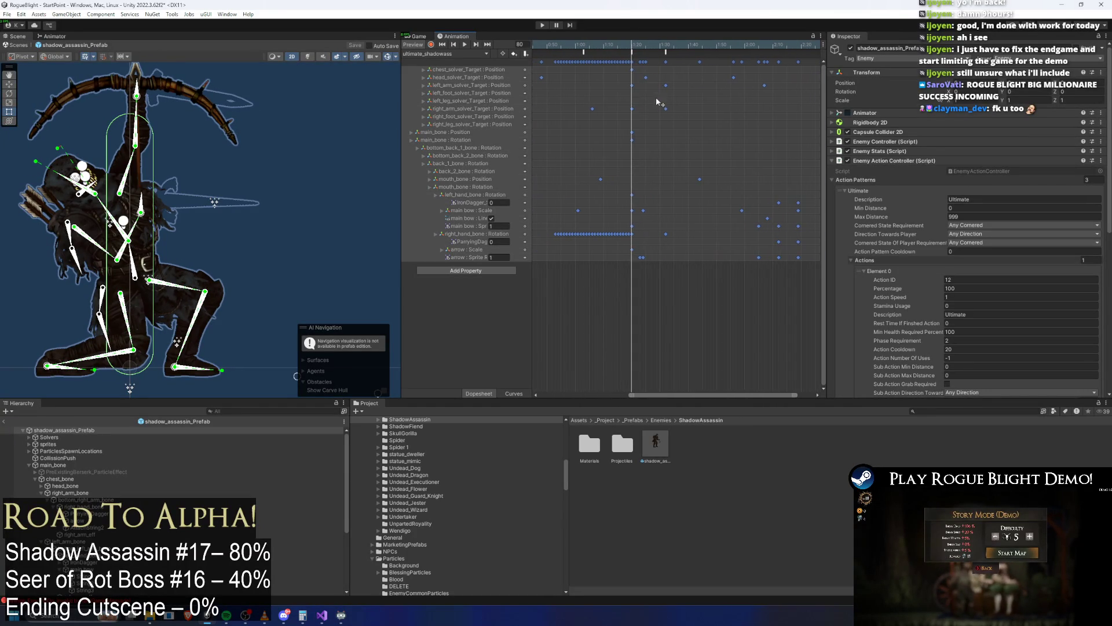
scroll(660, 102, "down", 4)
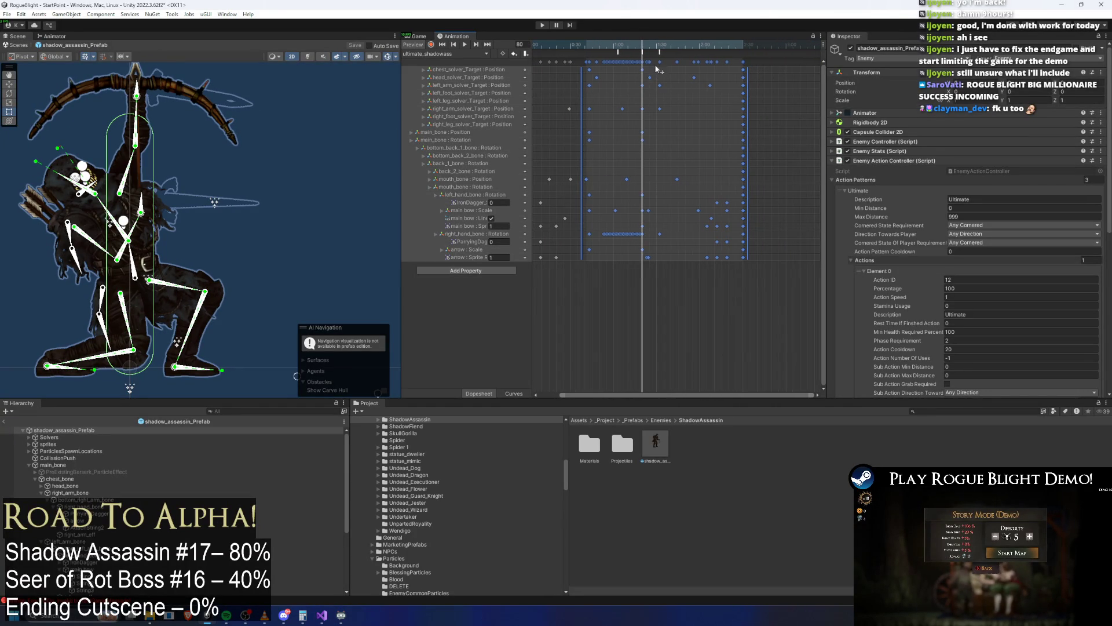
mouse_move(651, 67)
left_mouse_down()
mouse_move(682, 70)
mouse_move(645, 54)
left_mouse_up()
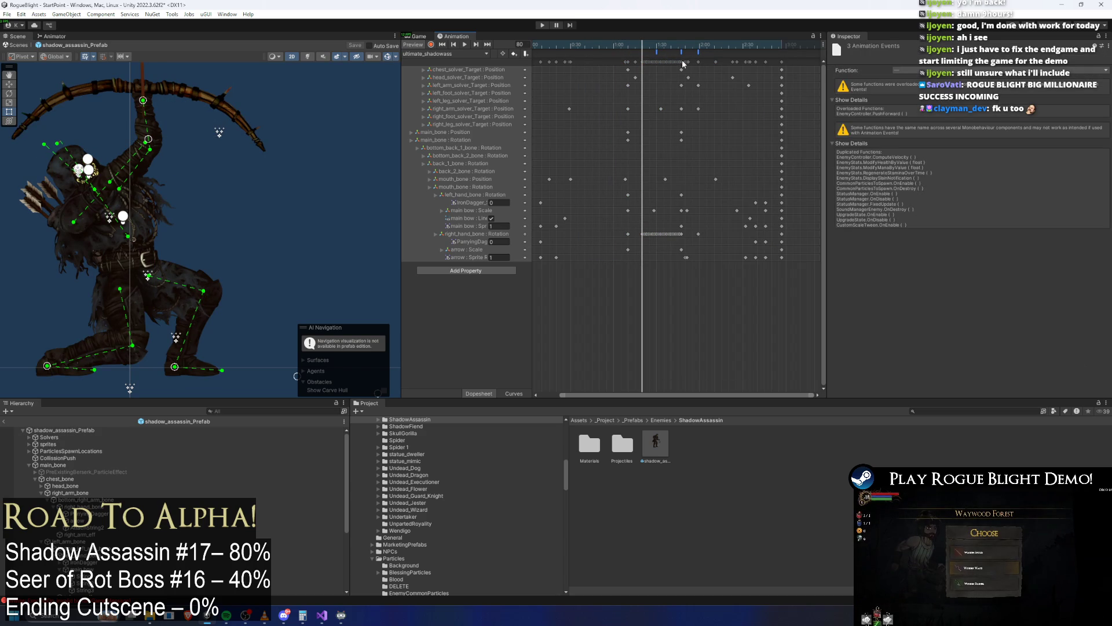
left_click_drag(589, 77, 538, 261)
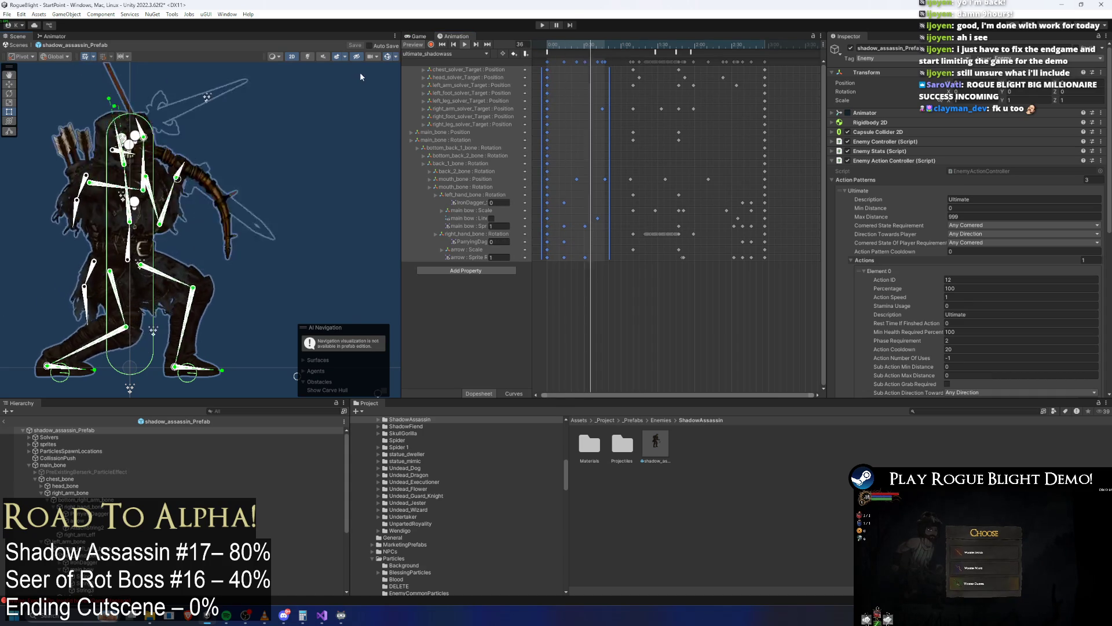
left_click(607, 61)
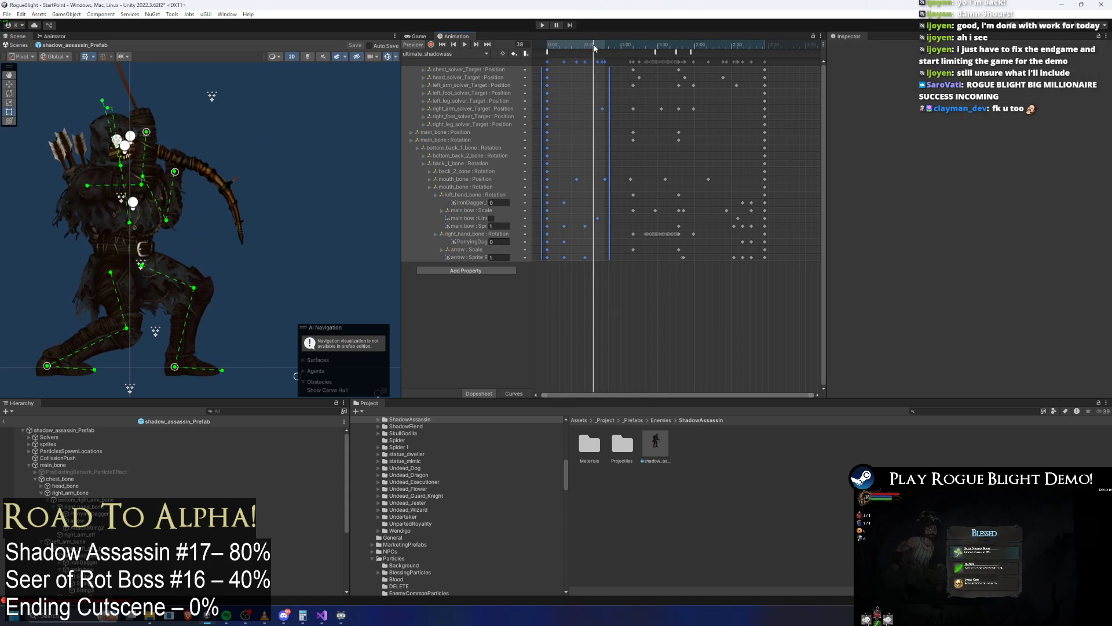
Frame the character in the Scene view and select its main bow object.
key("f")
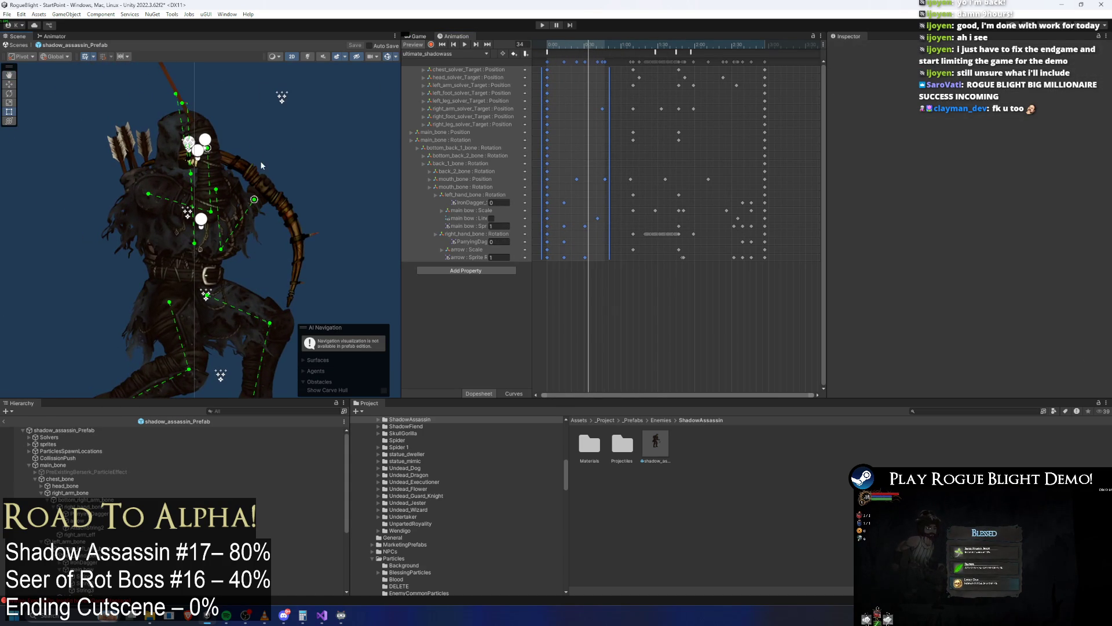
left_click(251, 172)
left_click(246, 165)
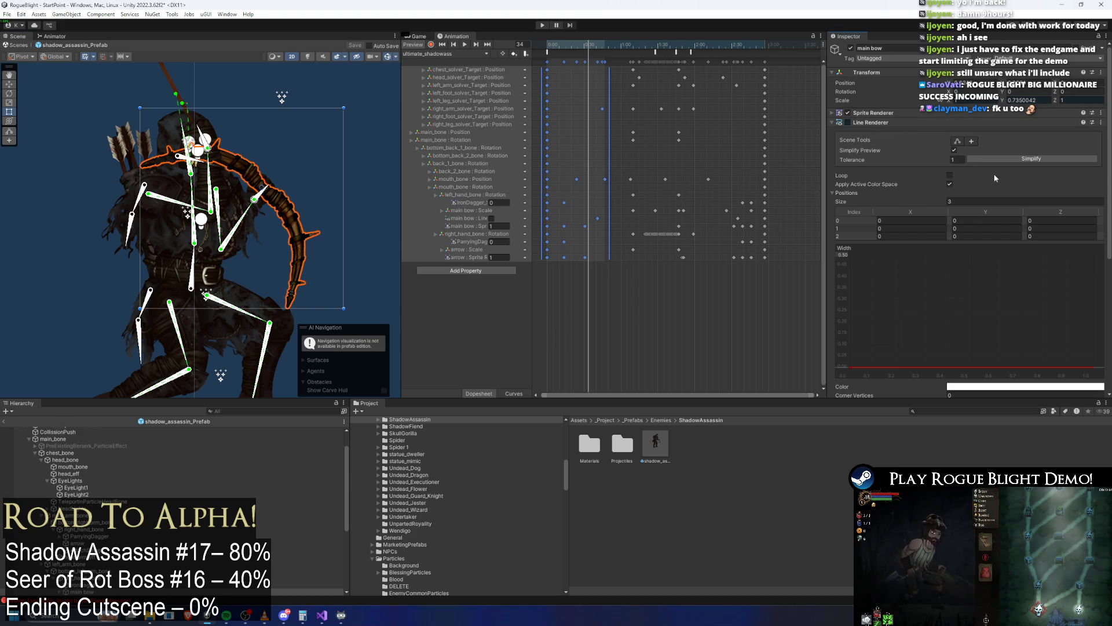
Set the main bow's Sprite Renderer sorting layer to EnemyBack2, checking it with scene lighting toggled.
left_click(878, 114)
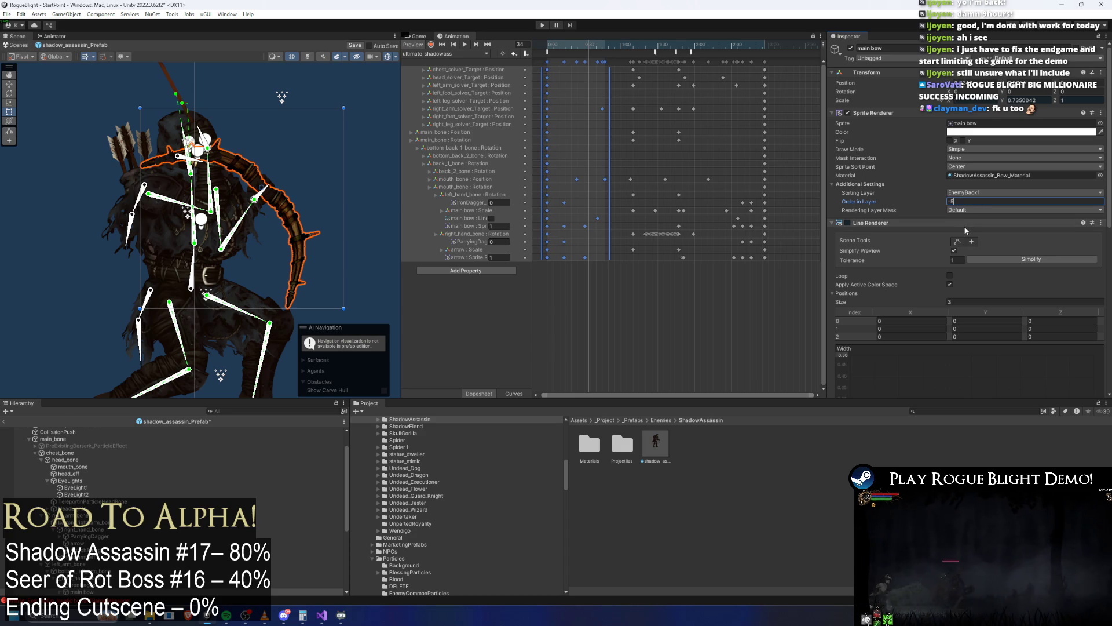
left_click(308, 58)
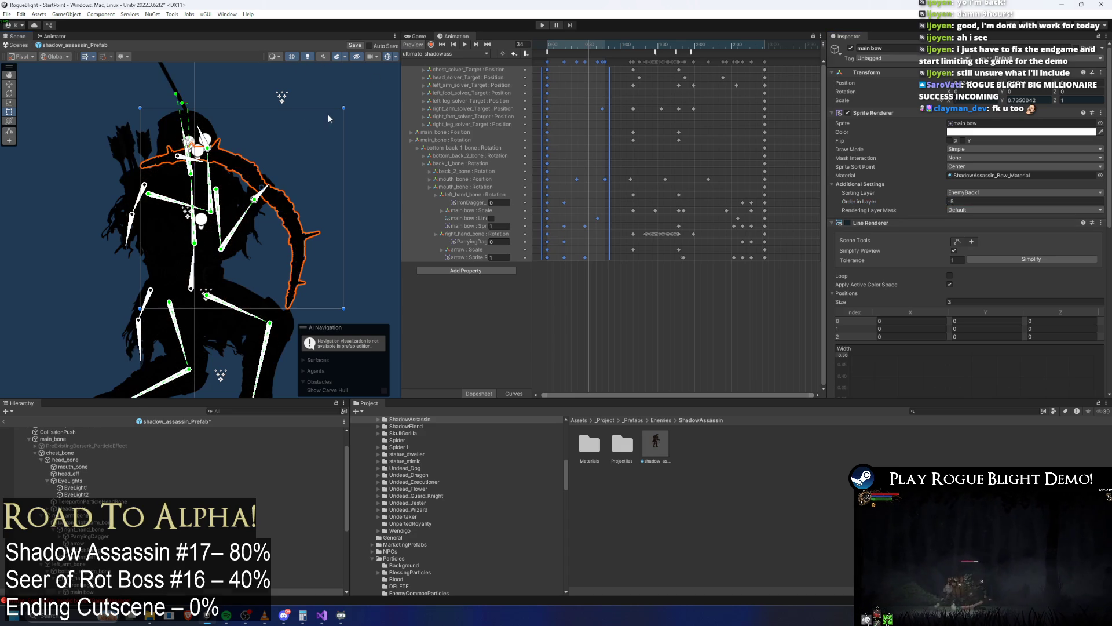
left_click(309, 67)
left_click(311, 58)
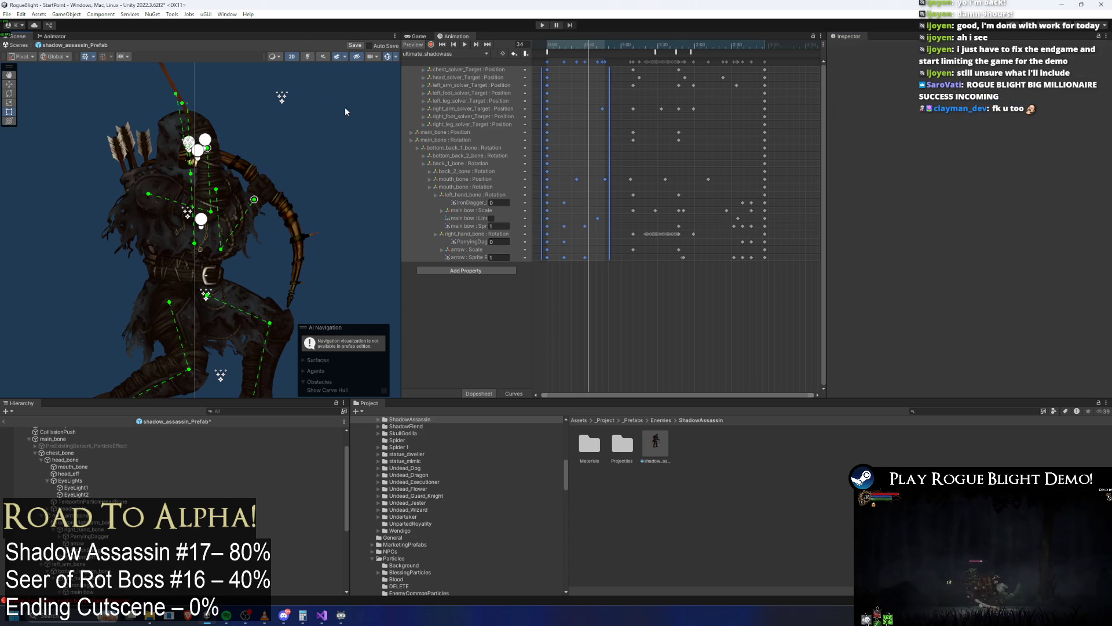
left_click(651, 107)
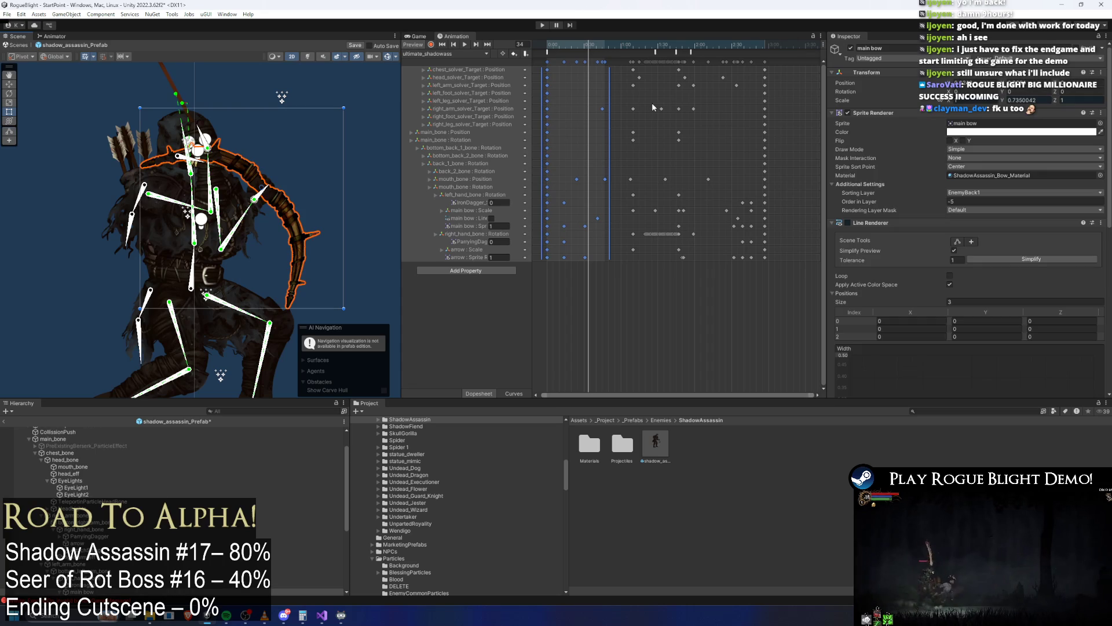
left_click(1001, 193)
left_click(983, 279)
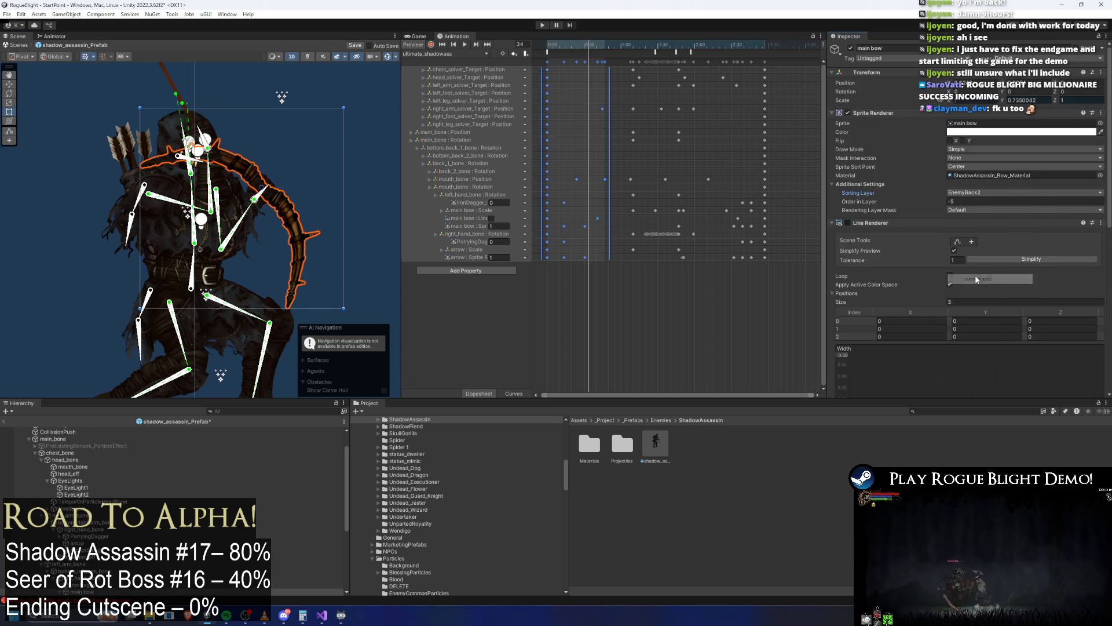
left_click(366, 138)
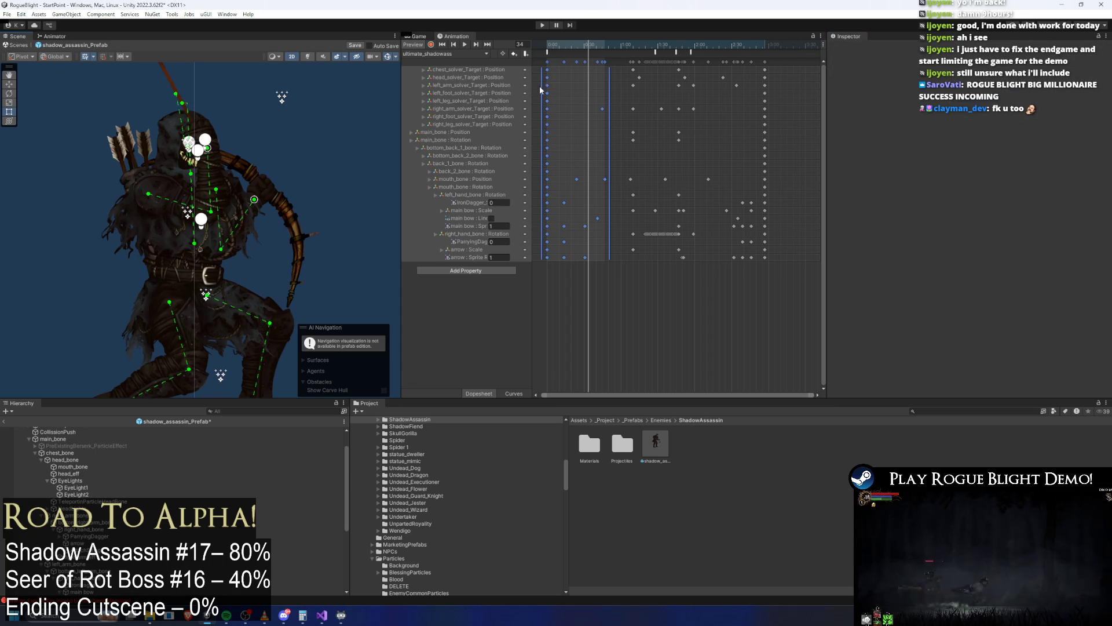
mouse_move(580, 49)
left_mouse_down()
mouse_move(737, 76)
mouse_move(549, 72)
mouse_move(579, 45)
mouse_move(603, 45)
mouse_move(545, 44)
mouse_move(627, 45)
left_mouse_up()
Try shifting keyframes at frame 65, undo it, and inspect the opening bow-string event.
left_click(694, 63)
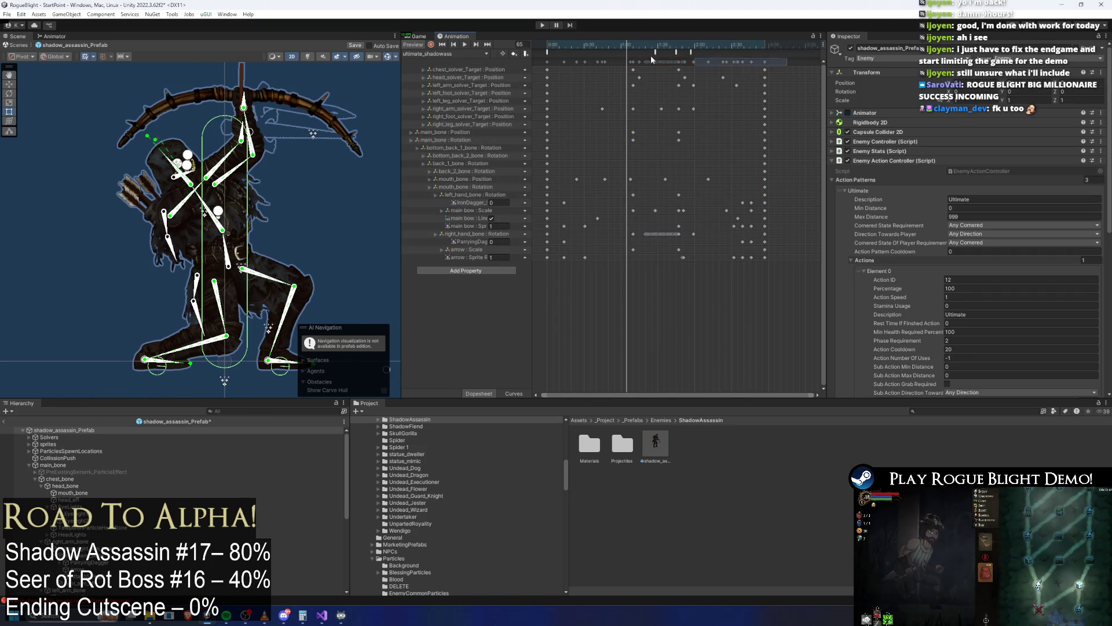
left_click_drag(693, 65, 687, 68)
key("ctrl+z")
left_click(675, 55)
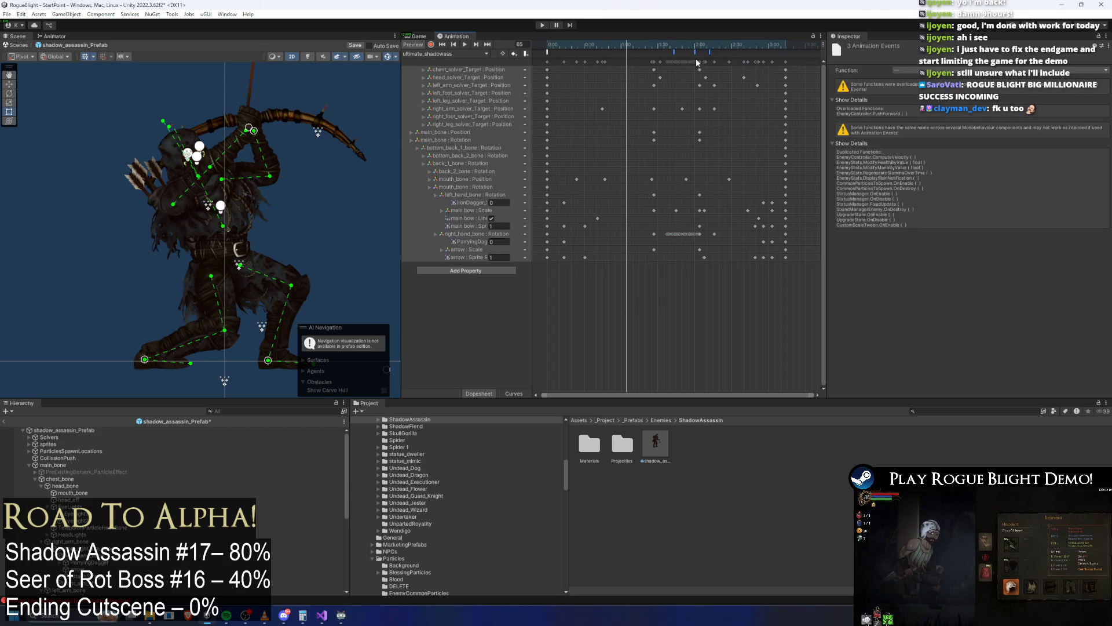
left_click_drag(543, 63, 607, 71)
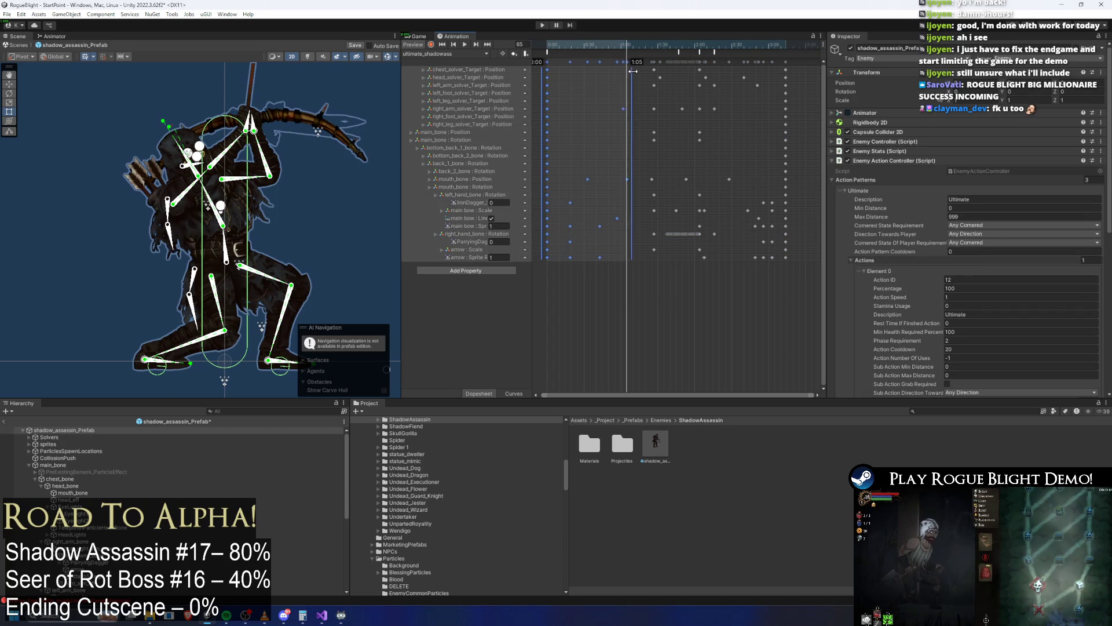
left_click(547, 53)
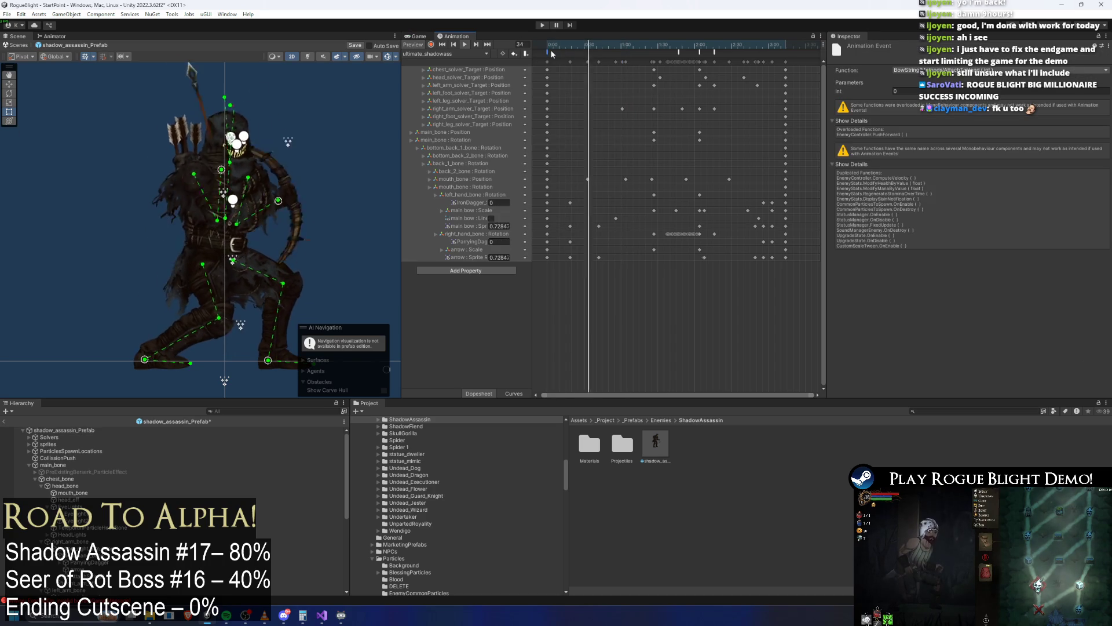
Stretch the key section between 1:10 and 2:00 so it lasts longer.
mouse_move(624, 44)
left_mouse_down()
mouse_move(679, 44)
mouse_move(635, 44)
mouse_move(718, 65)
left_mouse_up()
left_click_drag(647, 71, 631, 71)
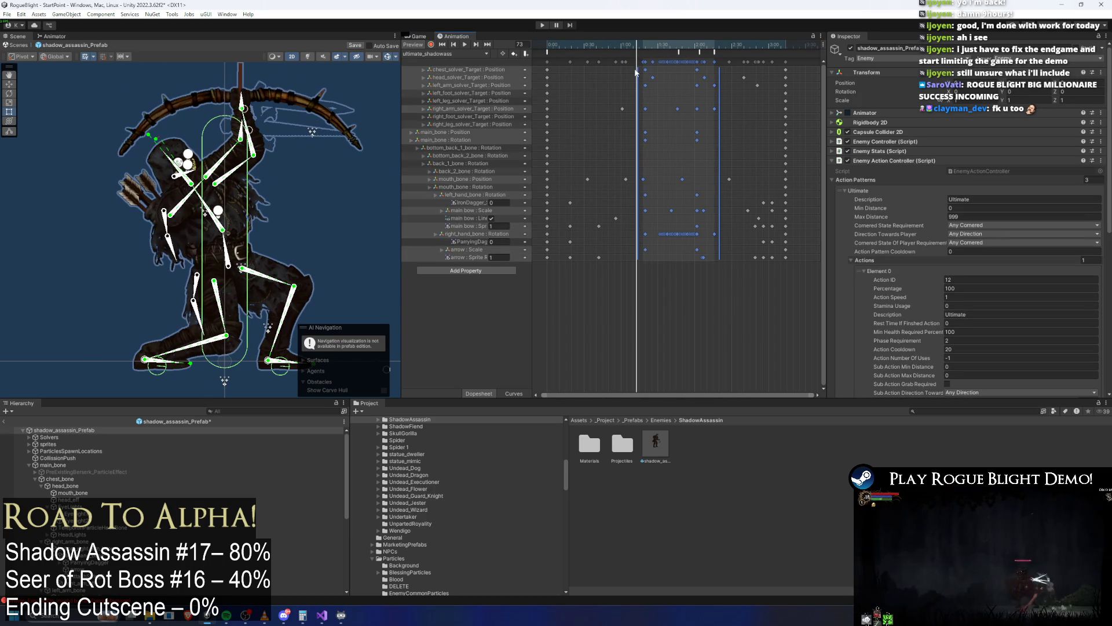
left_click_drag(543, 264, 625, 71)
left_click(672, 67)
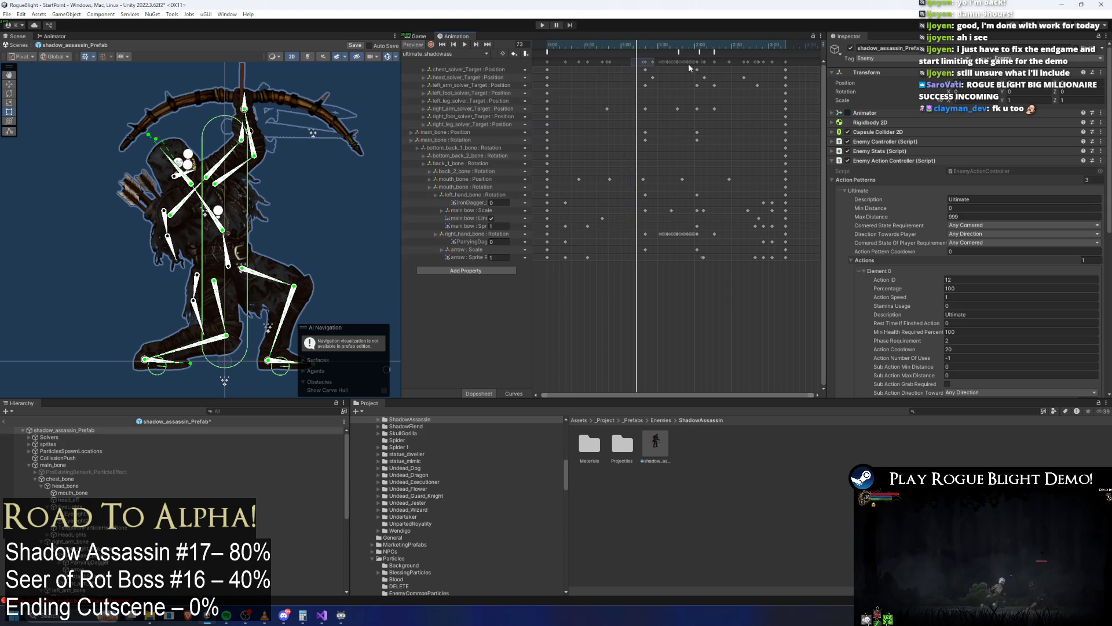
left_click_drag(713, 66, 713, 67)
left_click_drag(637, 70, 629, 70)
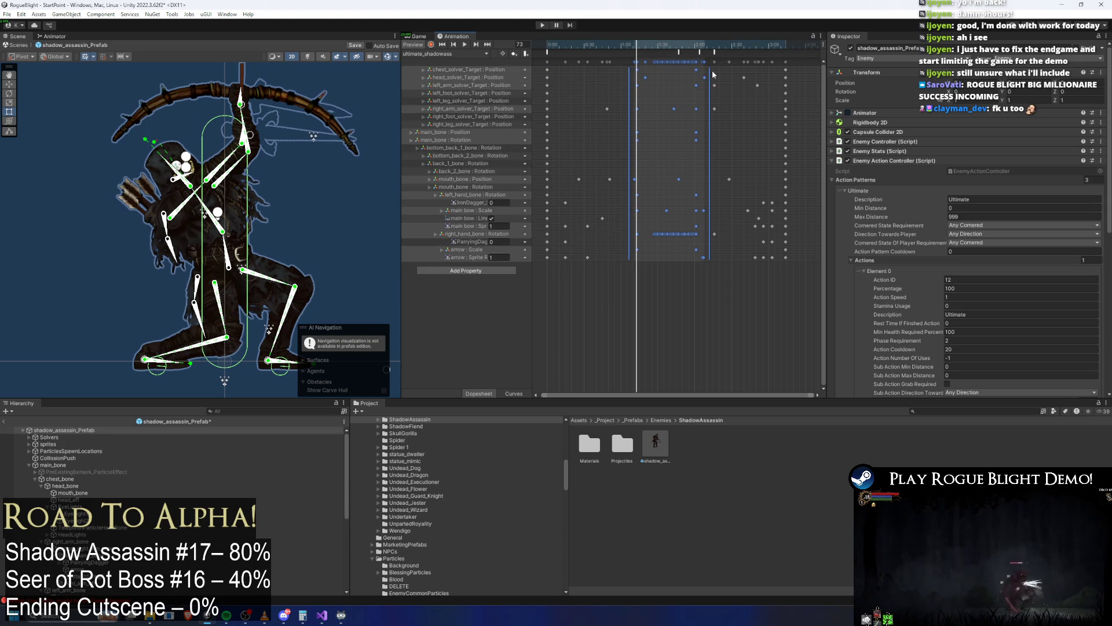
left_click_drag(708, 55, 671, 55)
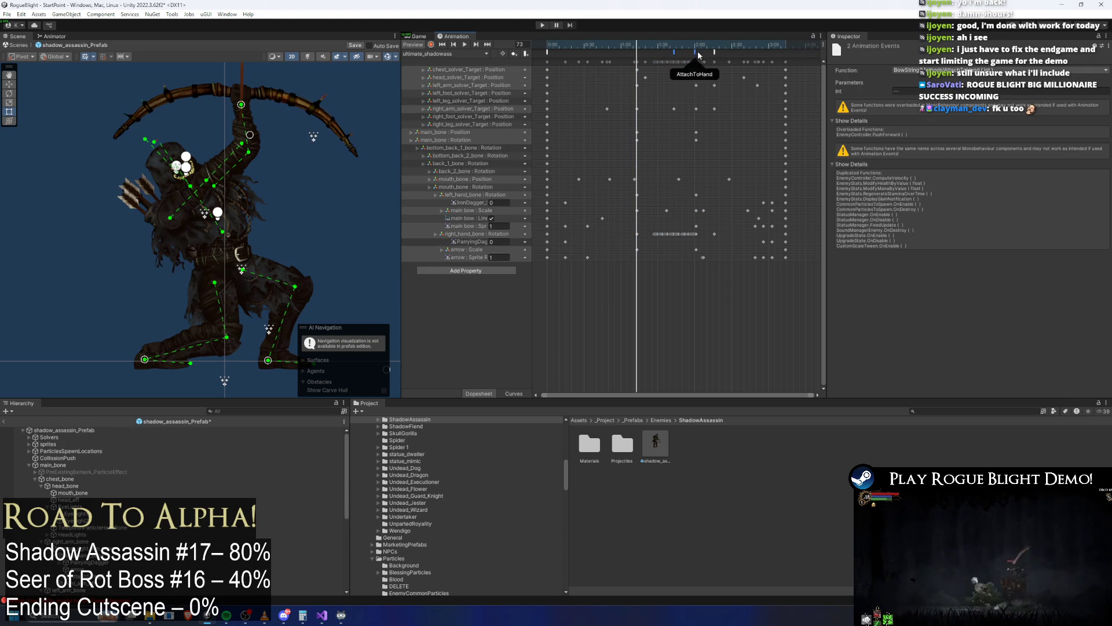
Check the arrow keys and SpawnProjectile event around frames 120–123, then play the preview.
left_click(697, 48)
left_click_drag(700, 47, 697, 48)
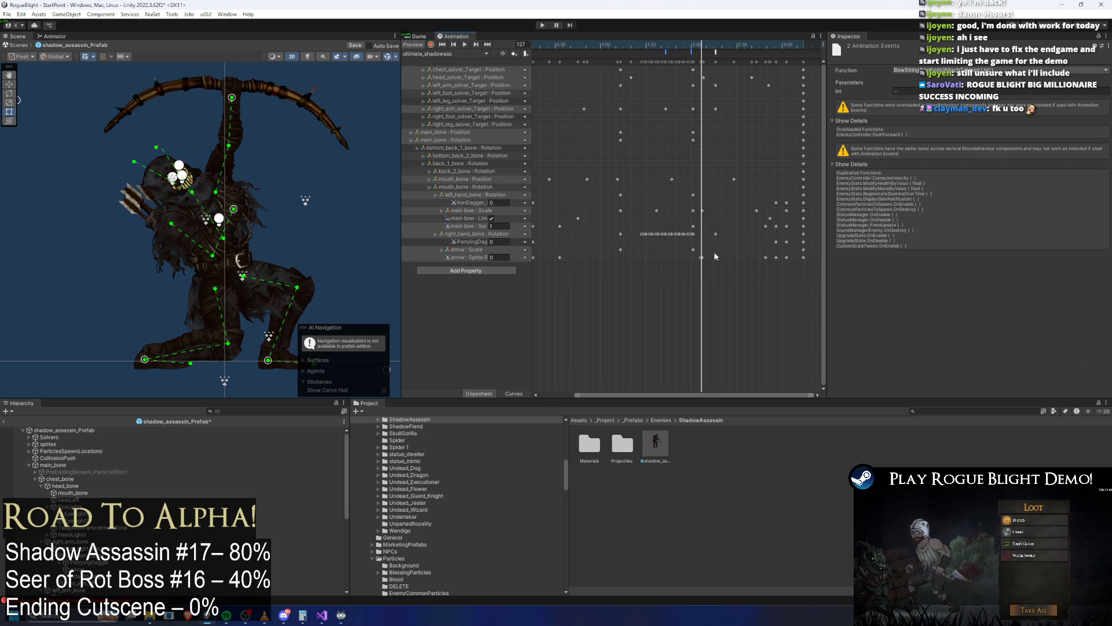
left_click_drag(714, 257, 690, 246)
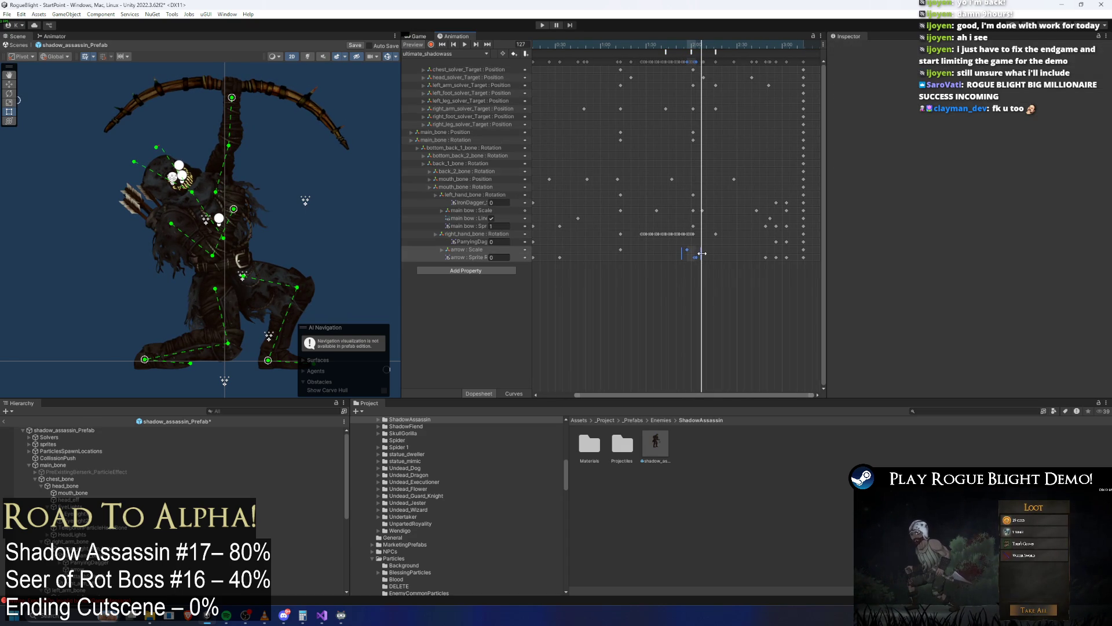
mouse_move(709, 52)
left_mouse_down()
mouse_move(688, 50)
mouse_move(718, 54)
left_mouse_up()
left_click(718, 52)
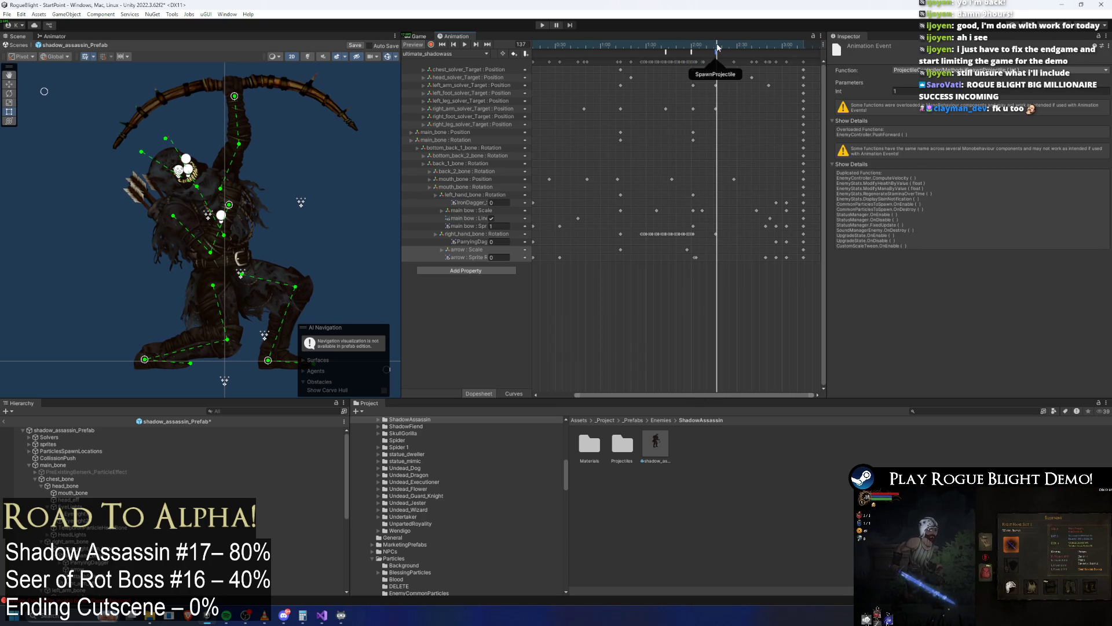
key("space")
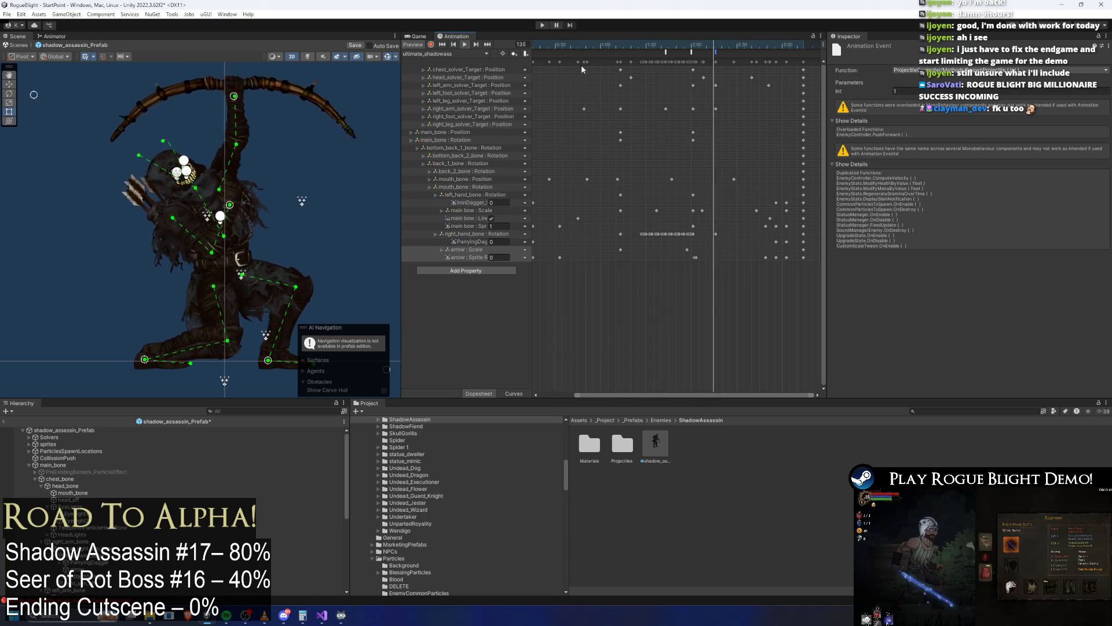
scroll(643, 104, "down", 3)
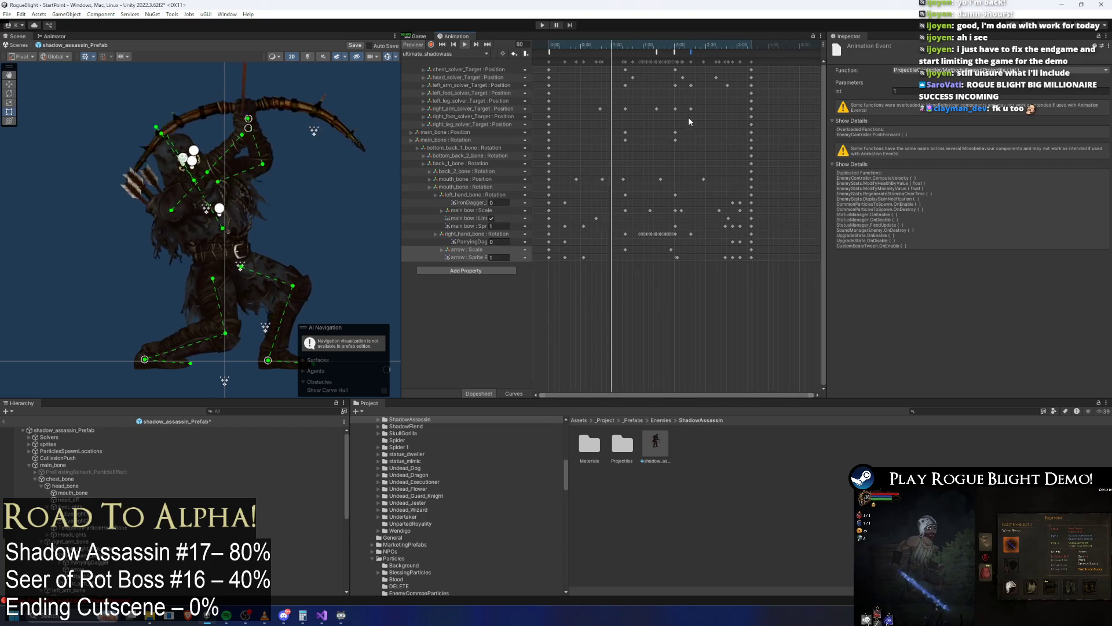
scroll(719, 110, "down", 2)
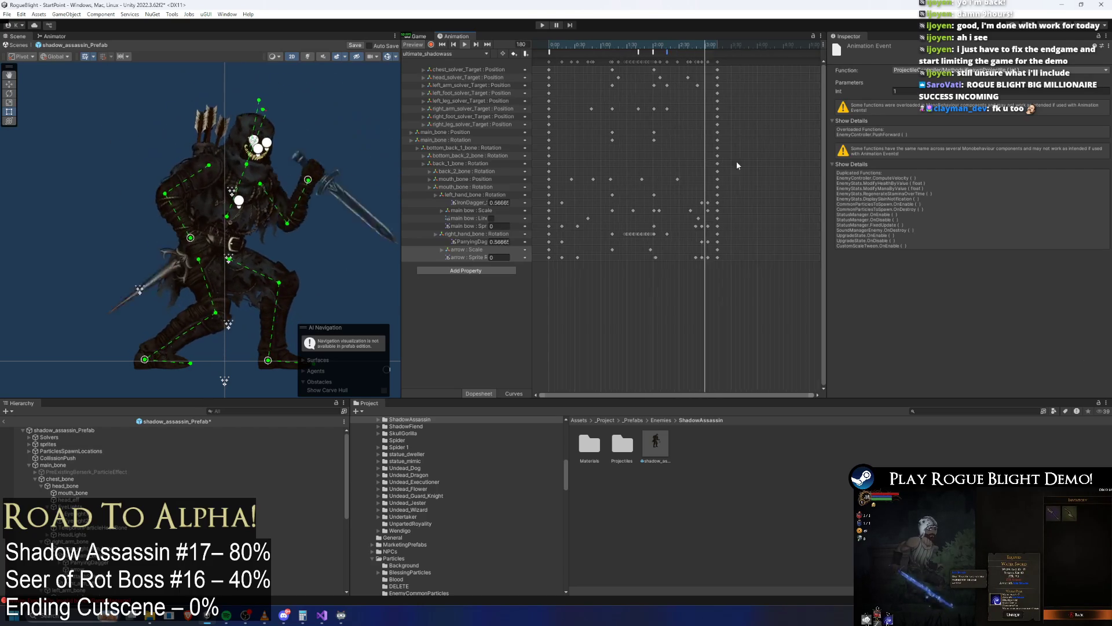
left_click(742, 90)
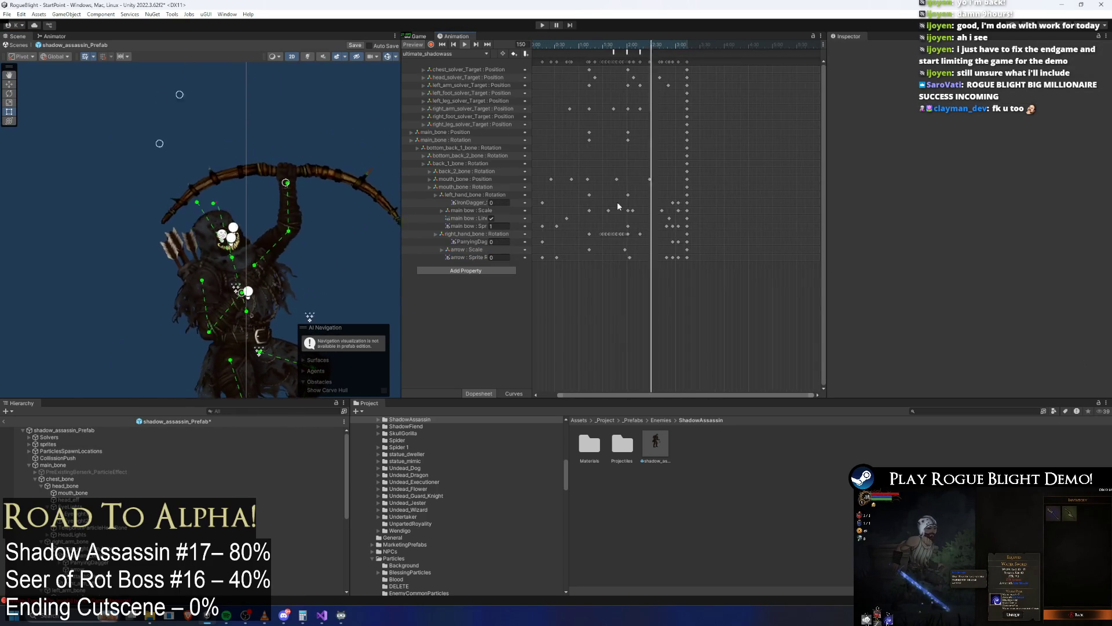
Stop the preview around frame 90 and select the right_hand_bone.
scroll(616, 197, "up", 5)
scroll(608, 174, "up", 3)
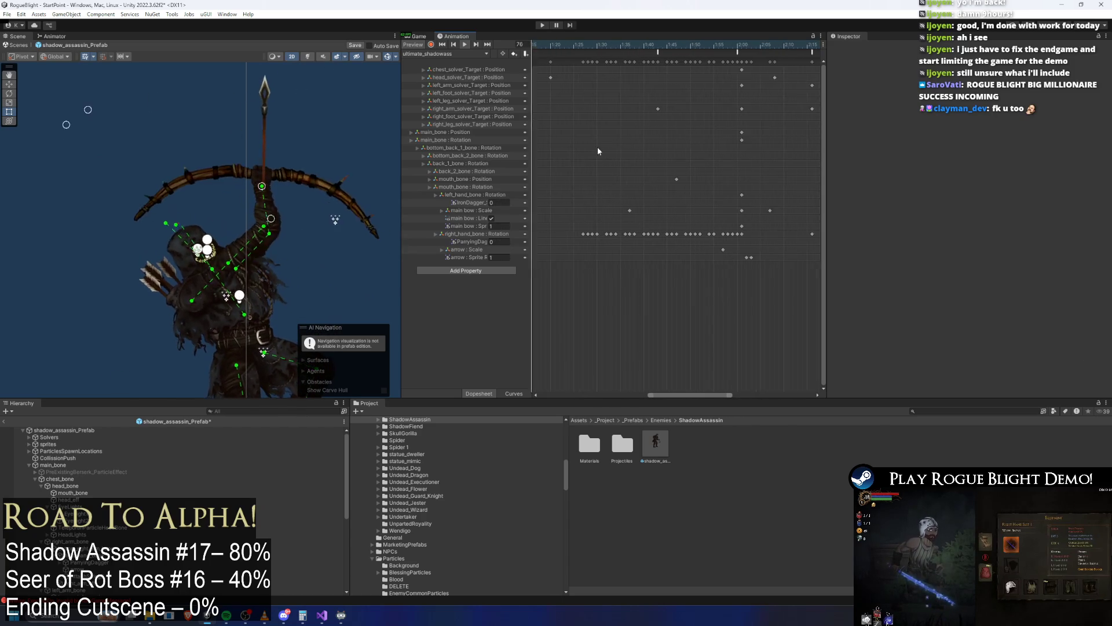
left_click(583, 41)
left_click_drag(586, 43, 599, 43)
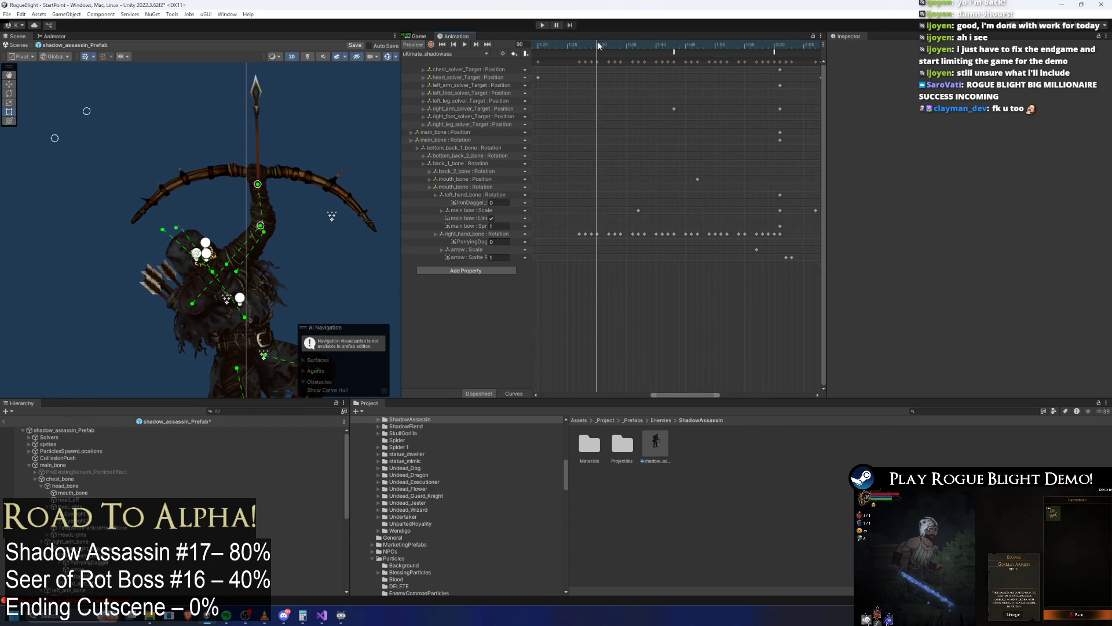
scroll(245, 190, "up", 4)
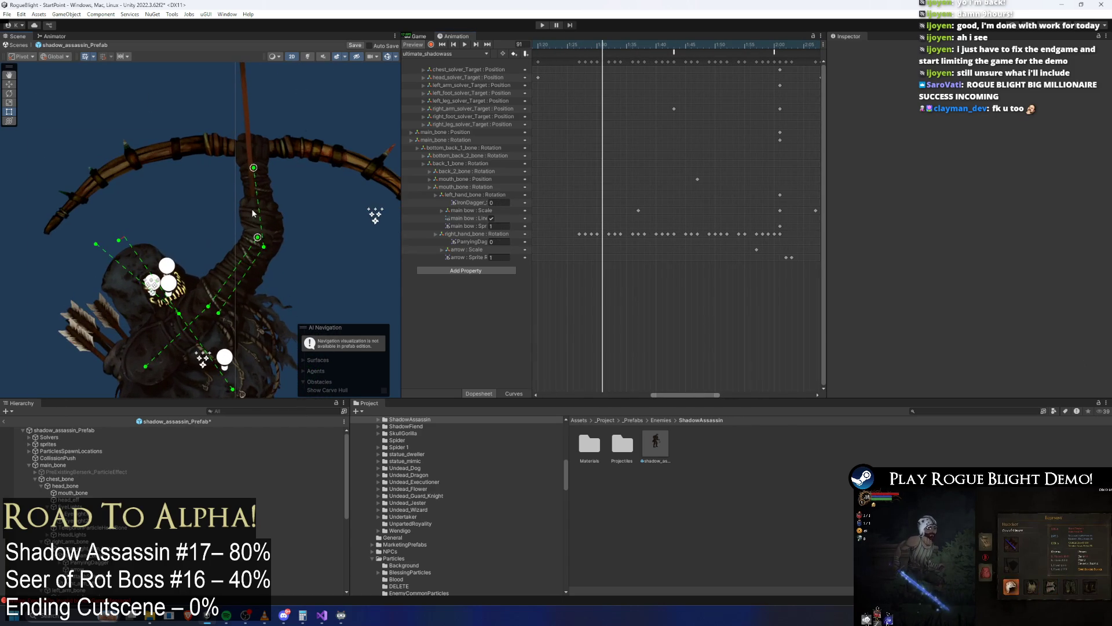
left_click(252, 216)
scroll(254, 218, "up", 3)
scroll(253, 218, "up", 1)
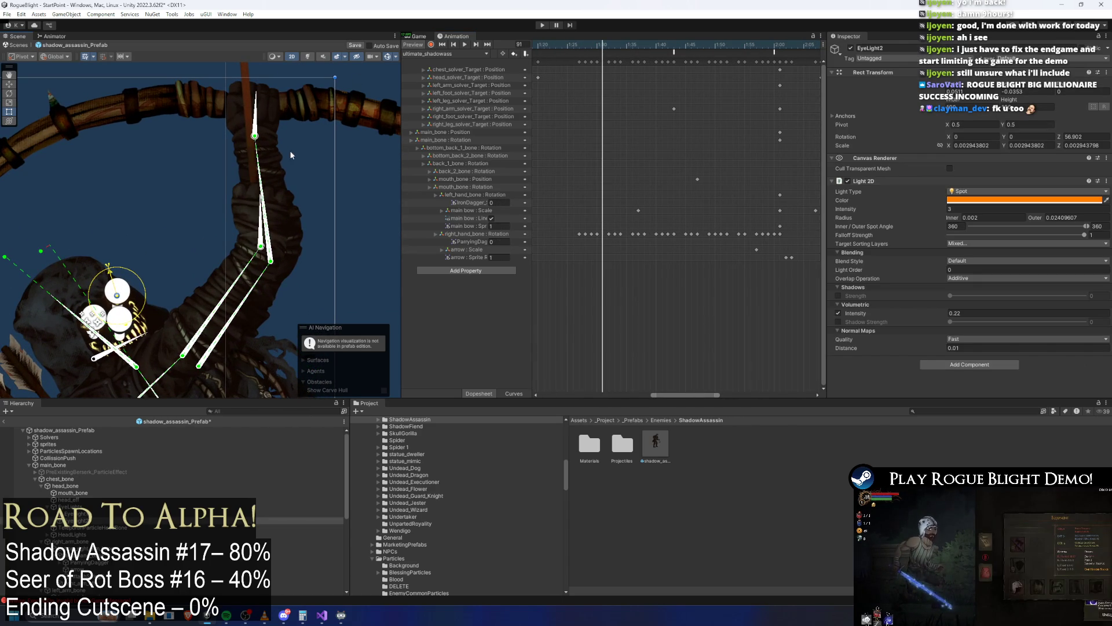
left_click(263, 217)
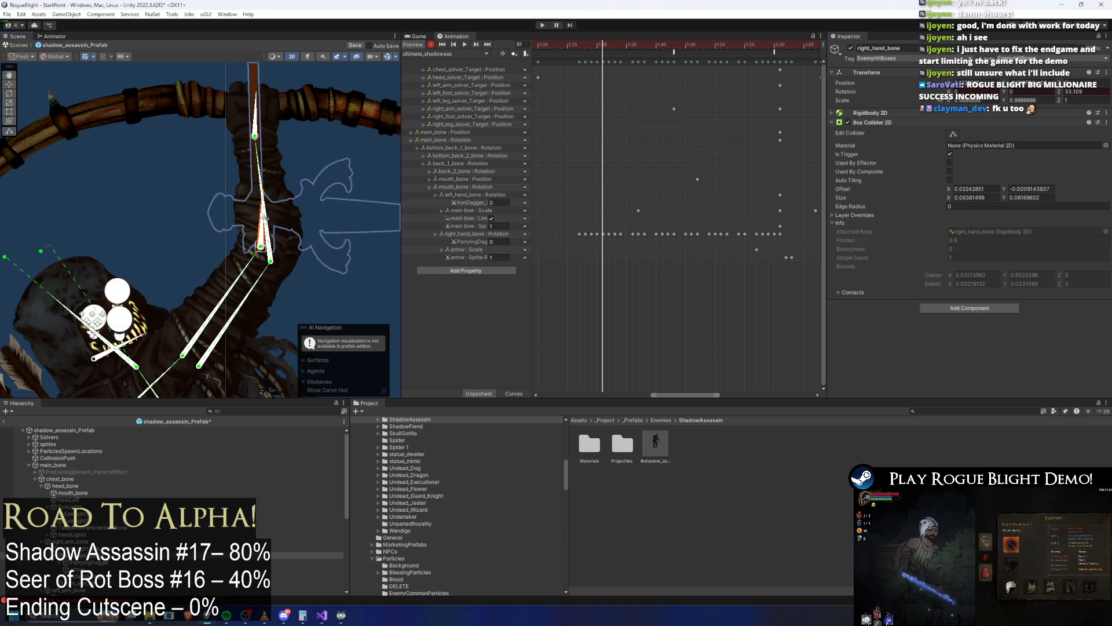
Rotate the right hand bone slightly at frame 95, then step through frames 99–108.
left_click(627, 45)
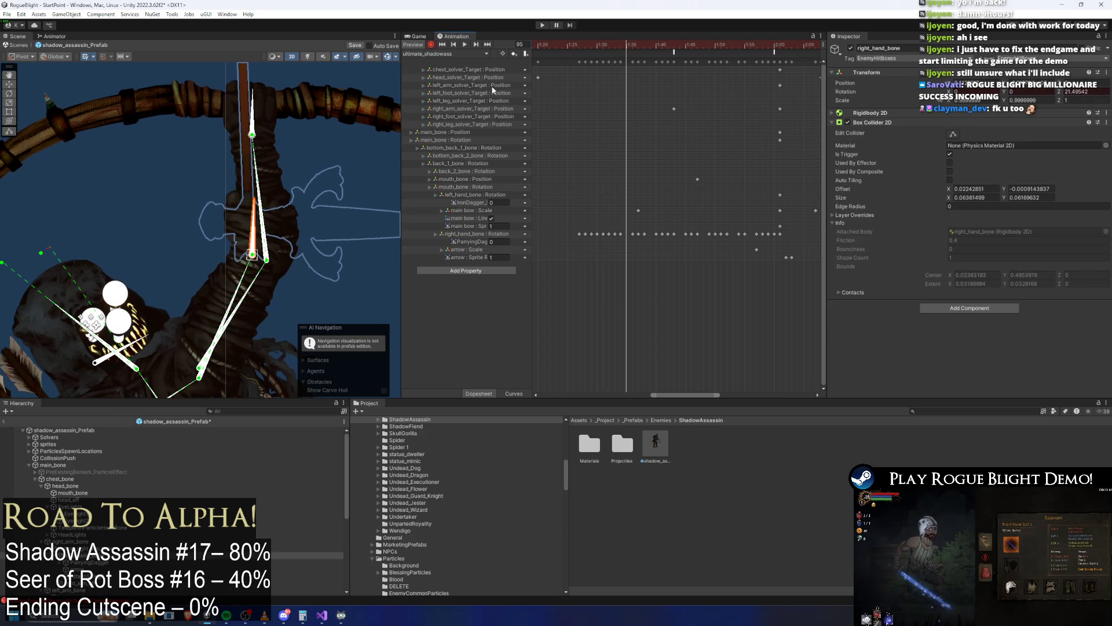
left_click_drag(259, 211, 254, 217)
left_click(650, 46)
left_click_drag(666, 46, 683, 52)
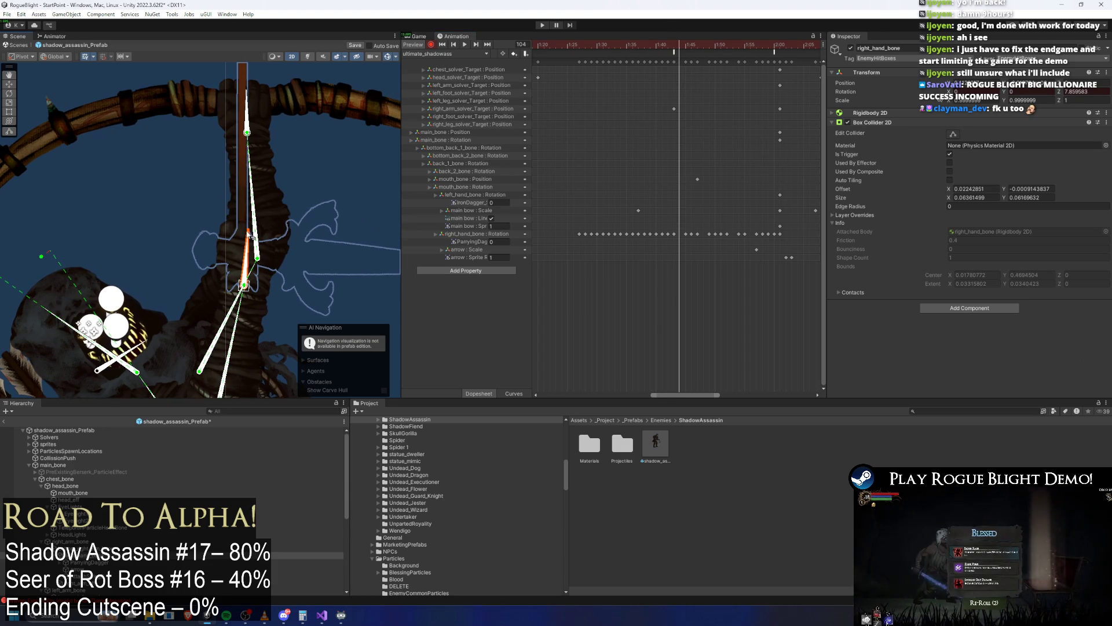
left_click(702, 51)
left_click(251, 275)
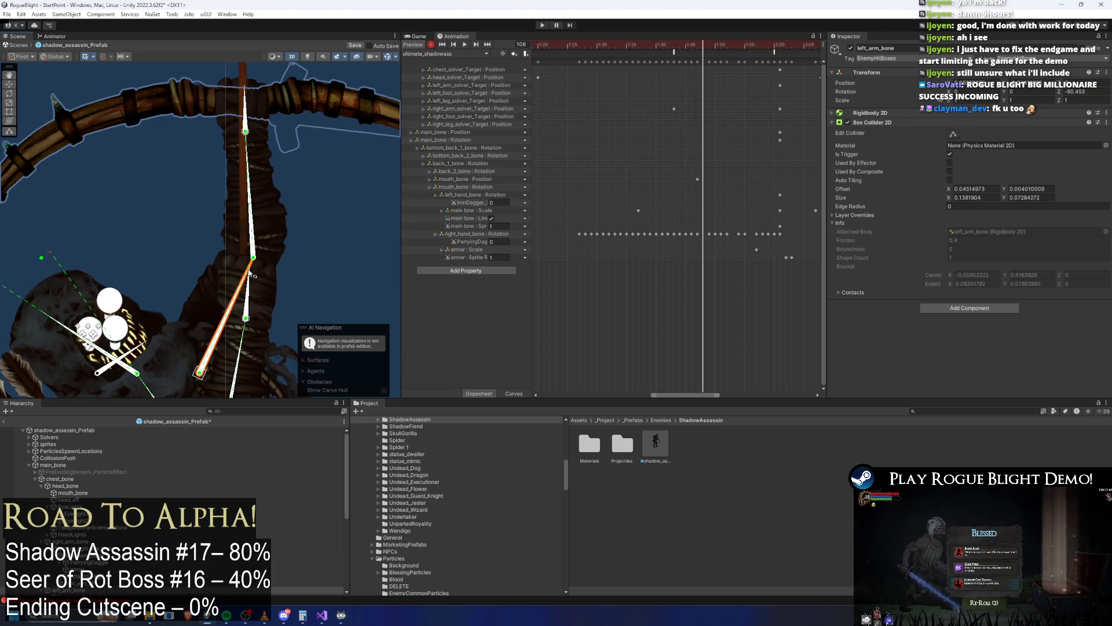
left_click(251, 284)
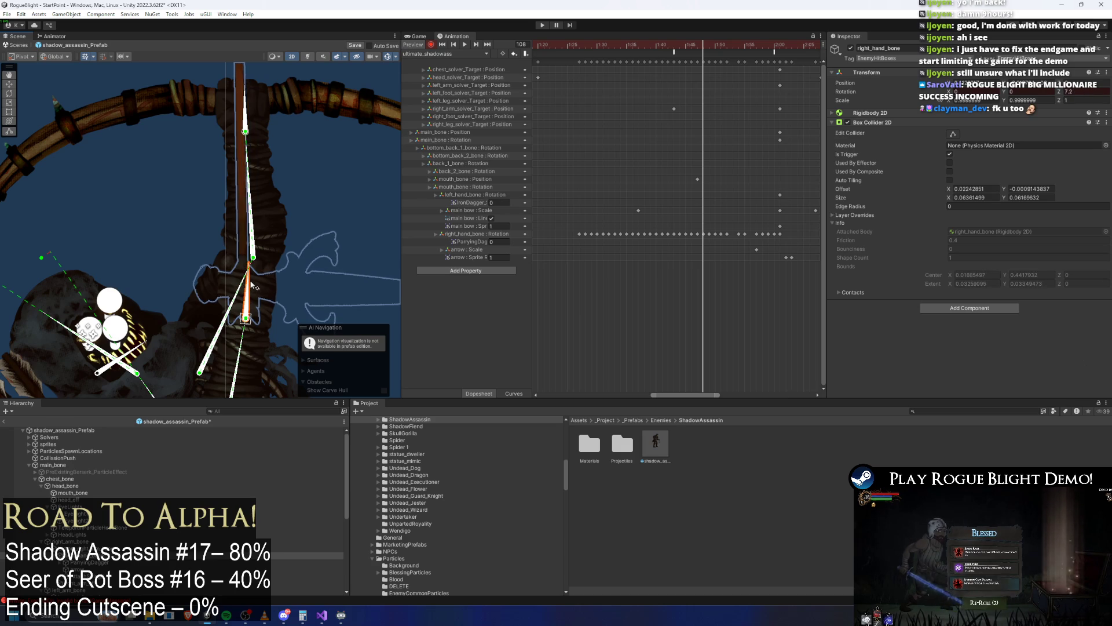
Re-angle the right hand bone at frames 113 and 116, rewind to frame 67, and start Play mode.
left_click(731, 47)
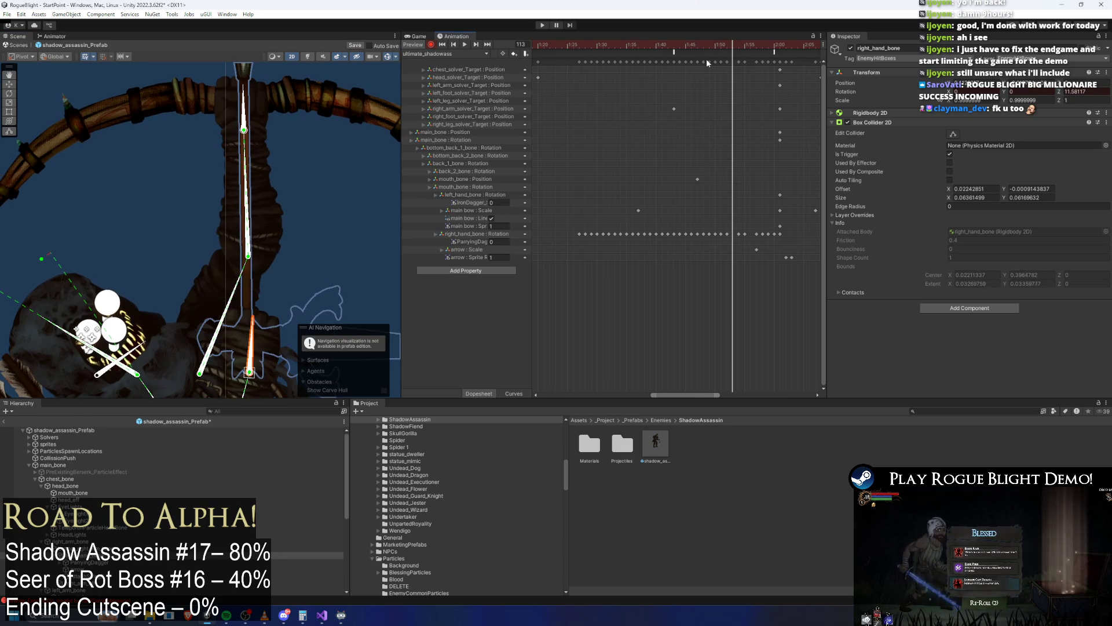
left_click_drag(258, 333, 259, 331)
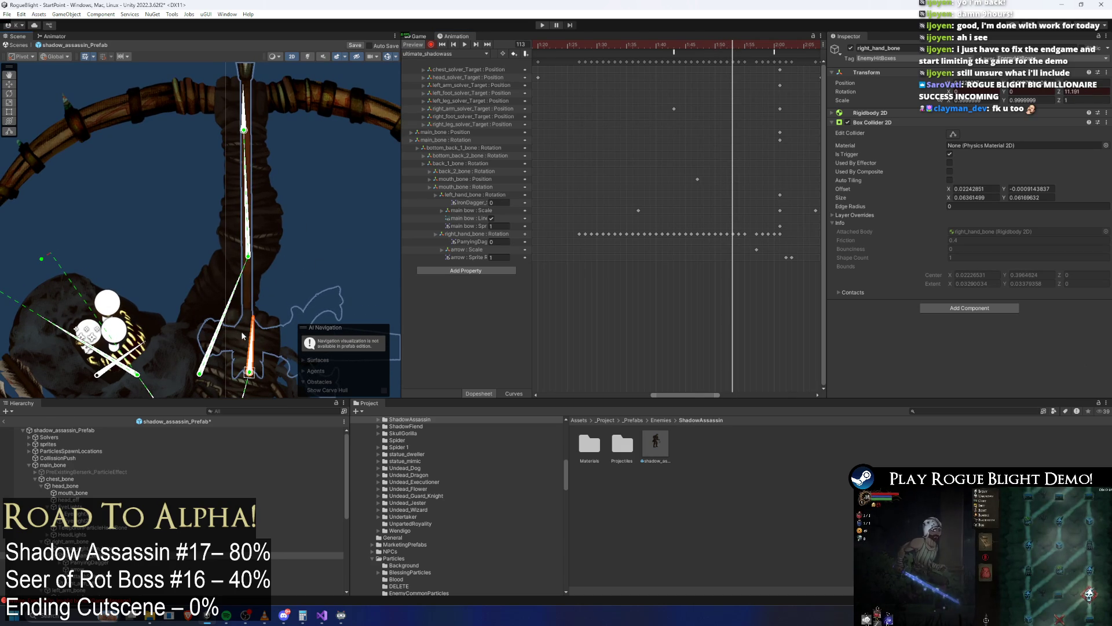
left_click_drag(256, 330, 292, 314)
left_click(746, 44)
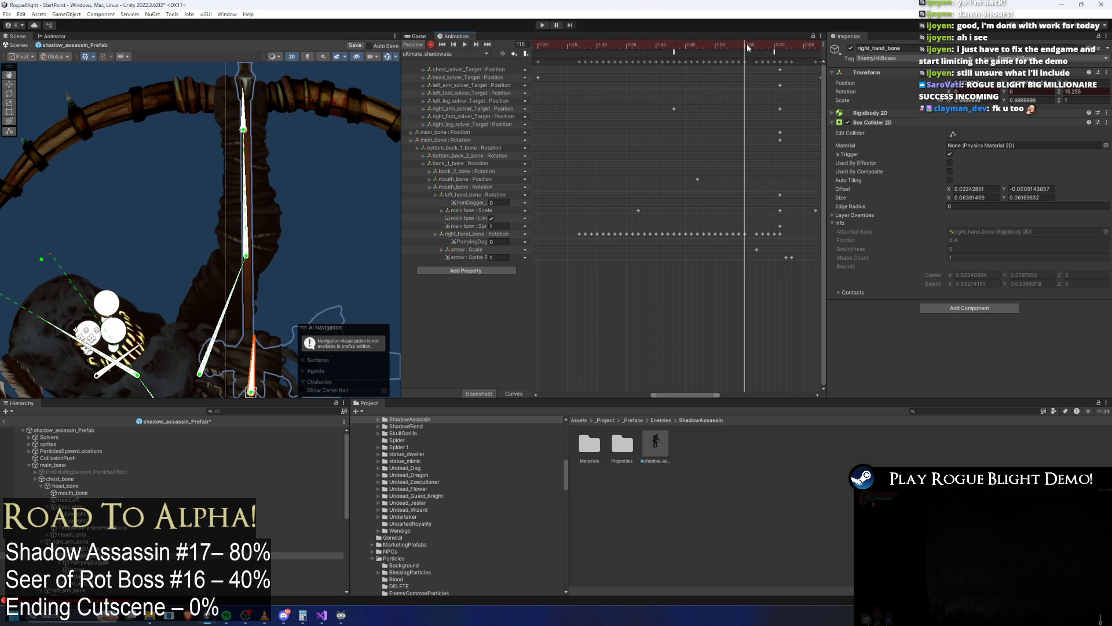
left_click_drag(258, 359, 267, 242)
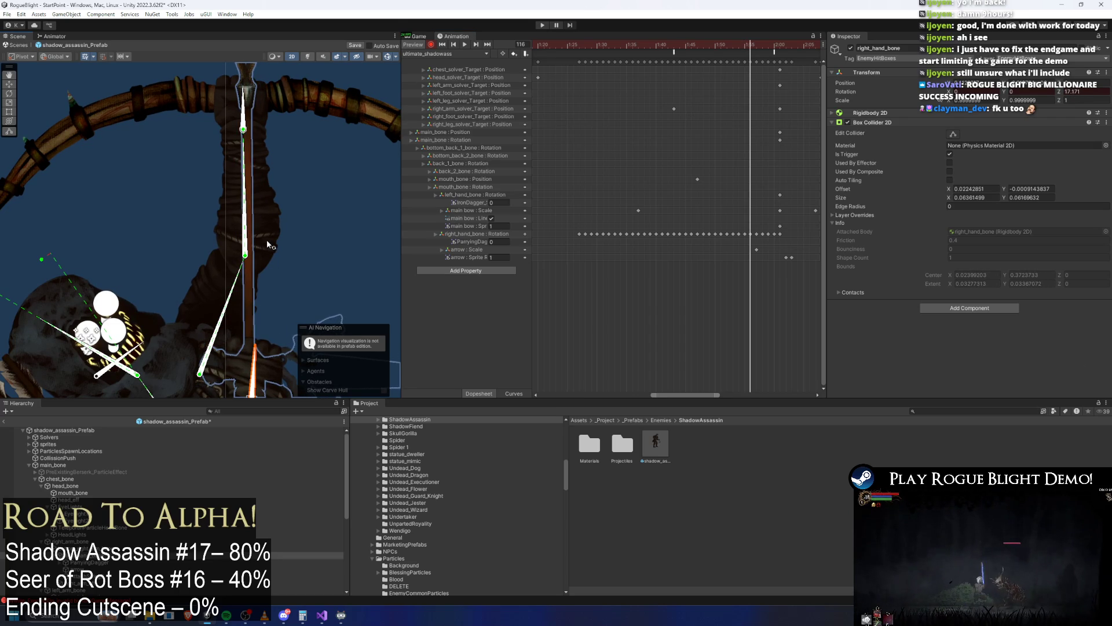
left_click_drag(751, 52, 452, 39)
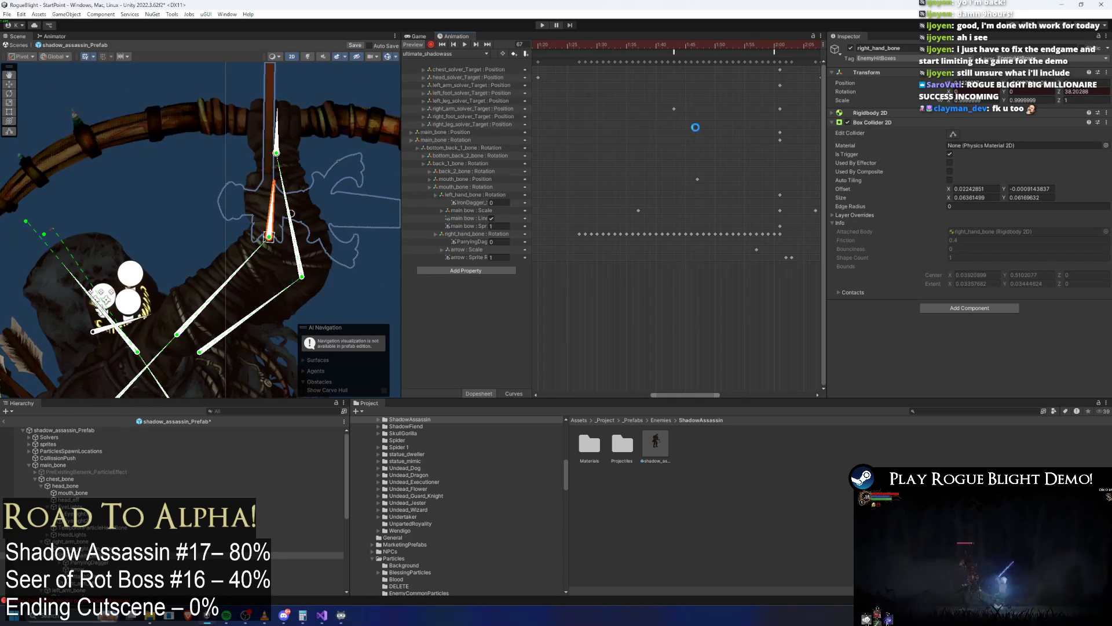
left_click(543, 25)
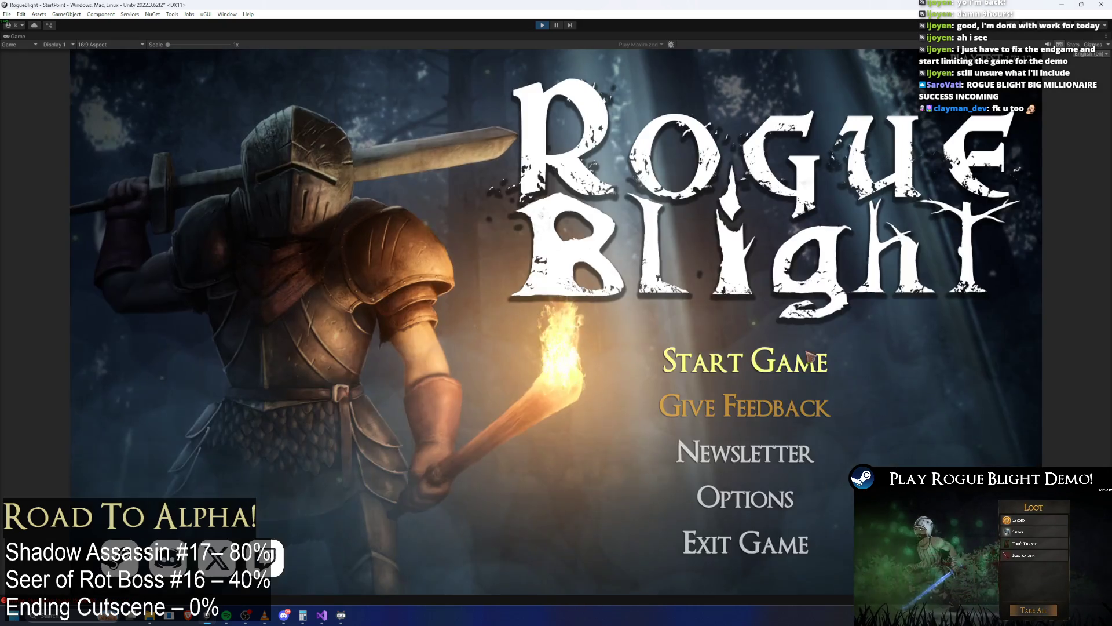
Start the game from the first save slot and open the fight against the Shadow Assassin.
left_click(745, 293)
left_click(764, 325)
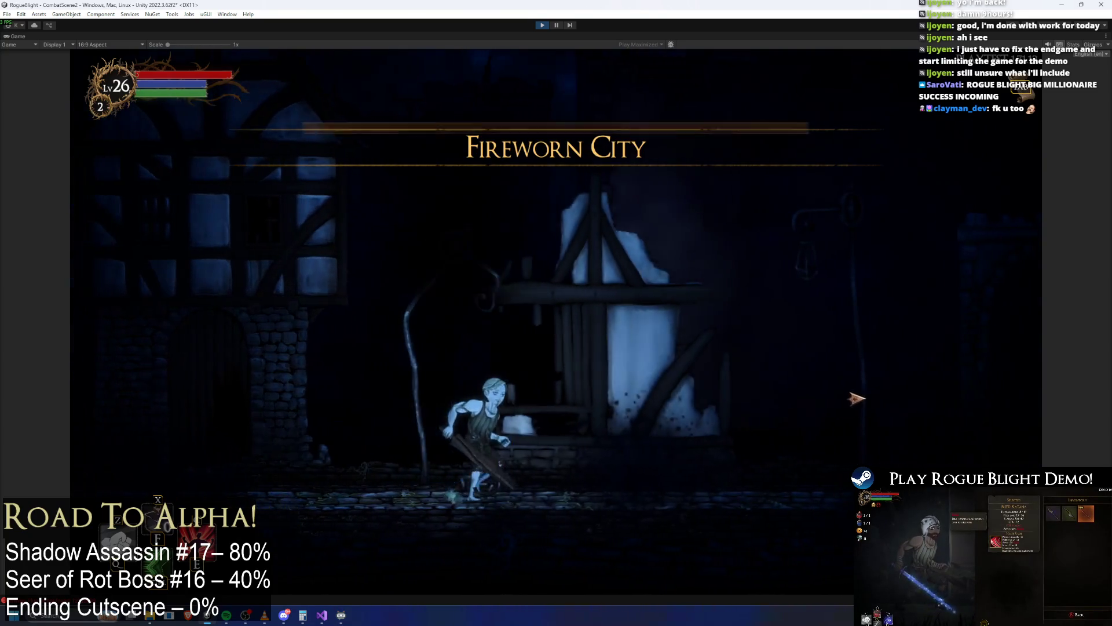
left_click(802, 437)
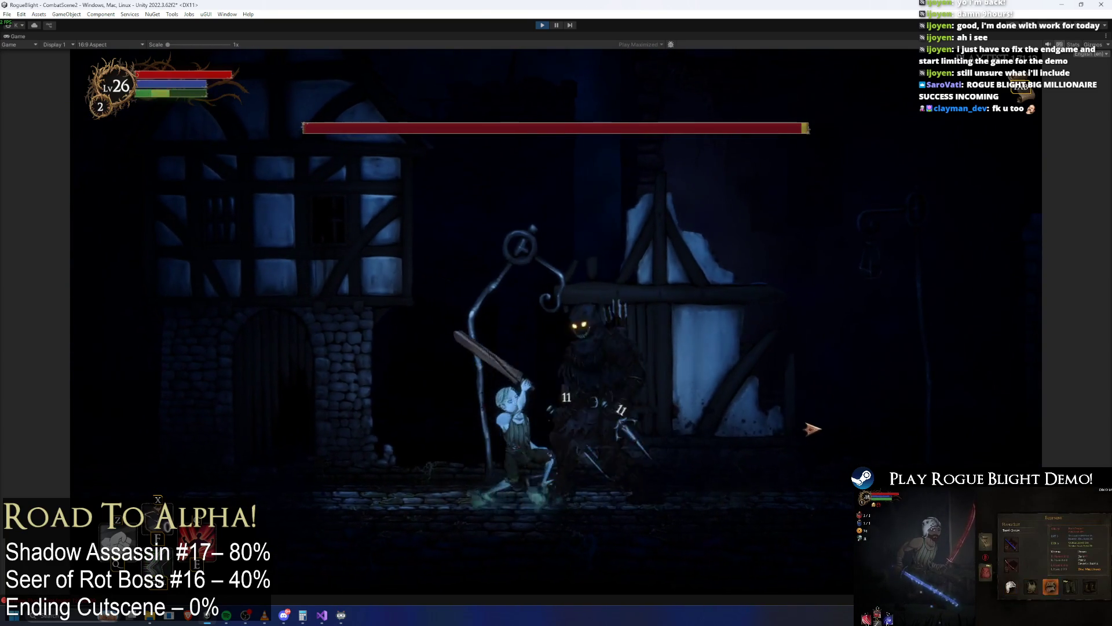
key("a")
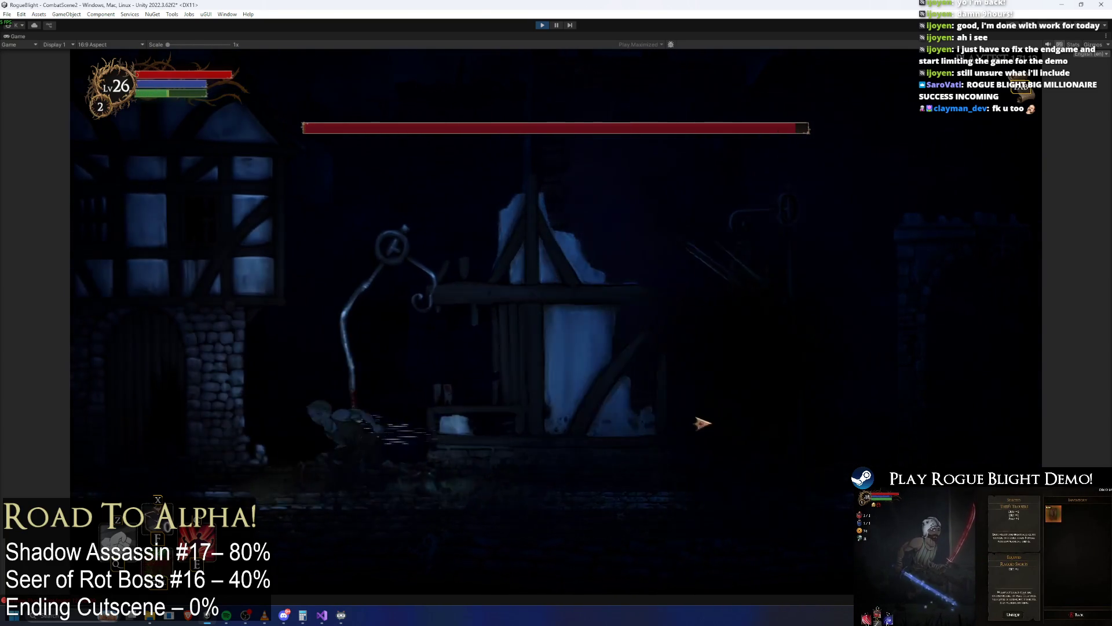
key("d")
key("a")
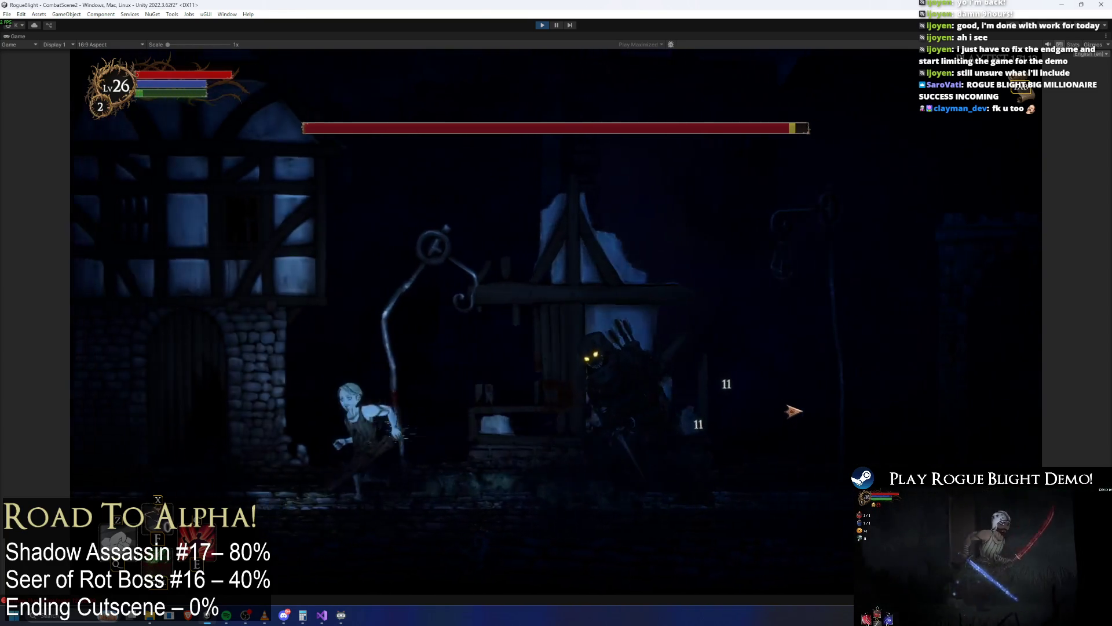
key("d")
Toggle the F1 enemy-health cheat, then dash and strike at the boss near the stone doorway.
key("F1")
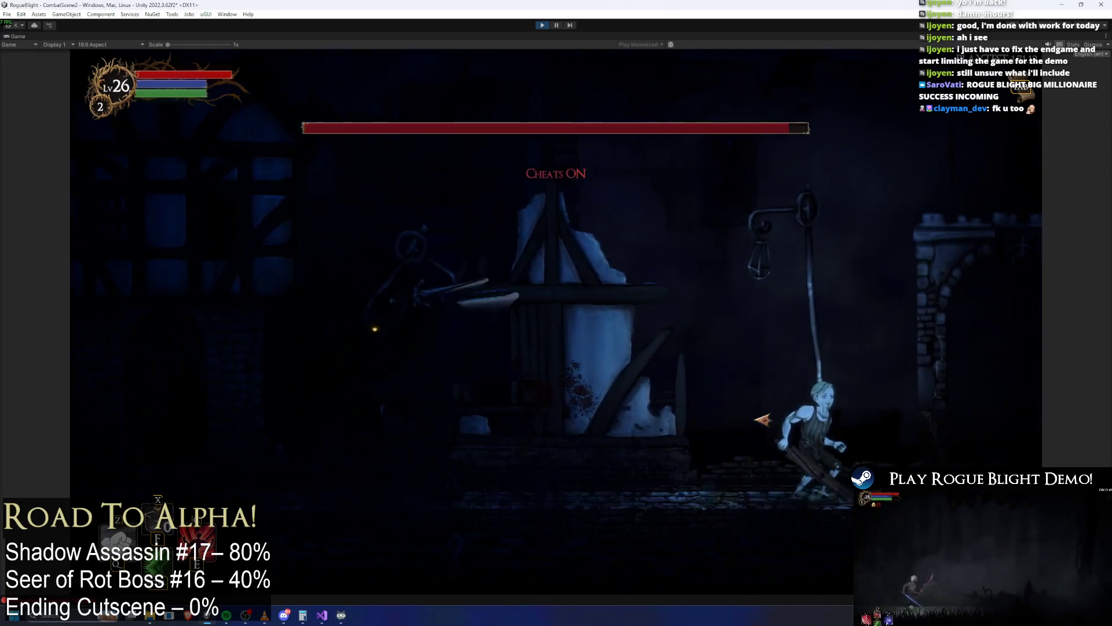
key("a")
key("d")
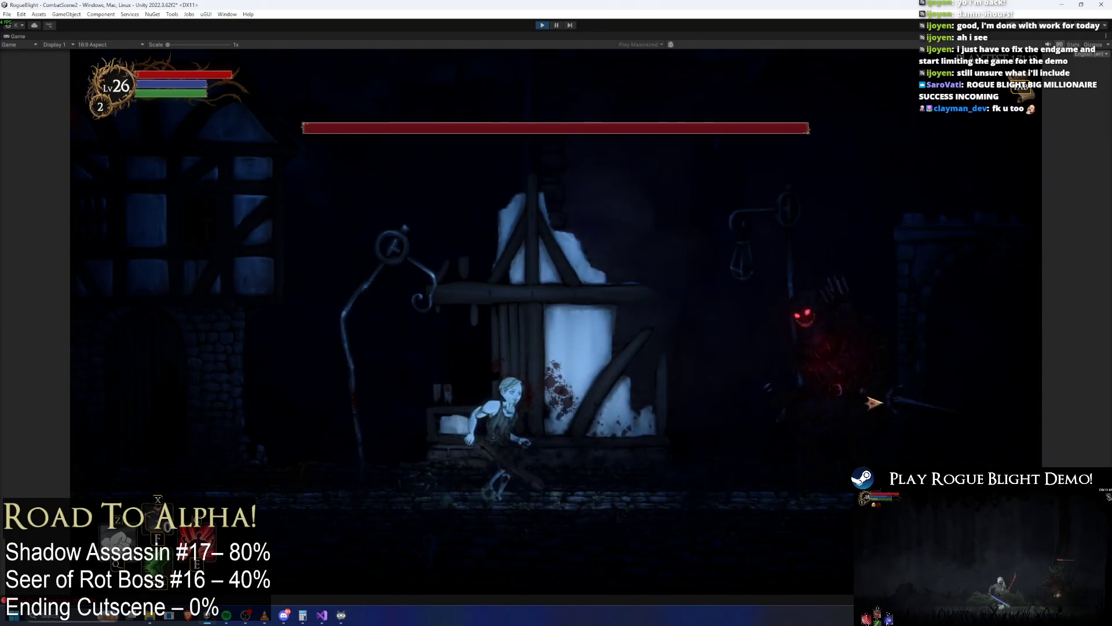
key("a")
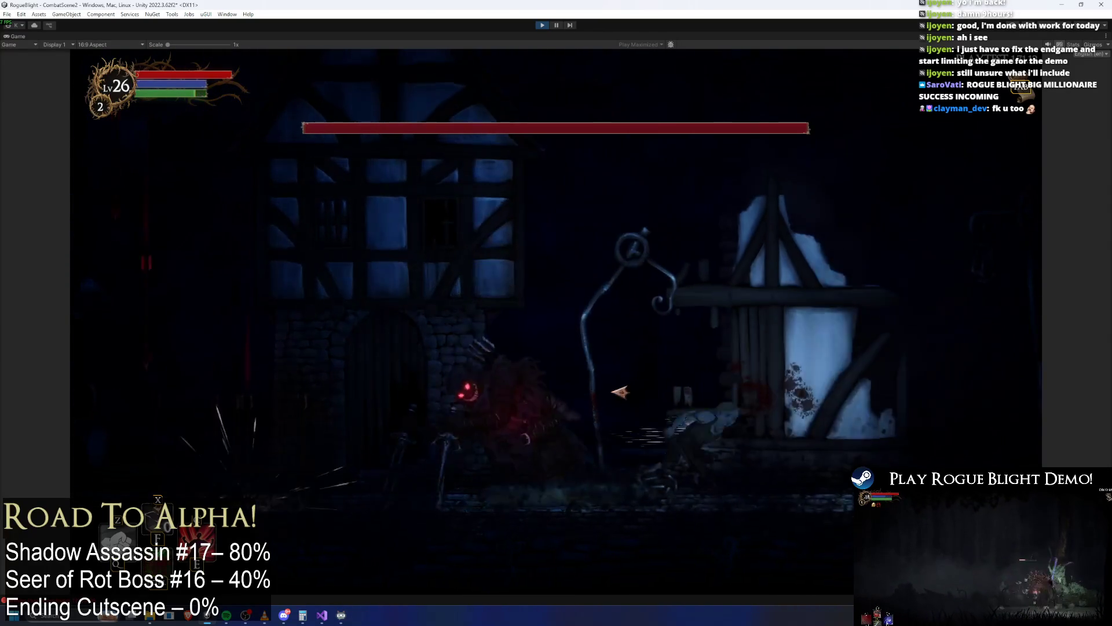
key("d")
left_click(754, 383)
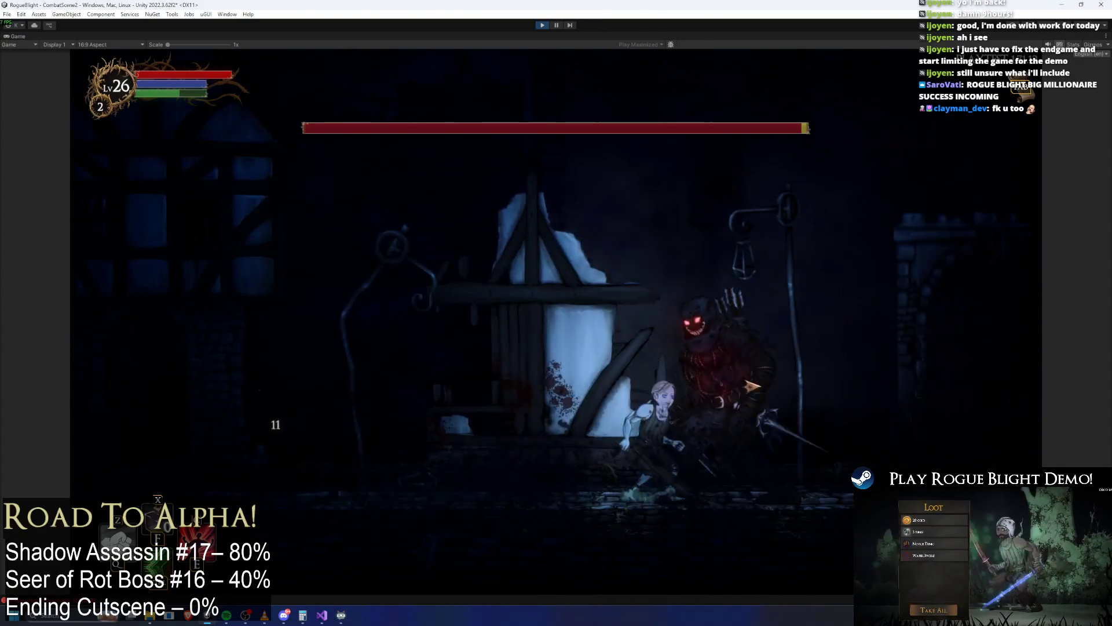
key("space")
left_click(748, 390)
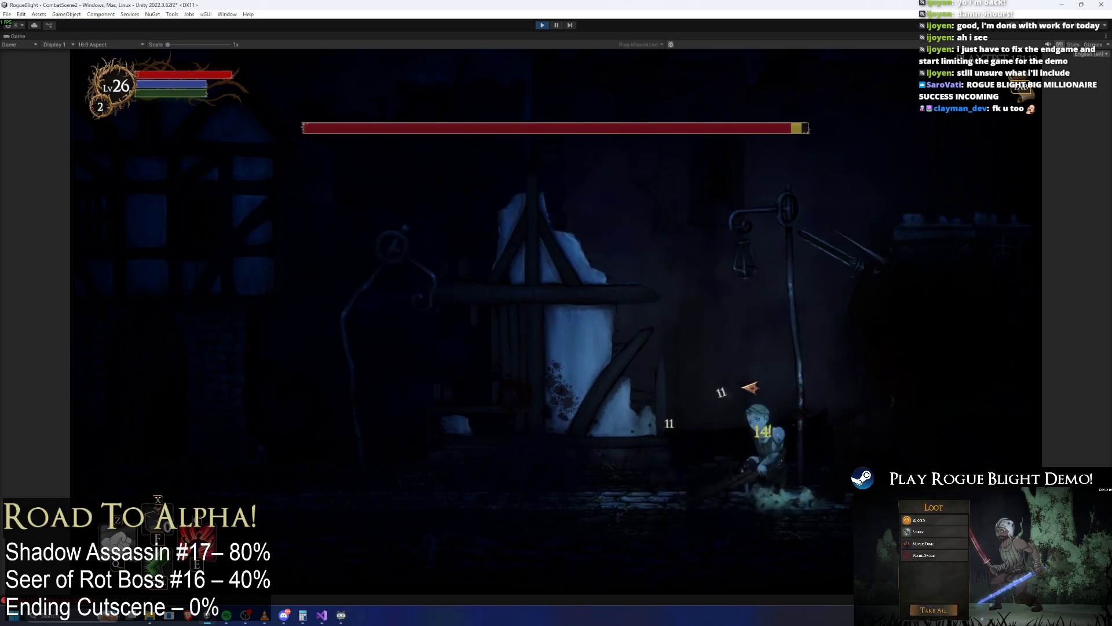
key("a")
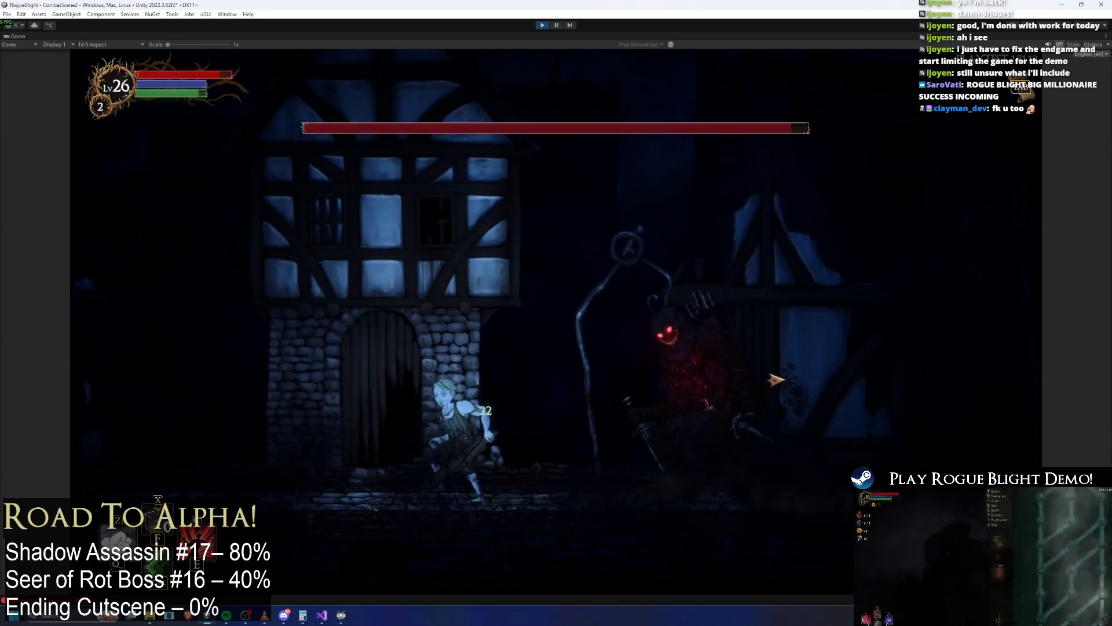
key("d")
key("a")
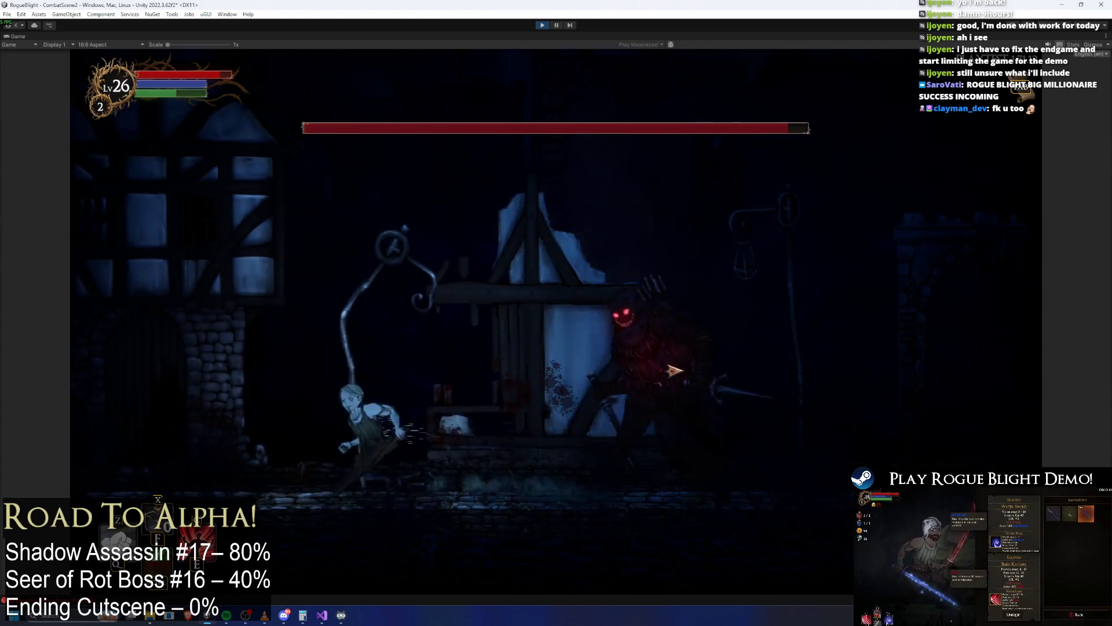
key("d")
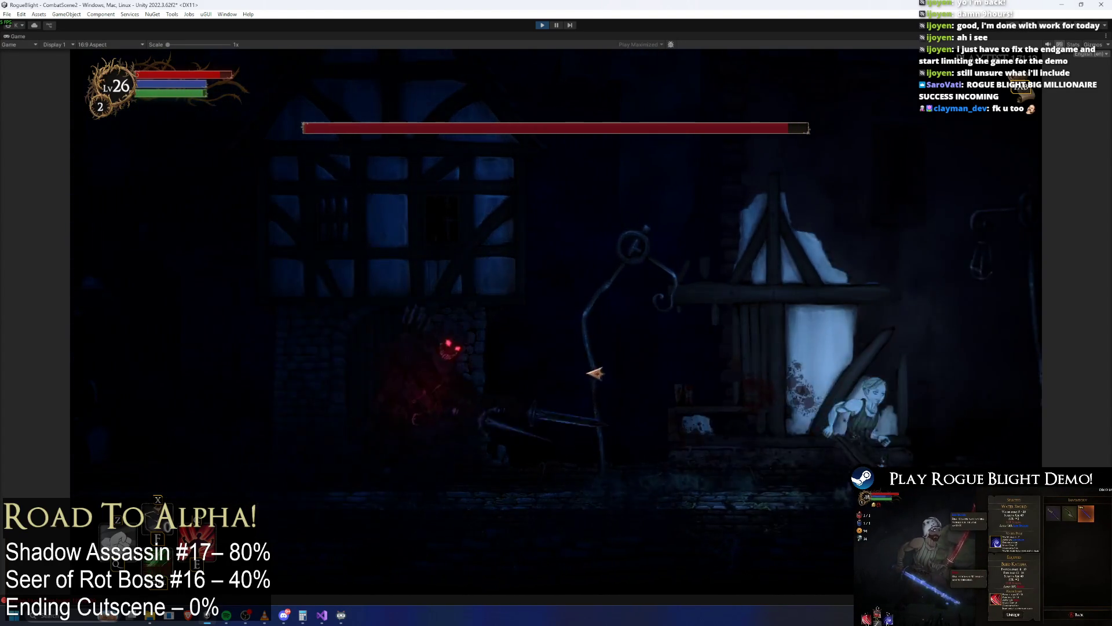
key("a")
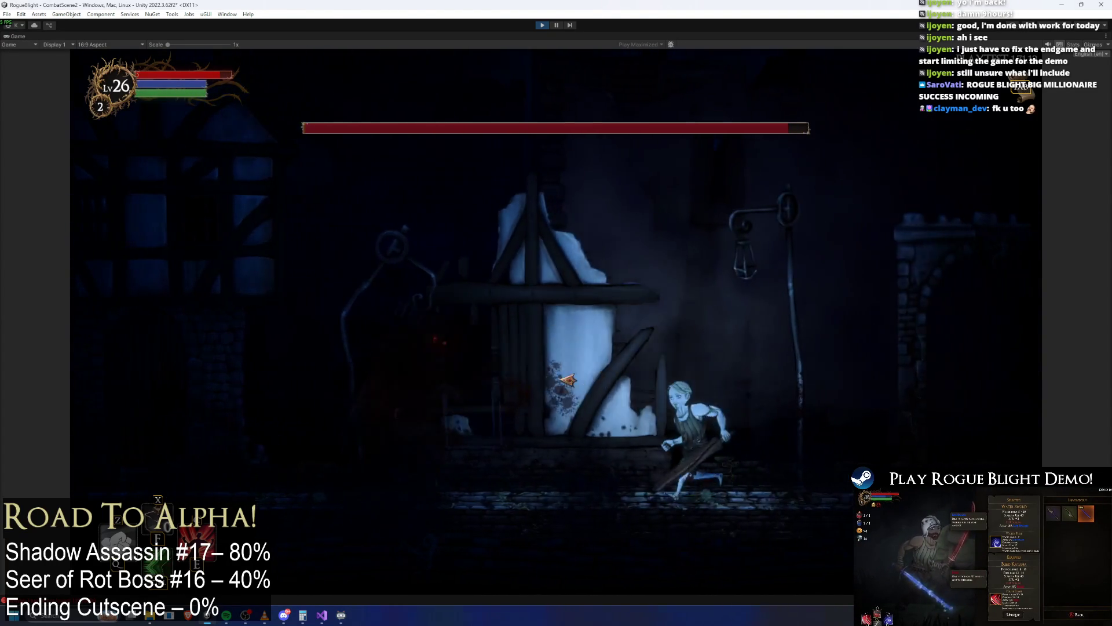
left_click(781, 383)
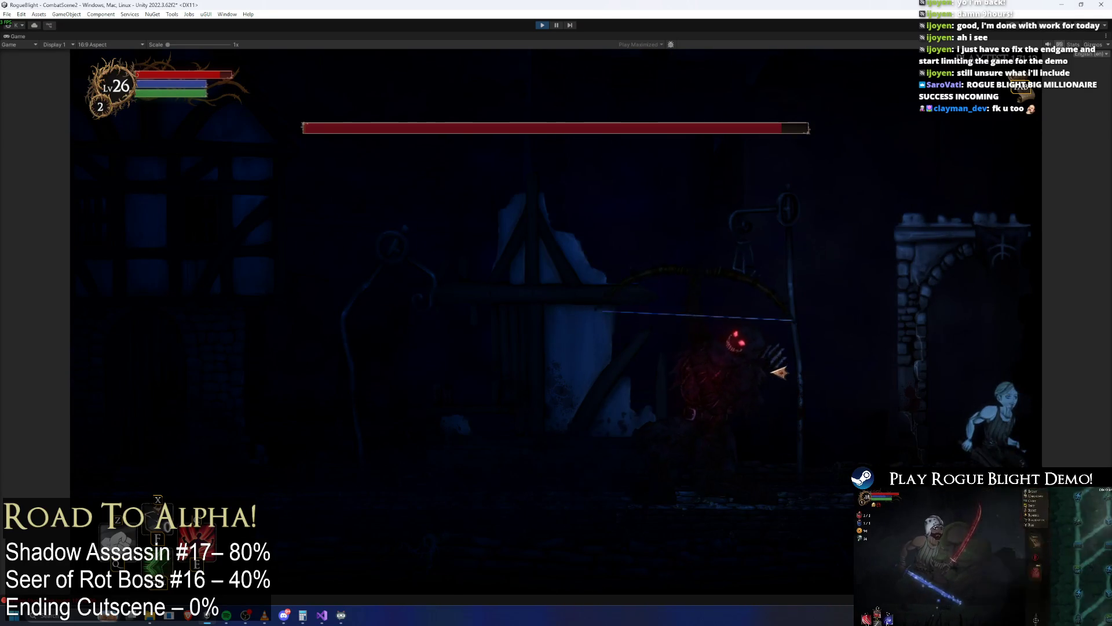
Dodge the boss's attacks and land repeated spear thrusts to wear down its health bar.
key("a")
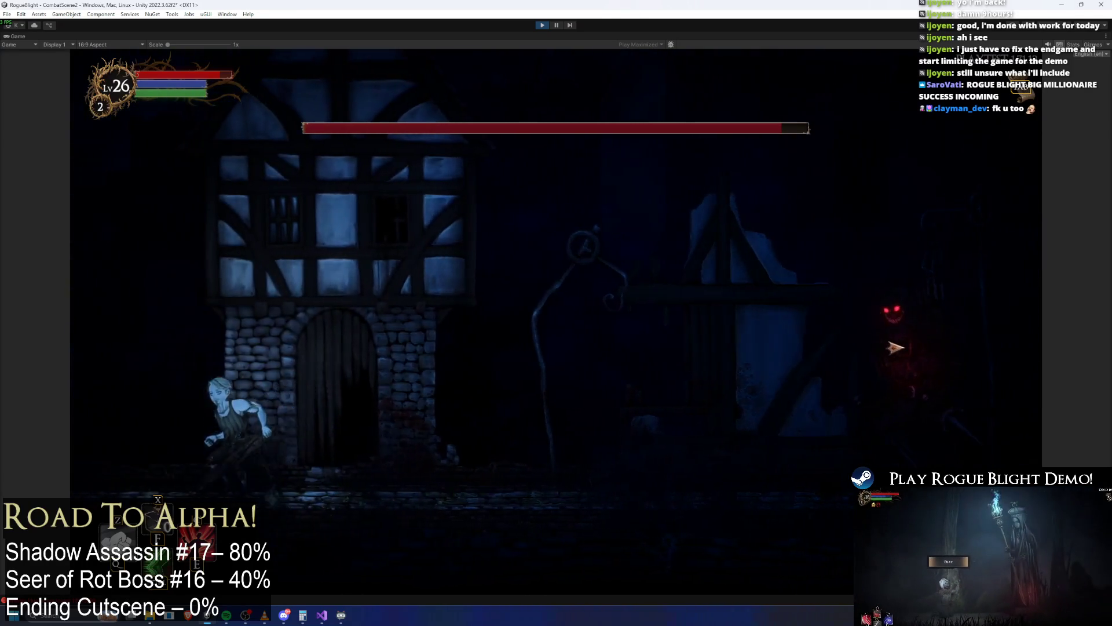
key("d")
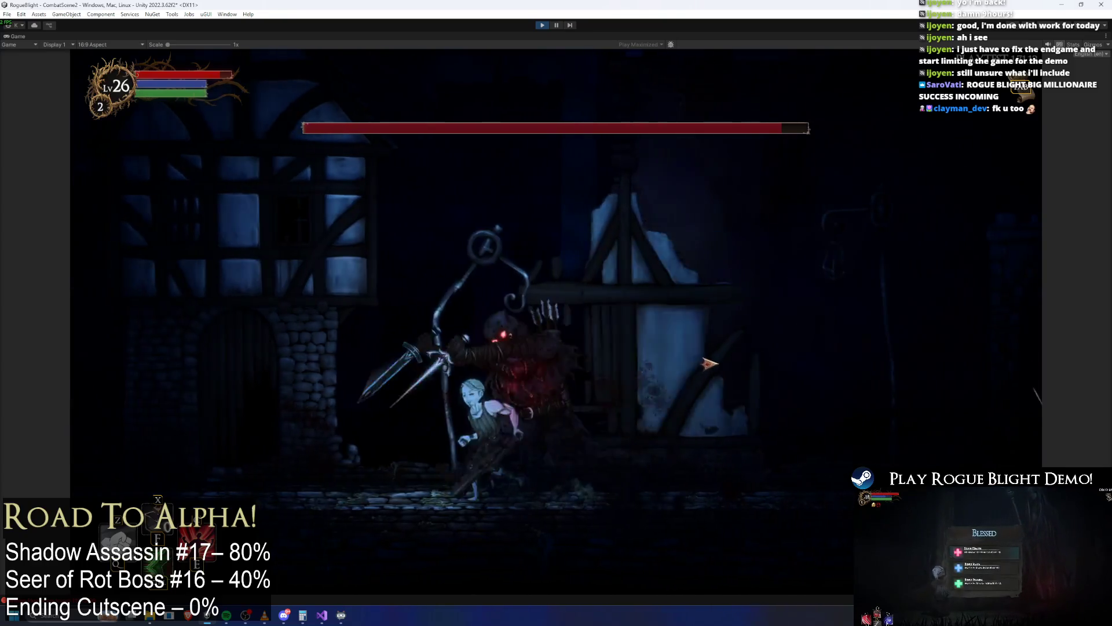
key("a")
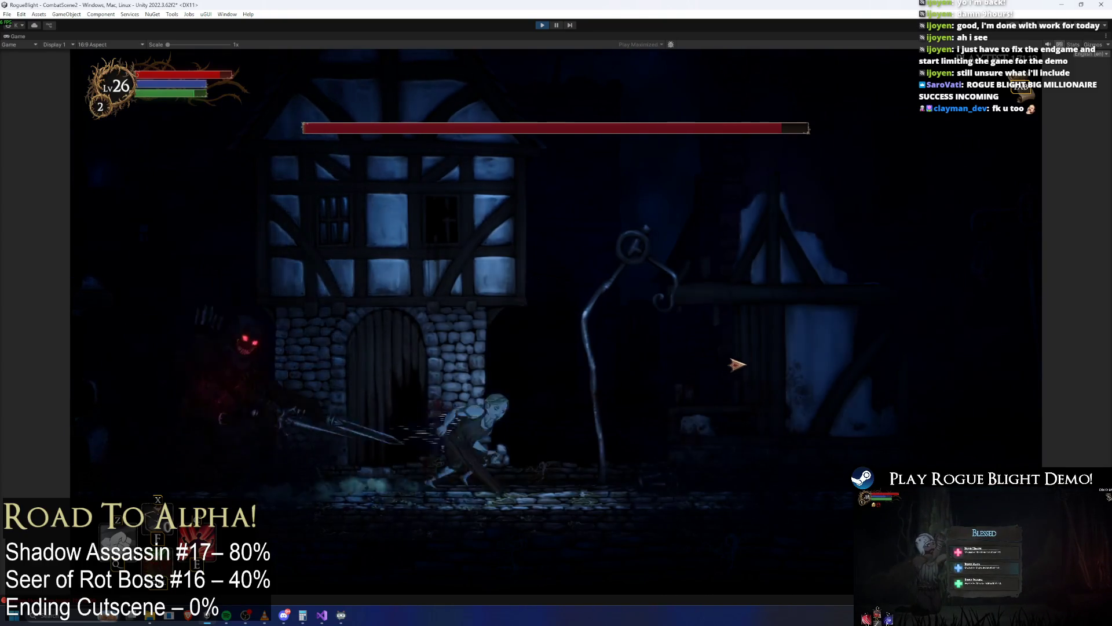
key("d")
key("a")
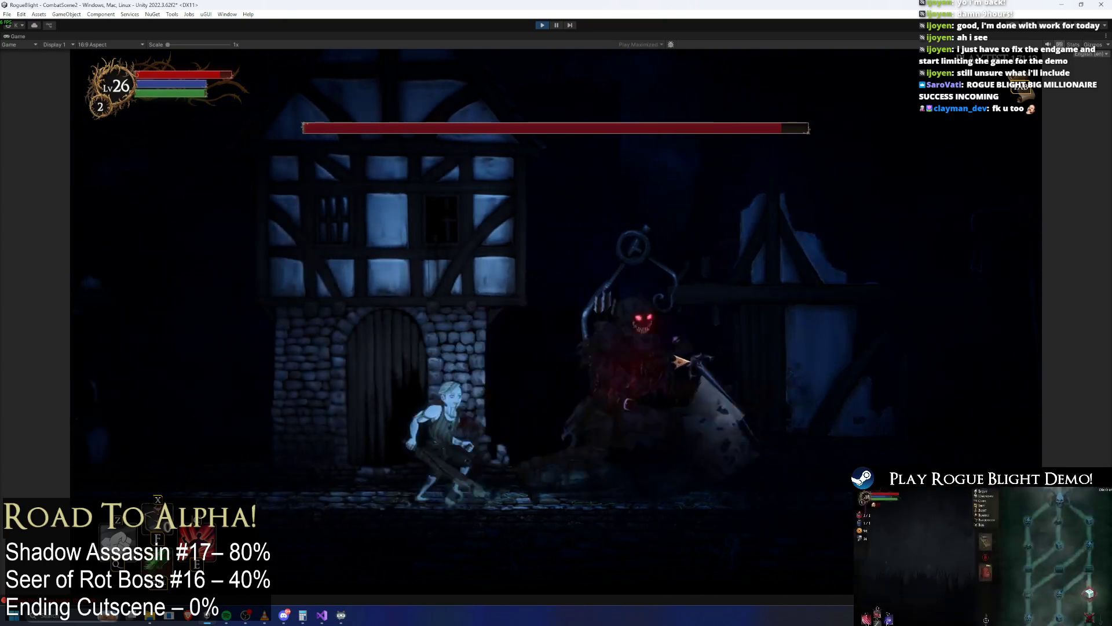
key("a")
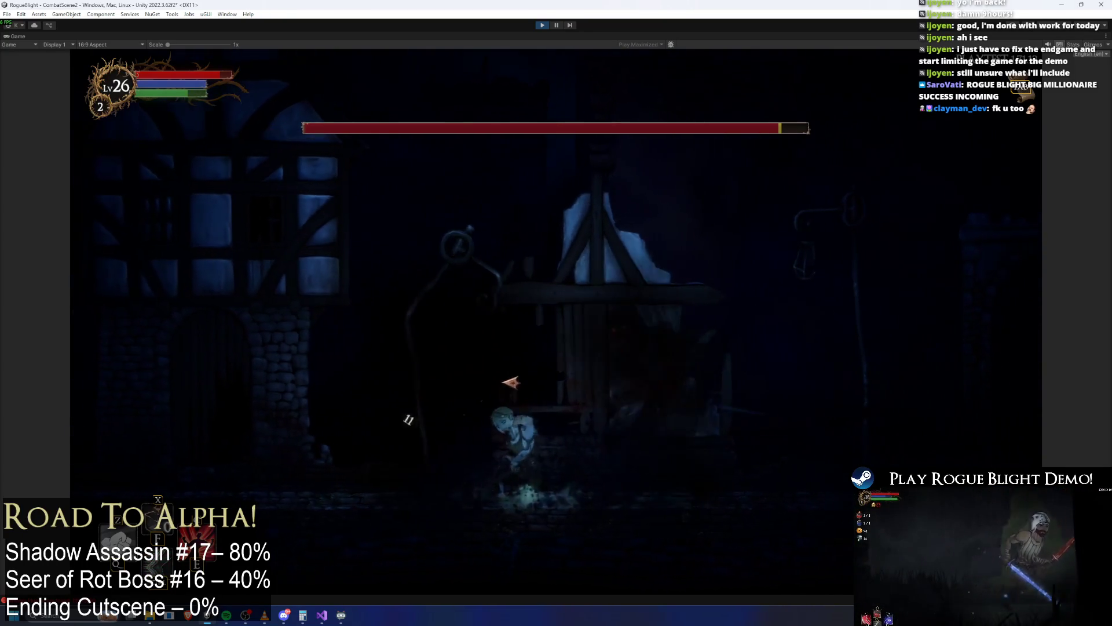
key("a")
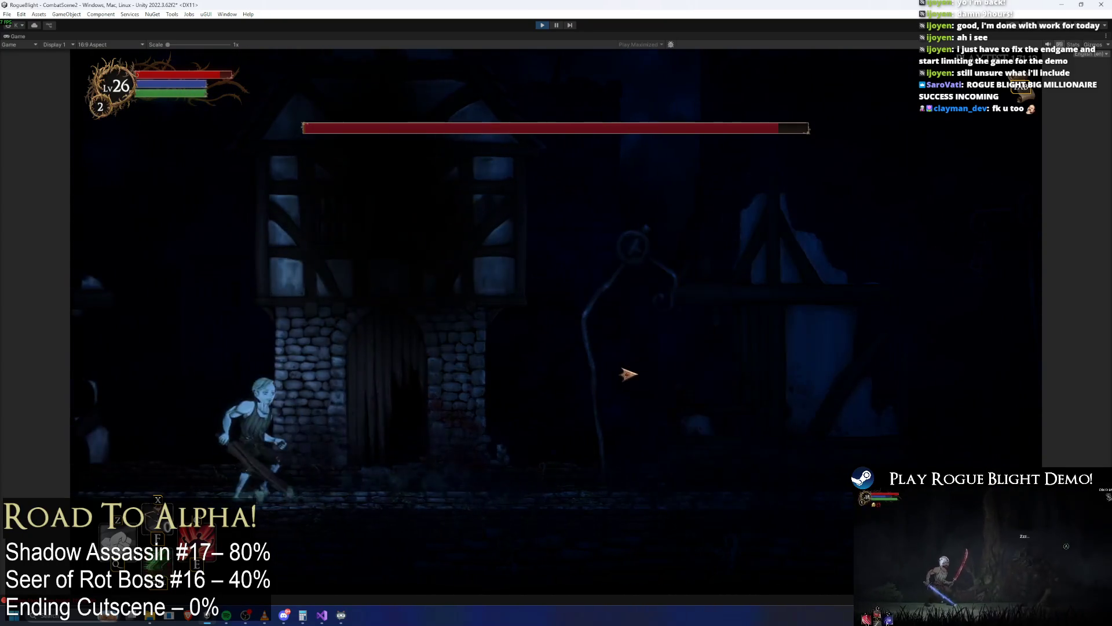
key("d")
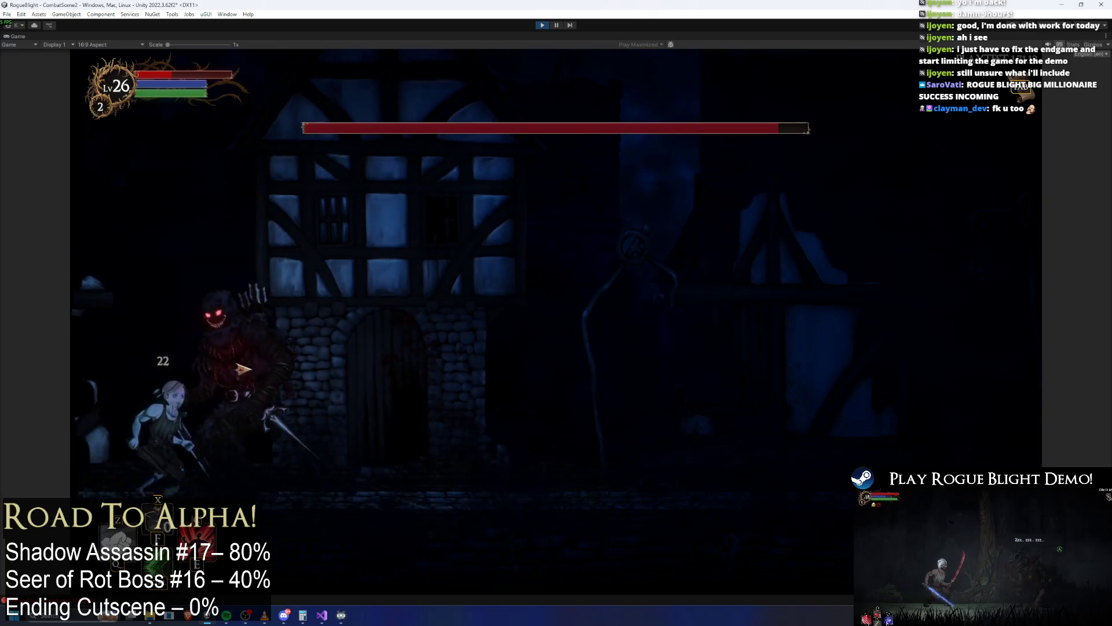
key("d")
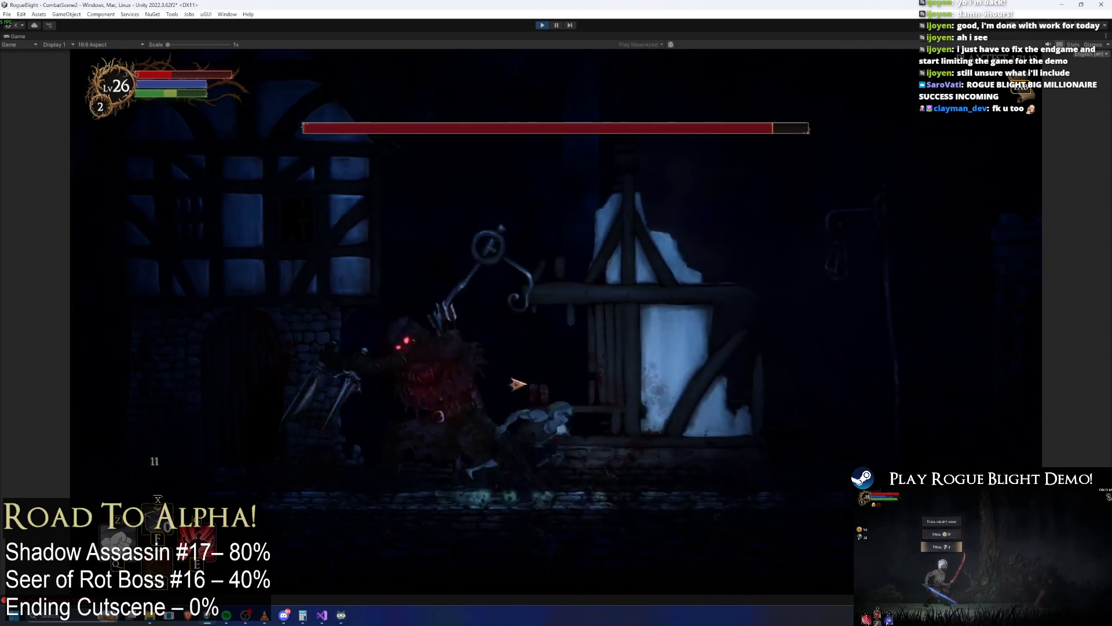
left_click(450, 395)
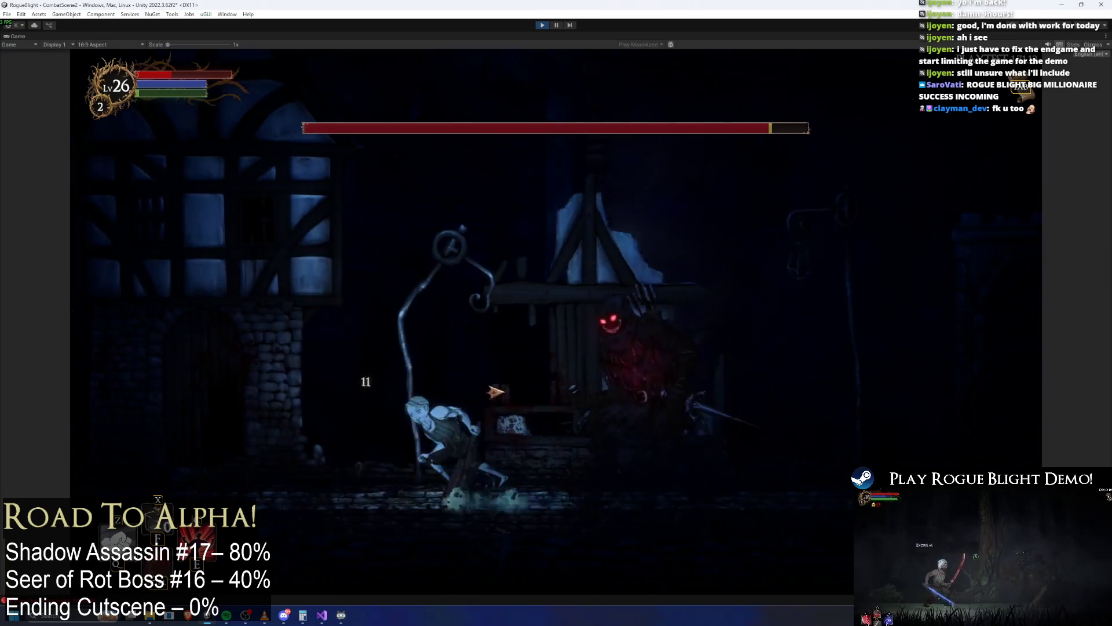
key("a")
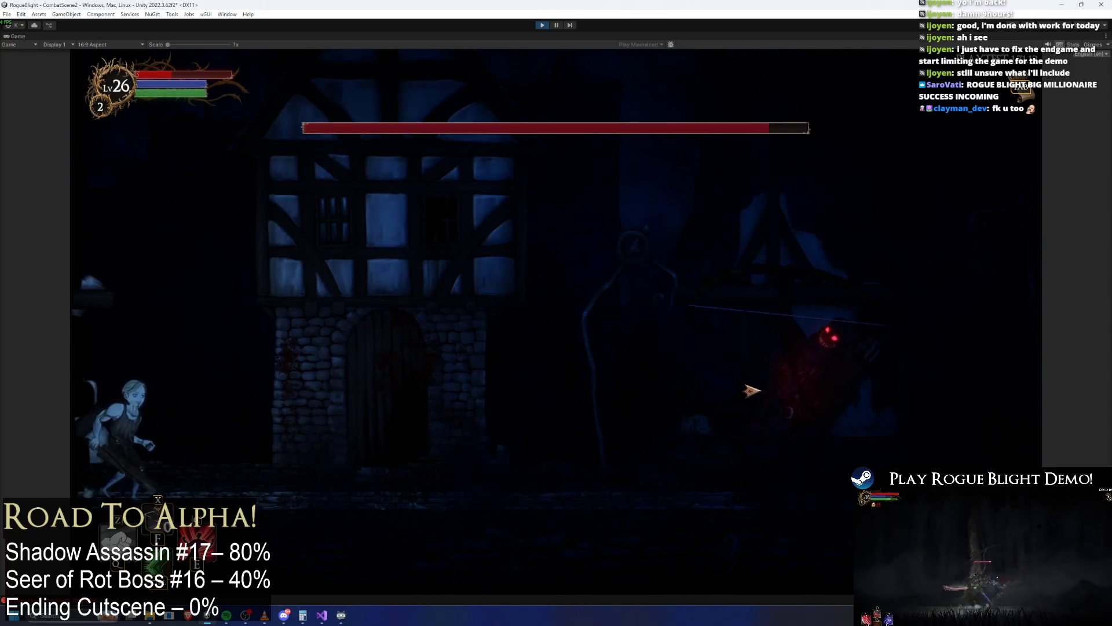
key("d")
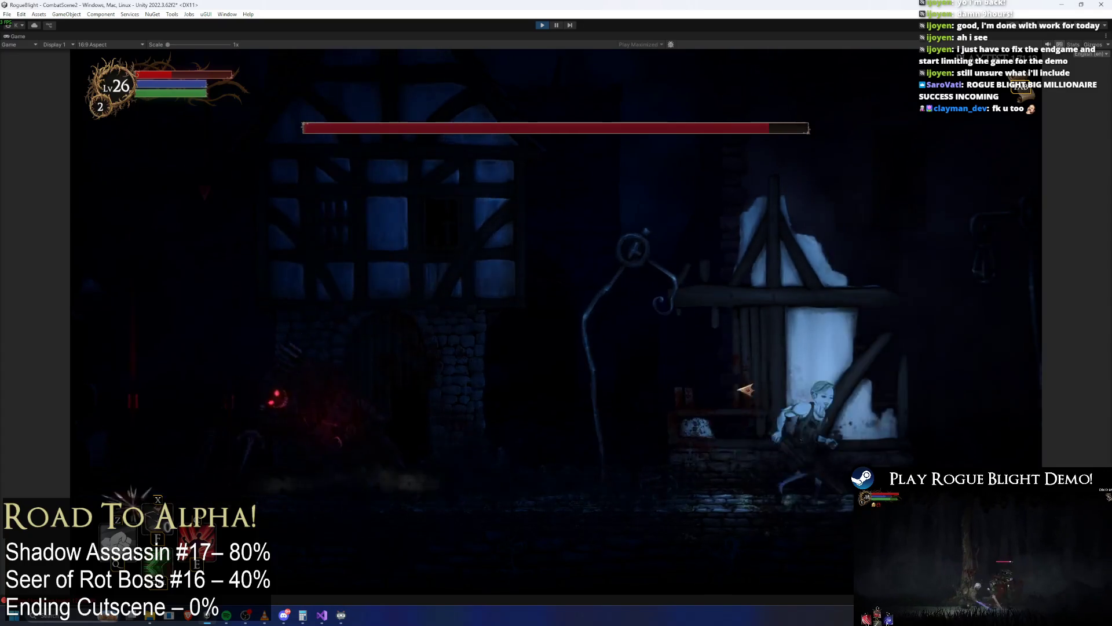
key("d")
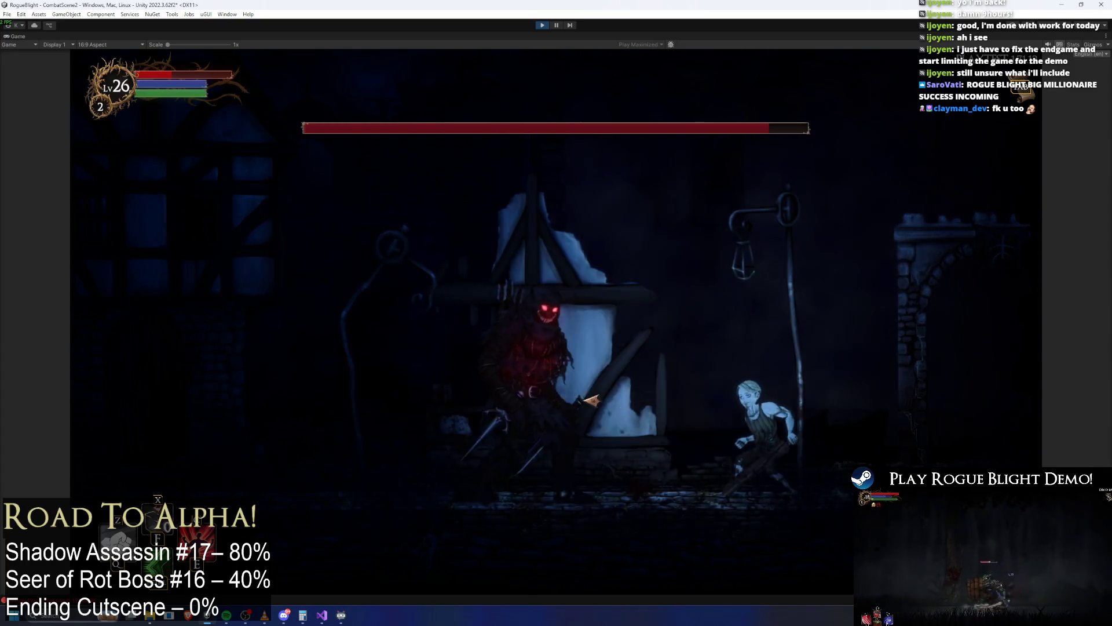
key("d")
left_click(661, 385)
left_click(664, 383)
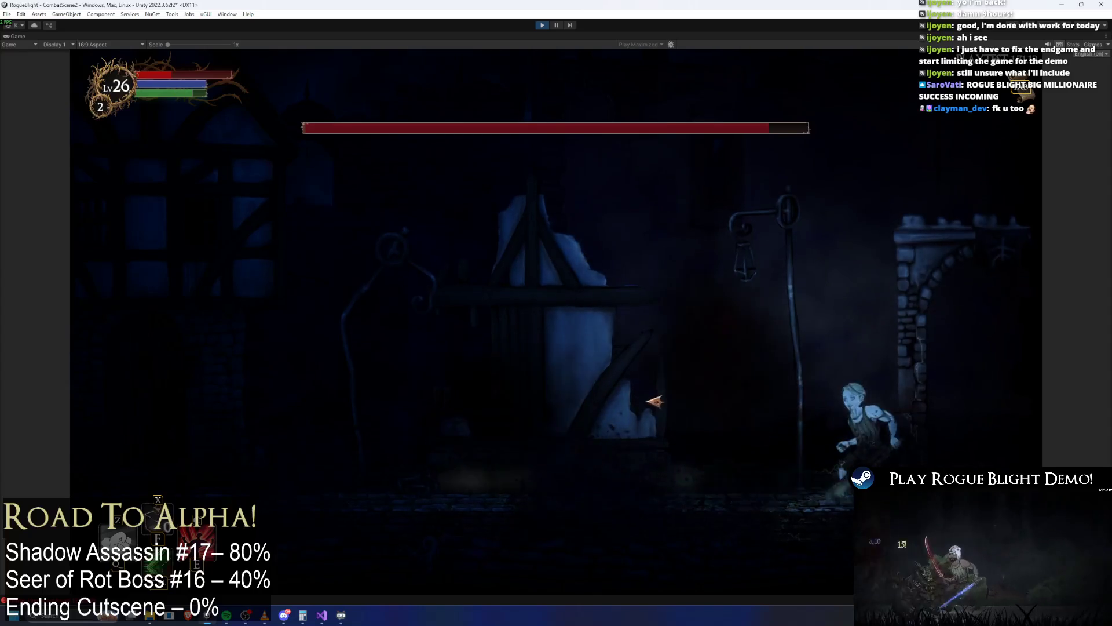
left_click(666, 408)
left_click(938, 430)
Keep slashing the boss around the house, then pause the game with Escape.
key("a")
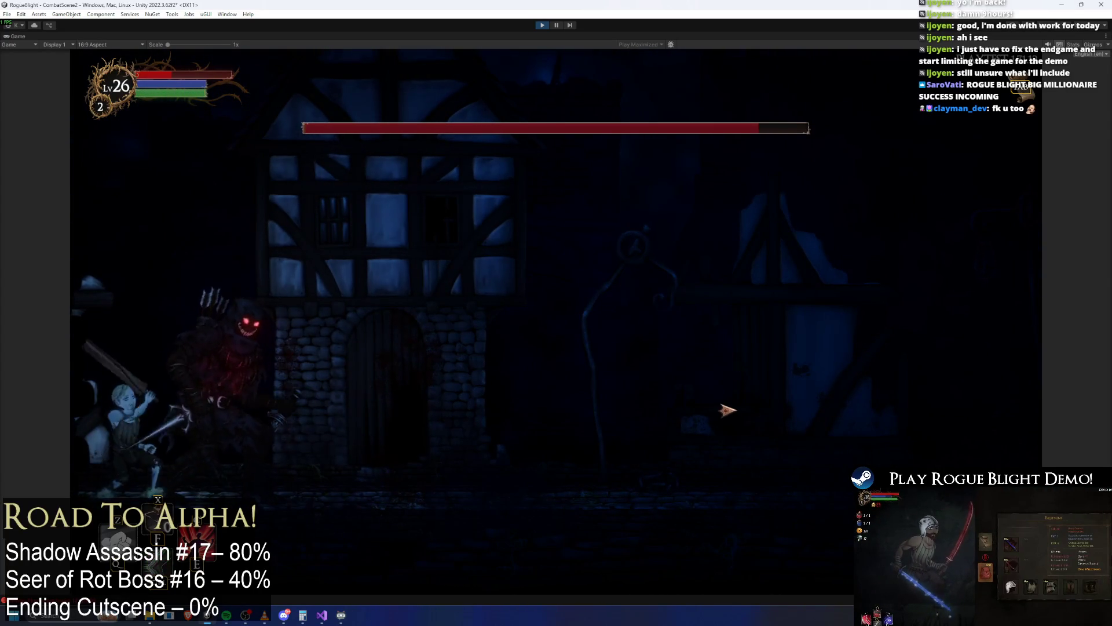
left_click(728, 405)
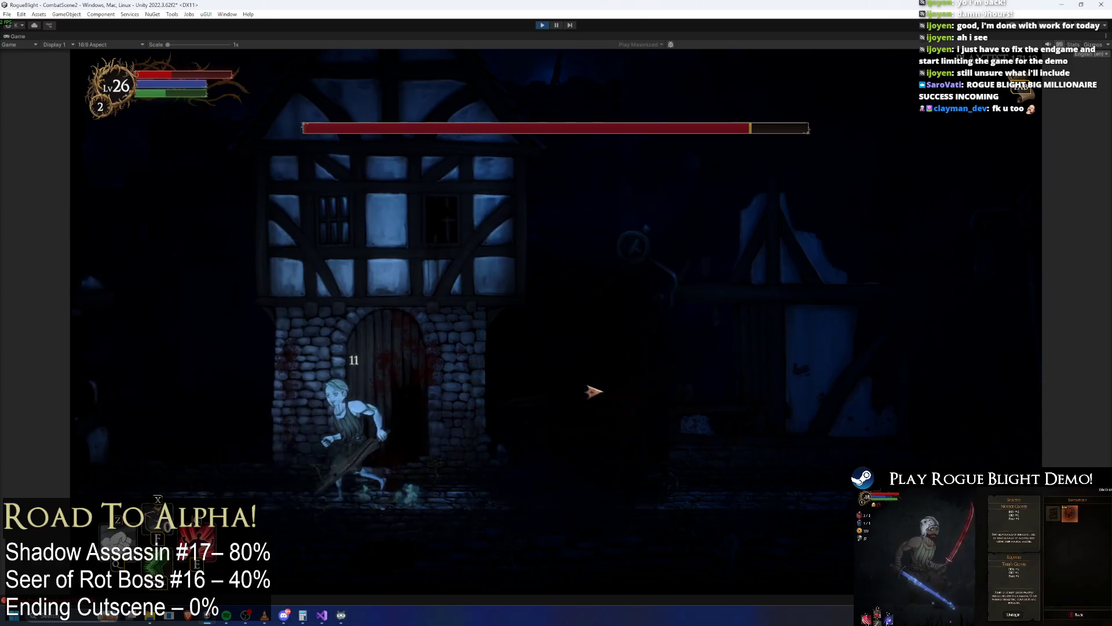
key("a")
left_click(608, 390)
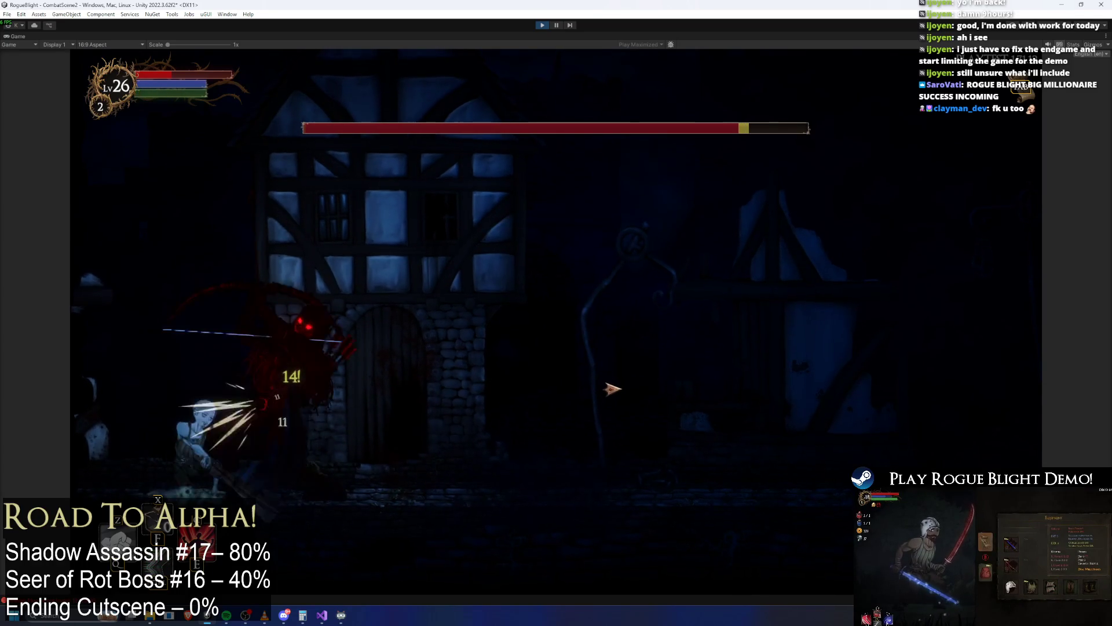
left_click(613, 388)
key("a")
key("d")
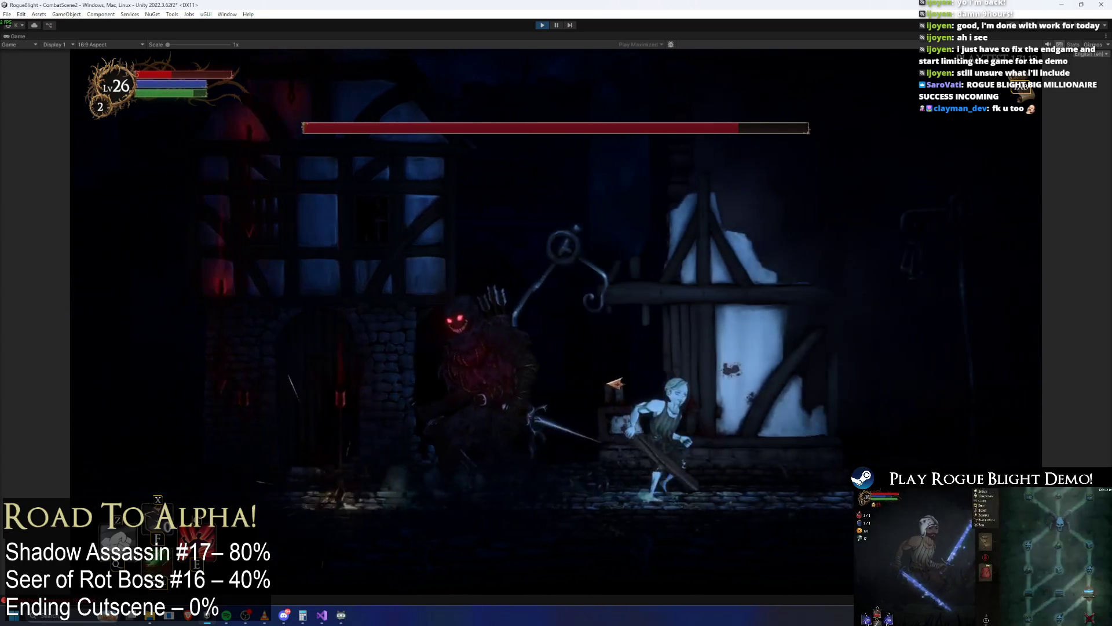
key("d")
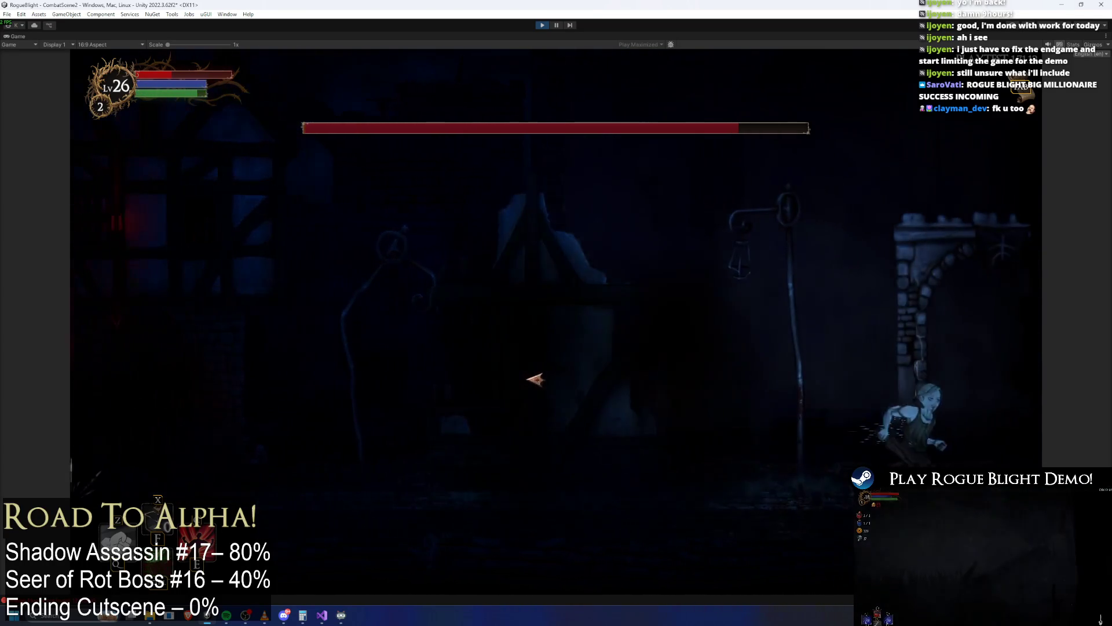
key("a")
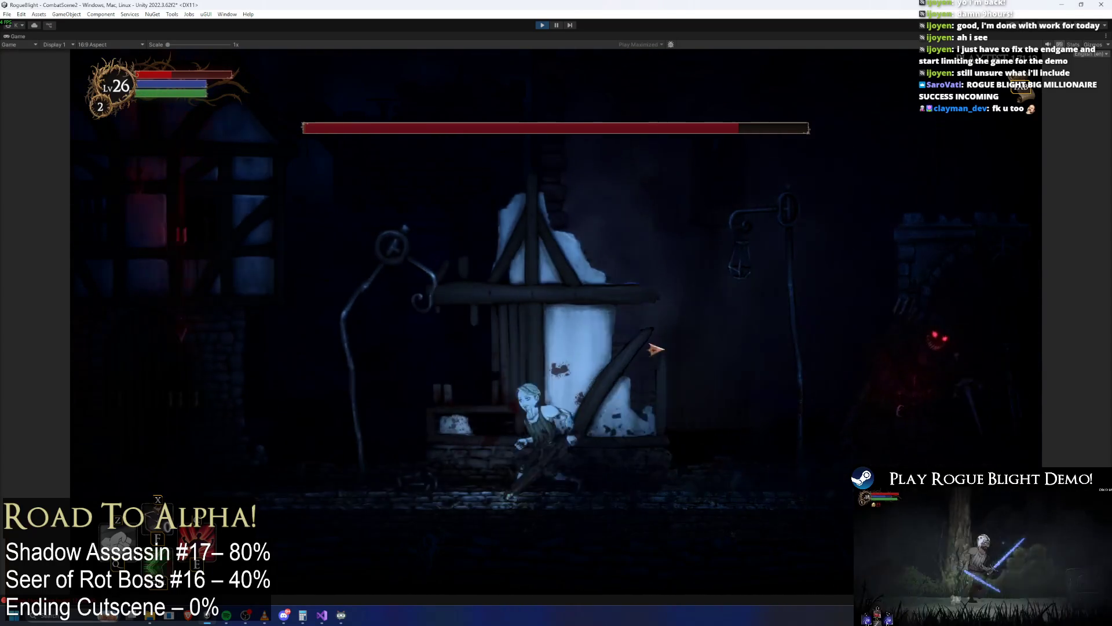
key("d")
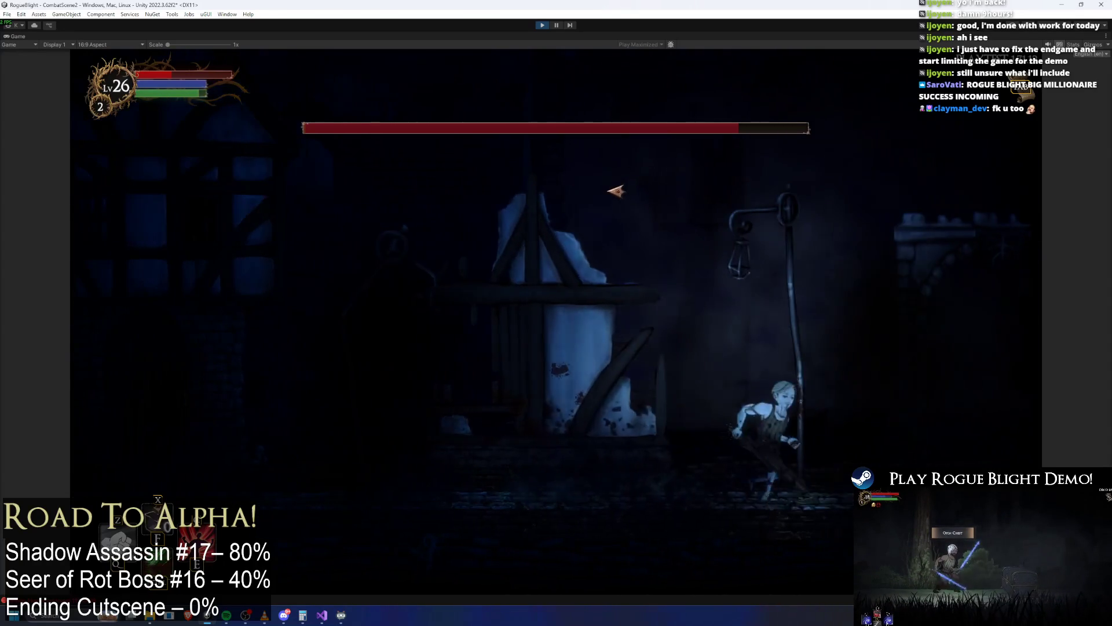
key("d")
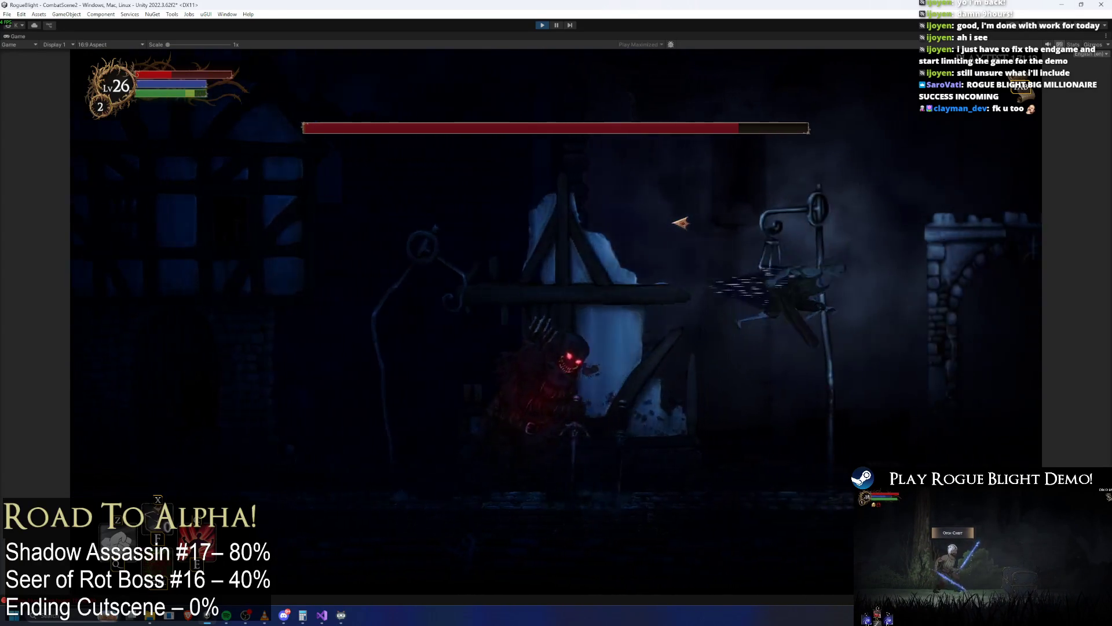
key("a")
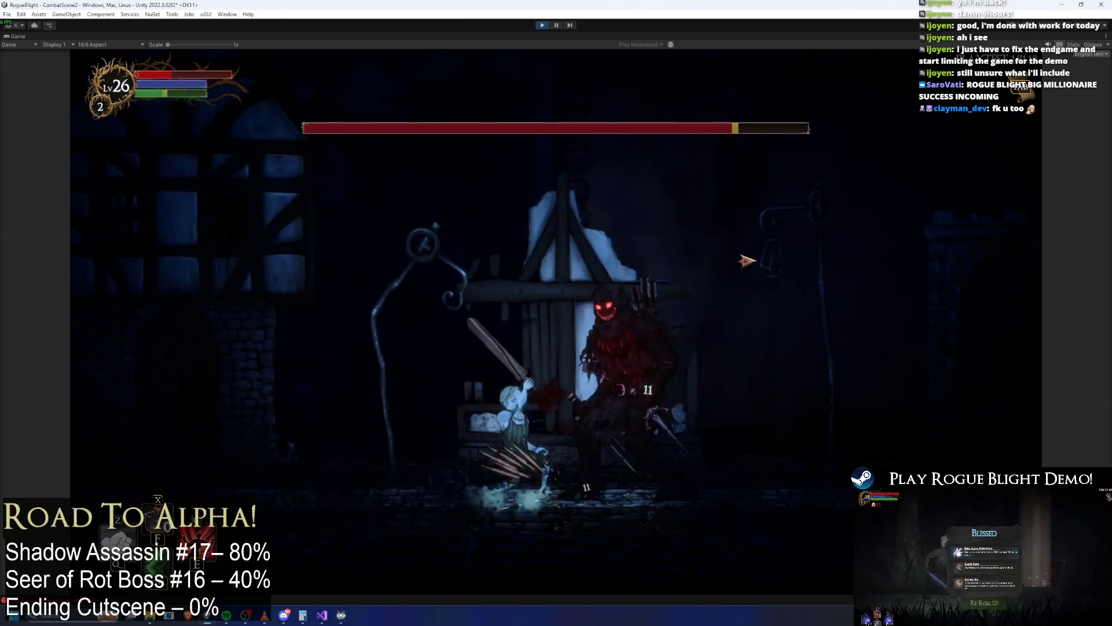
left_click(745, 256)
key("a")
key("a")
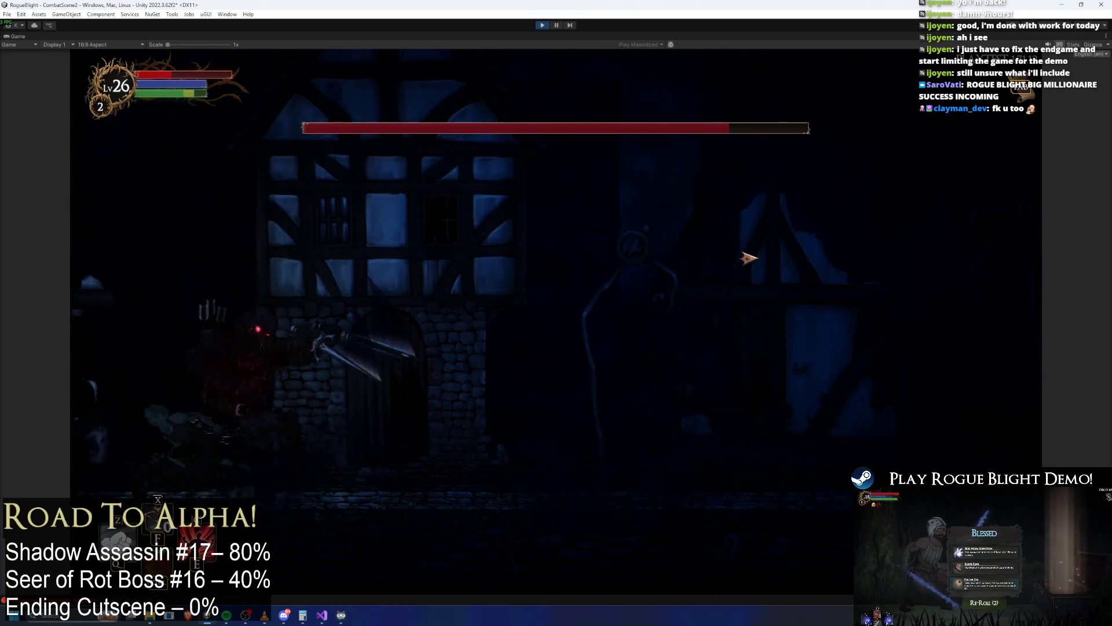
left_click(681, 264)
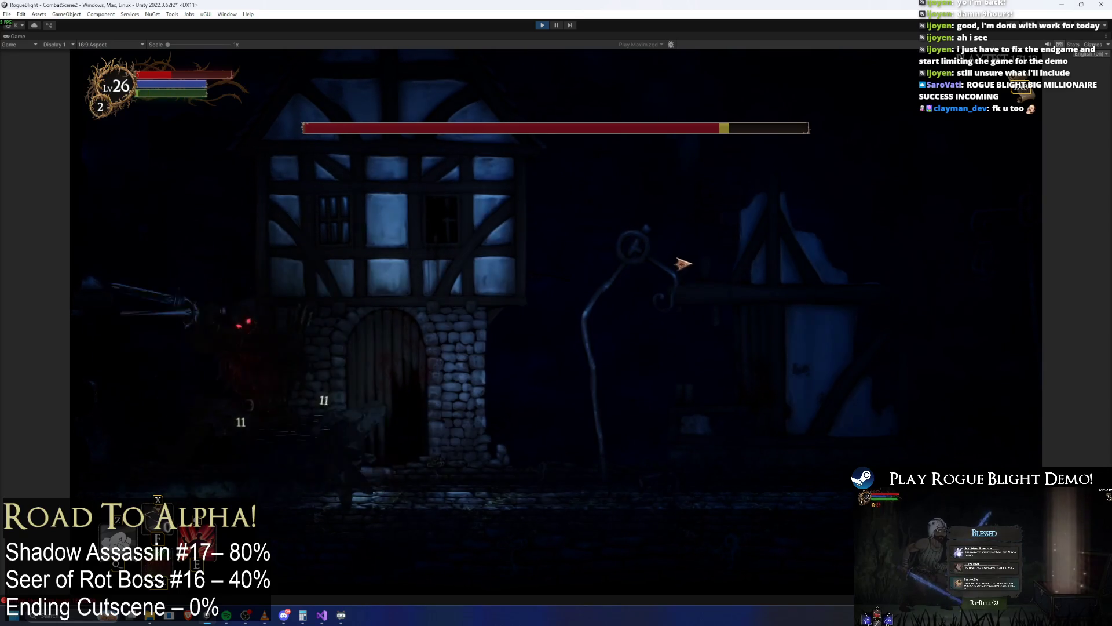
key("a")
left_click(678, 305)
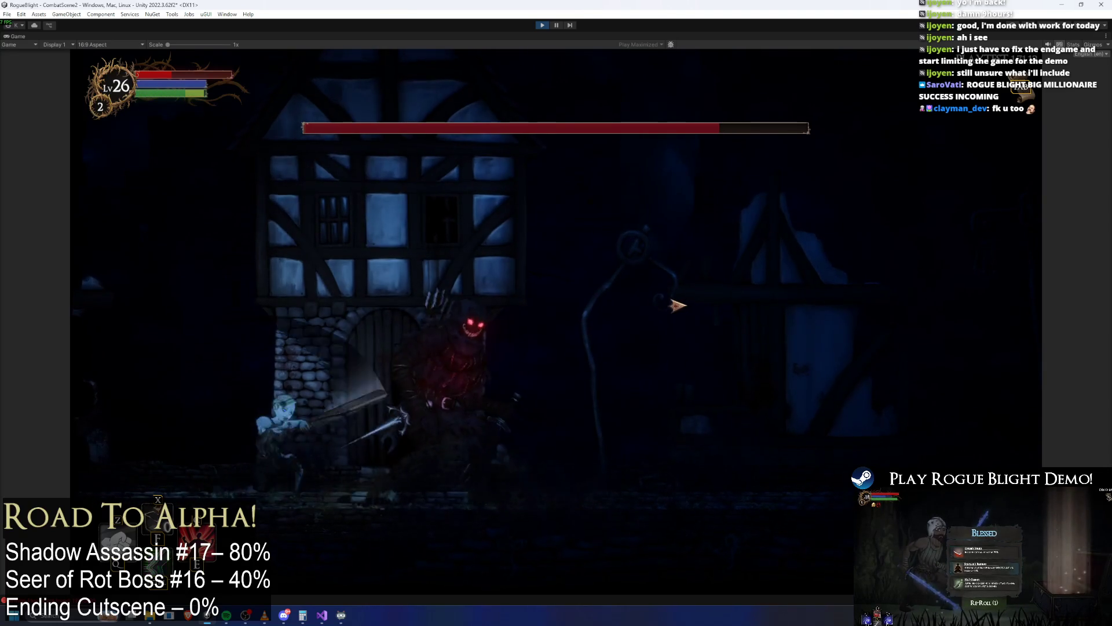
key("a")
key("d")
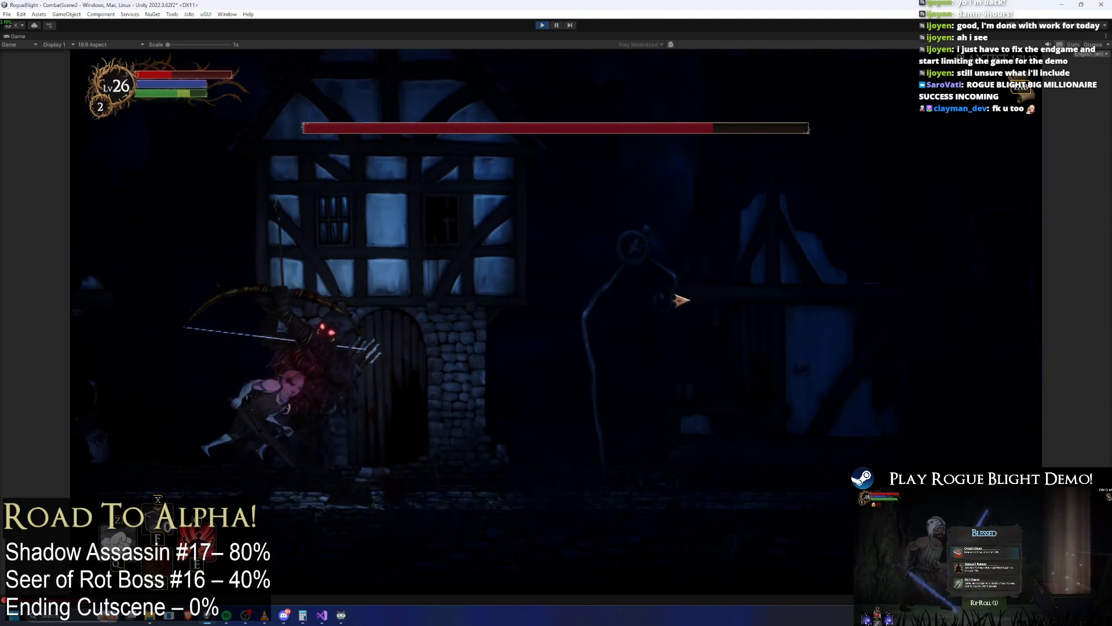
key("d")
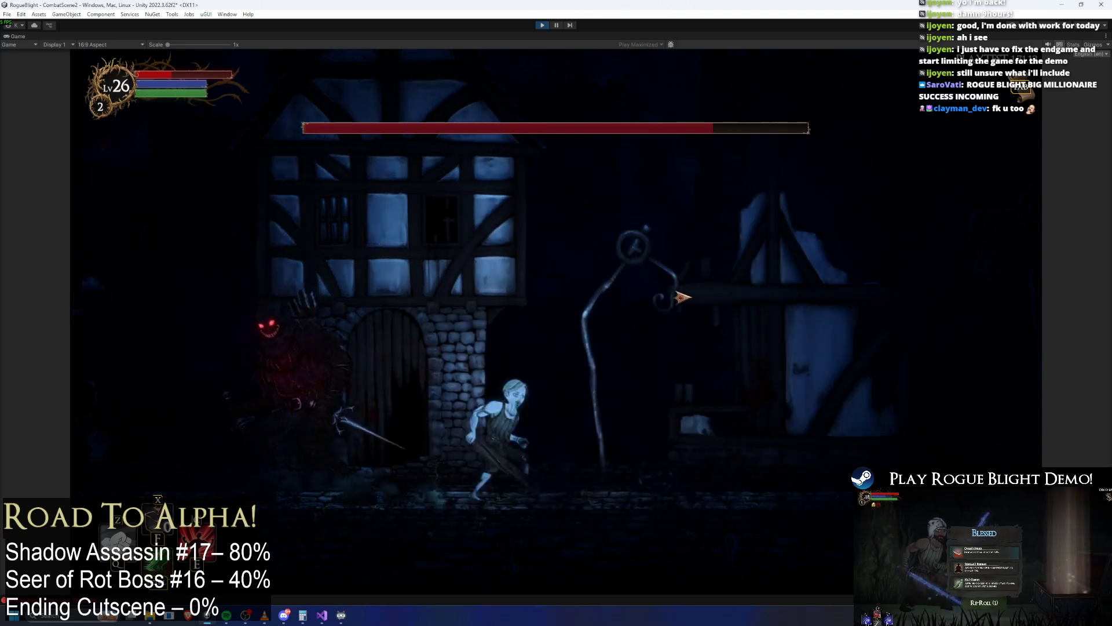
key("d")
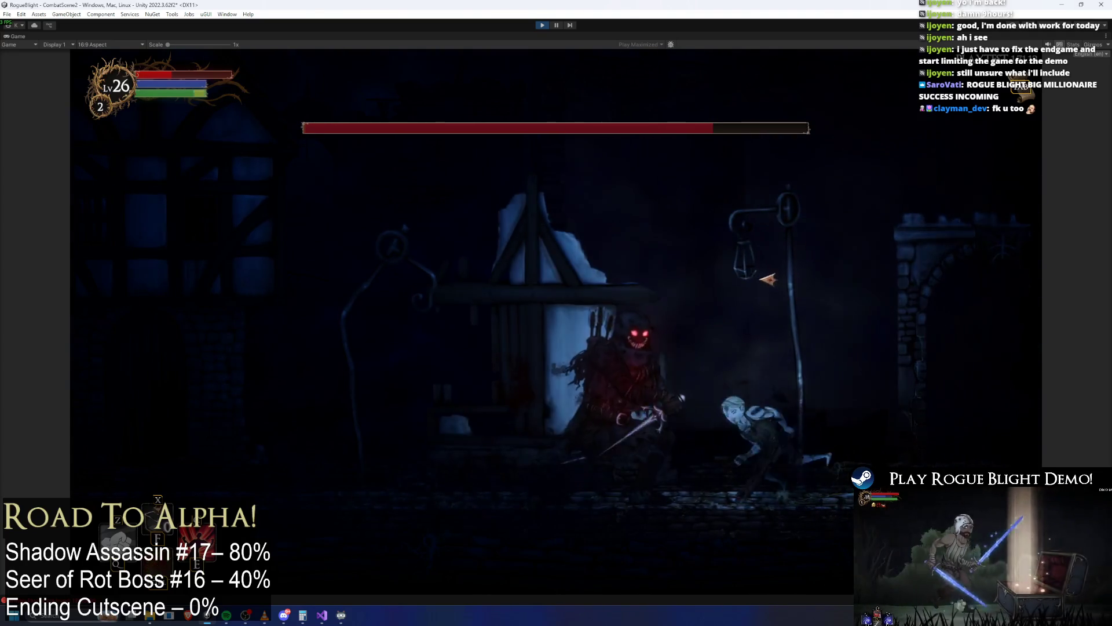
key("Escape")
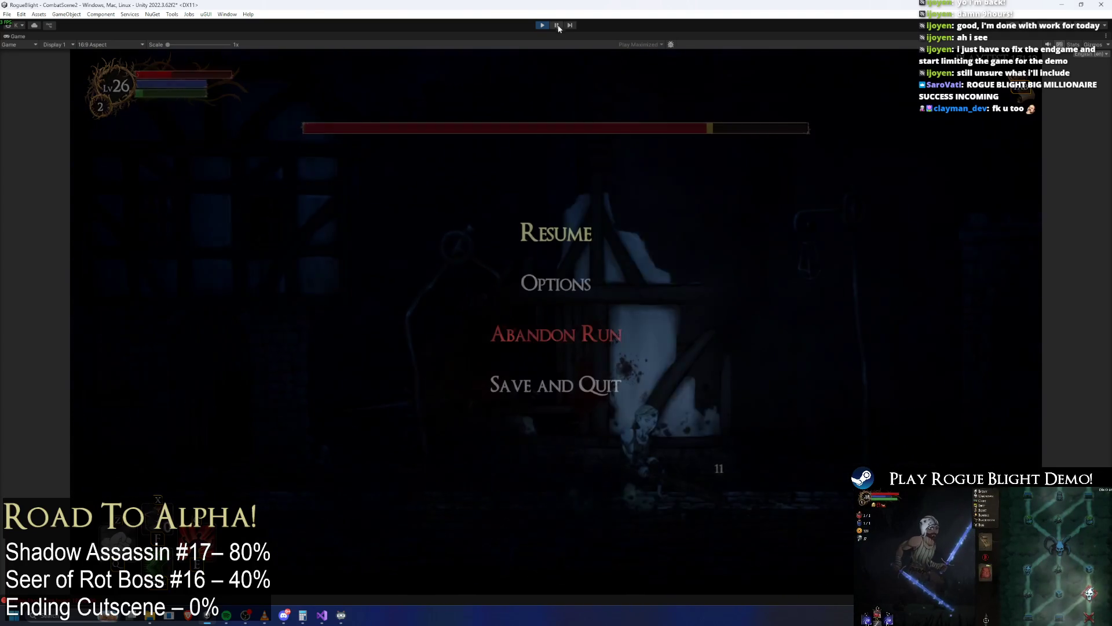
Stop Play mode and open the shadow_assassin prefab, keeping death_shadowass as the shown clip.
left_click(544, 25)
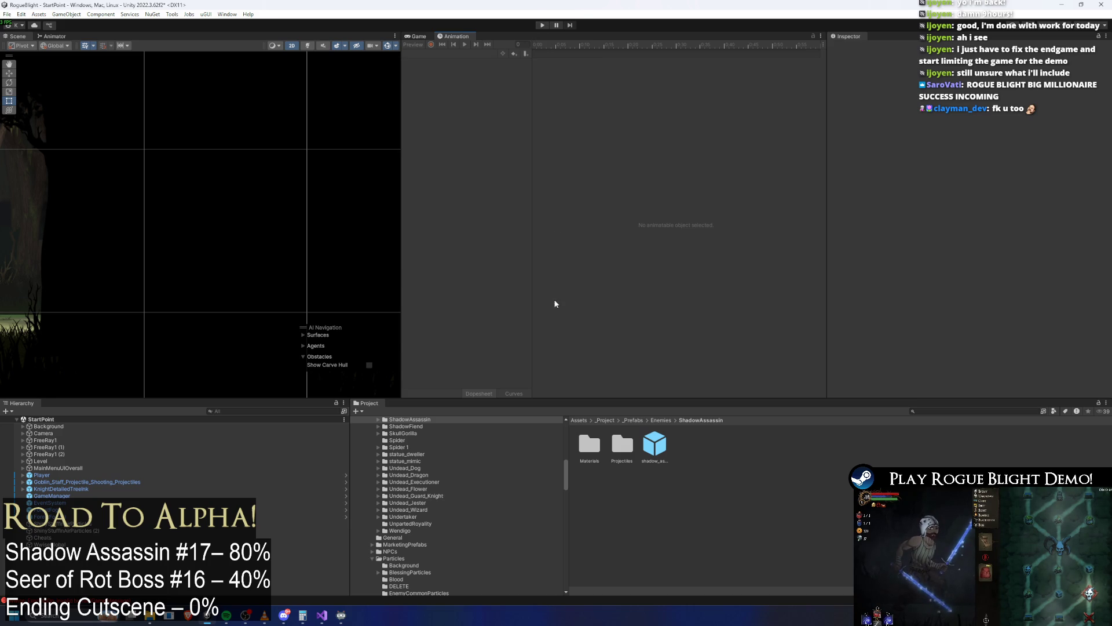
double_click(665, 451)
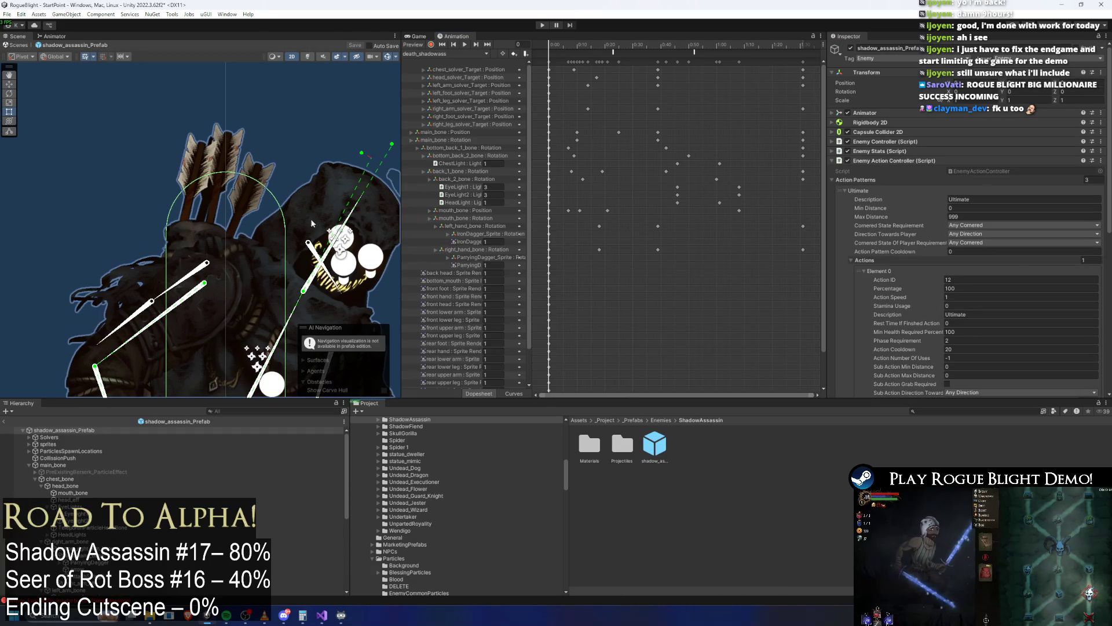
left_click(457, 53)
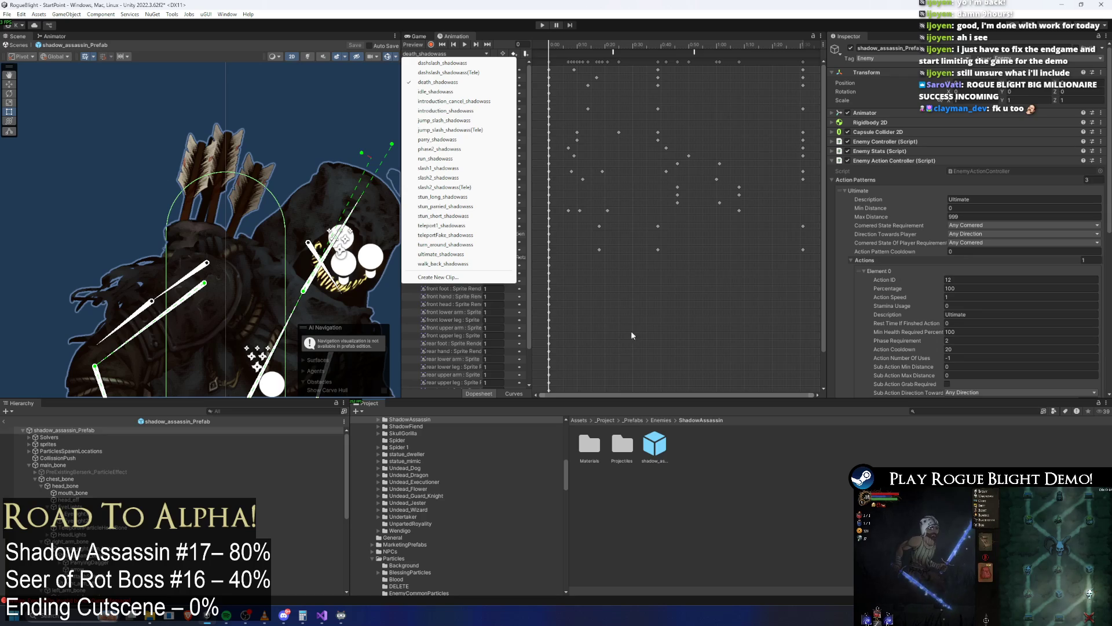
left_click(869, 160)
Give Spike Projectile (Falling) (P2) damage 11/12 and 9/10, then exit Prefab Mode to StartPoint.
left_click(869, 161)
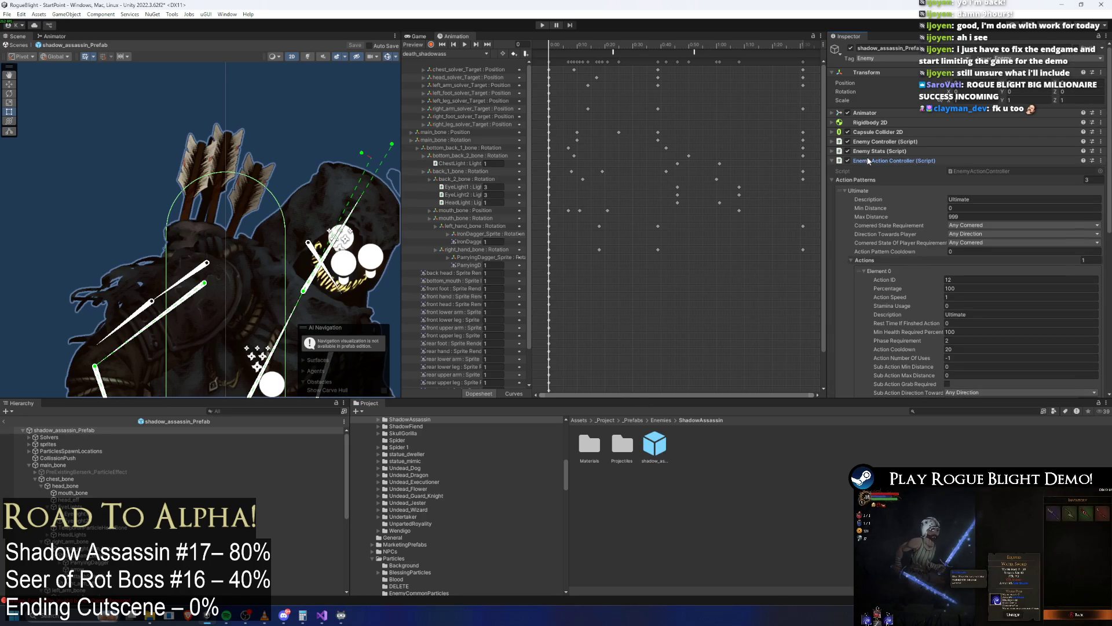
left_click(885, 162)
left_click(895, 226)
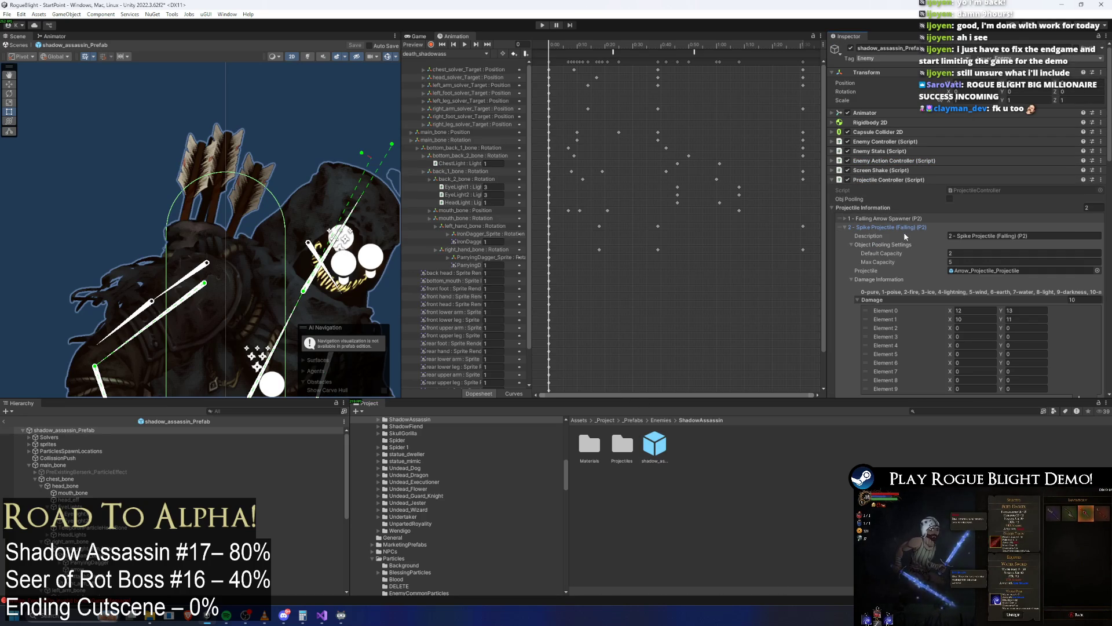
left_click(989, 270)
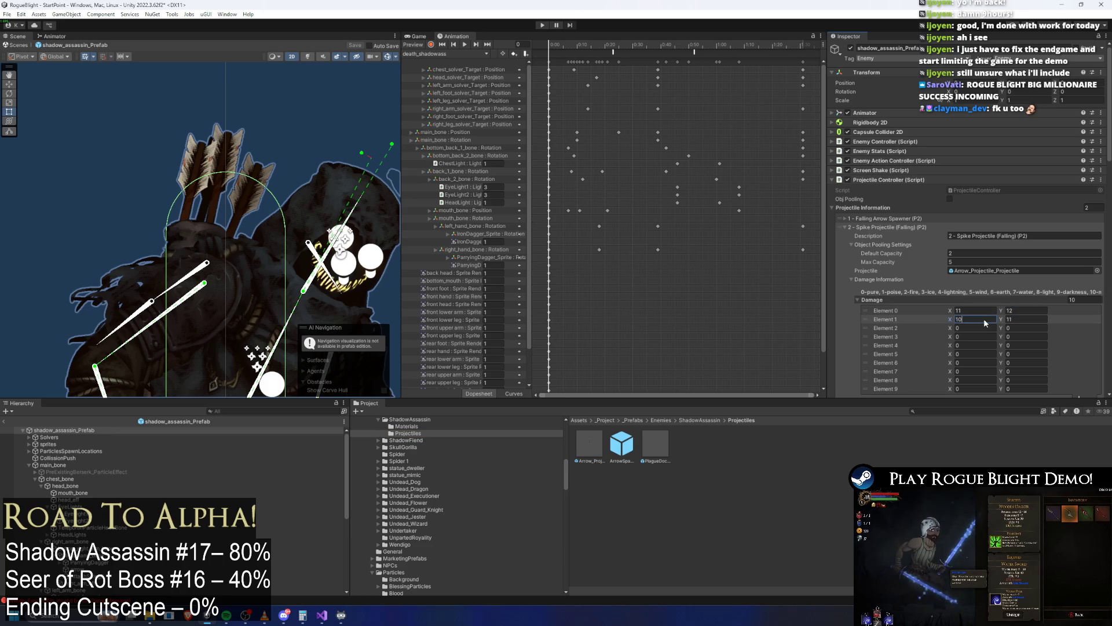
type("90")
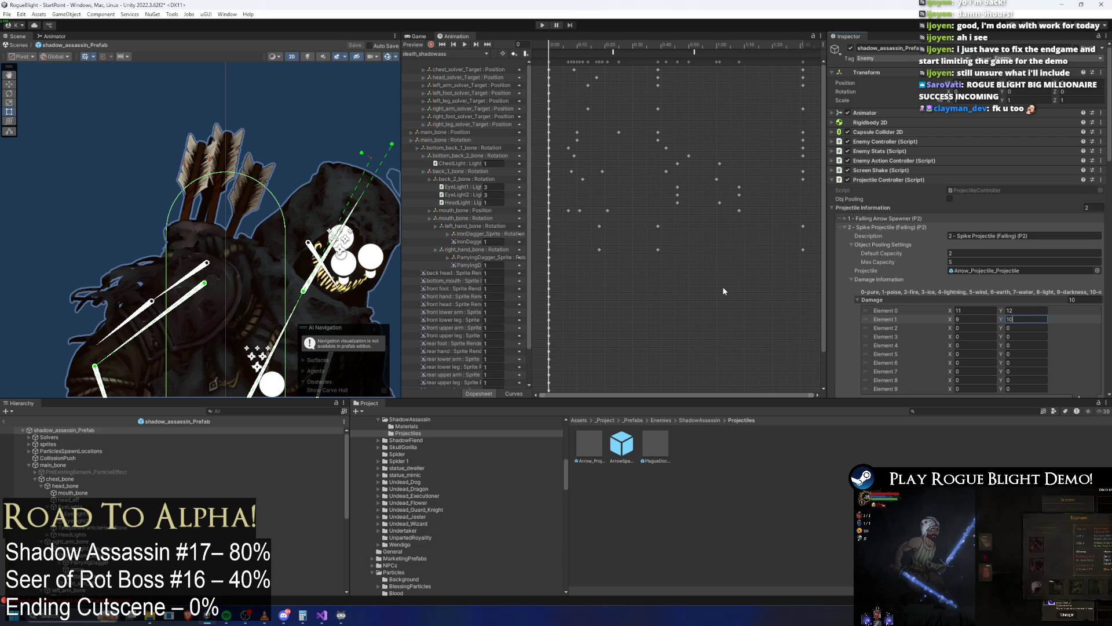
double_click(624, 440)
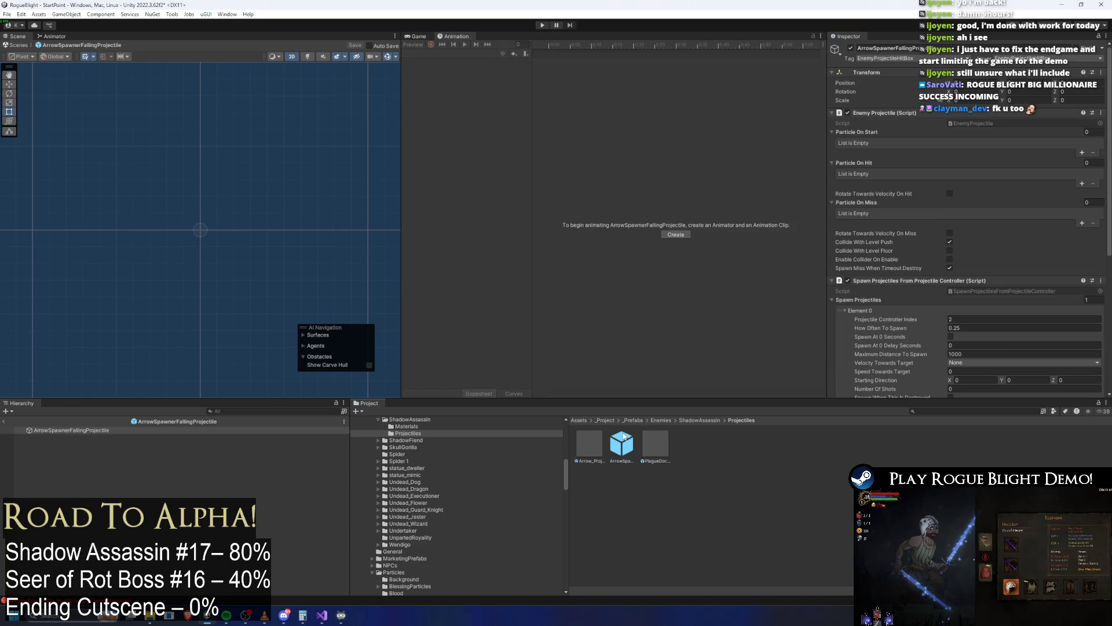
left_click(5, 422)
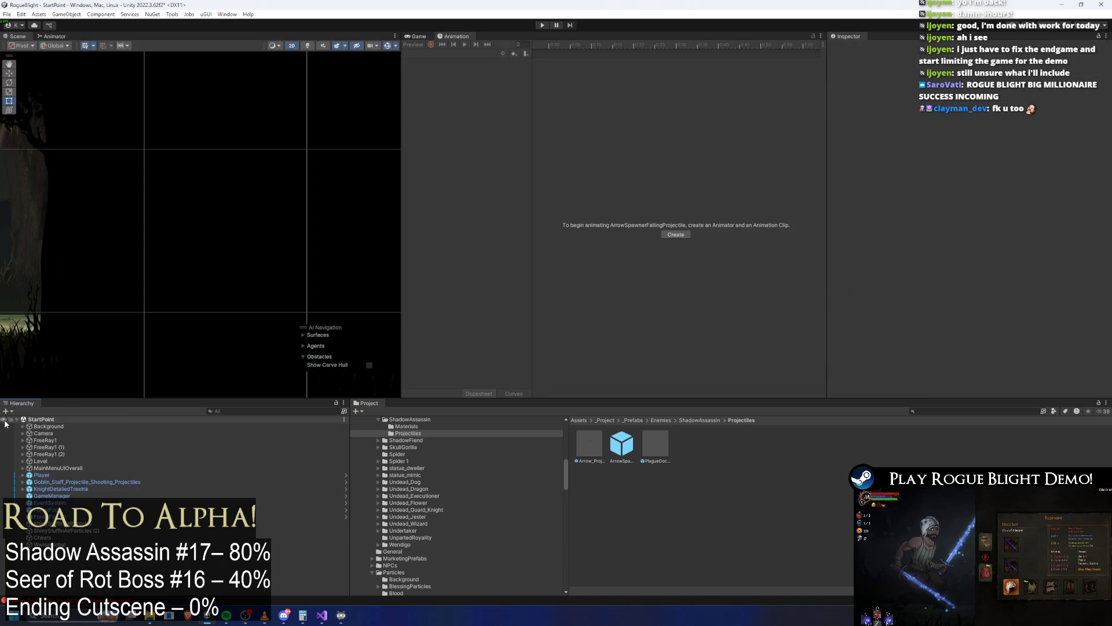
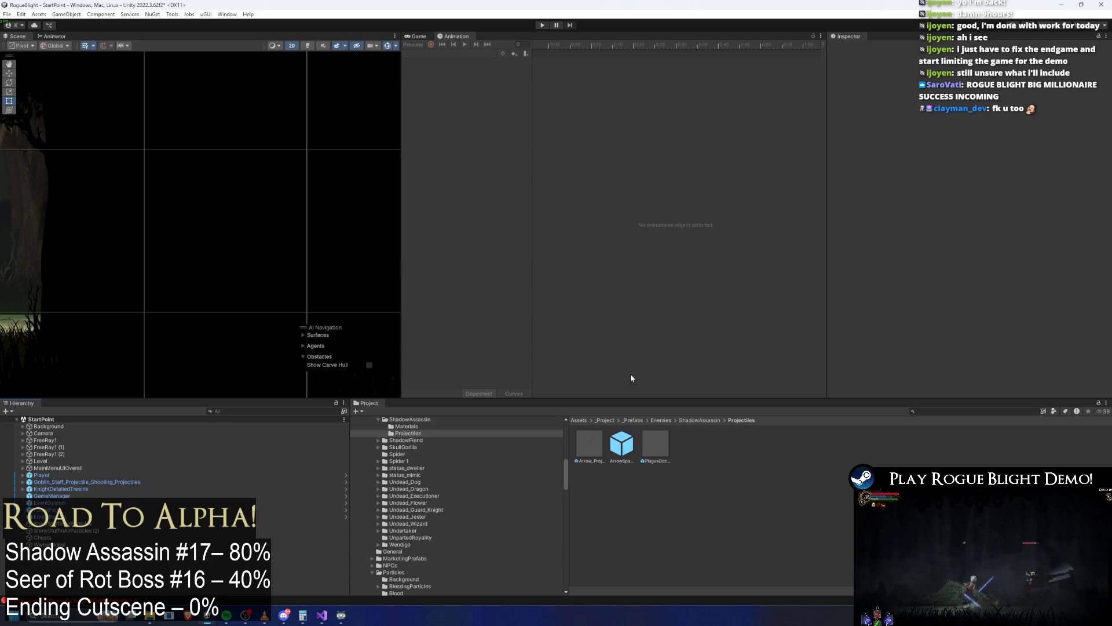
Open shadow_assassin_Prefab from the ShadowAssassin folder and check its death_shadowass clip at frame 6.
left_click(704, 421)
double_click(653, 446)
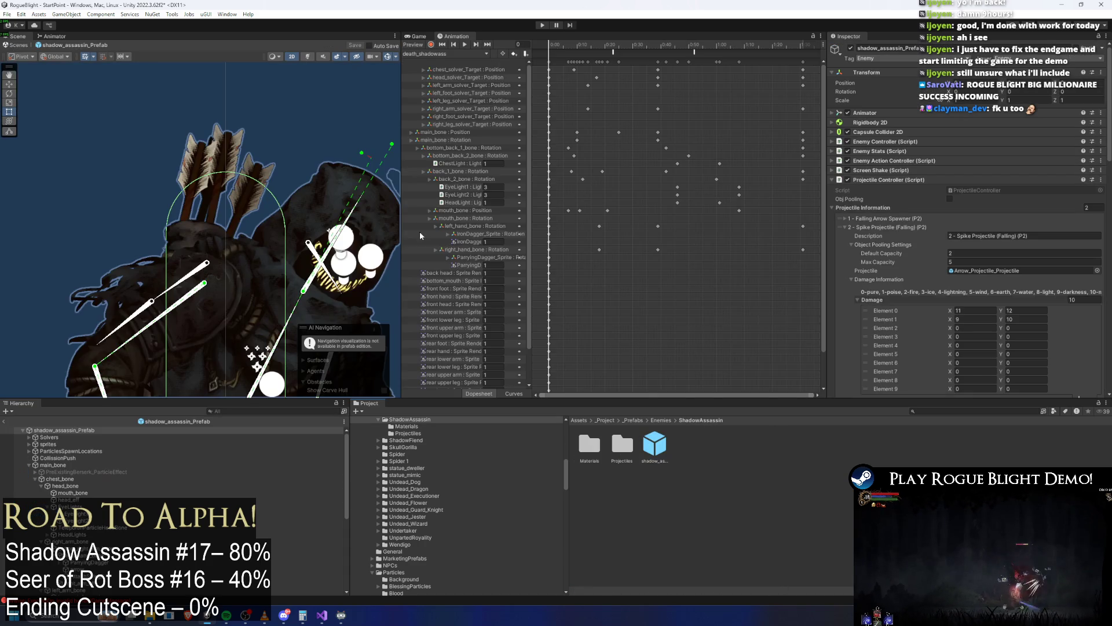
mouse_move(579, 45)
left_mouse_down()
mouse_move(560, 45)
mouse_move(708, 45)
mouse_move(565, 45)
left_mouse_up()
left_click(445, 54)
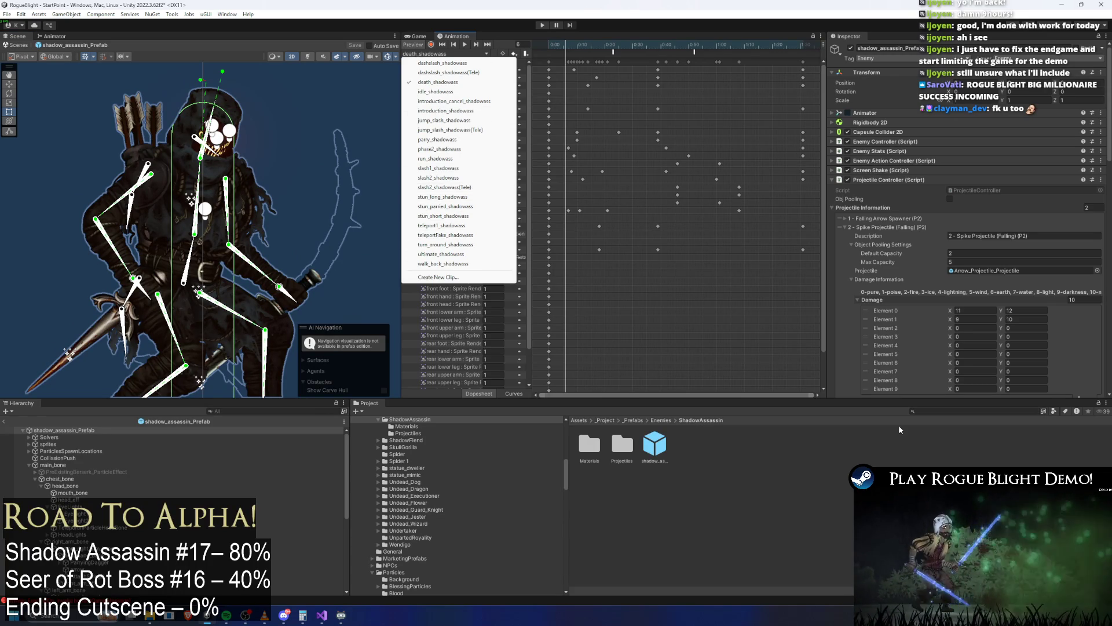
left_click(944, 408)
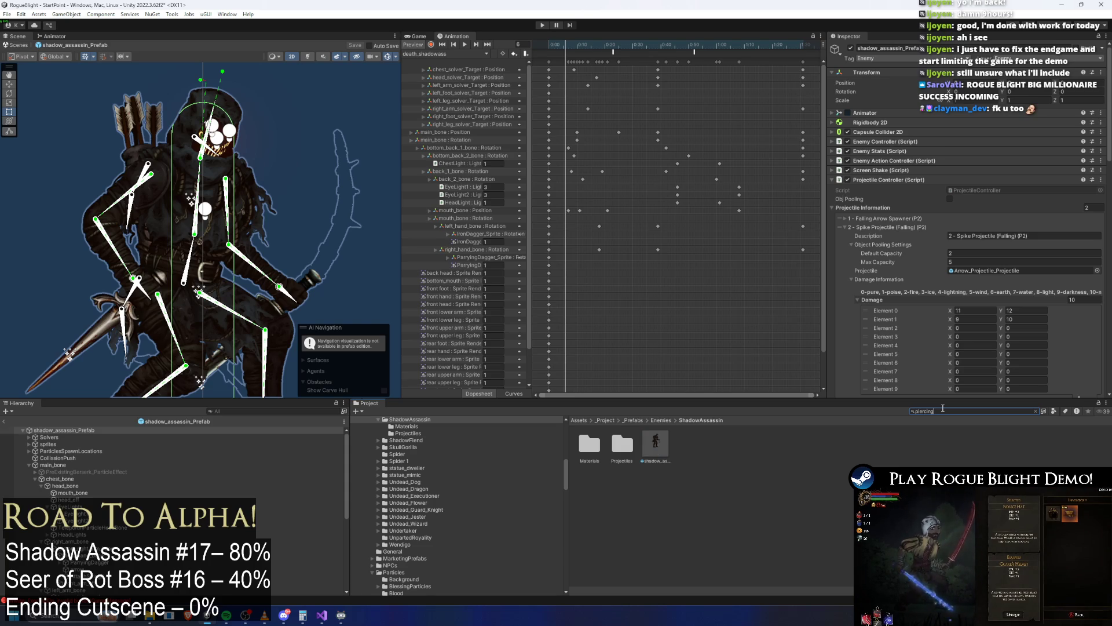
Search the project for 'wand' and inspect the Piercing Wand's components and Weapon Stats.
type(" wand")
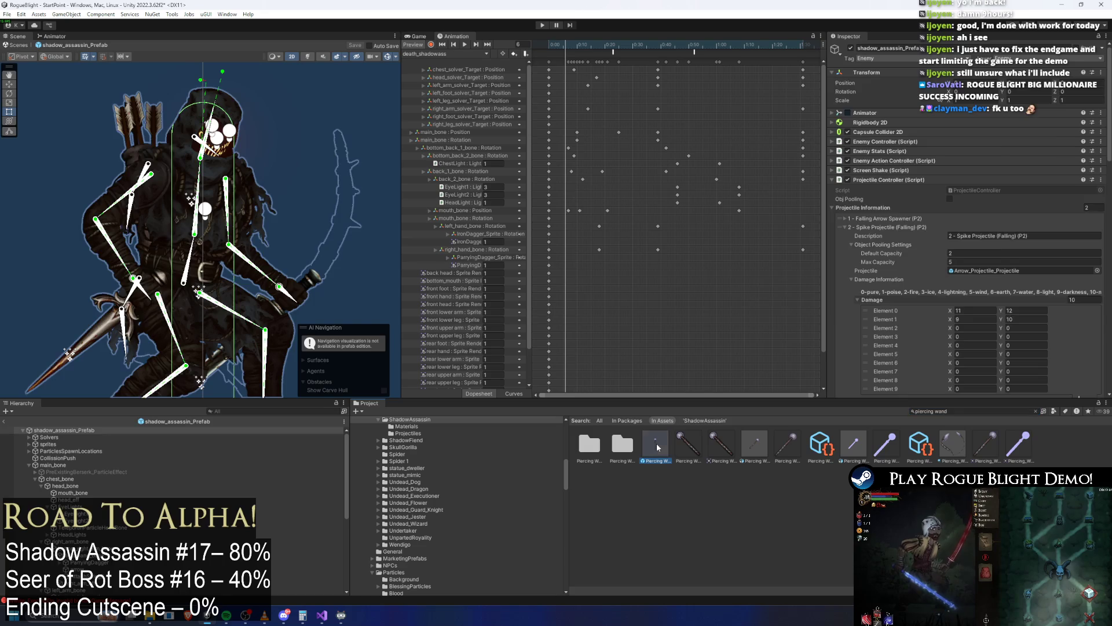
left_click(658, 446)
left_click(904, 179)
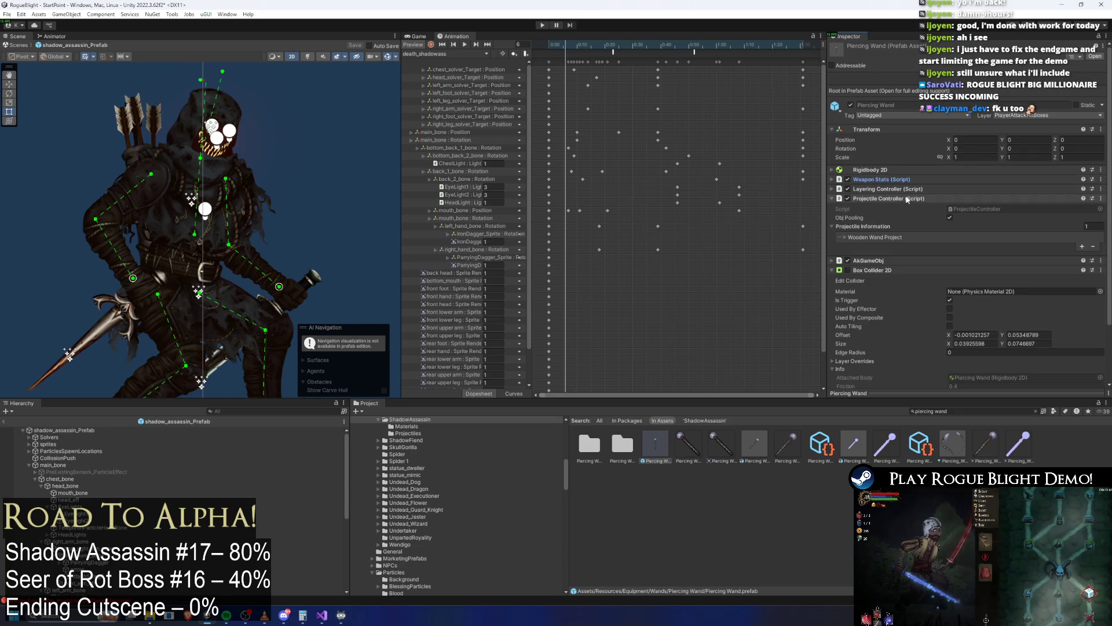
left_click(889, 239)
left_click(889, 239)
left_click(893, 262)
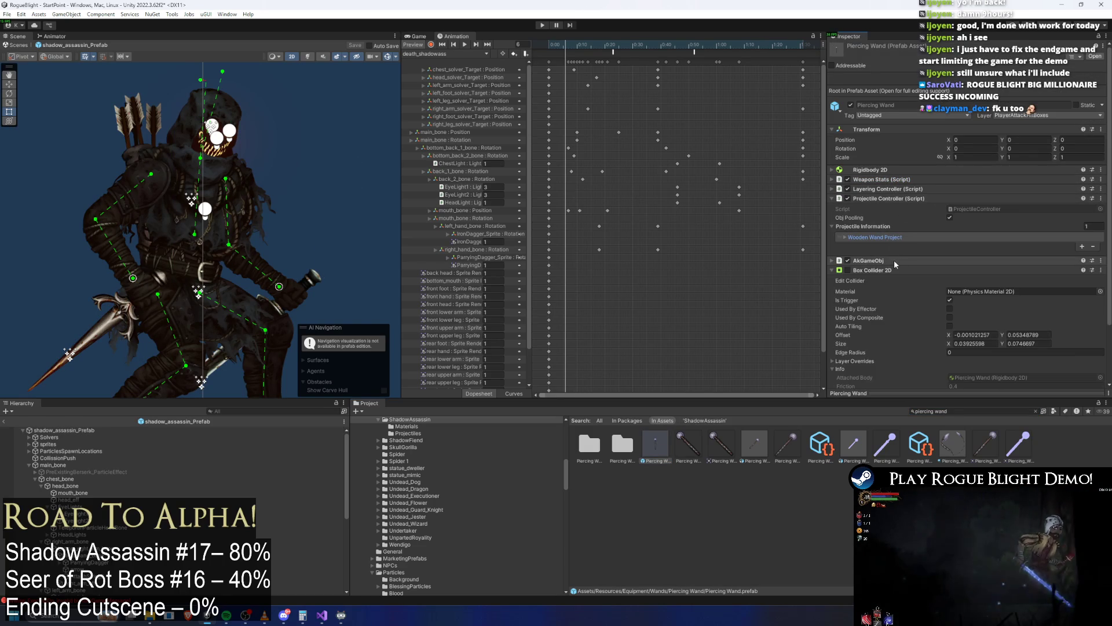
left_click(892, 262)
left_click(894, 190)
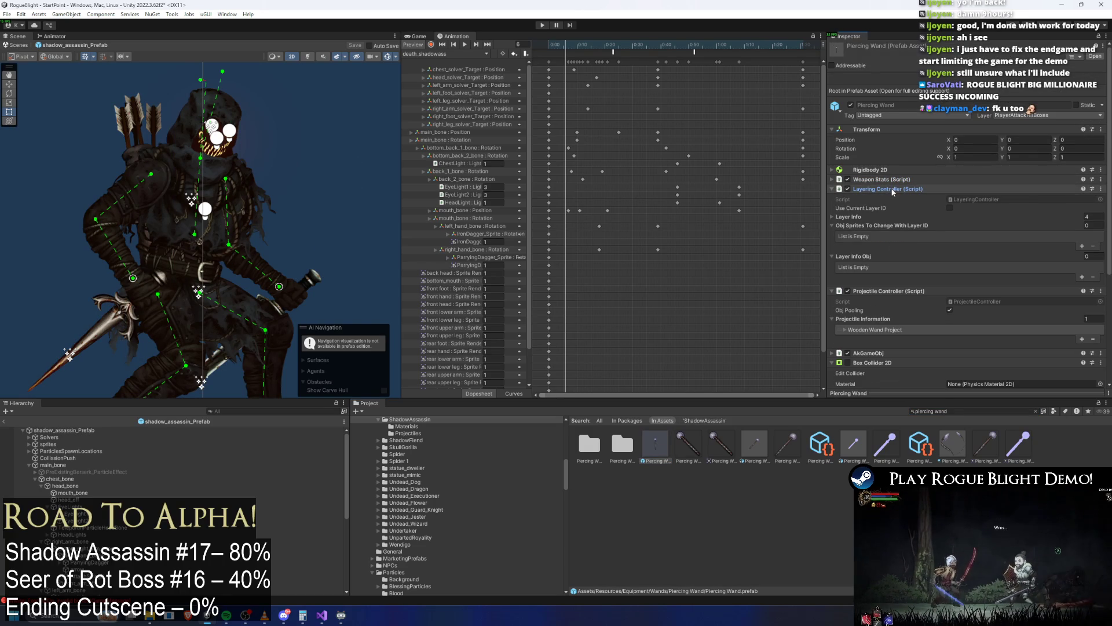
left_click(883, 181)
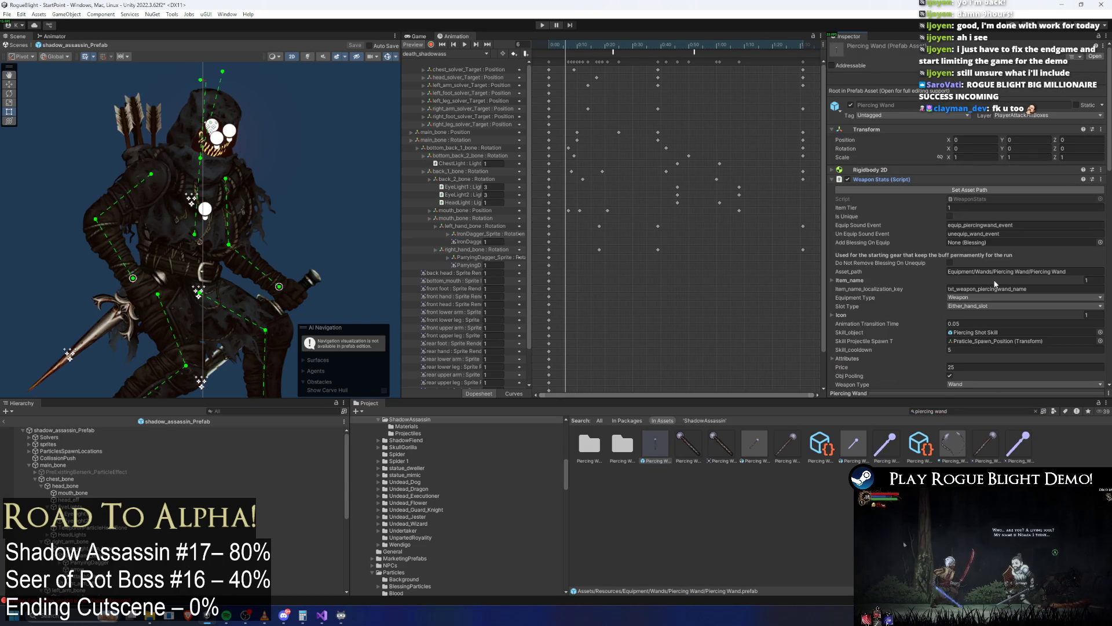
Open the wand's Piercing Shot Skill and locate its PiercingProjectilePlayer projectile prefab.
left_click(1005, 332)
double_click(1005, 332)
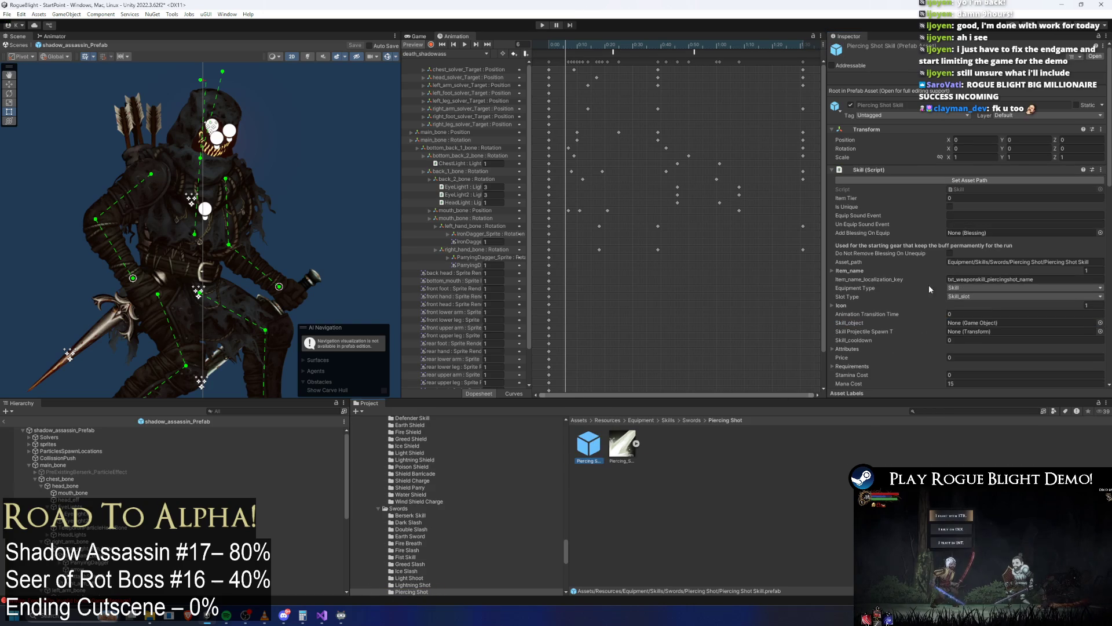
scroll(1014, 259, "down", 5)
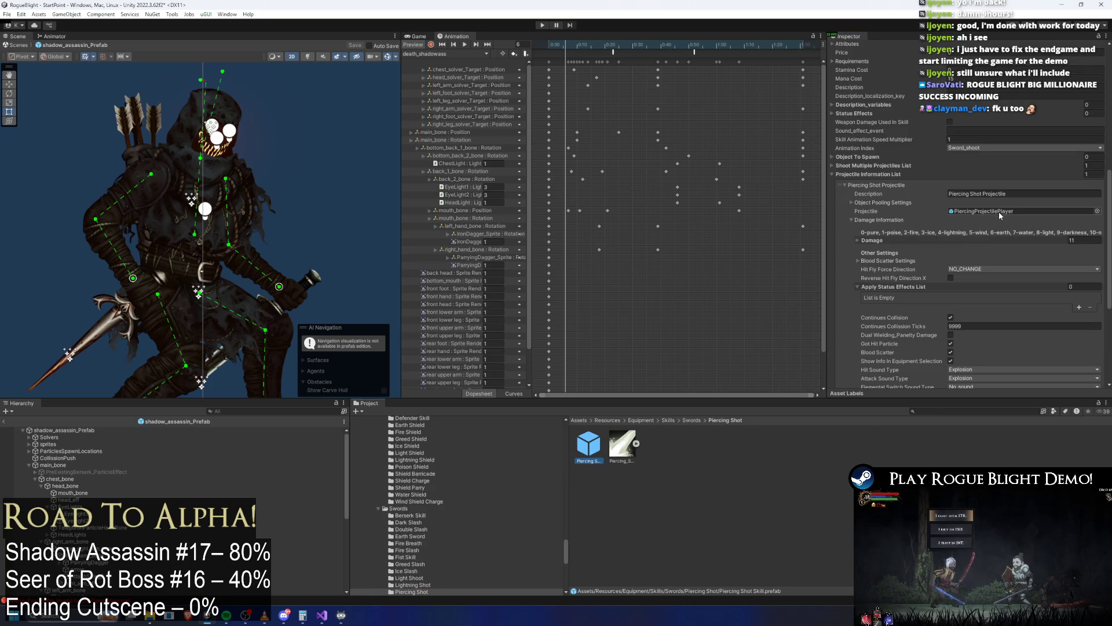
left_click(907, 186)
left_click(881, 313)
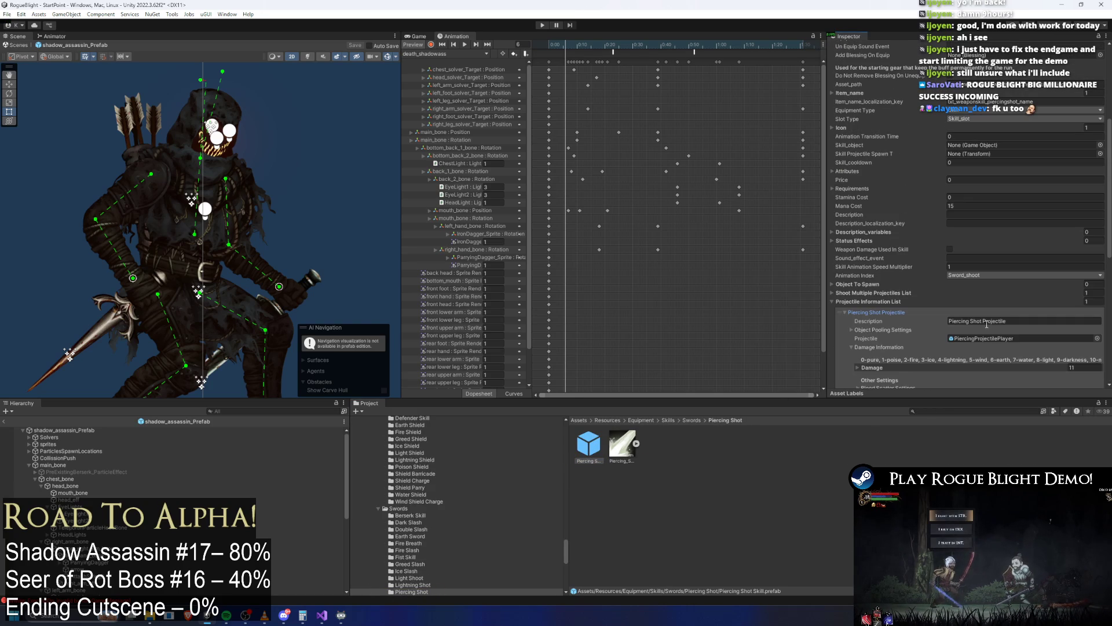
left_click(978, 338)
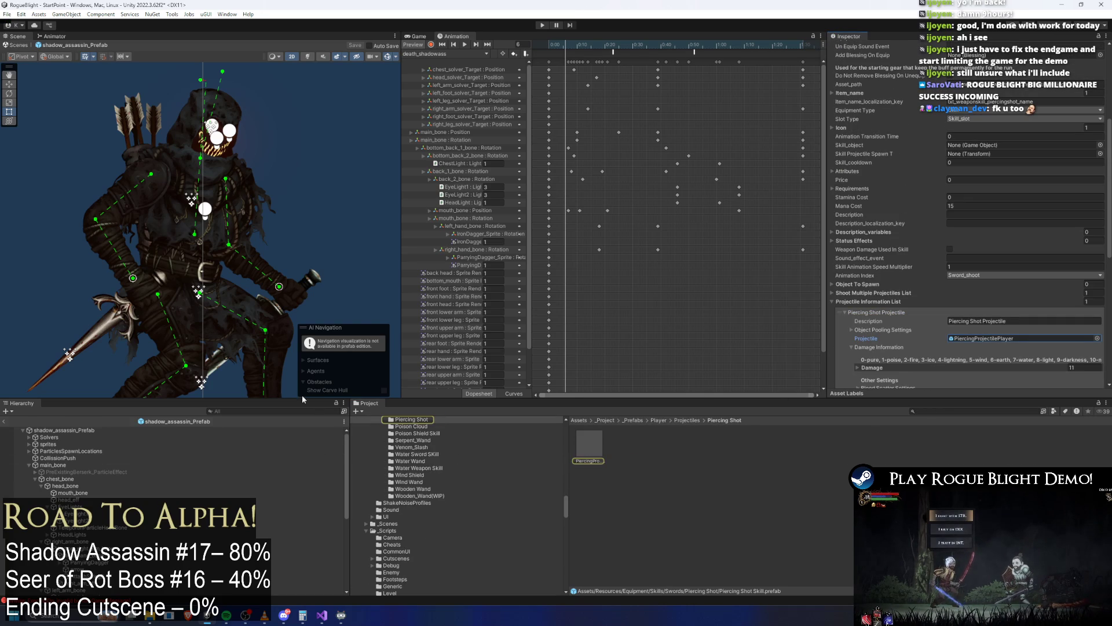
Add PiercingProjectilePlayer to the shadow assassin hierarchy with position X 0, Y 0.
scroll(114, 536, "down", 2)
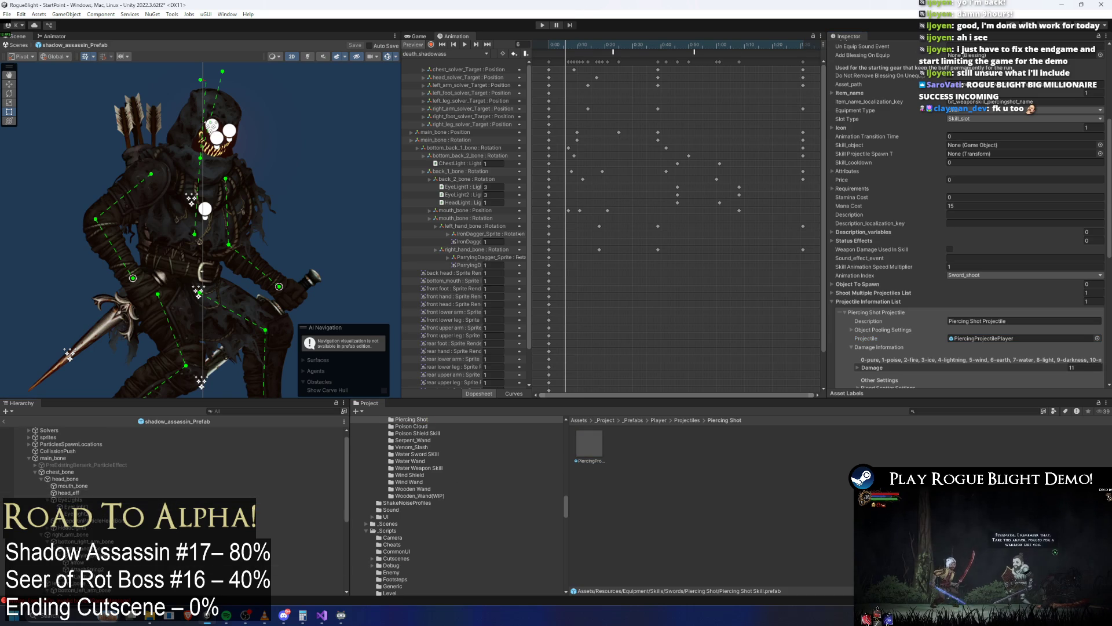
scroll(114, 536, "down", 2)
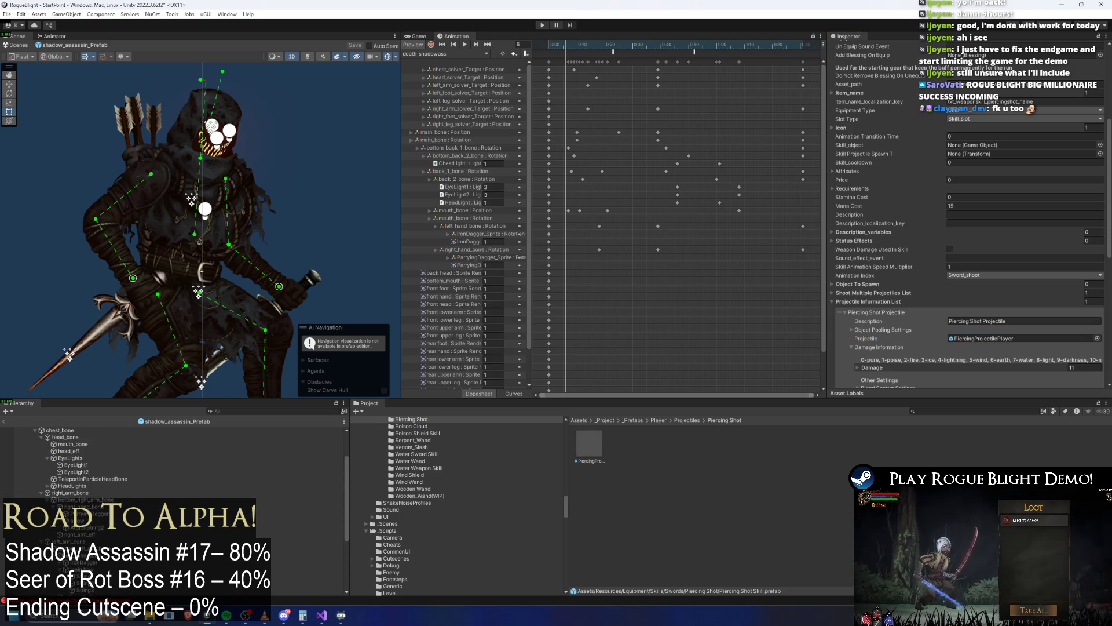
scroll(93, 550, "down", 5)
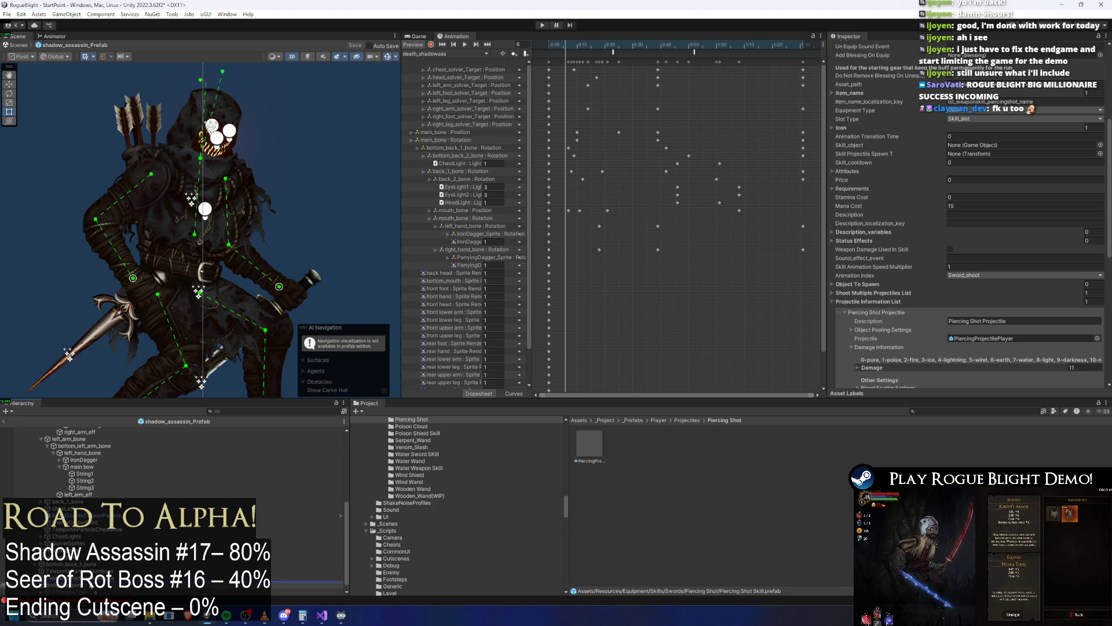
left_click_drag(174, 583, 173, 582)
scroll(276, 291, "down", 5)
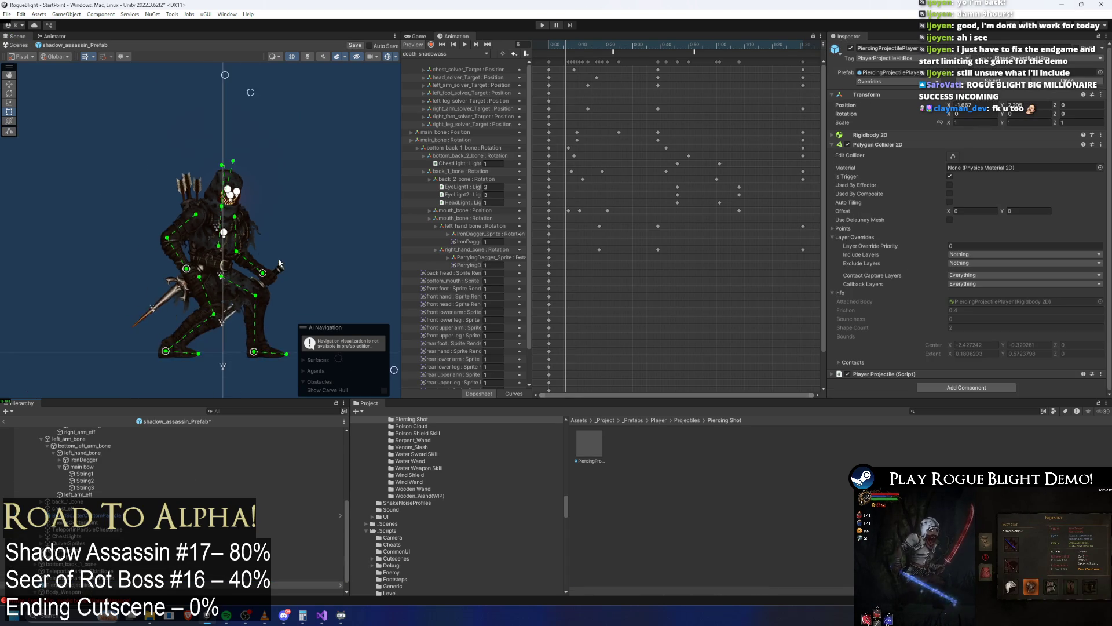
scroll(275, 291, "down", 3)
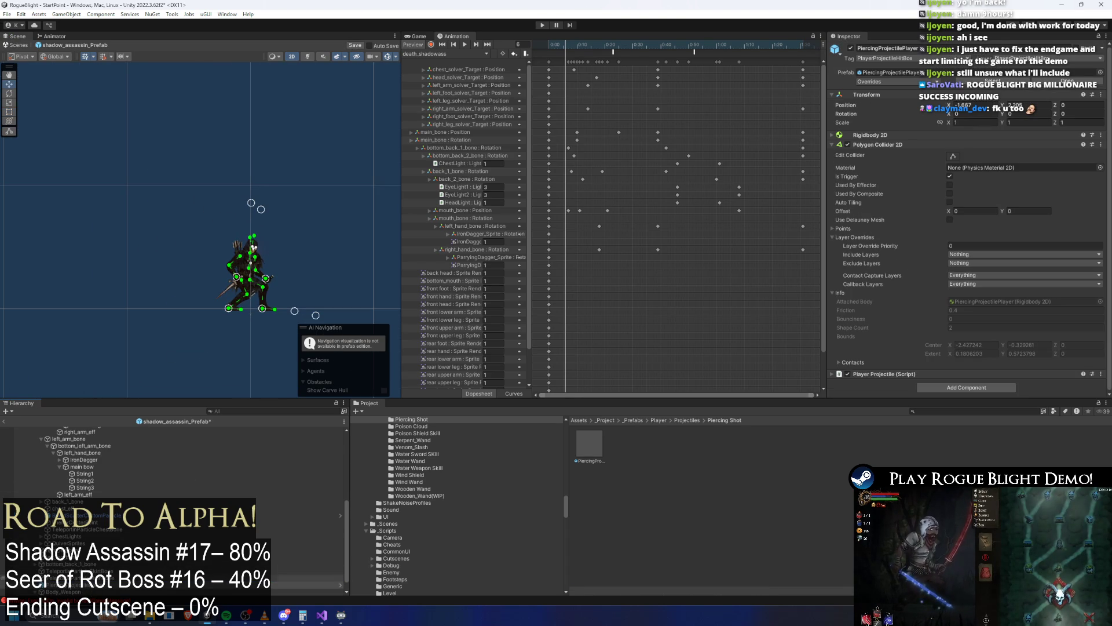
scroll(255, 333, "down", 2)
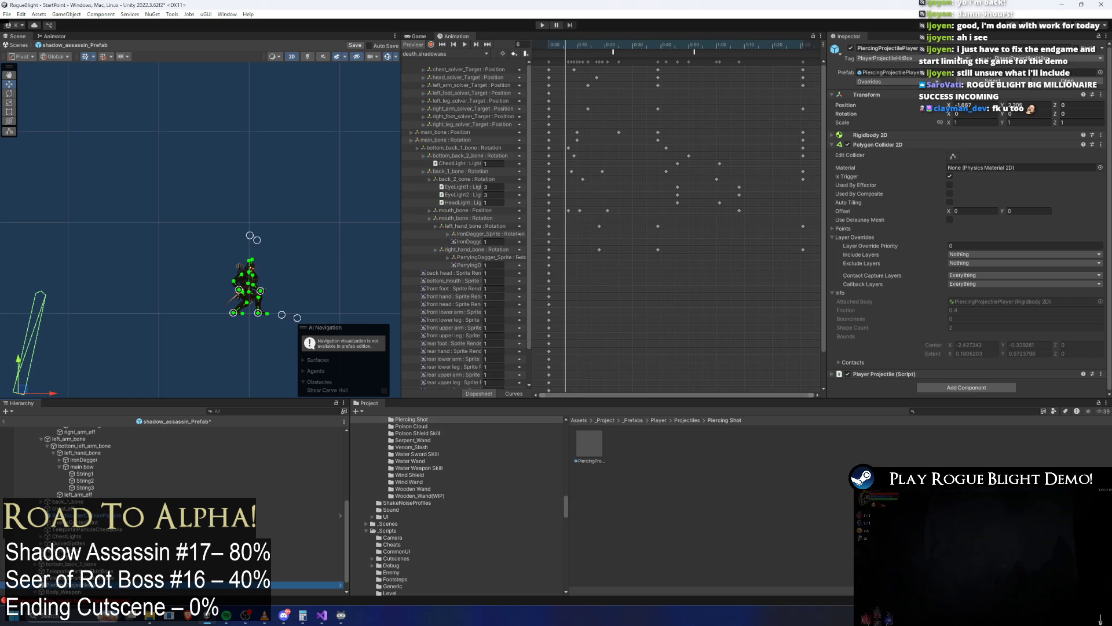
left_click(992, 105)
type("0")
key("Tab")
type("0")
key("Return")
Move the projectile up to the character's head and rotate it to 12.652 on Z.
scroll(291, 198, "up", 2)
scroll(256, 270, "up", 4)
mouse_move(230, 277)
left_mouse_down()
mouse_move(231, 191)
mouse_move(271, 187)
mouse_move(260, 158)
mouse_move(272, 166)
left_mouse_up()
key("e")
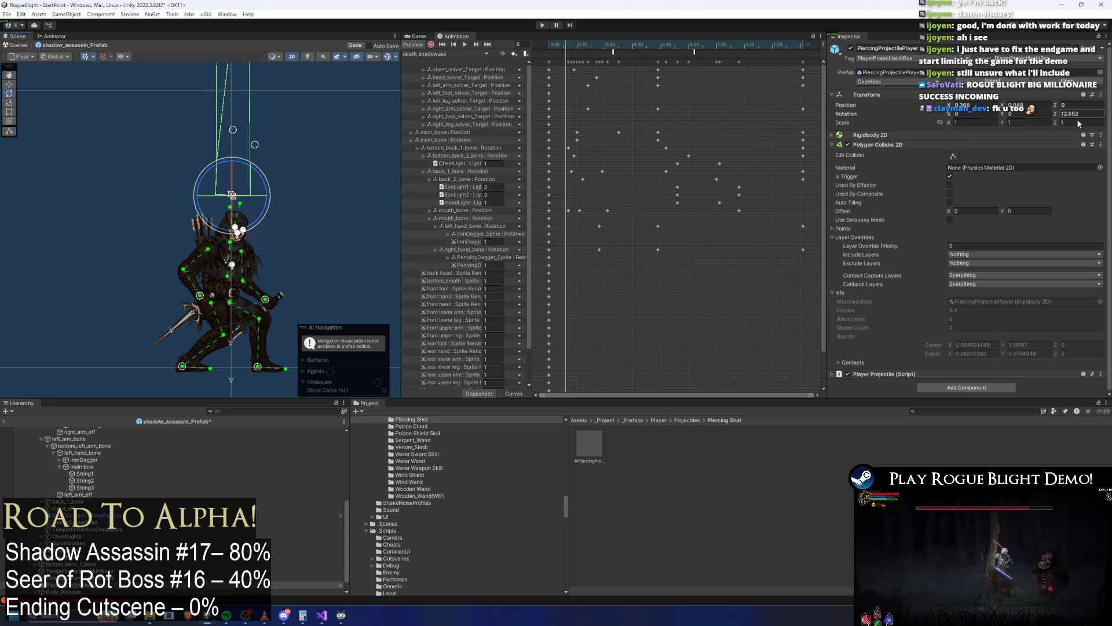
Remove the projectile's Polygon Collider 2D and Rigidbody 2D, then unpack the prefab instance.
right_click(869, 145)
left_click(880, 171)
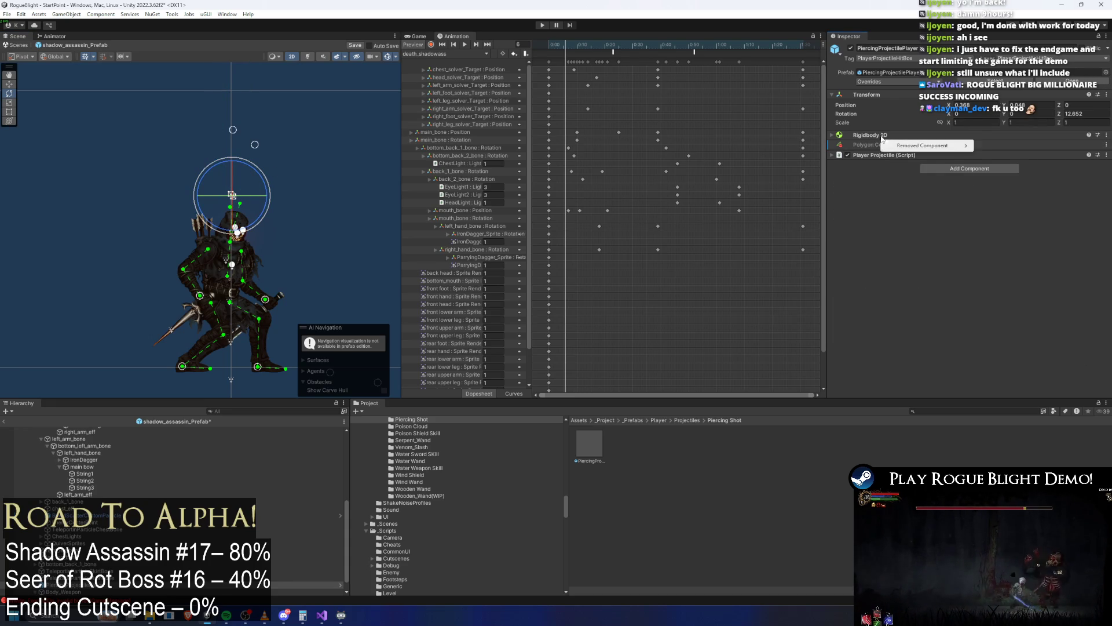
right_click(881, 138)
left_click(895, 164)
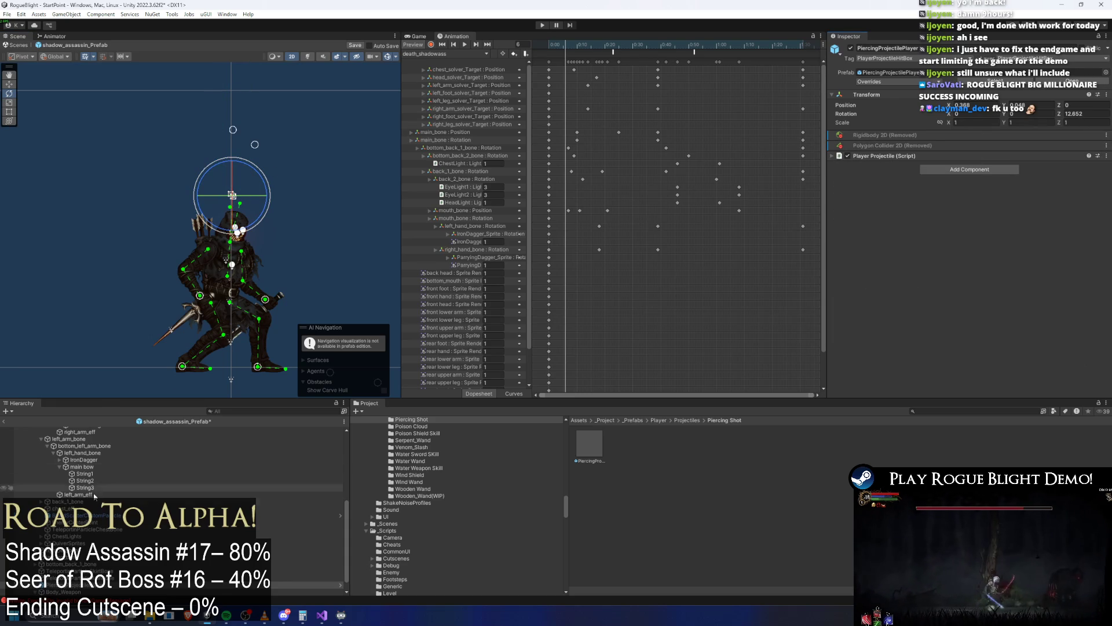
right_click(75, 587)
mouse_move(141, 335)
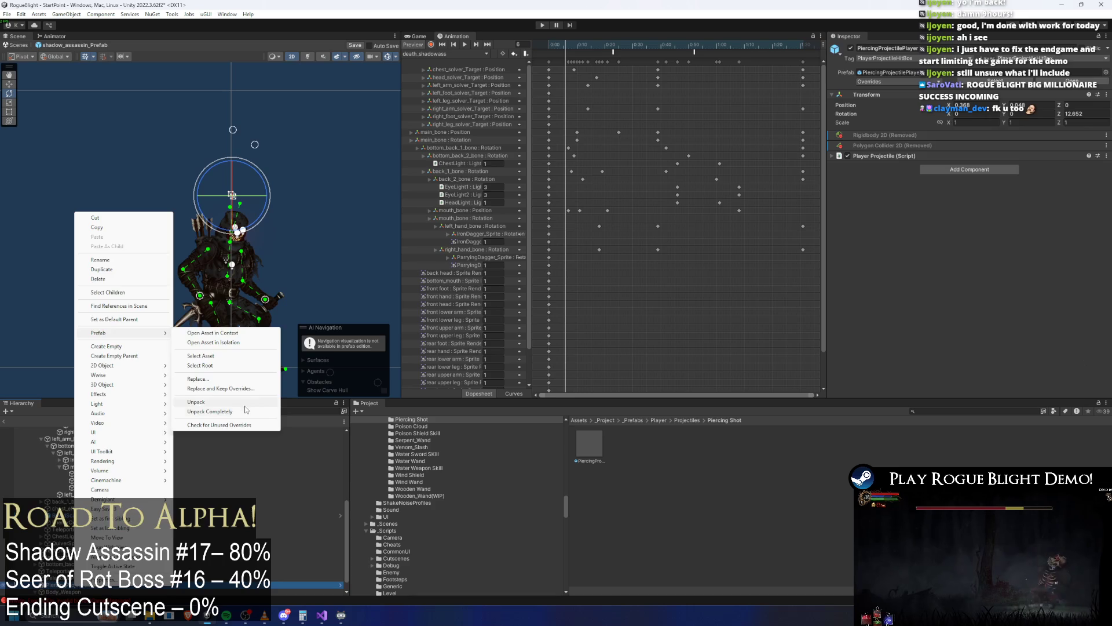
left_click(243, 360)
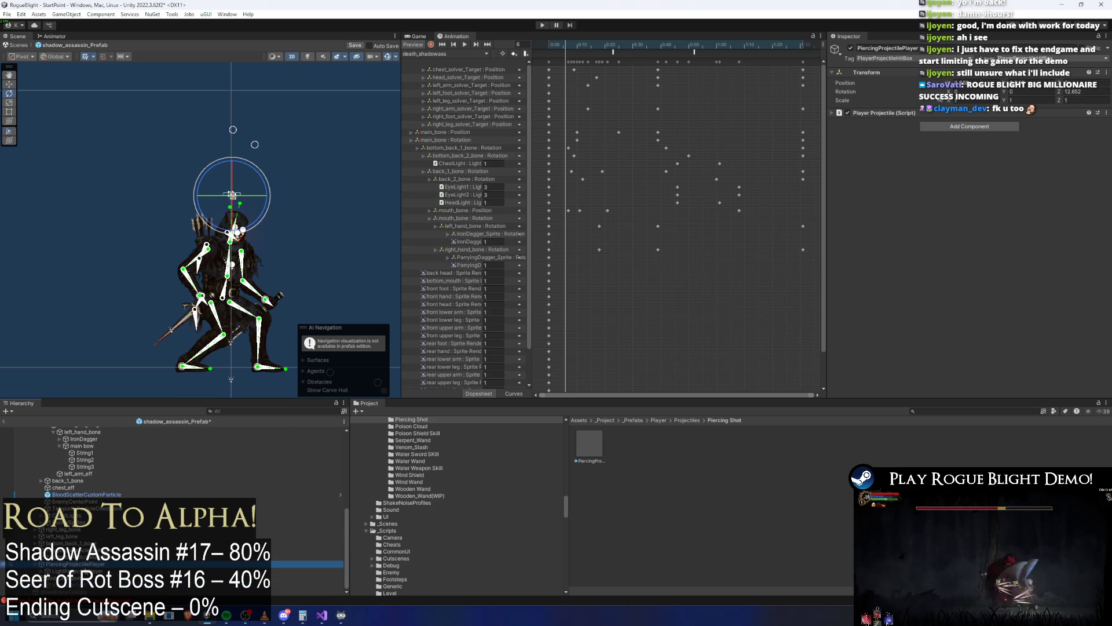
Select LightProjectilePlayer and preview its particle beam at 0.03 seconds.
left_click(69, 571)
left_click(60, 66)
mouse_move(31, 82)
left_mouse_down()
mouse_move(55, 84)
mouse_move(44, 86)
left_mouse_up()
left_click_drag(140, 303, 186, 369)
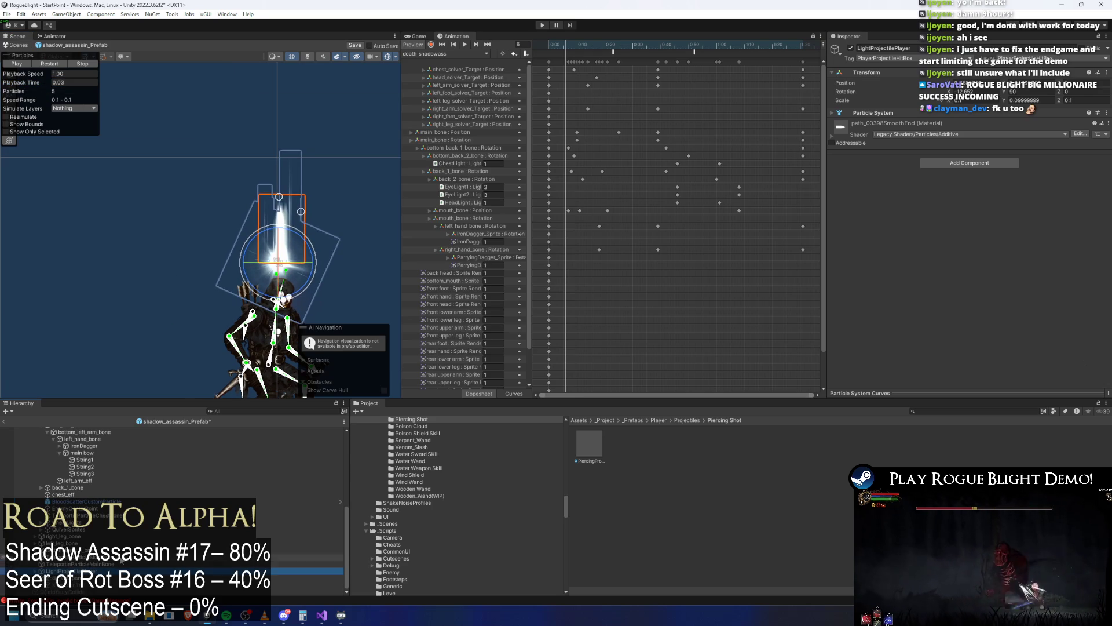
scroll(76, 556, "down", 3)
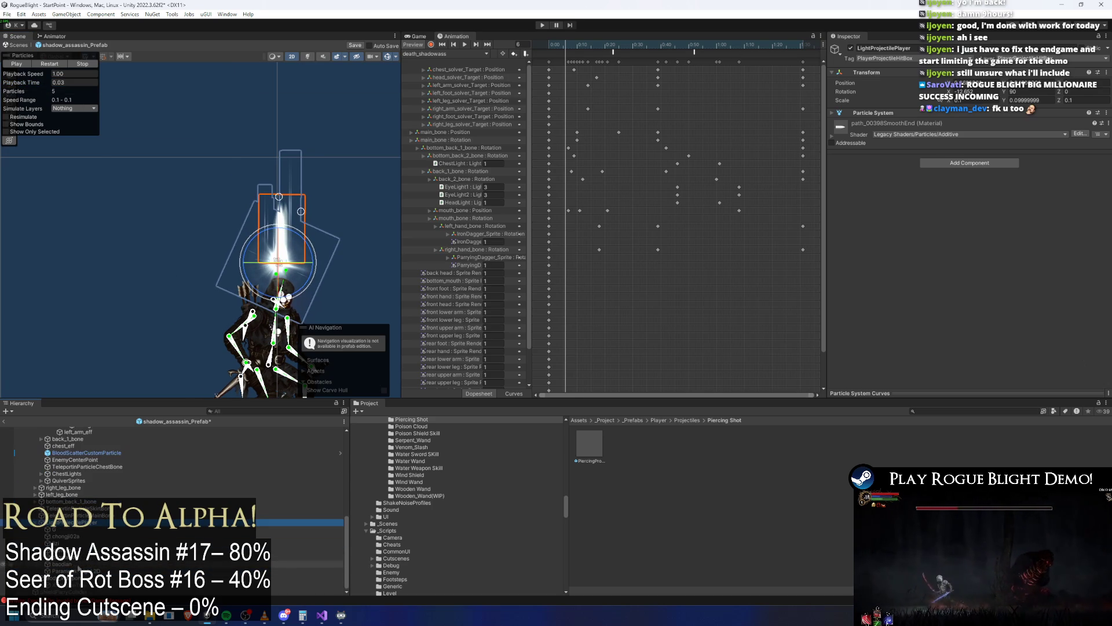
Set the Parametric Light 2D colour to full red and expand its Custom Light 2D Tween sequences.
left_click(77, 572)
key("f")
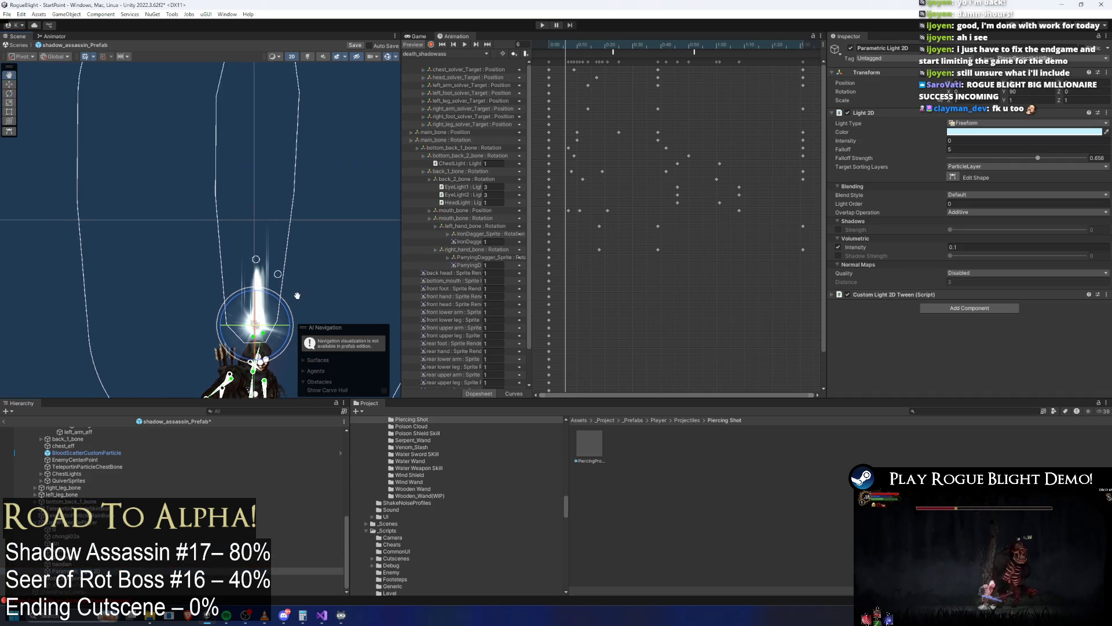
left_click(982, 132)
left_click(1072, 198)
left_click(1078, 126)
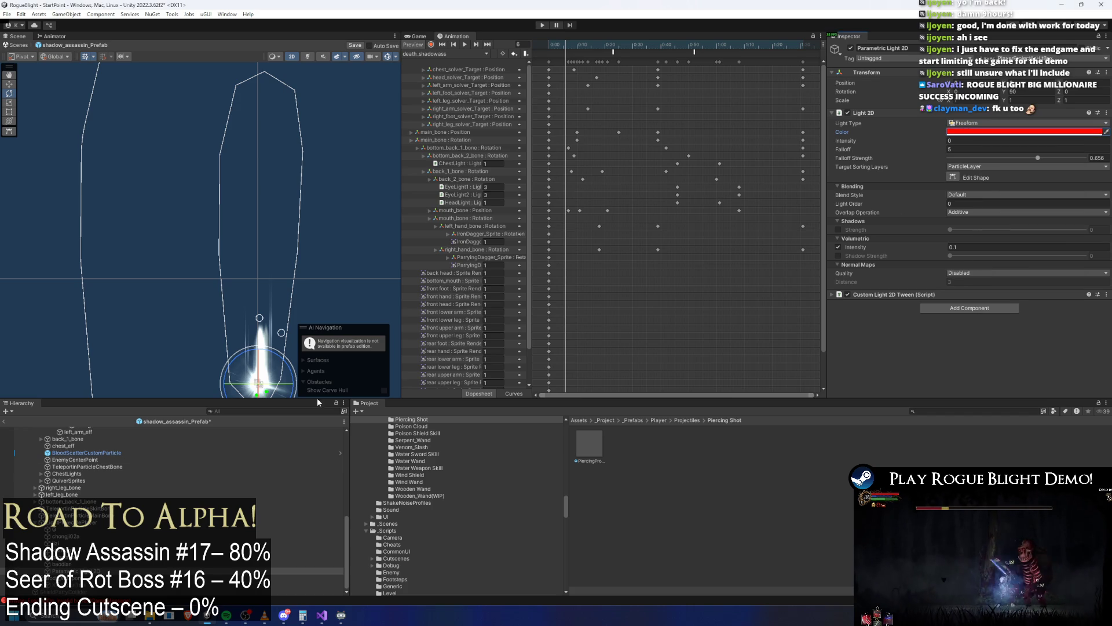
left_click(879, 293)
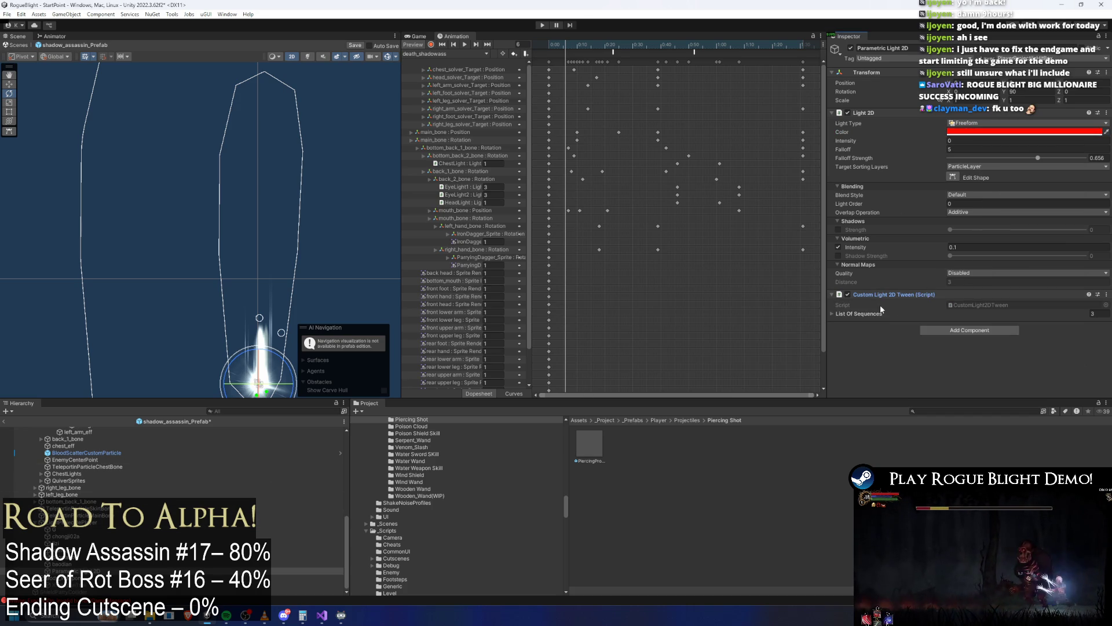
left_click(927, 313)
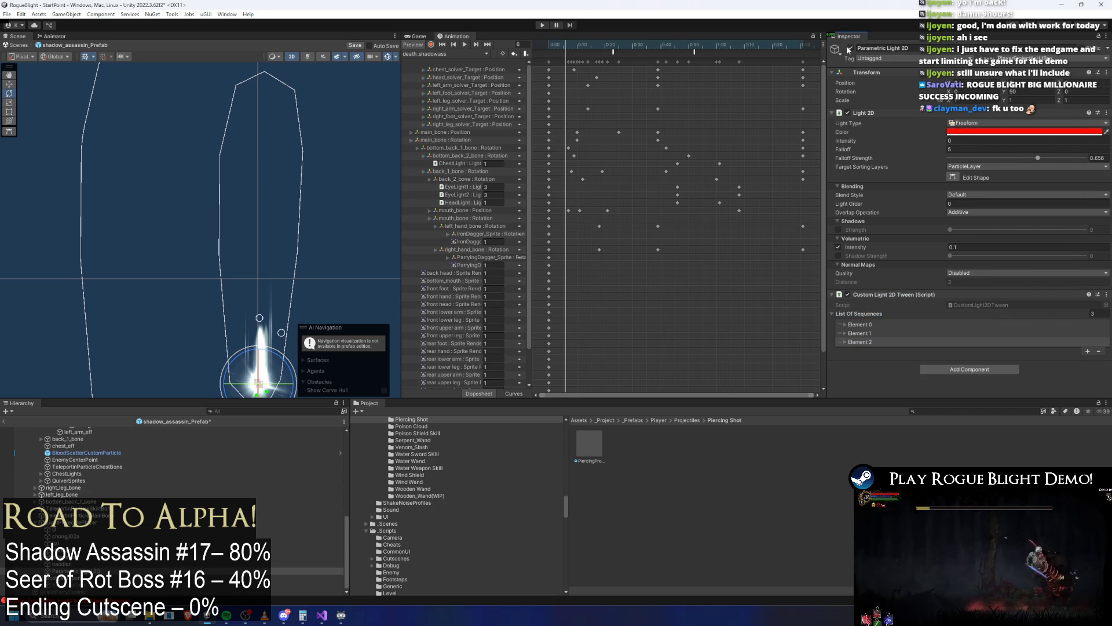
left_click(70, 559)
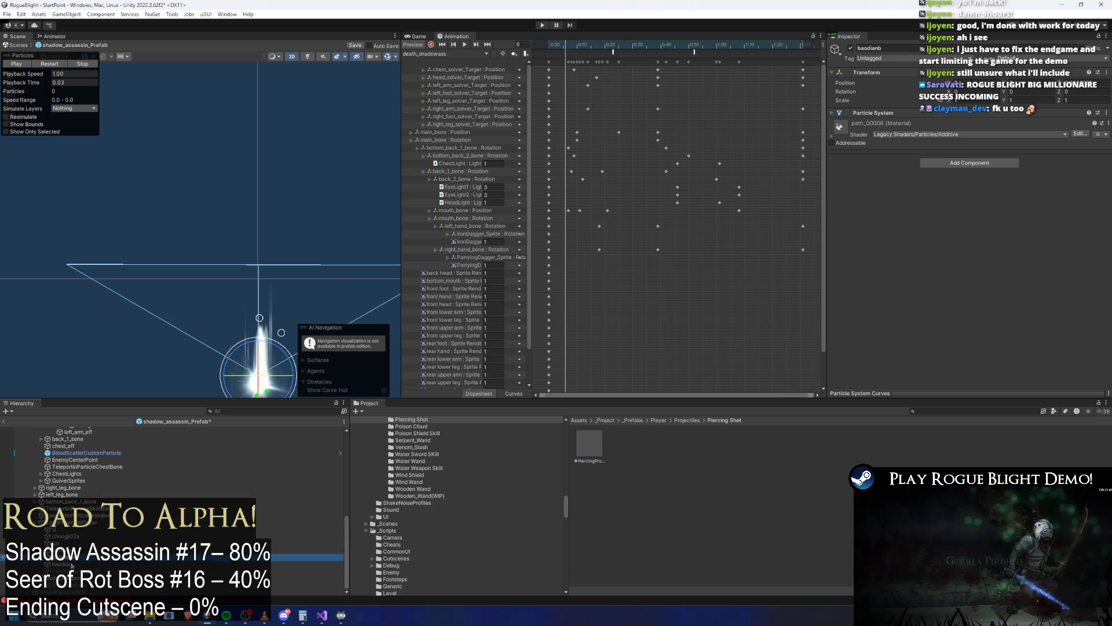
Select several particle objects and expand their Color over Lifetime settings.
left_click(66, 530, "shift")
left_click(66, 515, "shift")
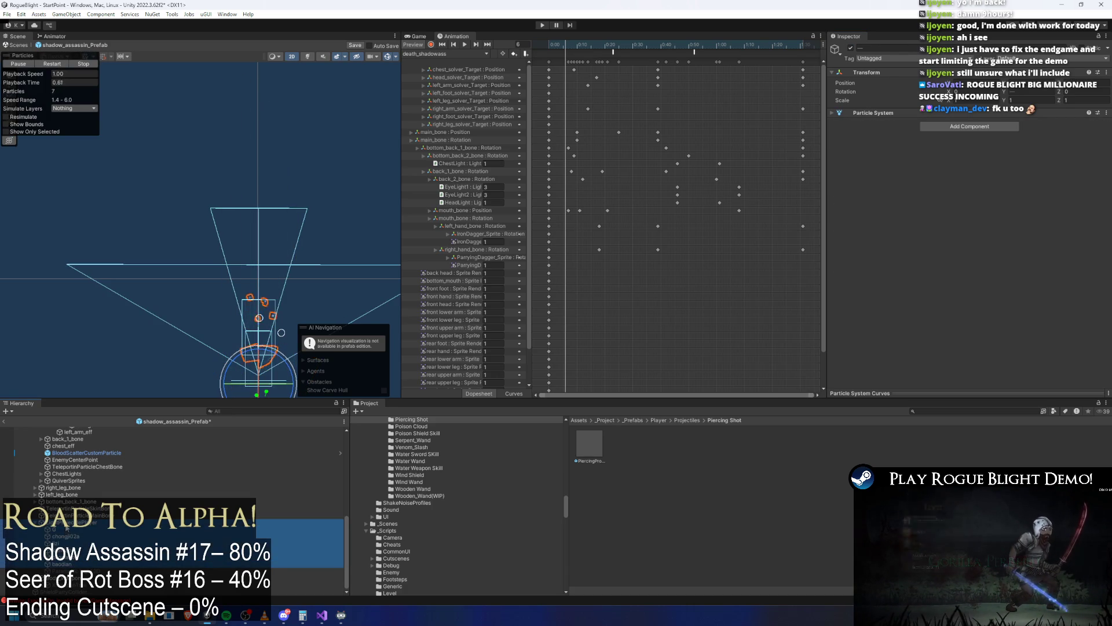
left_click(40, 81)
left_click(877, 114)
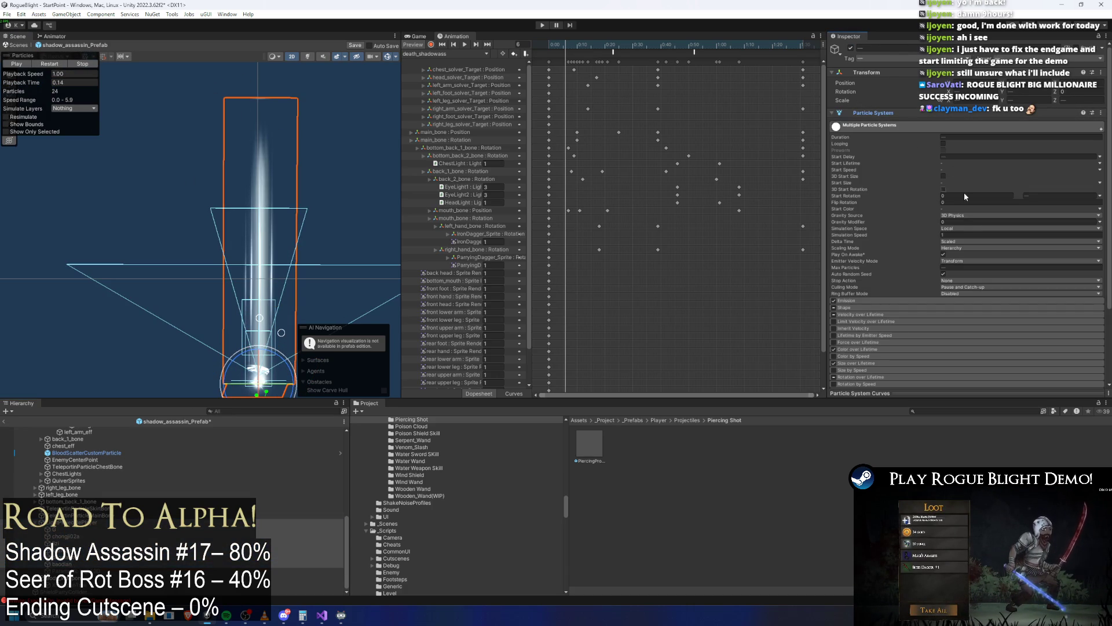
scroll(858, 218, "down", 3)
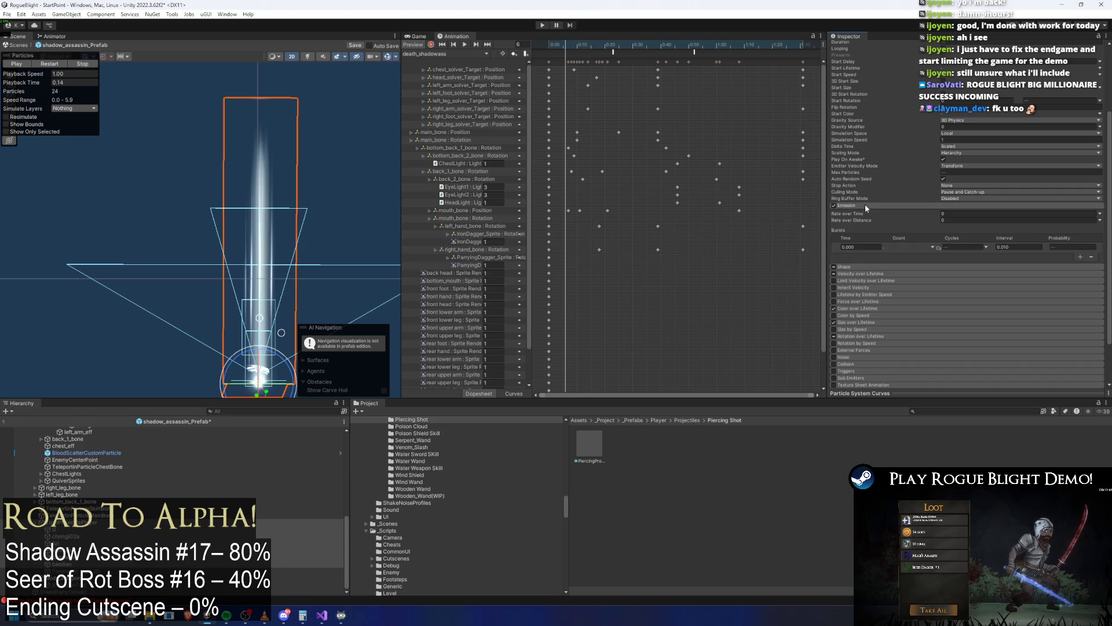
left_click(871, 220)
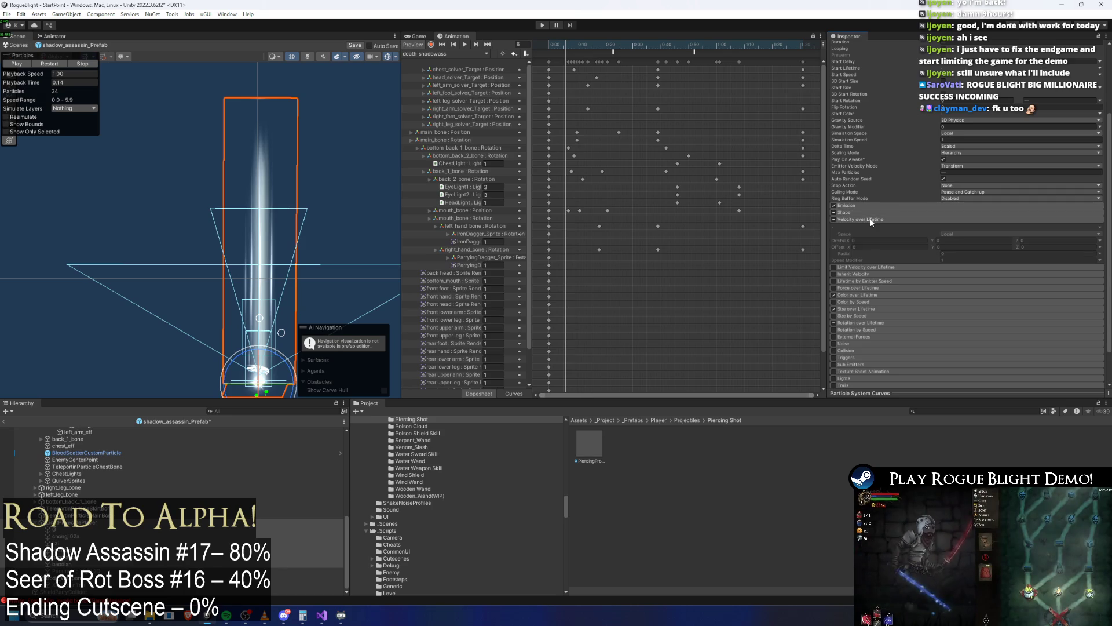
left_click(866, 219)
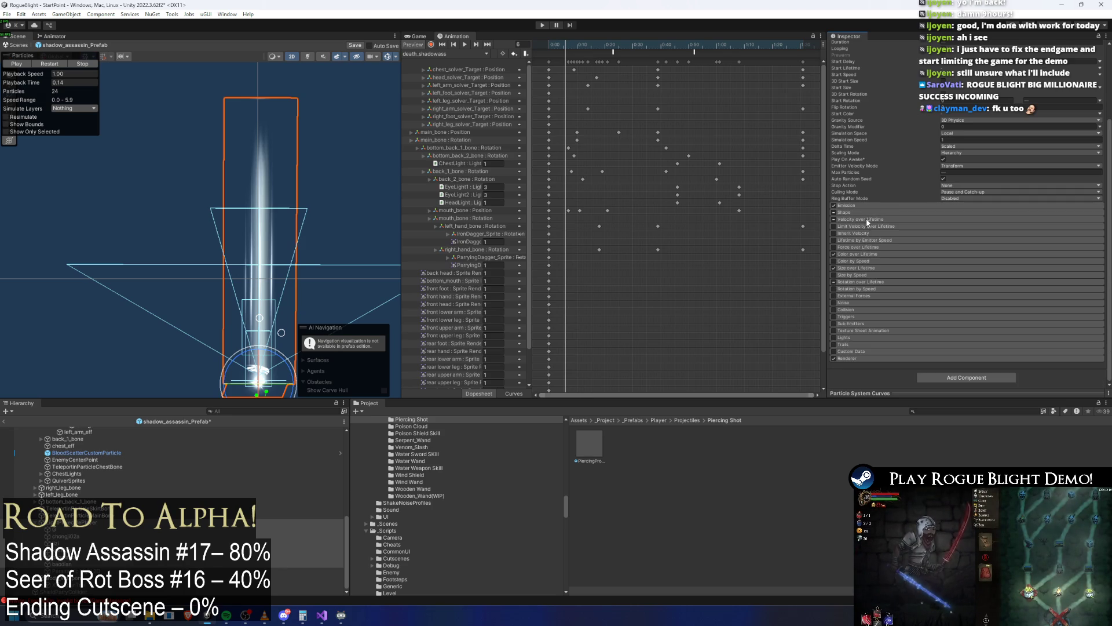
left_click(860, 254)
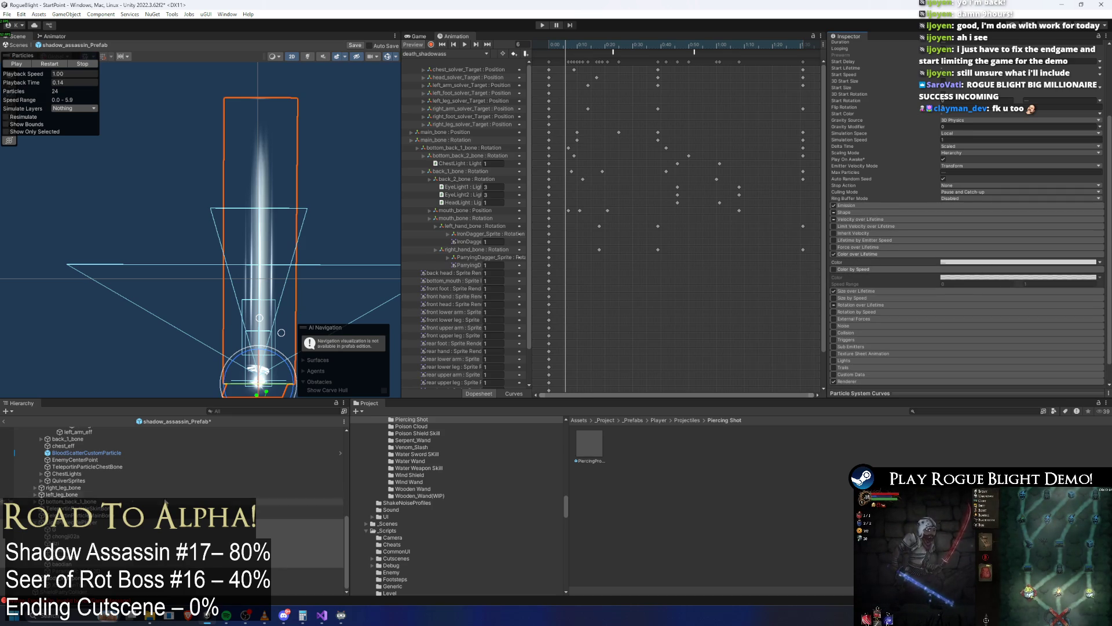
Set one particle effect's Color over Lifetime gradient key to a dark red.
left_click(174, 549)
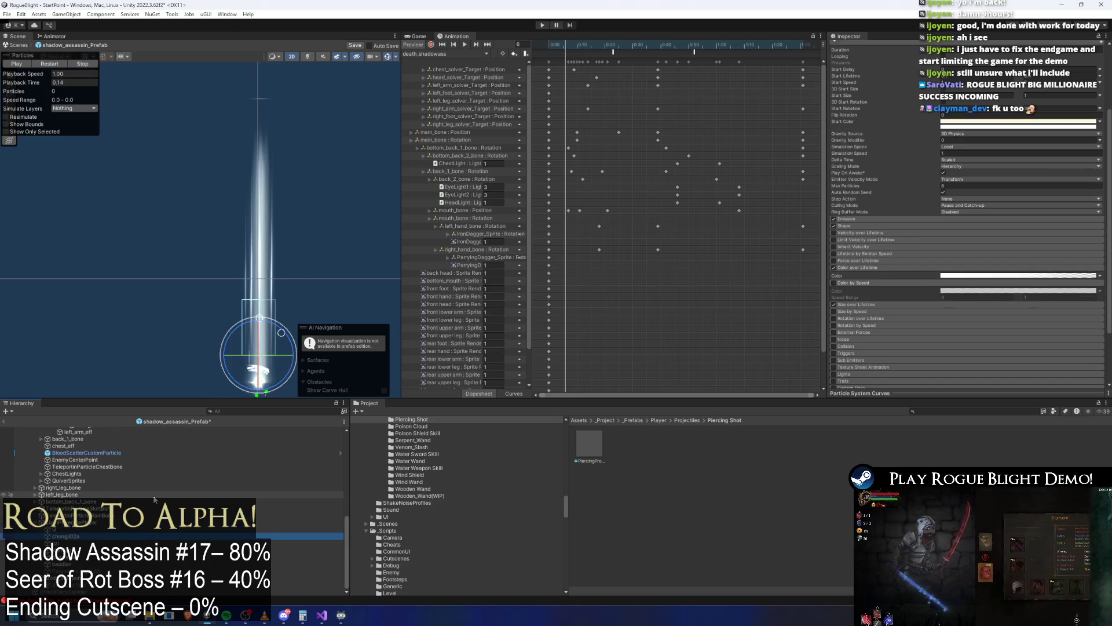
key("Down")
key("Down")
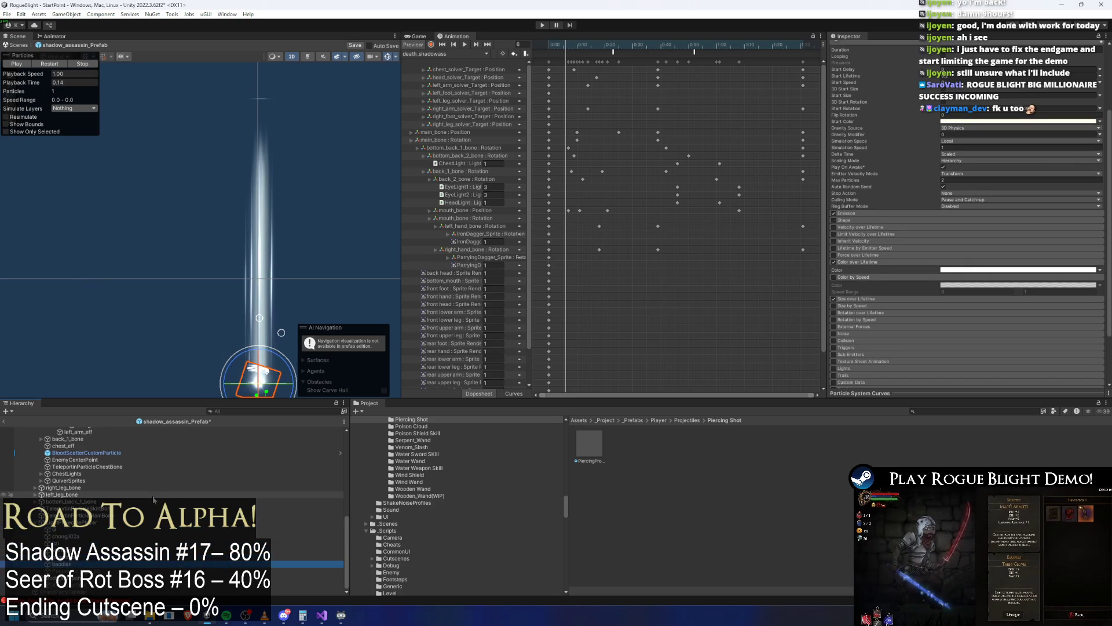
key("Up")
key("Up")
key("Up")
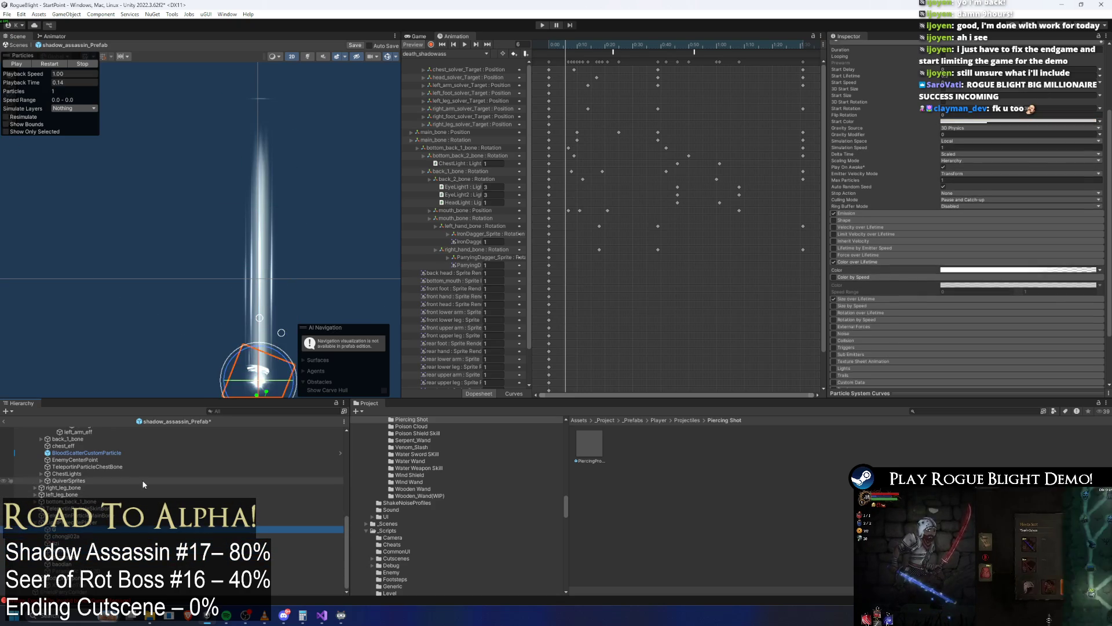
left_click(963, 279)
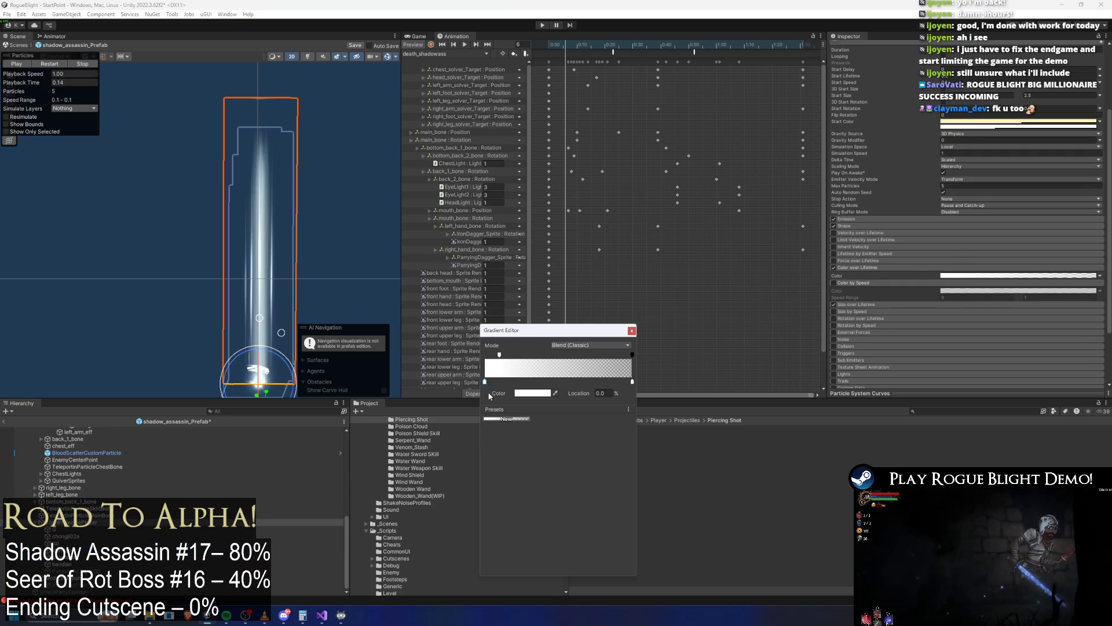
left_click(519, 393)
left_click(591, 444)
left_click_drag(594, 444, 600, 452)
left_click(636, 337)
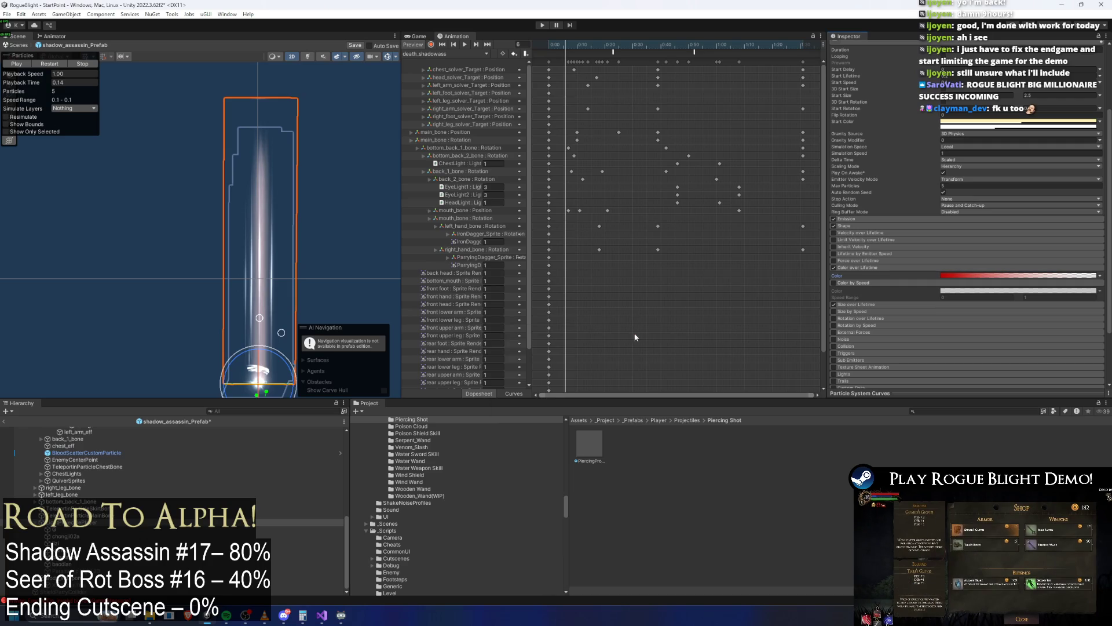
Apply the saved red gradient preset to that effect's Color over Lifetime.
left_click(985, 276)
left_click(504, 419)
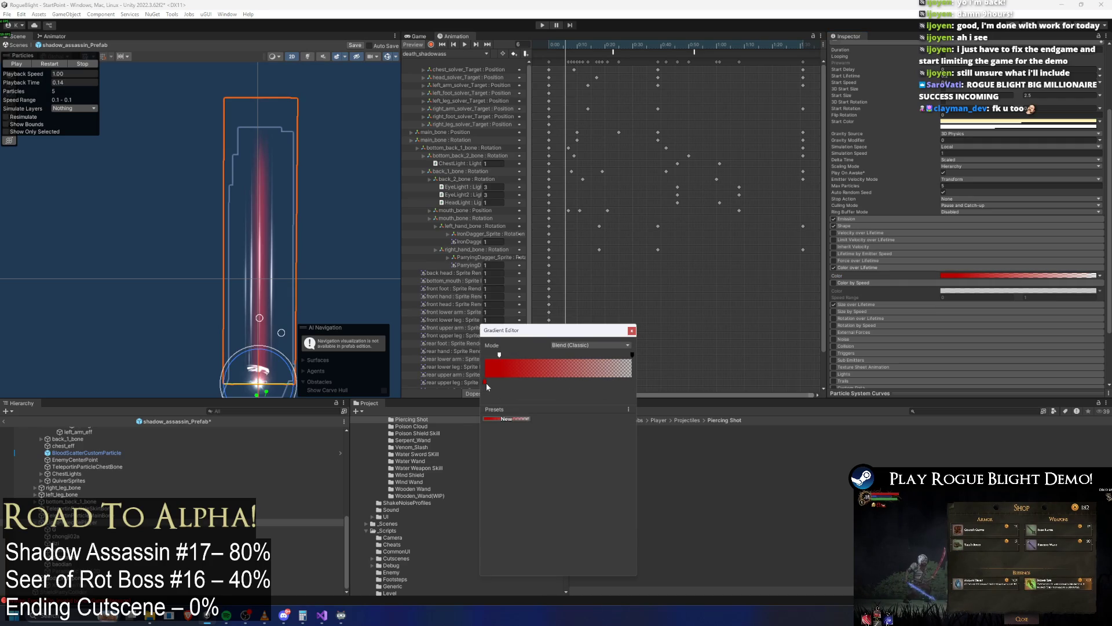
left_click(530, 395)
left_click(510, 428)
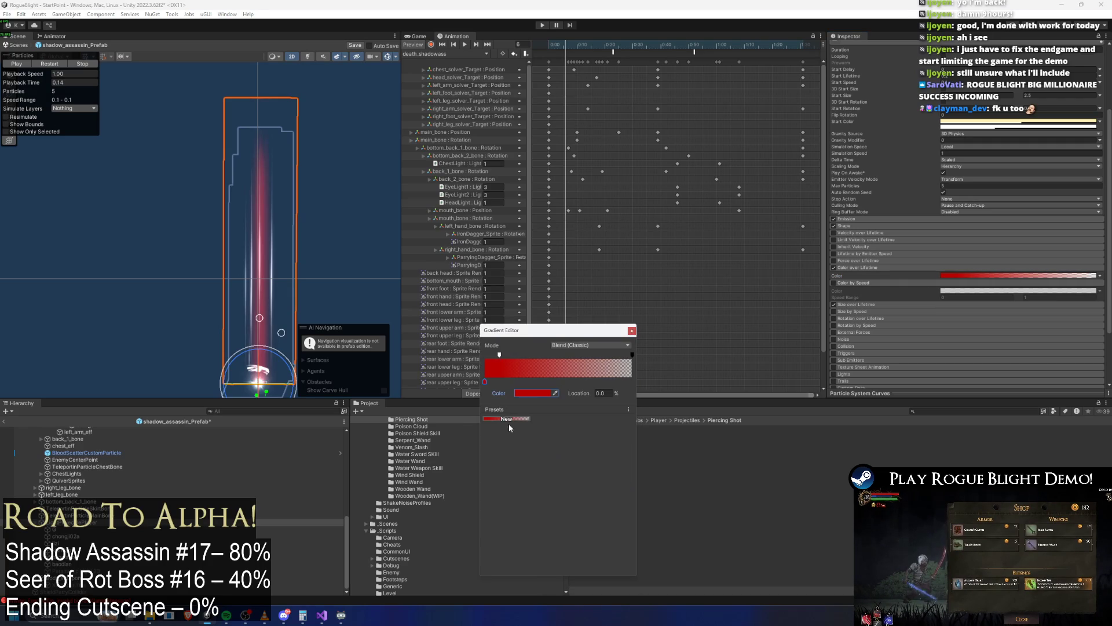
left_click(631, 331)
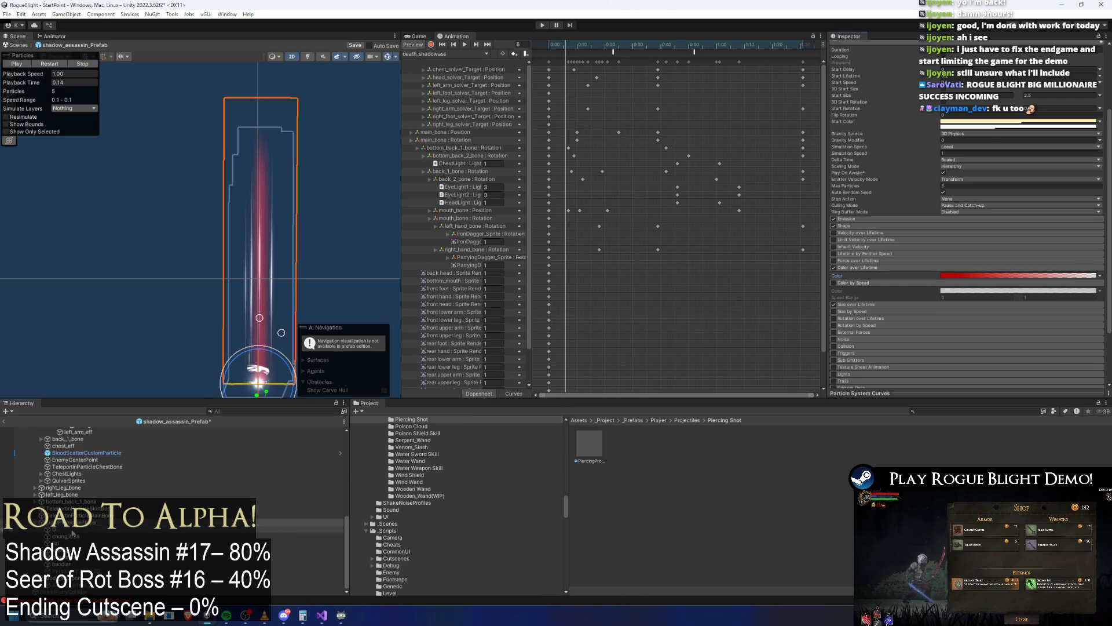
Apply the red gradient preset to another particle effect and preview the beam.
left_click(290, 529)
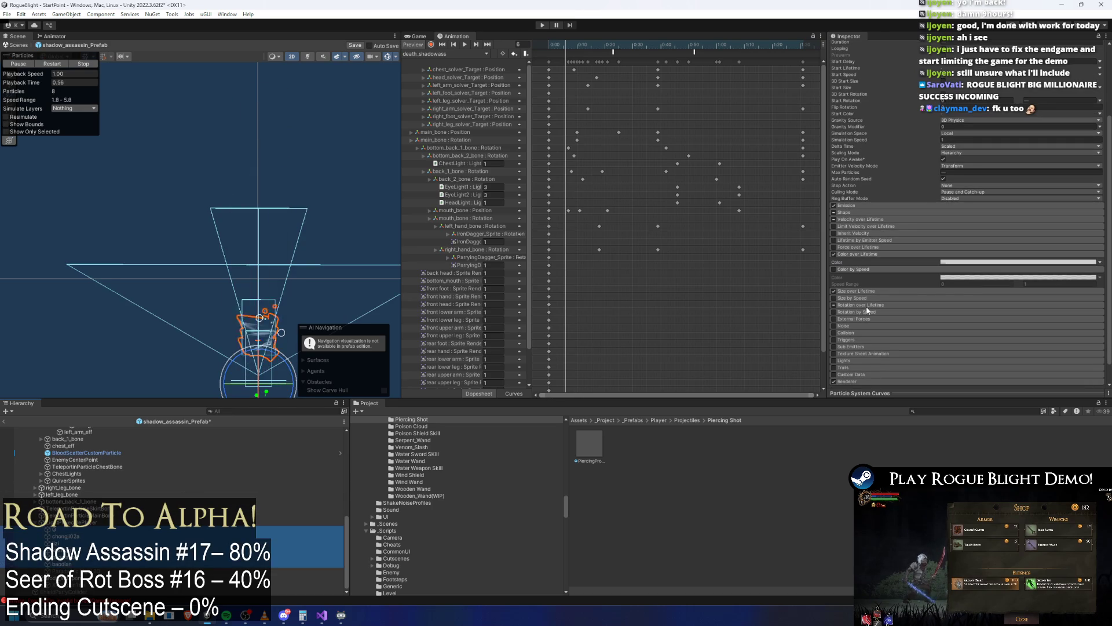
left_click(968, 262)
left_click(495, 417)
left_click(289, 522)
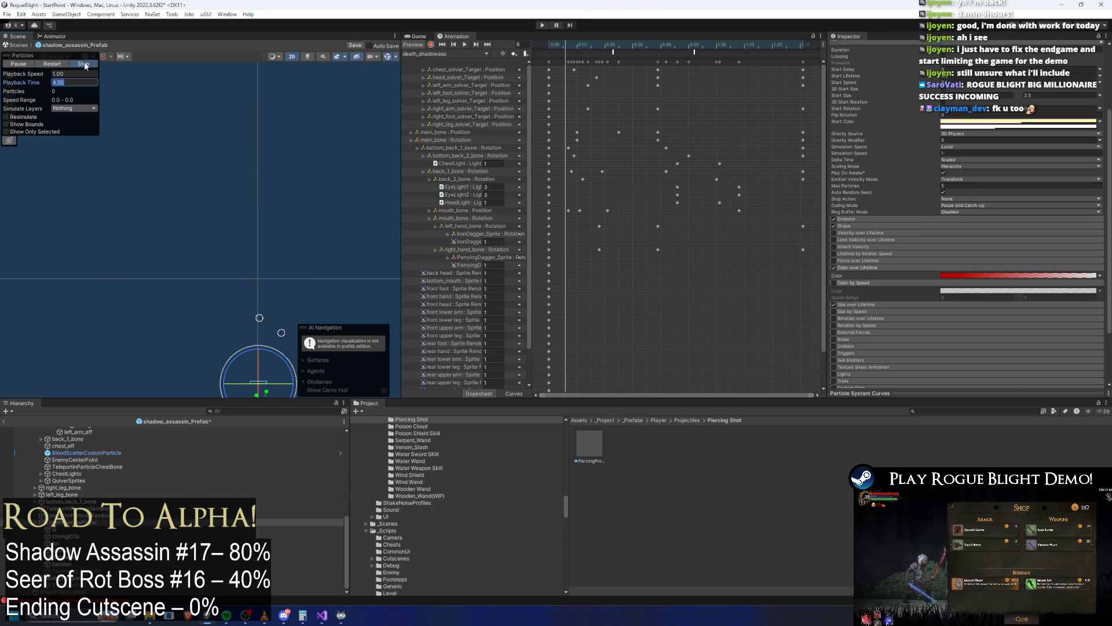
left_click_drag(36, 81, 68, 90)
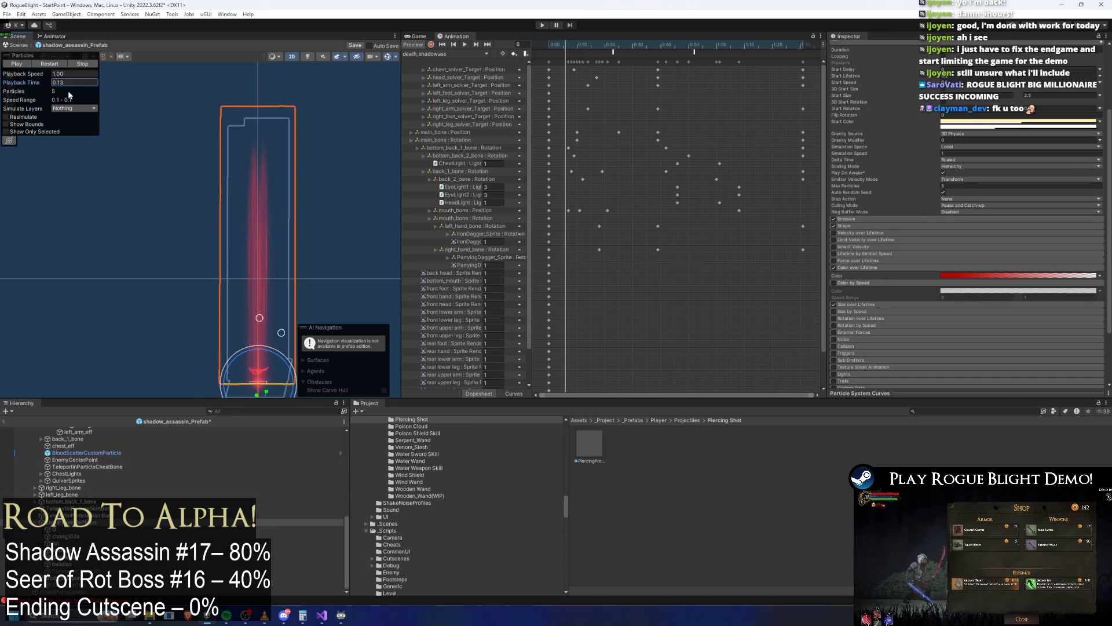
left_click(71, 529)
key("Down")
key("Down")
key("Down")
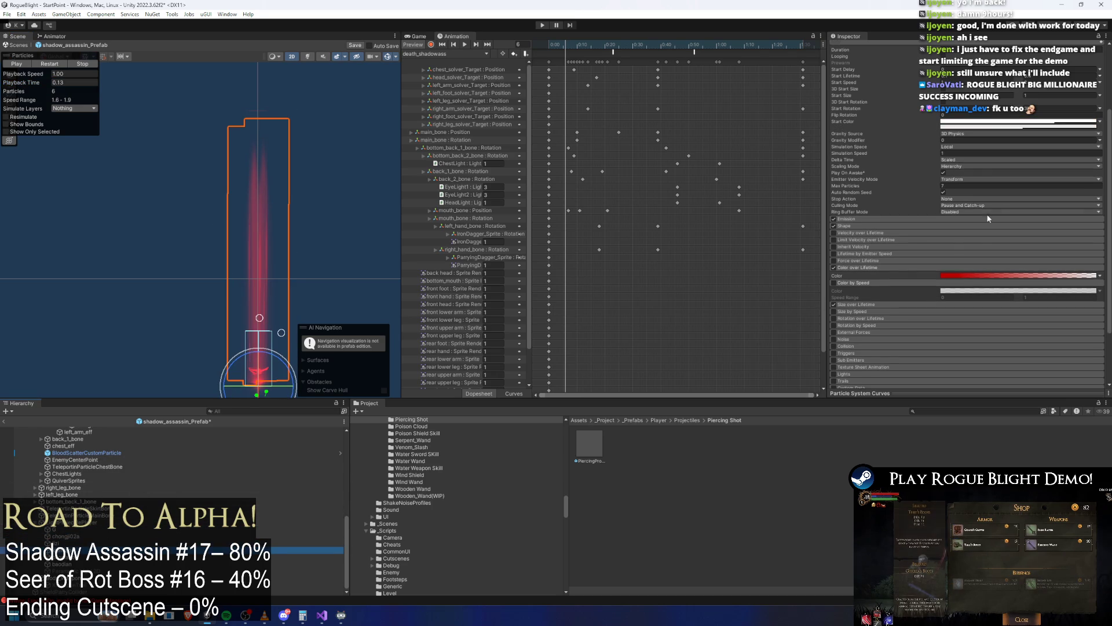
scroll(988, 137, "up", 3)
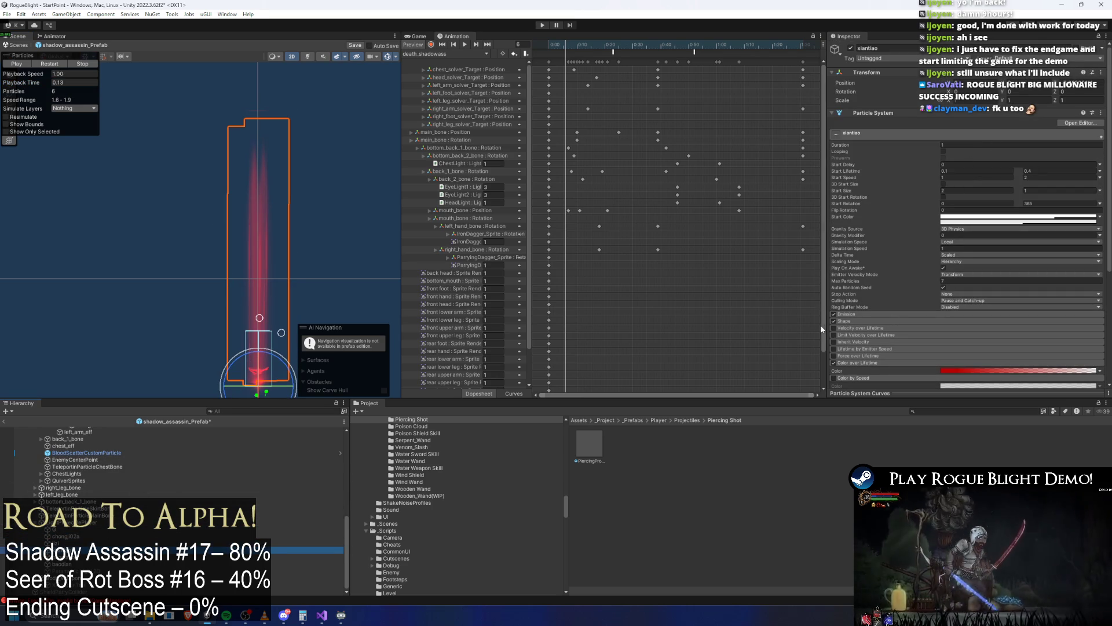
Shrink the xiantiao effect's Shape cone radius from 0.96 to 0.87.
left_click(858, 322)
left_click(935, 343)
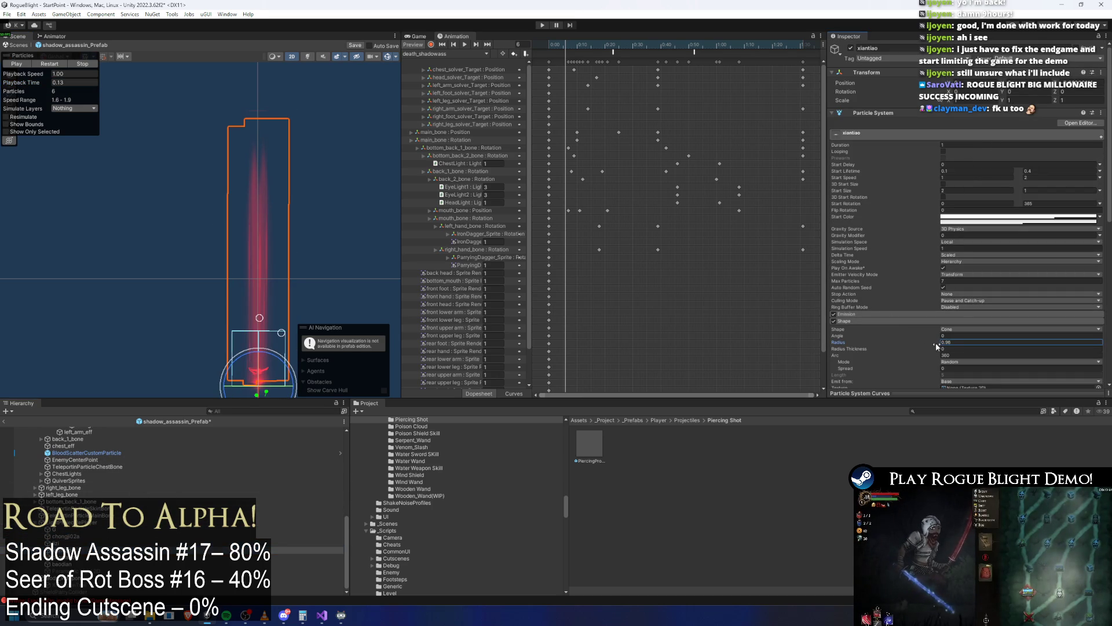
left_click_drag(937, 342, 932, 343)
mouse_move(38, 82)
left_mouse_down()
mouse_move(57, 83)
mouse_move(29, 82)
left_mouse_up()
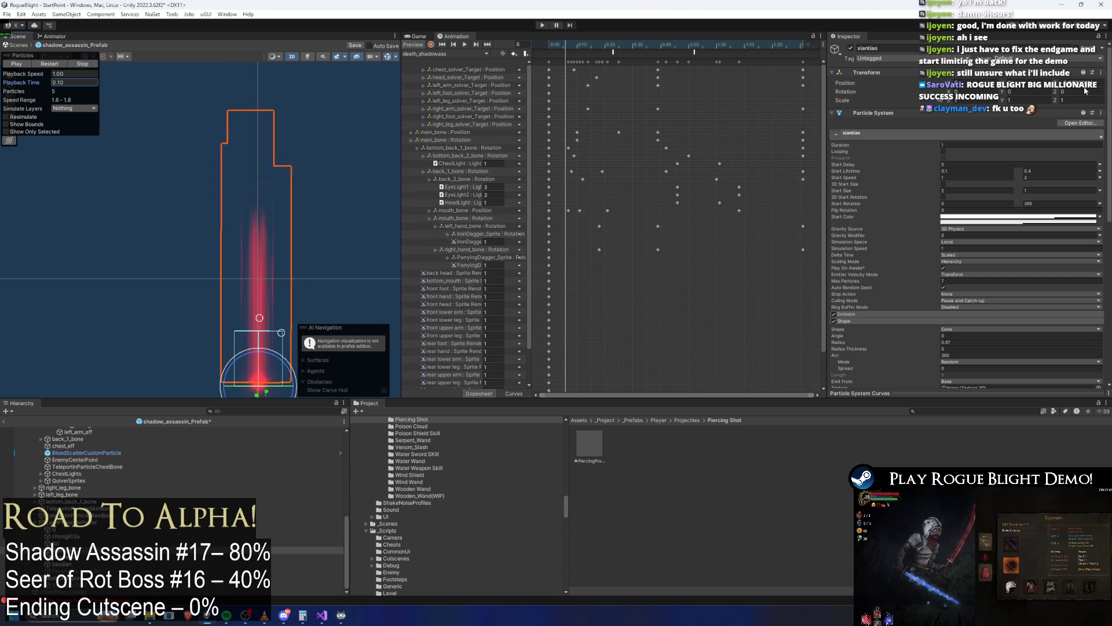
Inspect chongji02a's Emission and Shape cone radius settings while scrubbing the preview.
left_click(273, 550)
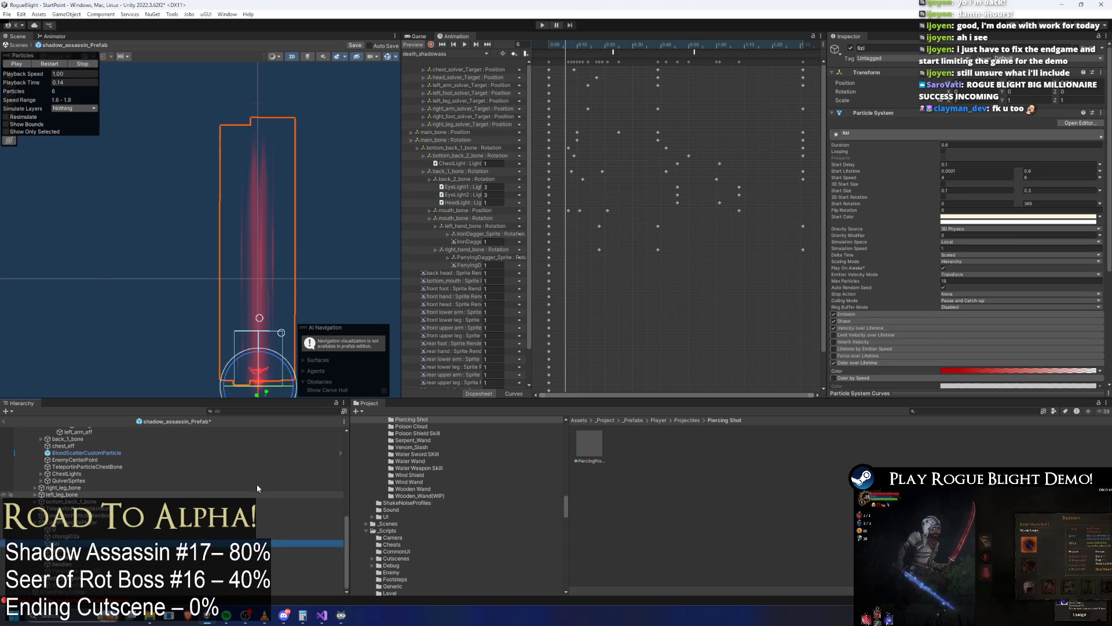
left_click(887, 315)
left_click(886, 315)
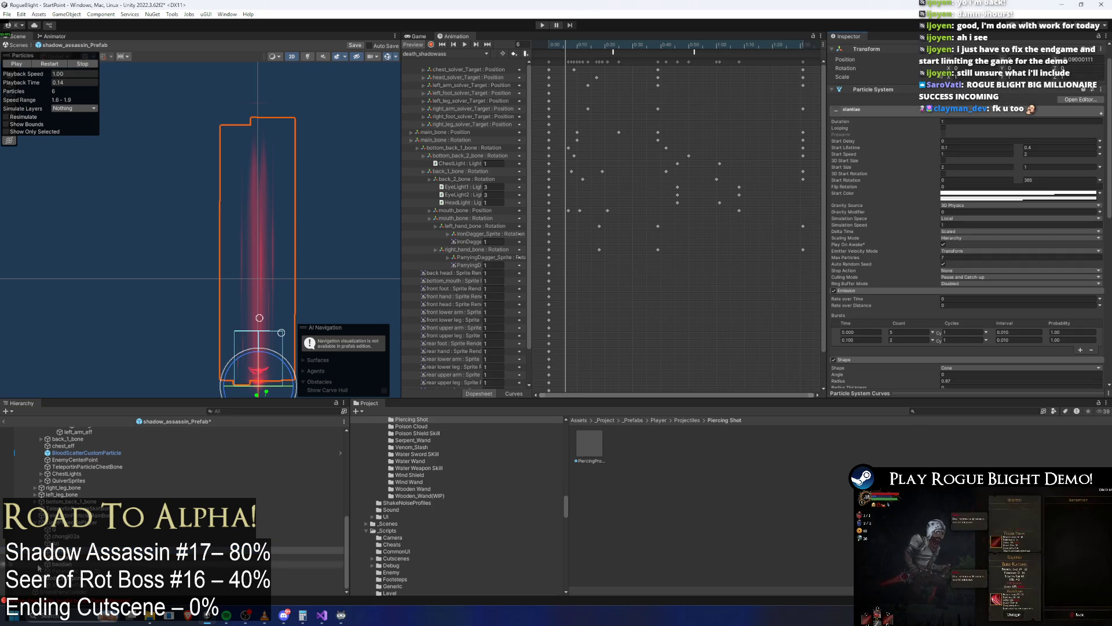
left_click(66, 536)
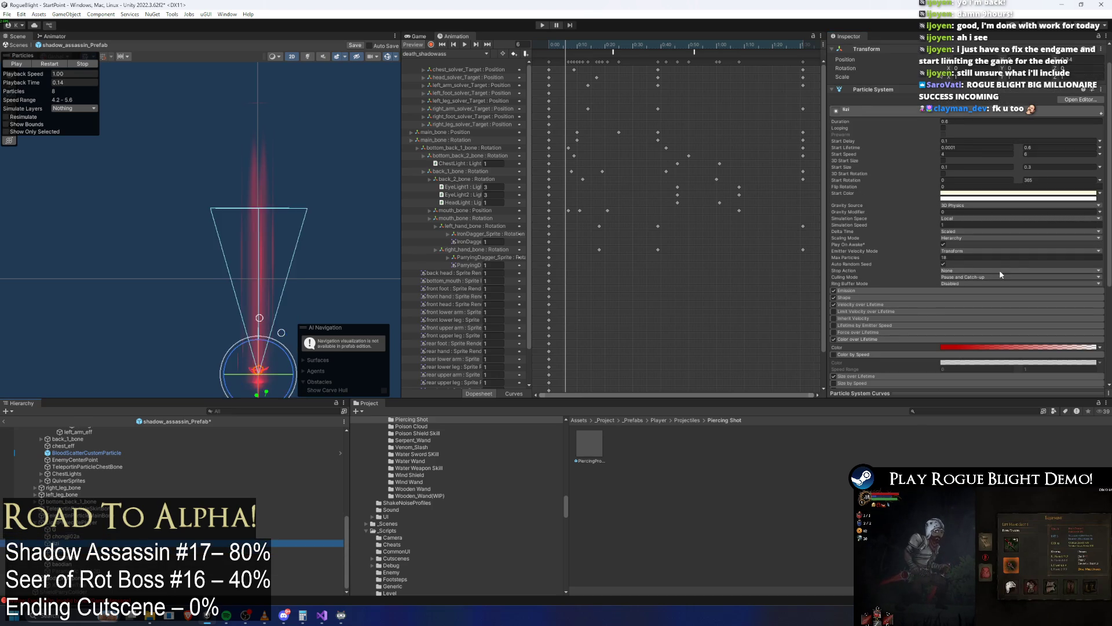
left_click(857, 297)
left_click(943, 319)
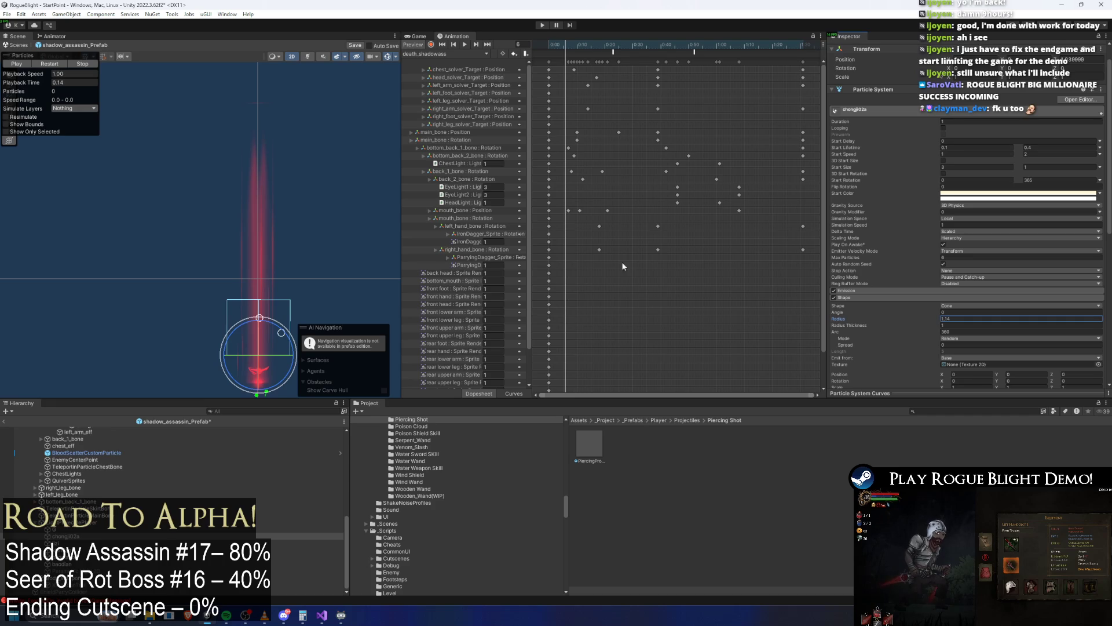
left_click_drag(18, 84, 125, 98)
key("Down")
key("Down")
key("Down")
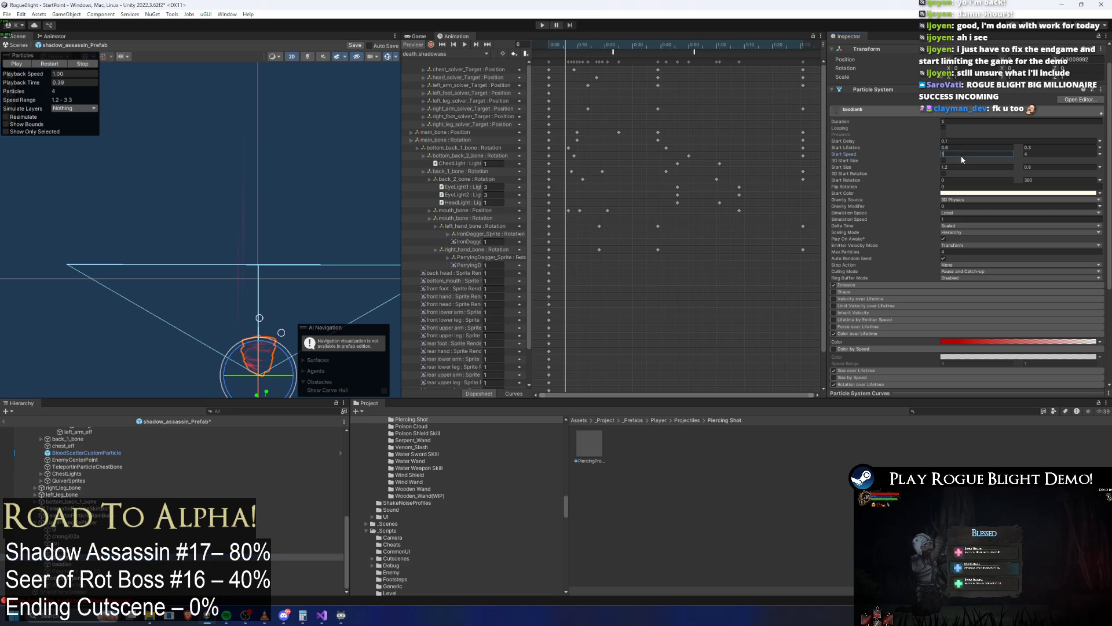
Set the particle start size values to 2 and 2.5 and replay the preview.
type("2")
left_click(1046, 167)
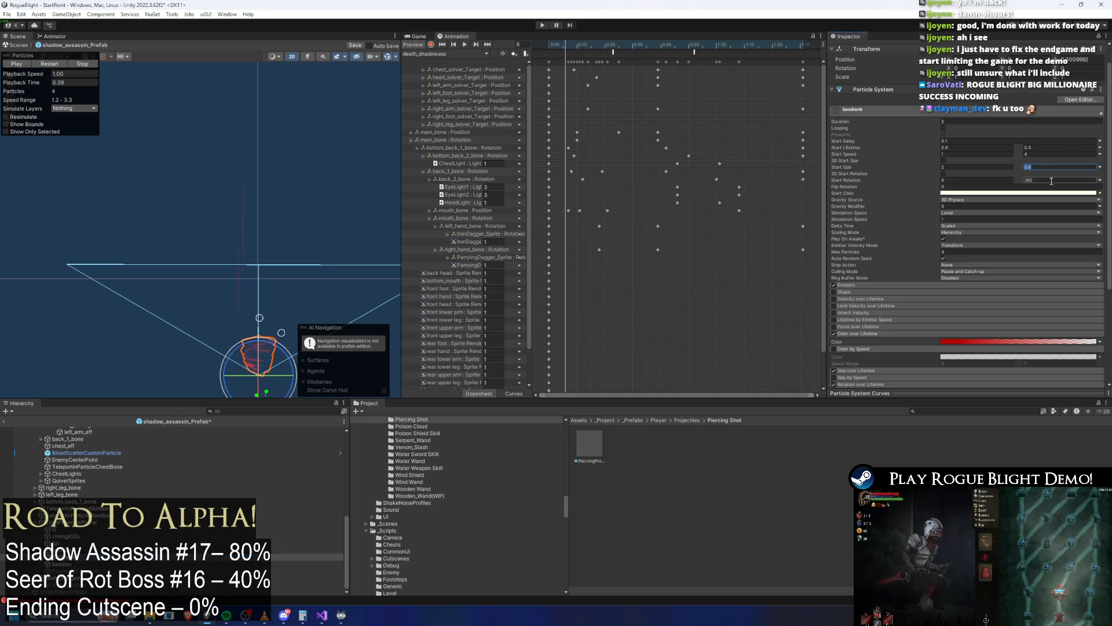
type("2.5")
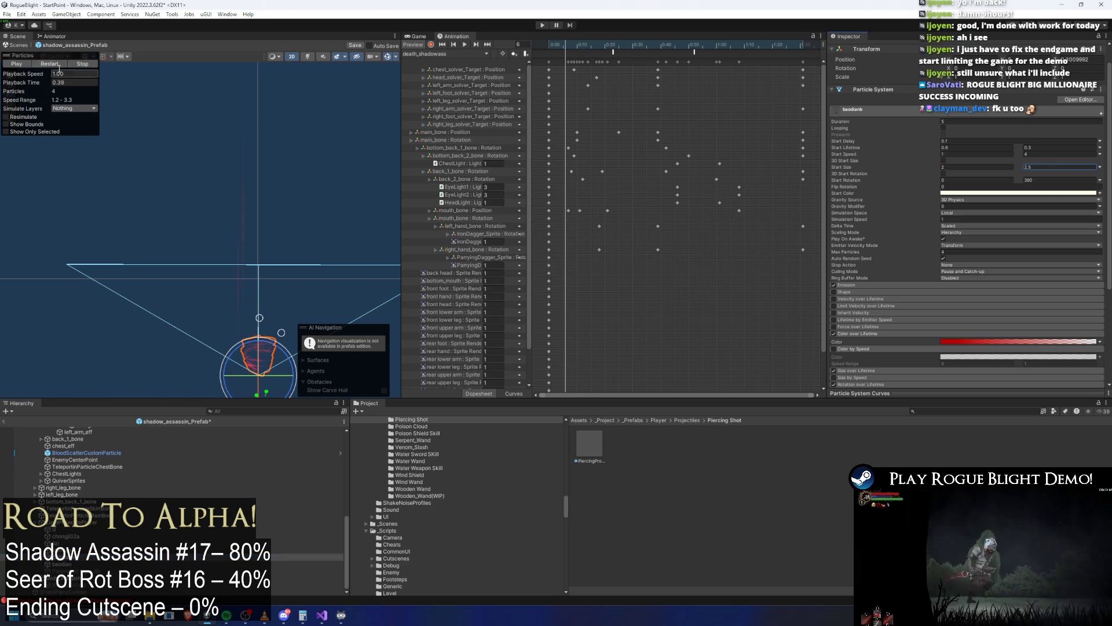
left_click(52, 64)
left_click(52, 65)
left_click(53, 69)
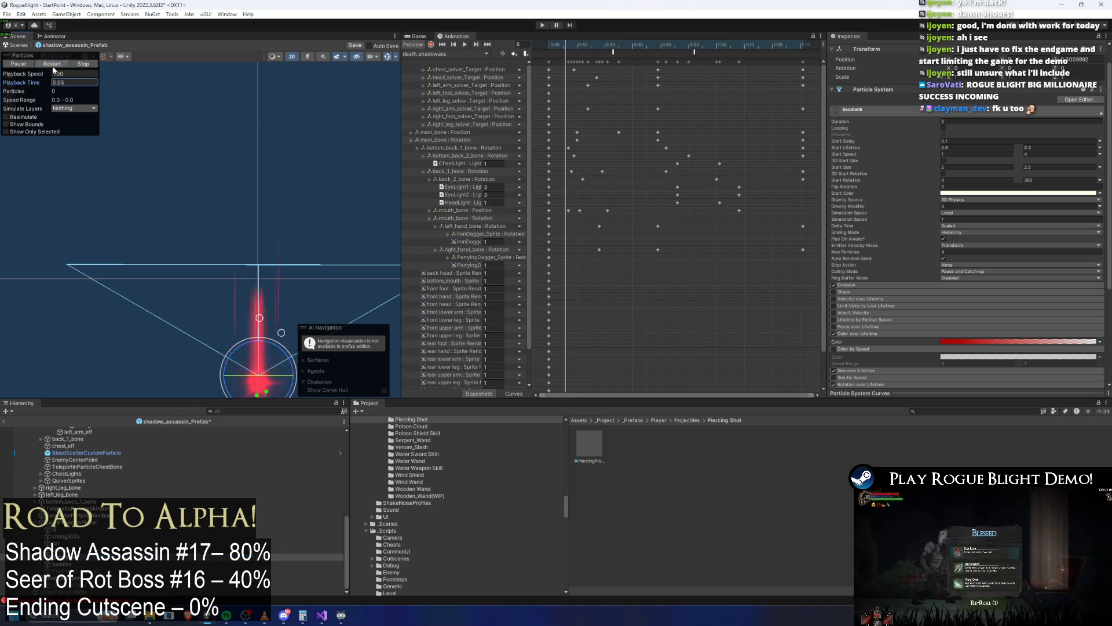
mouse_move(33, 82)
left_mouse_down()
mouse_move(80, 86)
mouse_move(56, 93)
mouse_move(144, 90)
left_mouse_up()
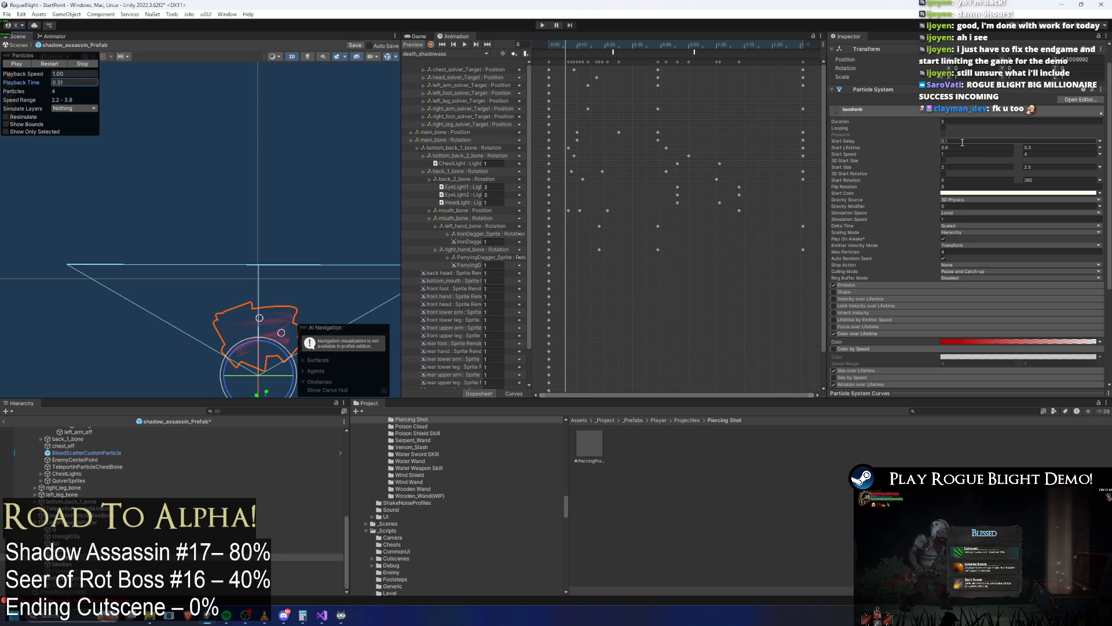
Set the burst delay to 0.05, enter 8 in another field, and replay the effect.
type("0.05")
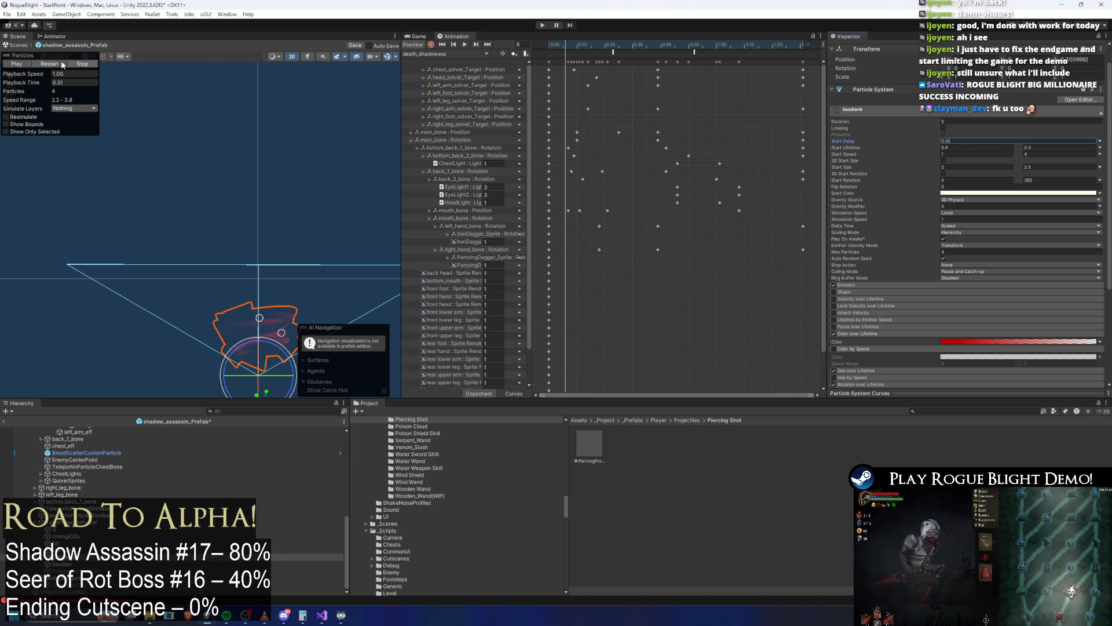
left_click(62, 65)
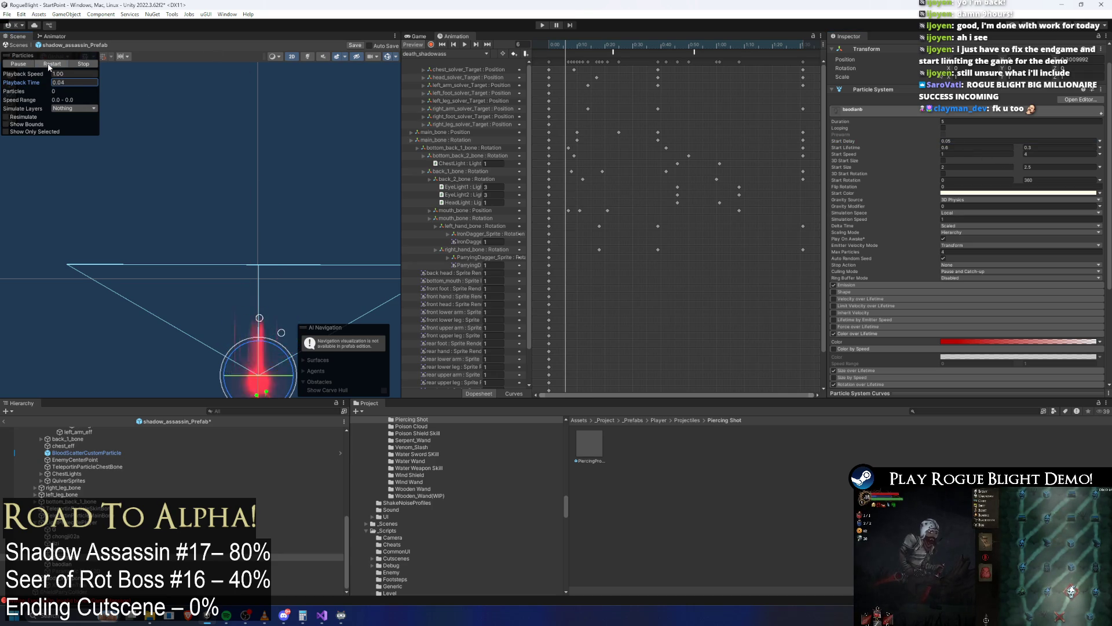
left_click(51, 67)
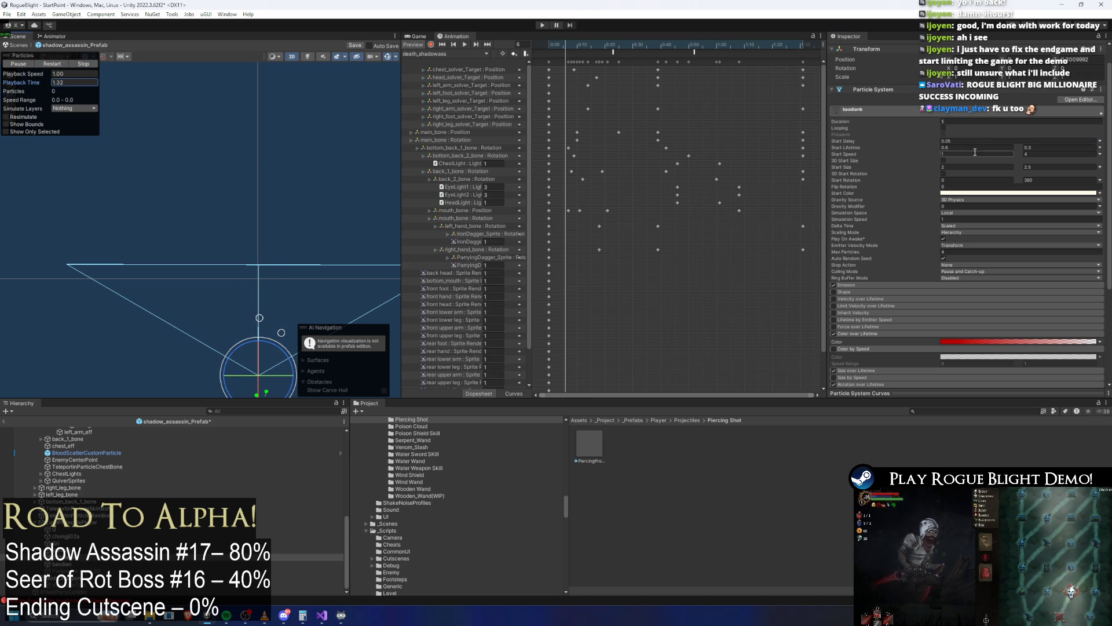
type("8")
left_click(52, 64)
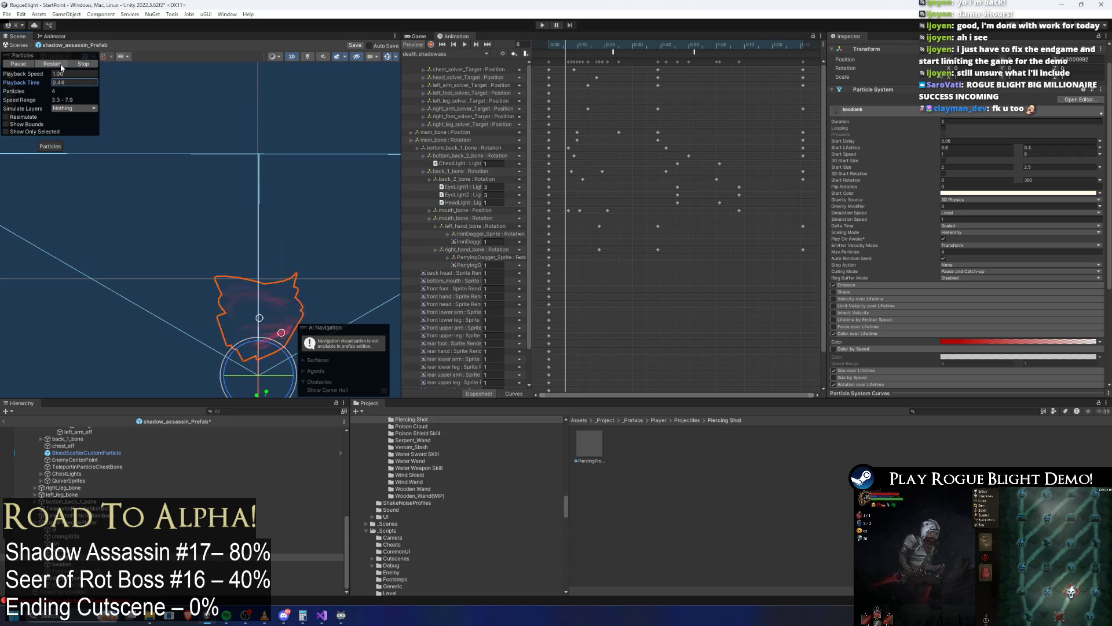
Set the first emission burst count to 5 and replay the effect to check it.
left_click(880, 284)
type("5")
left_click(908, 334)
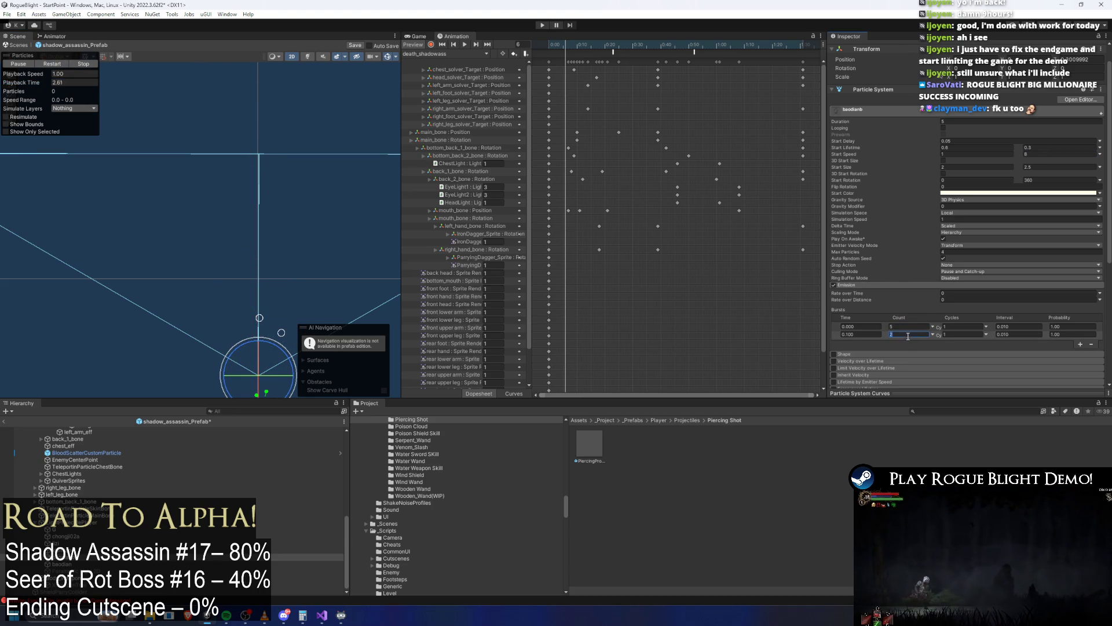
left_click(52, 64)
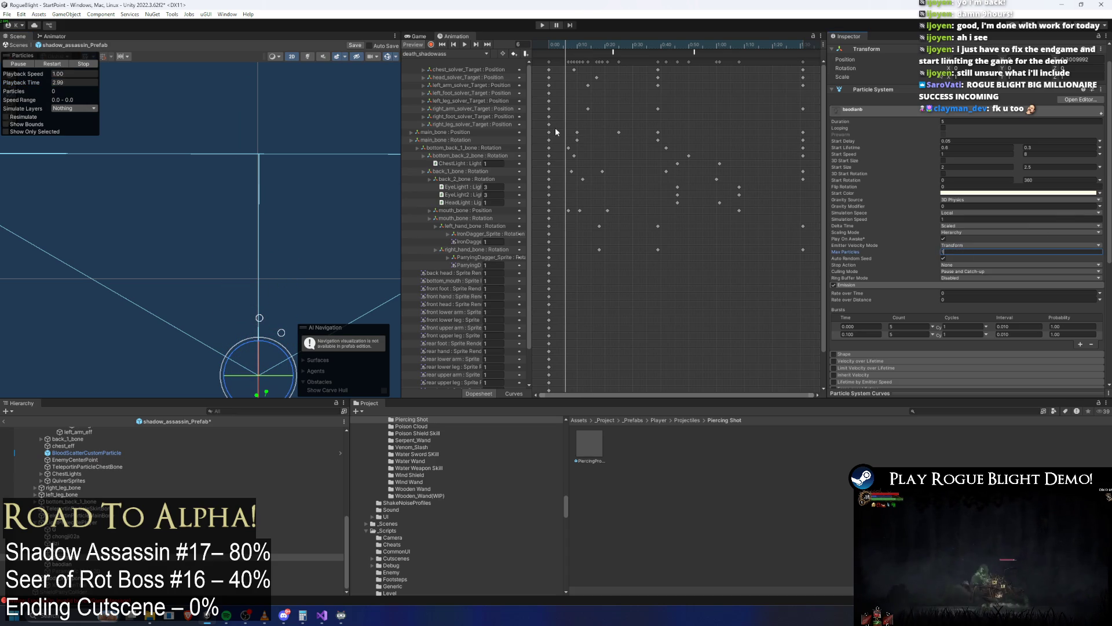
left_click(52, 65)
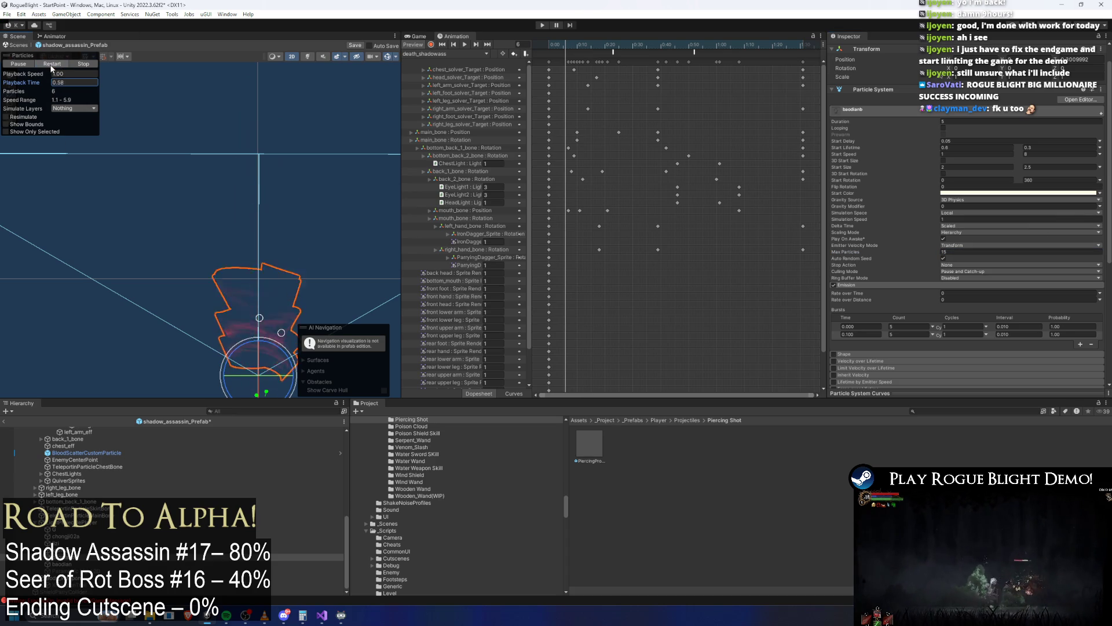
left_click(51, 65)
left_click(51, 65)
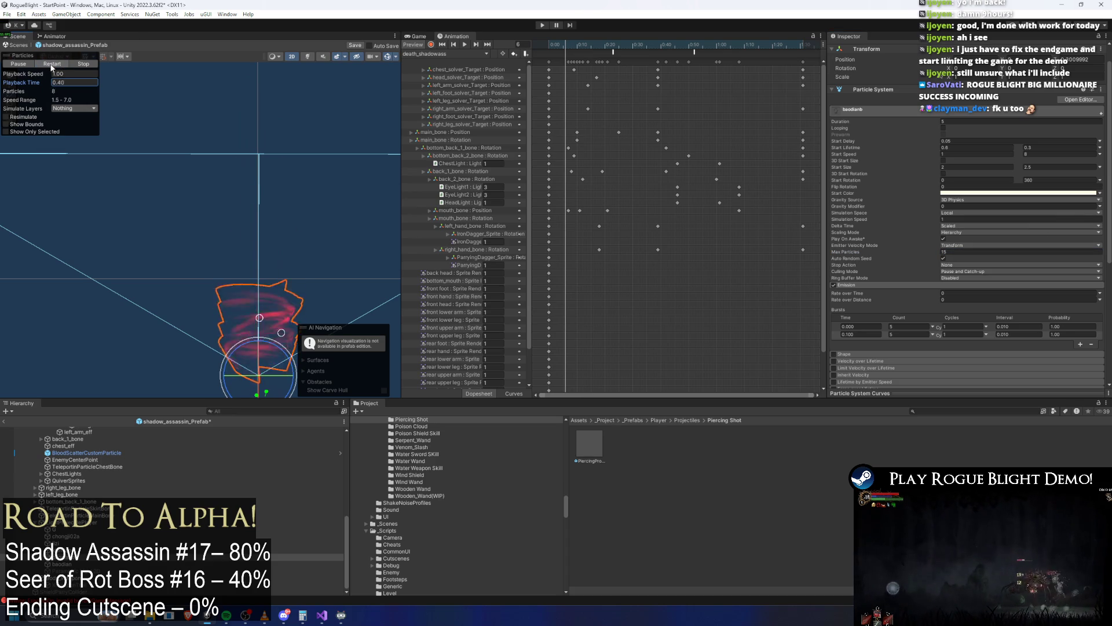
left_click(51, 65)
left_click(51, 65)
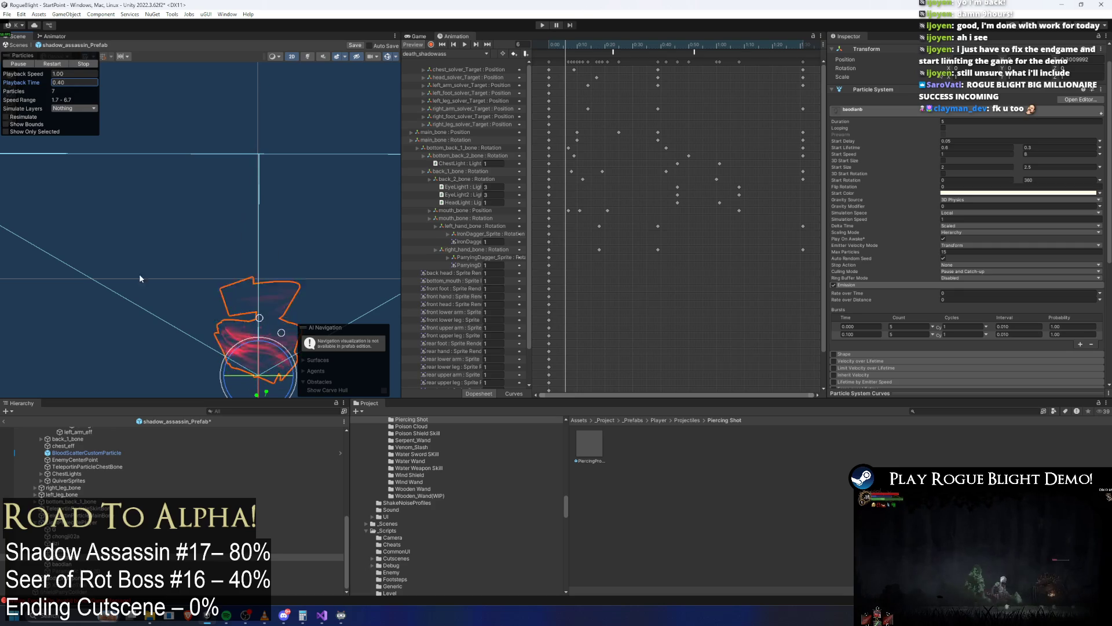
Preview the baodian effect's red burst, then select the xiantiao effect.
left_click(62, 564)
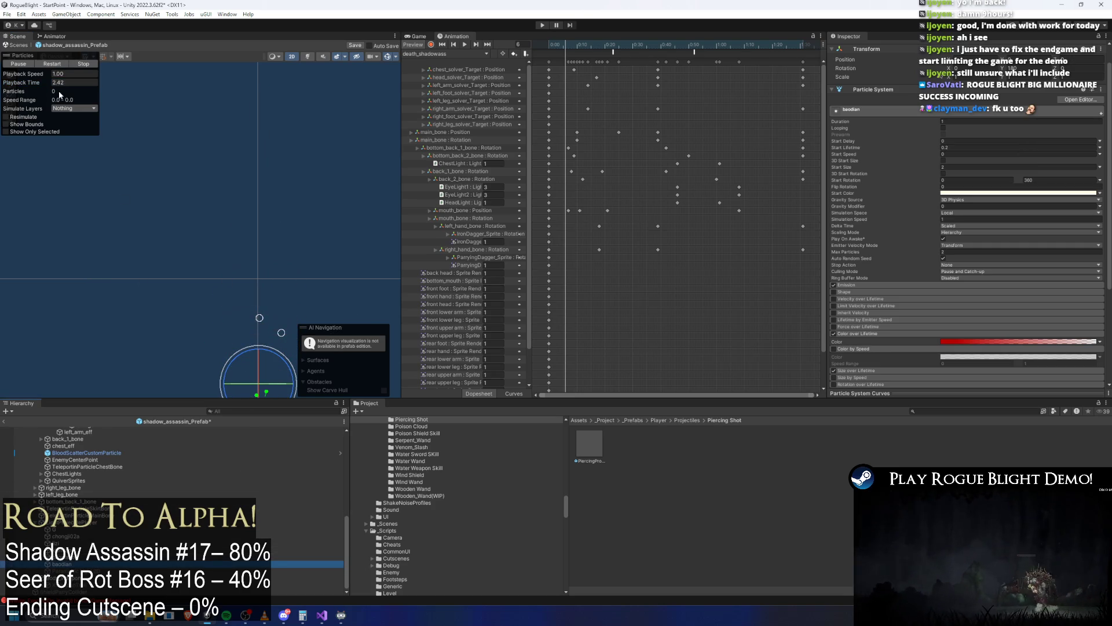
left_click(84, 65)
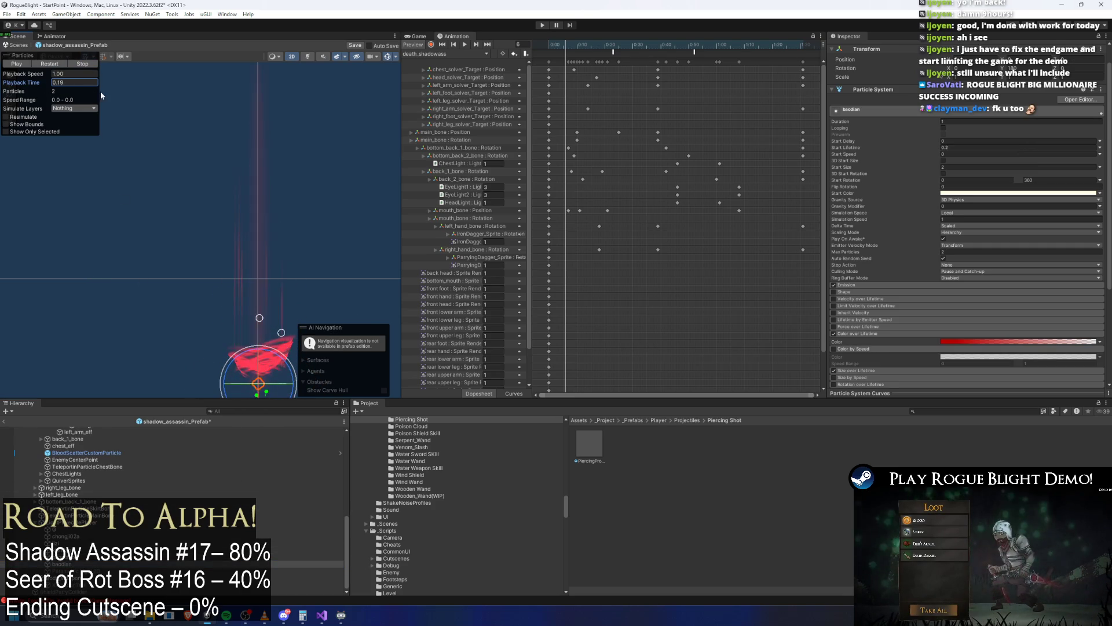
left_click(49, 63)
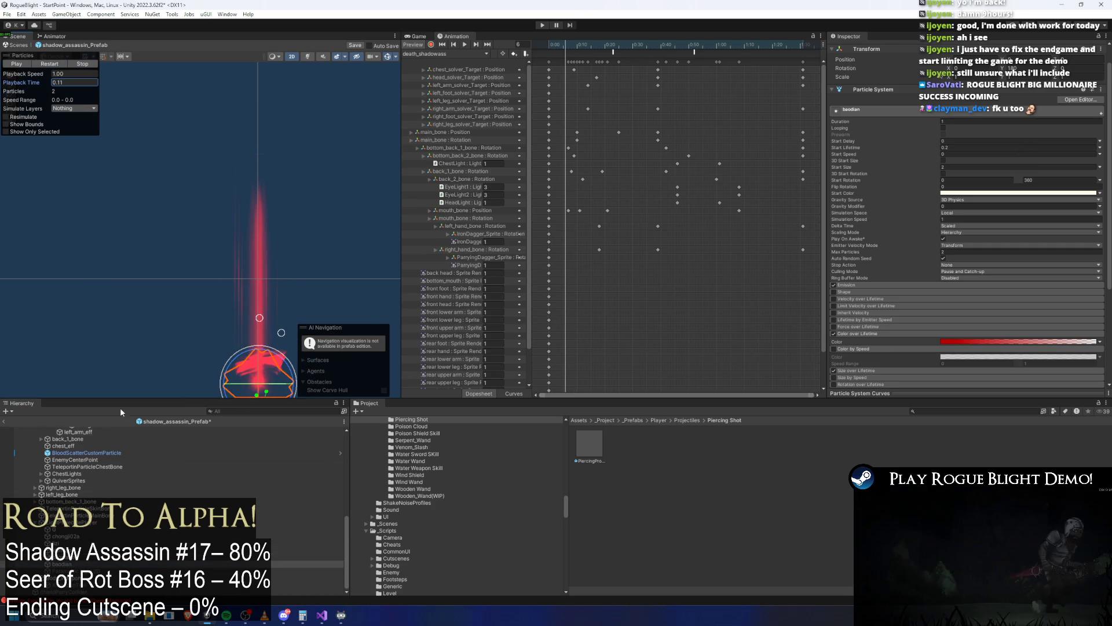
left_click(58, 550)
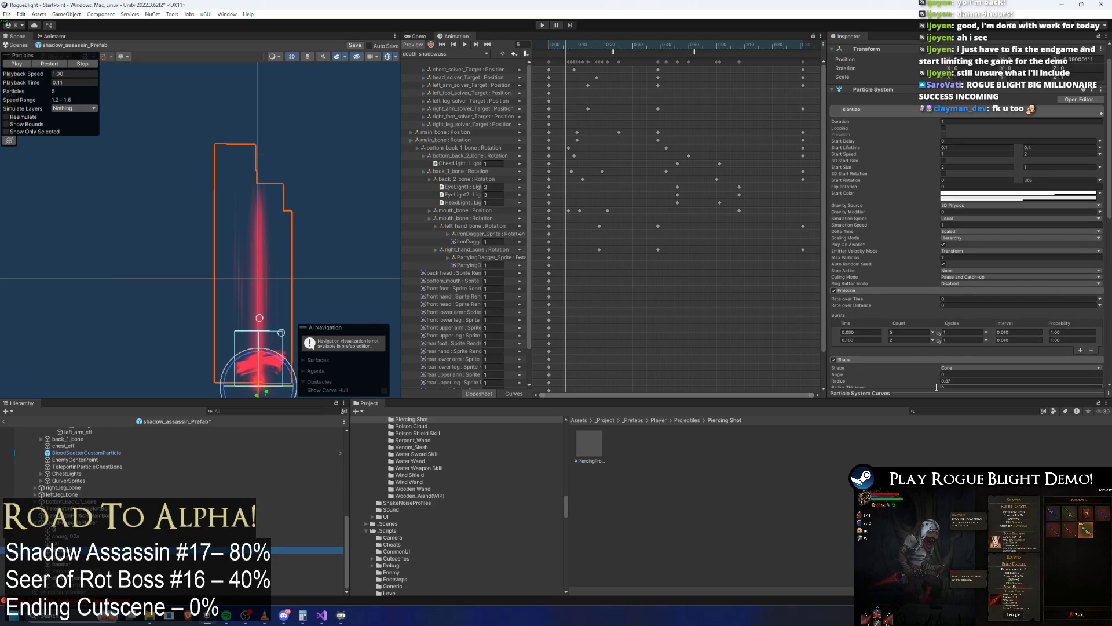
Widen the emitter's Shape radius to 1.34 and adjust its burst counts, keeping max particles at 16.
left_click_drag(930, 381, 933, 380)
left_click(904, 332)
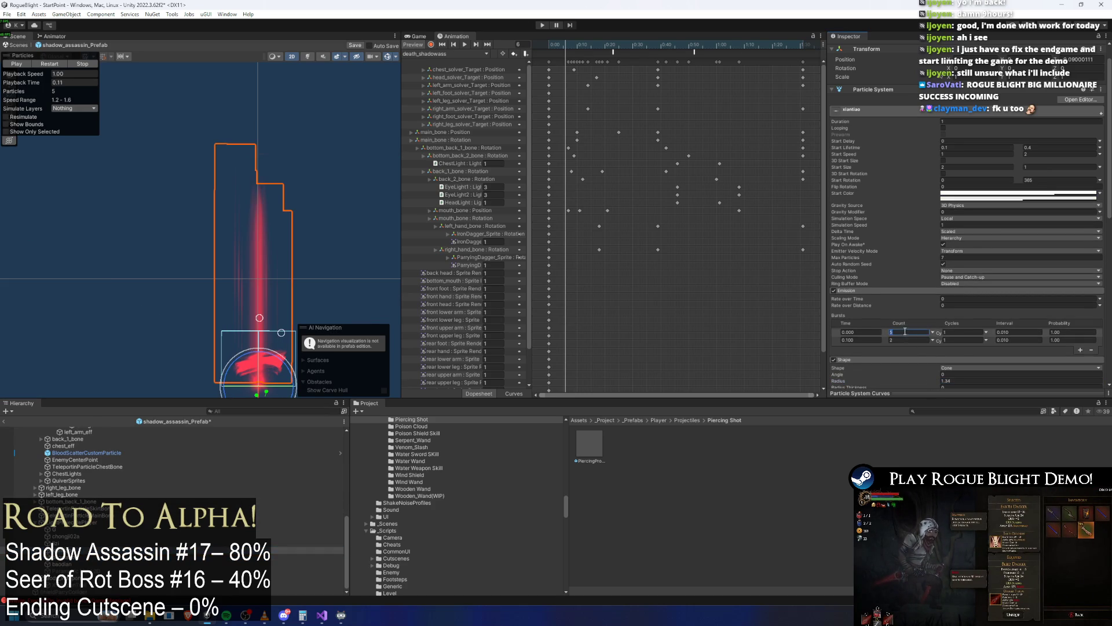
left_click(903, 339)
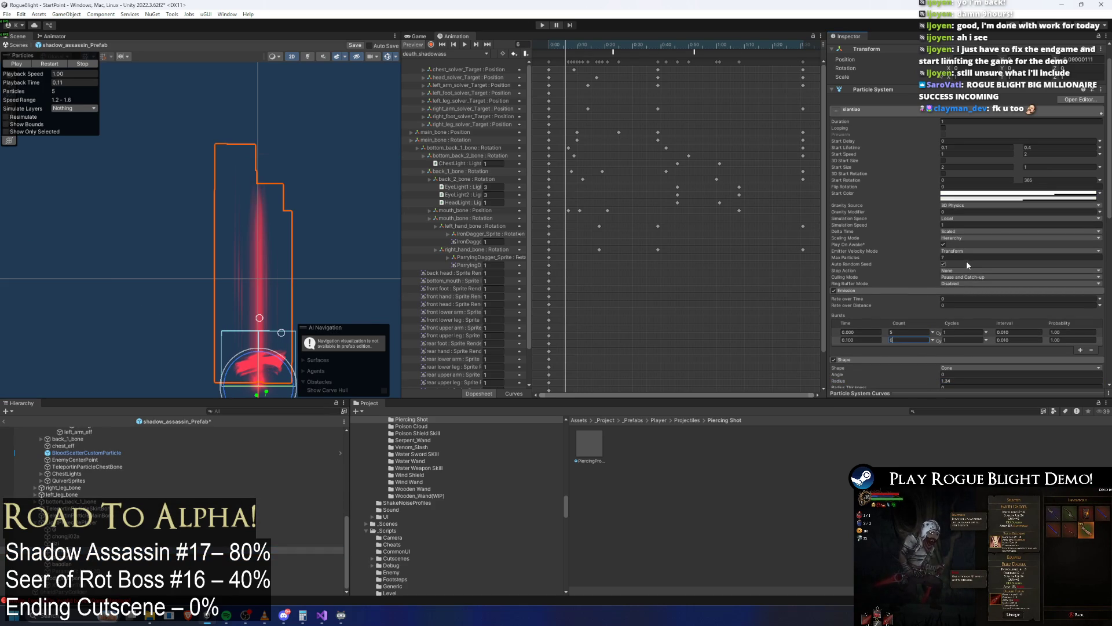
left_click(52, 64)
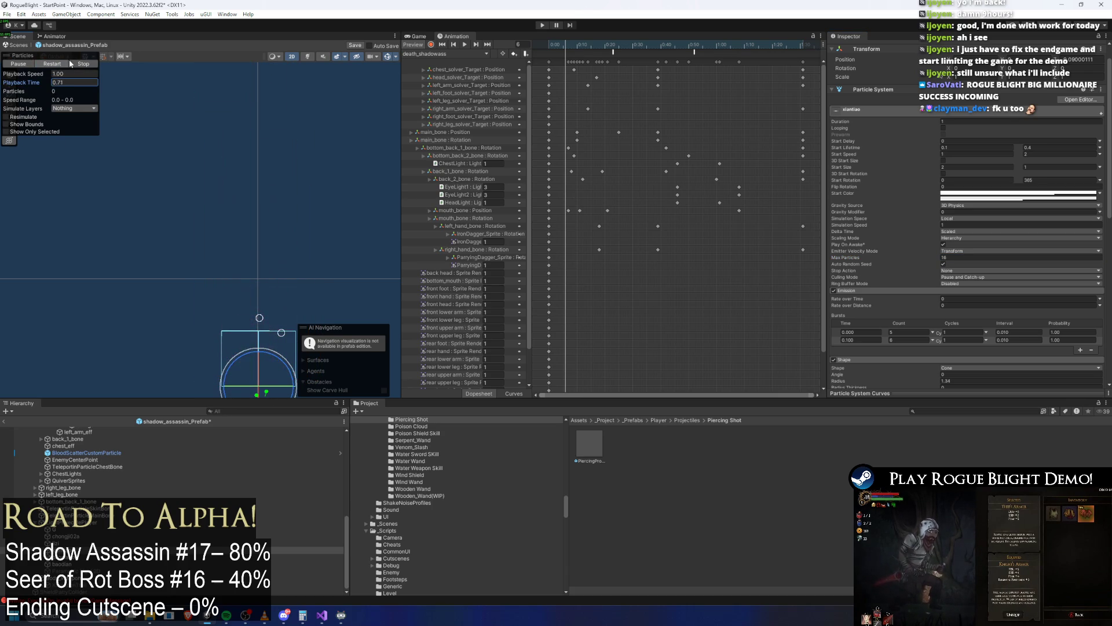
left_click_drag(31, 78, 34, 78)
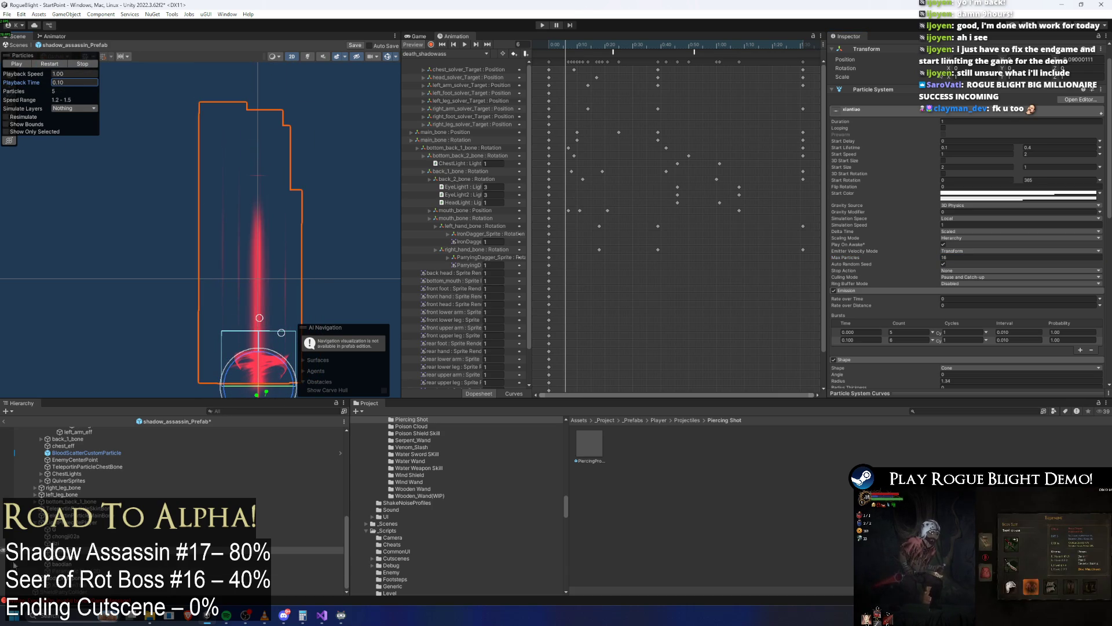
Set the lizi emitter's cone Angle to 16.26.
left_click(63, 543)
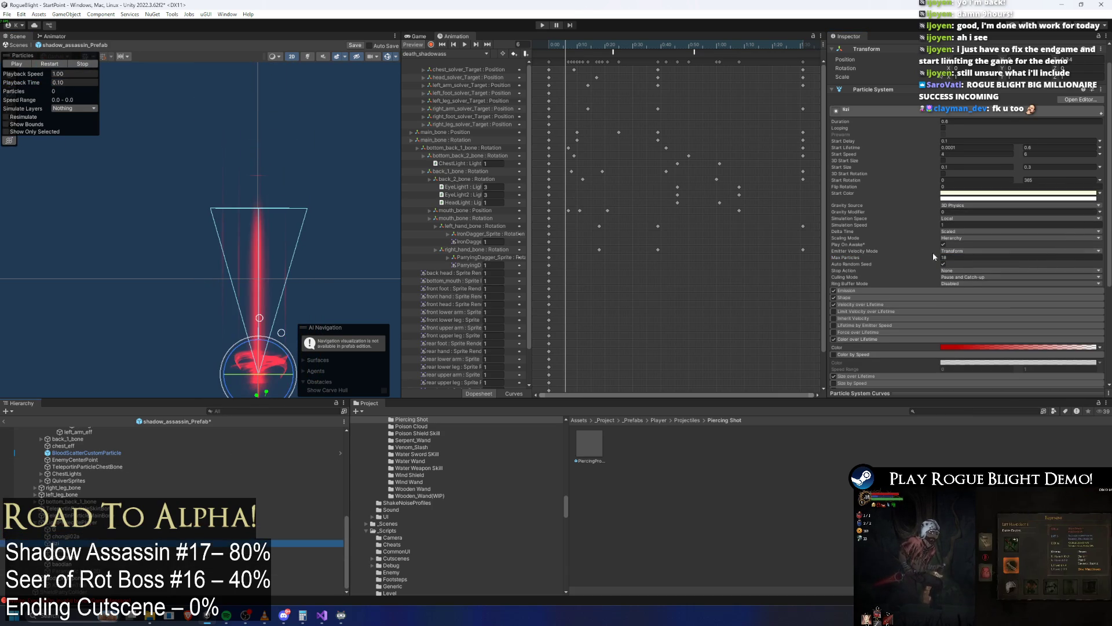
left_click(898, 298)
left_click_drag(933, 311, 753, 307)
left_click(58, 65)
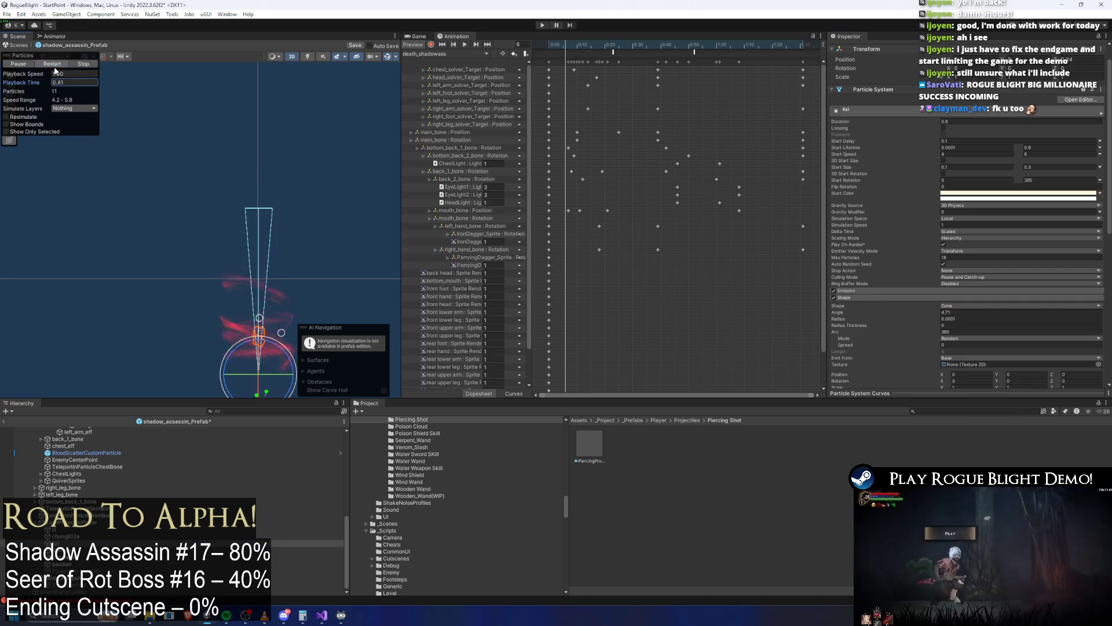
left_click_drag(835, 312, 960, 291)
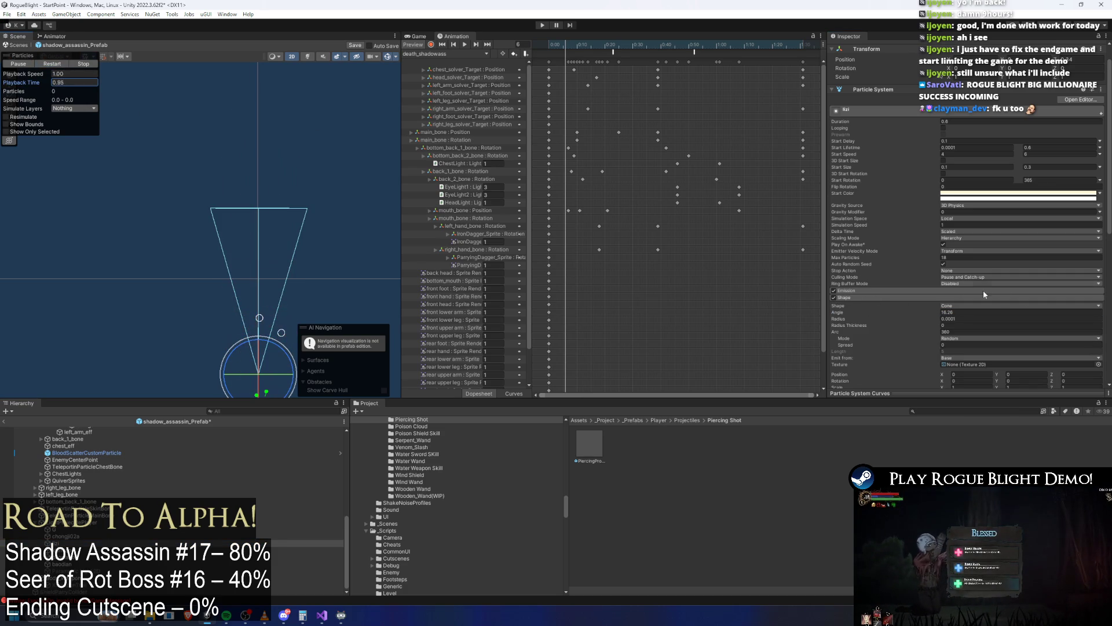
Give lizi a Start Speed range of 6–9 and replay the effect.
left_click(941, 290)
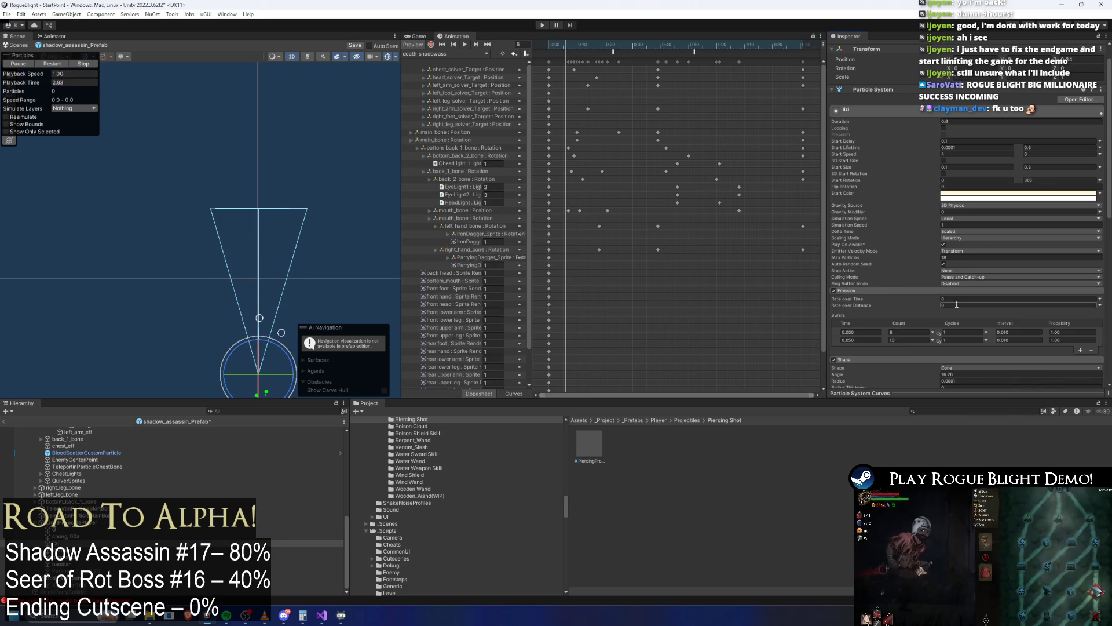
left_click(970, 257)
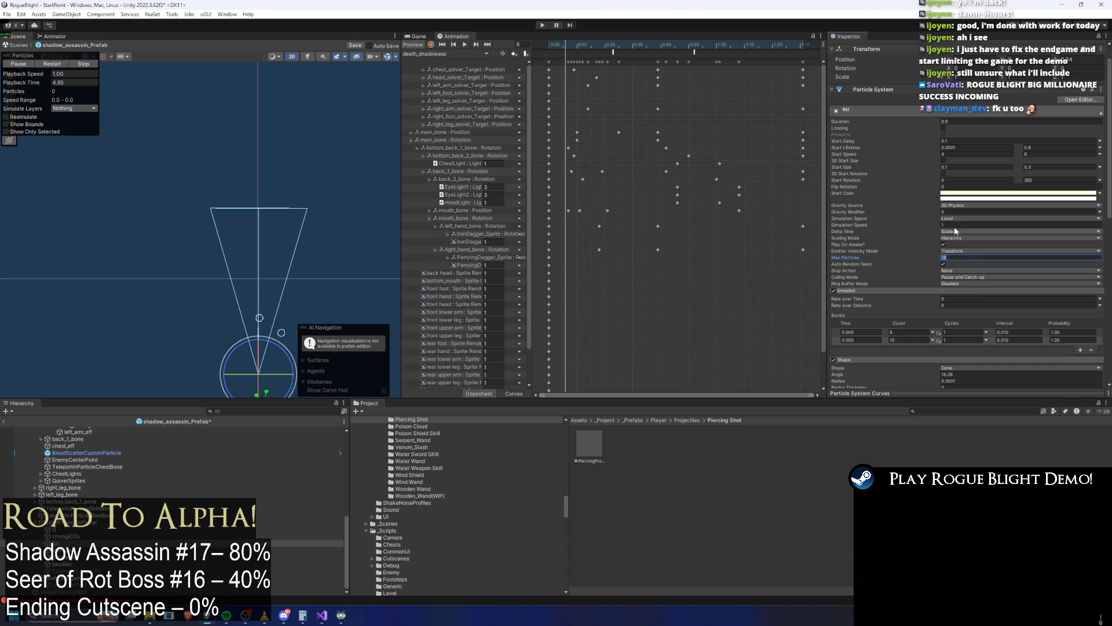
left_click(1042, 153)
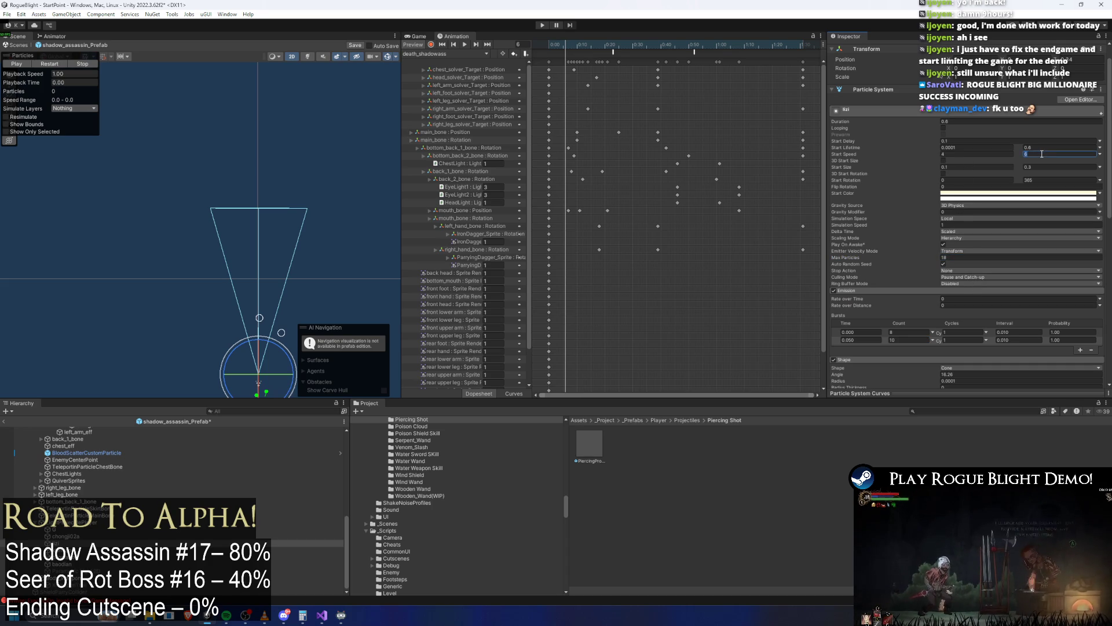
type("9")
left_click(951, 154)
type("6")
left_click(49, 63)
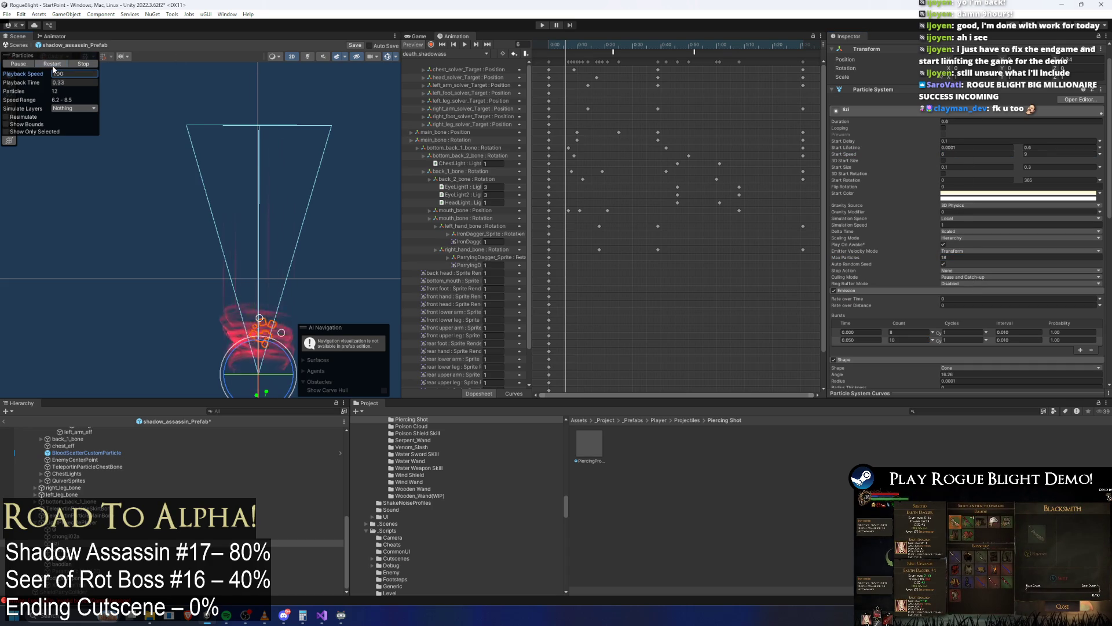
left_click(49, 64)
Tint the LightProjectilePlayer's Start Color red and replay the preview.
left_click(81, 523)
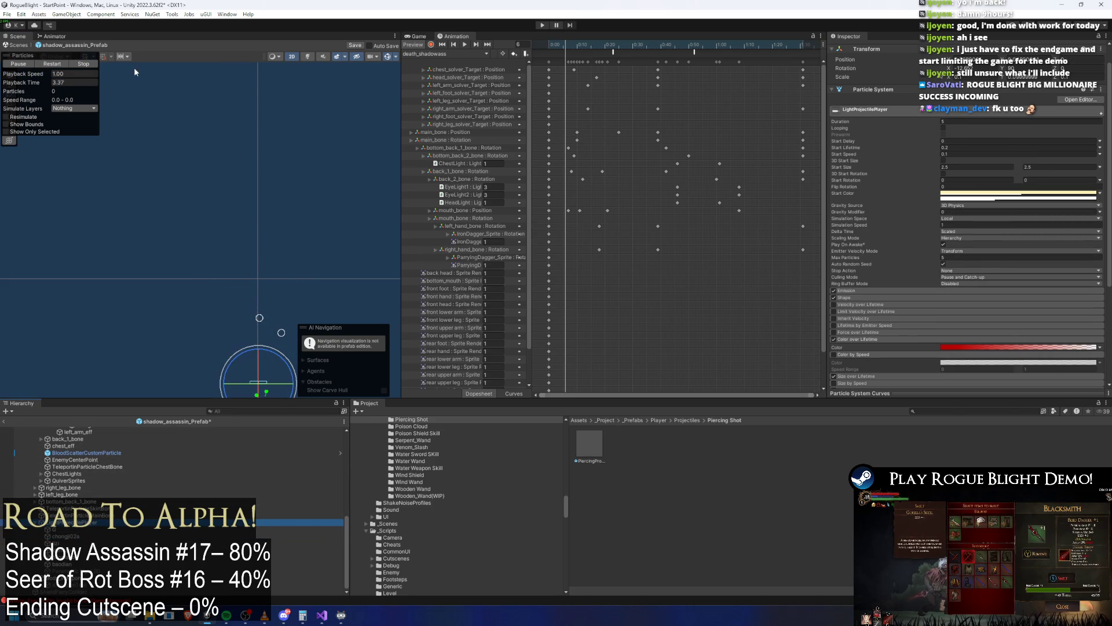
mouse_move(36, 85)
left_mouse_down()
mouse_move(110, 84)
mouse_move(72, 84)
mouse_move(85, 85)
left_mouse_up()
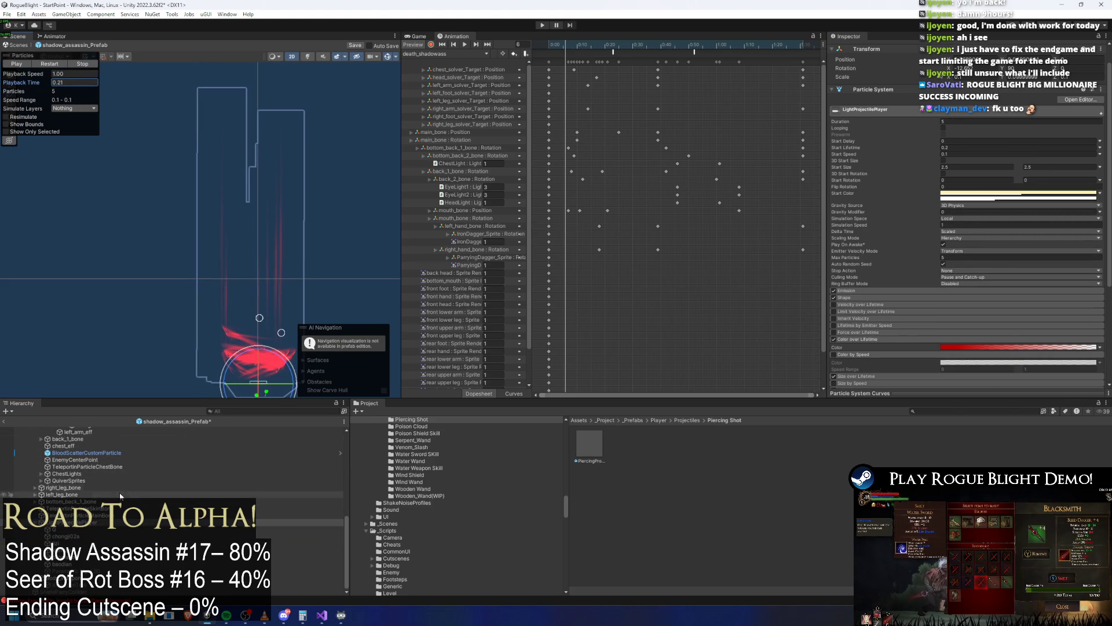
left_click(991, 196)
left_click(1090, 260)
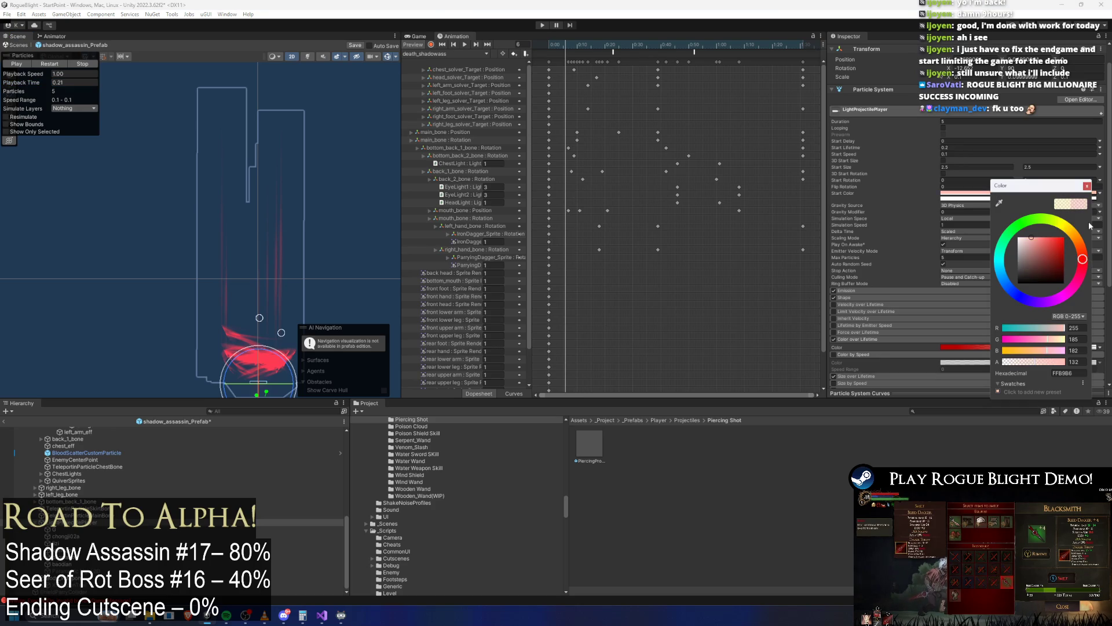
left_click(1088, 186)
left_click(1032, 199)
mouse_move(1072, 249)
left_mouse_down()
mouse_move(1104, 220)
mouse_move(1083, 232)
left_mouse_up()
left_click(1104, 192)
left_click(1055, 195)
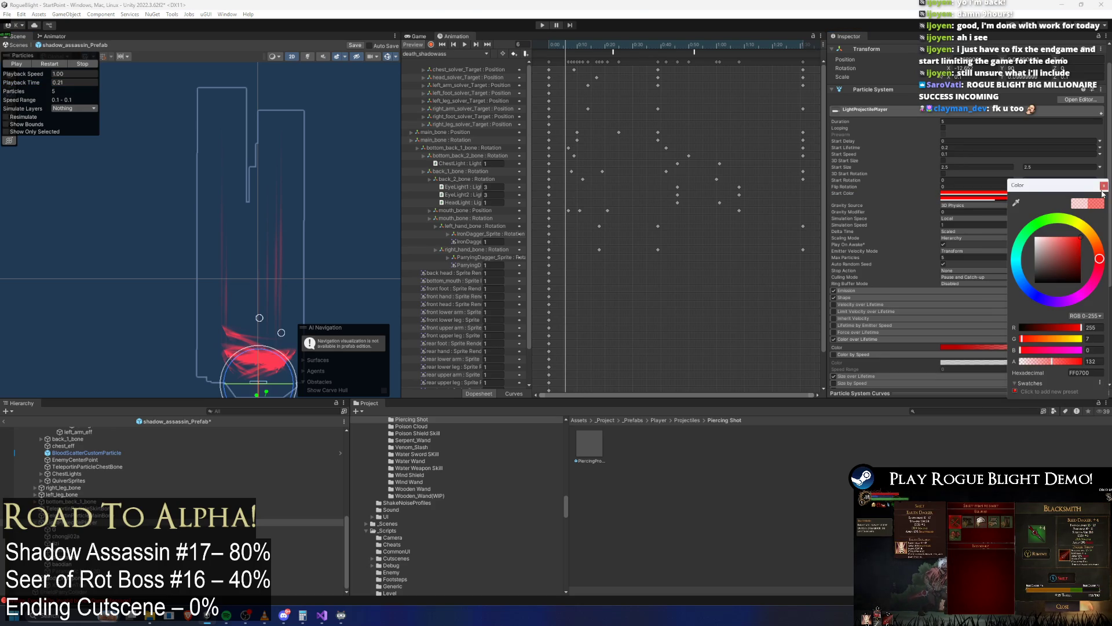
left_click(1105, 186)
scroll(936, 245, "down", 3)
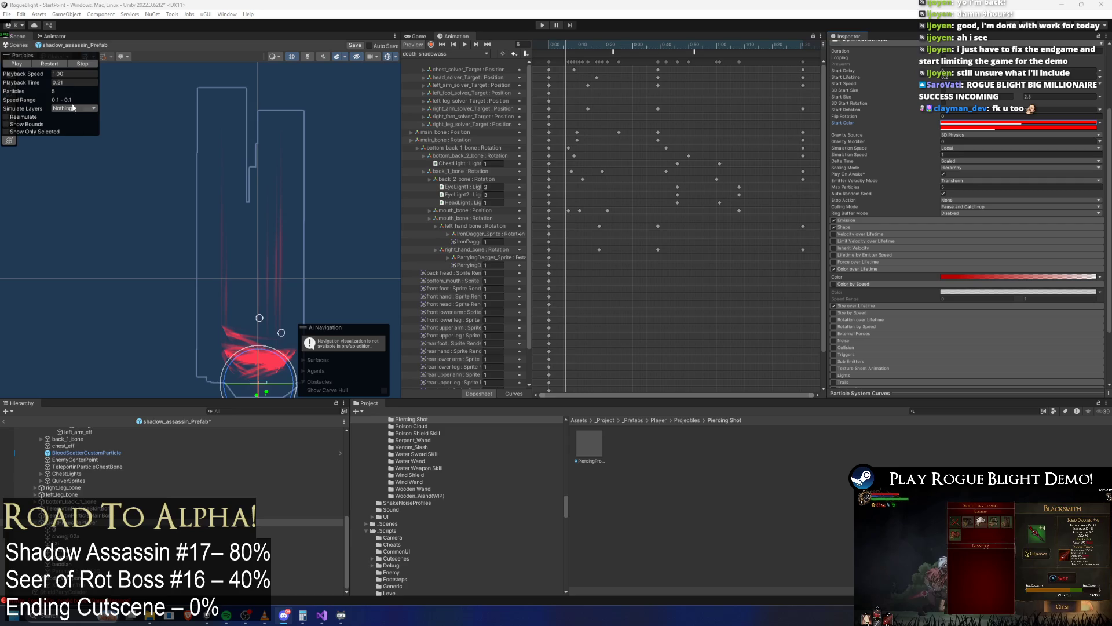
left_click(49, 82)
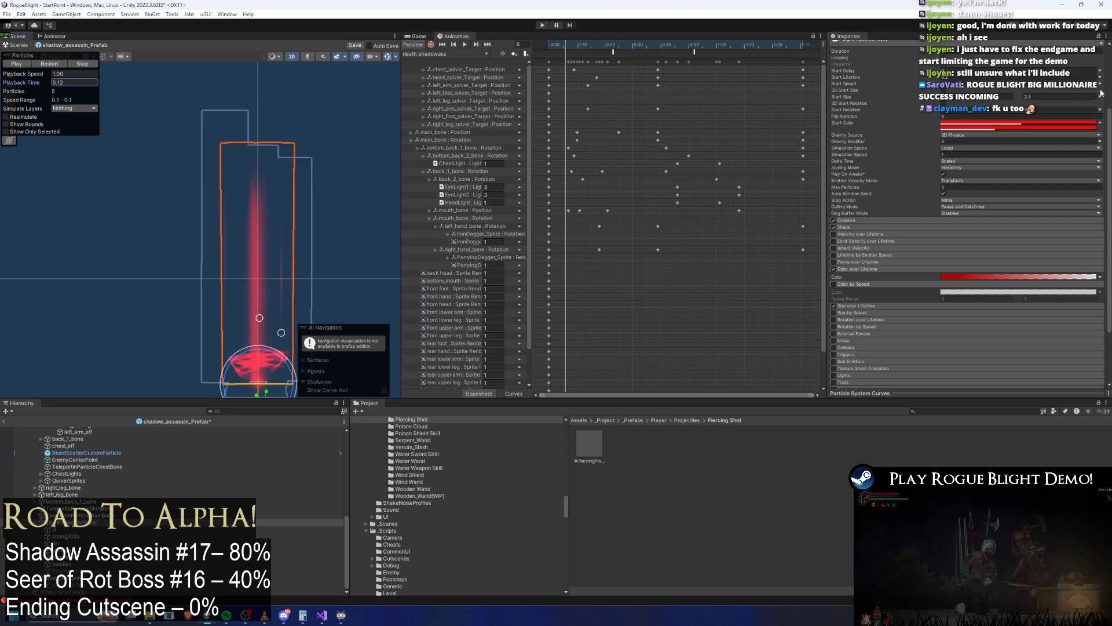
left_click(857, 220)
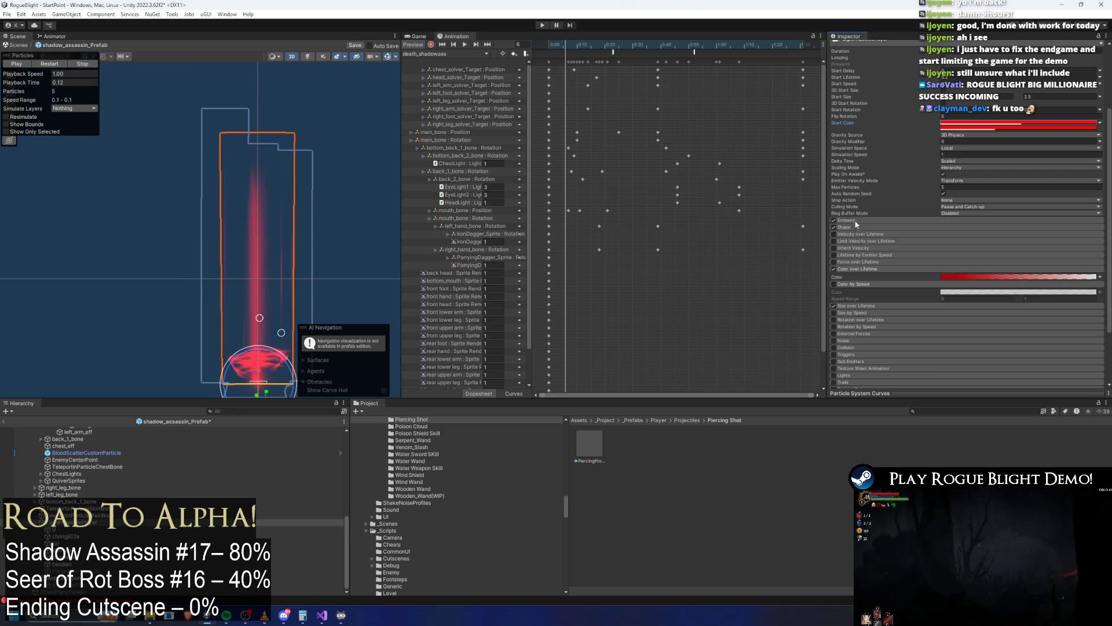
Try a wider cone angle, undo it, and replay the particle preview.
left_click(856, 219)
left_click(856, 227)
left_click_drag(934, 244, 926, 246)
key("ctrl+z")
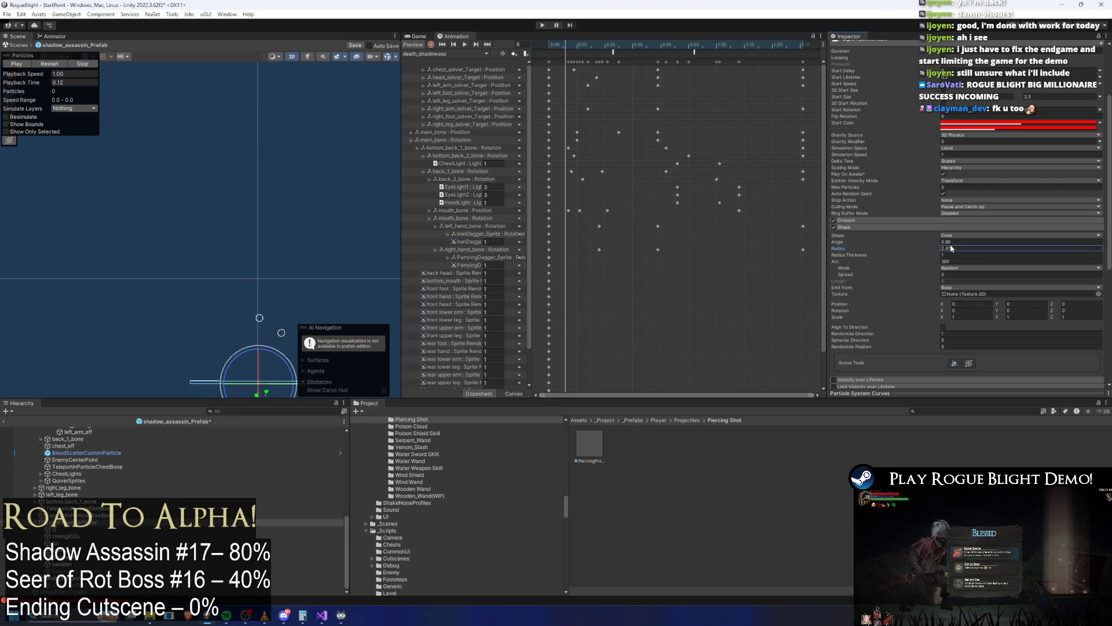
mouse_move(50, 83)
left_mouse_down()
mouse_move(34, 81)
mouse_move(80, 81)
left_mouse_up()
left_click(50, 63)
left_click(83, 64)
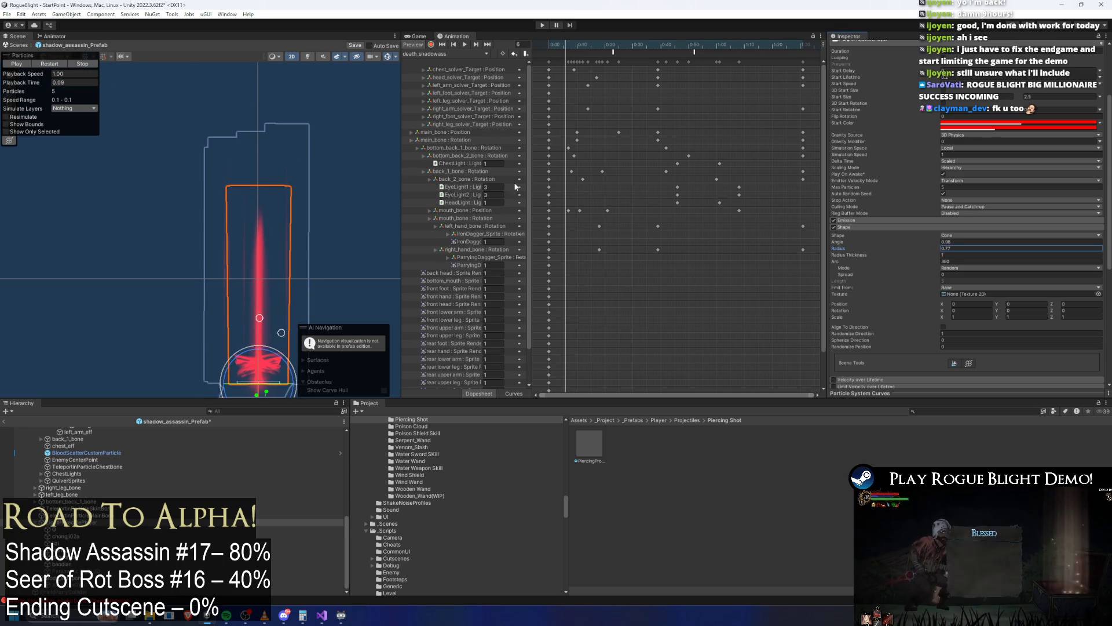
left_click_drag(43, 80, 43, 82)
Set the burst count and max particles to 15, shrink the cone radius, and replay.
left_click(885, 219)
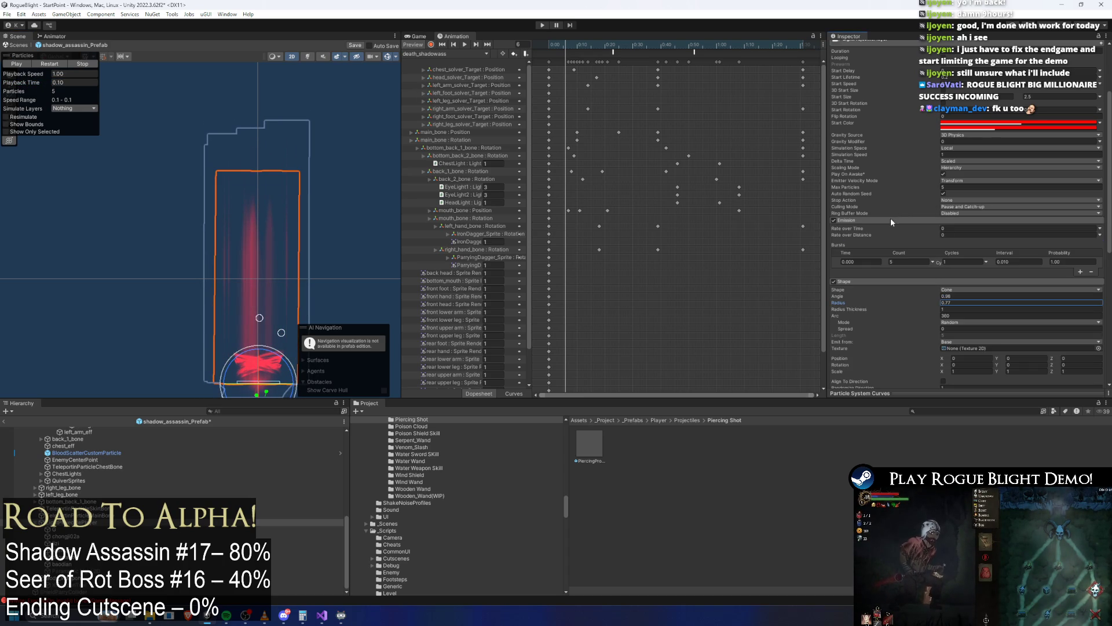
left_click(907, 261)
type("15")
left_click(962, 186)
type("15")
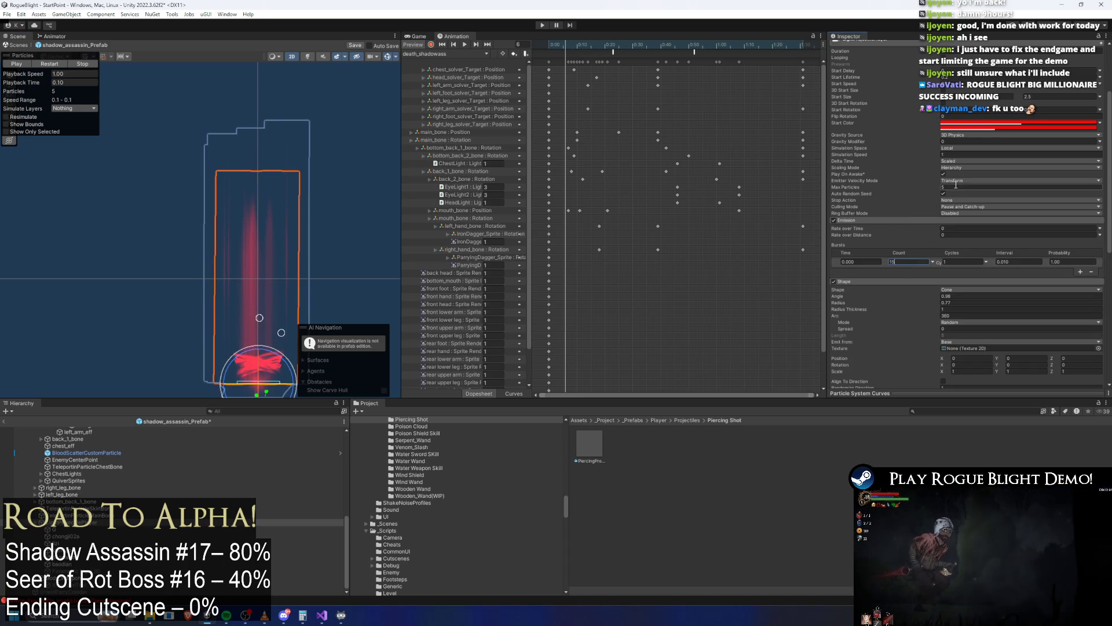
mouse_move(38, 84)
left_mouse_down()
mouse_move(95, 85)
mouse_move(74, 81)
left_mouse_up()
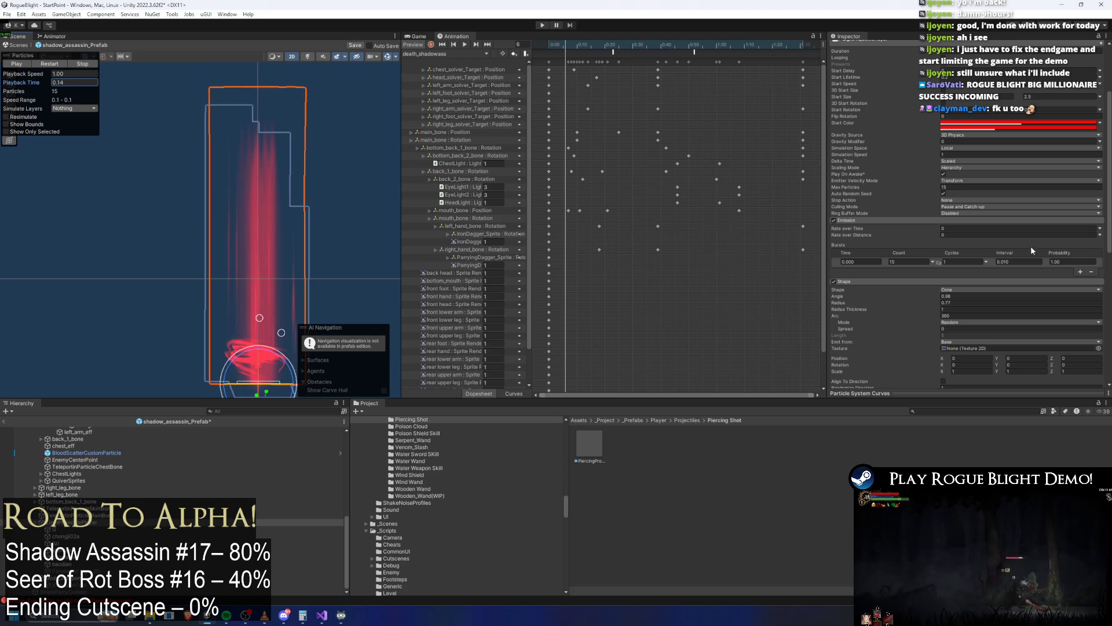
left_click(930, 304)
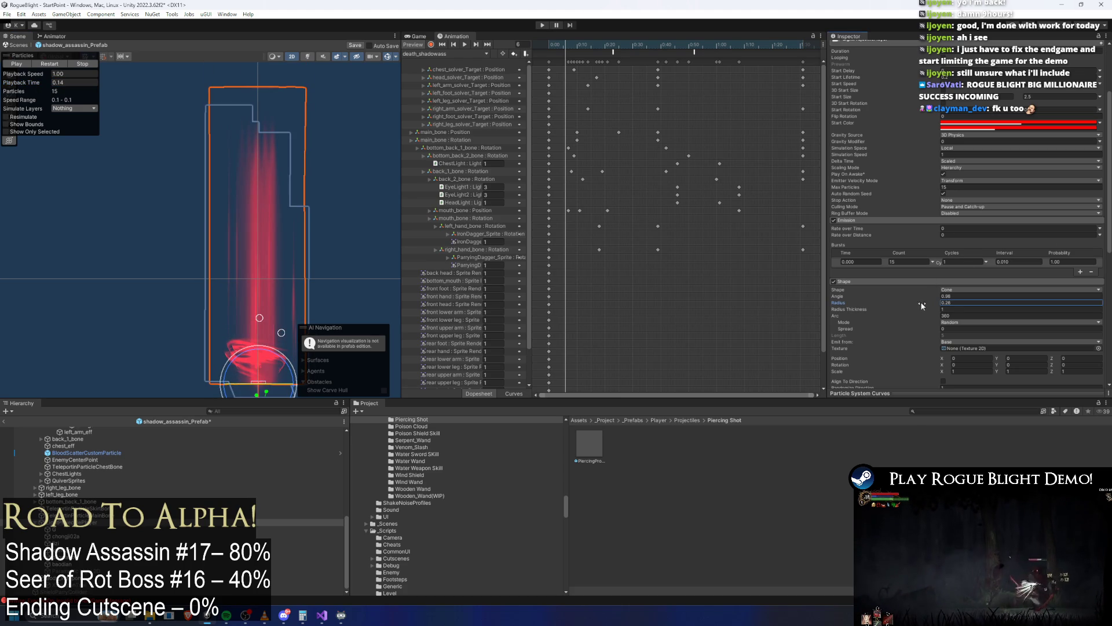
left_click(56, 65)
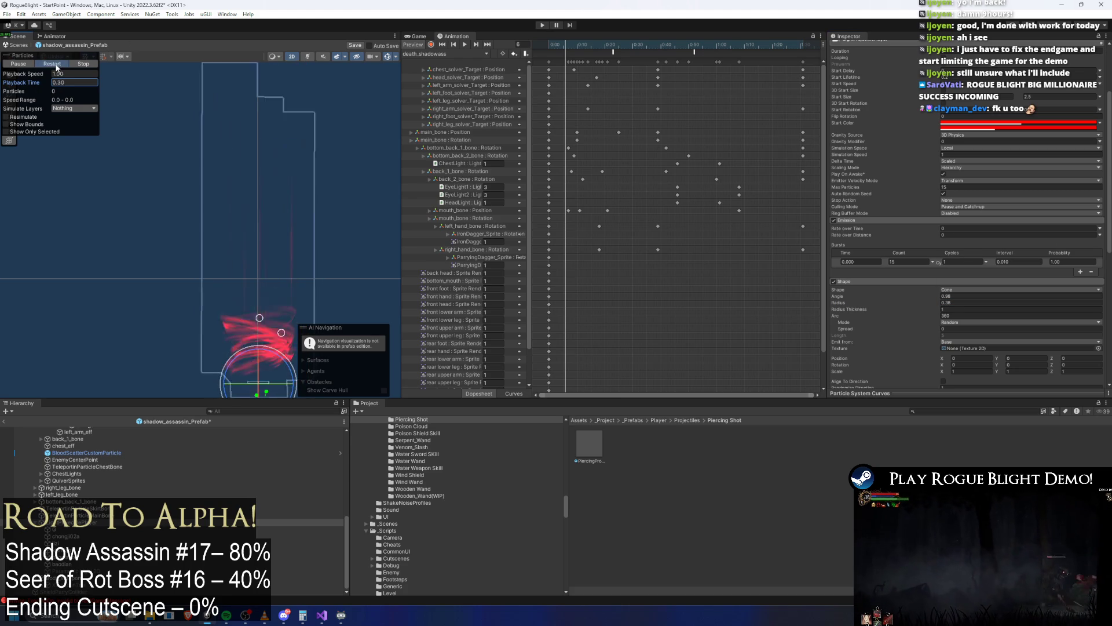
Scrub the preview to 0.19 s and expand LightProjectilePlayer's full Particle System modules.
left_click_drag(240, 240, 231, 97)
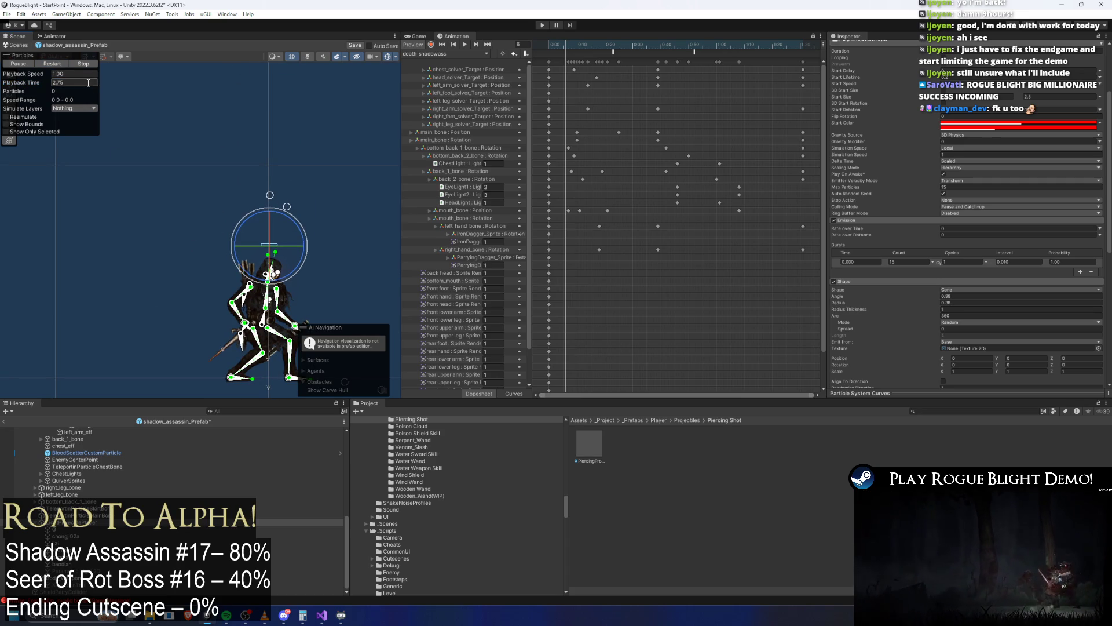
left_click(88, 66)
left_click_drag(40, 80, 107, 82)
scroll(893, 168, "down", 10)
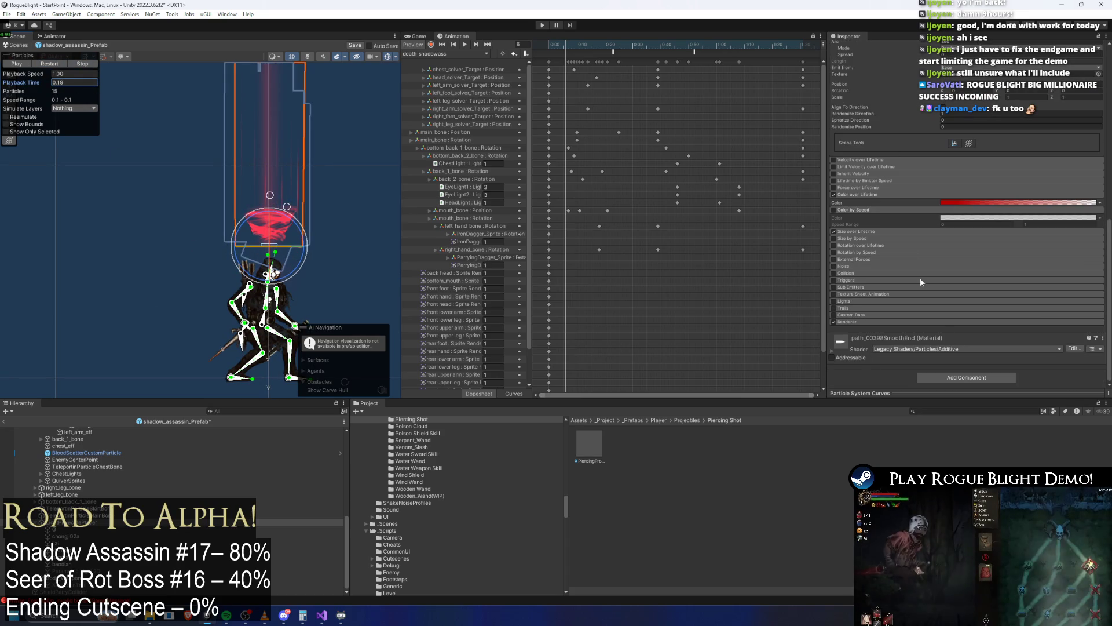
scroll(926, 191, "up", 10)
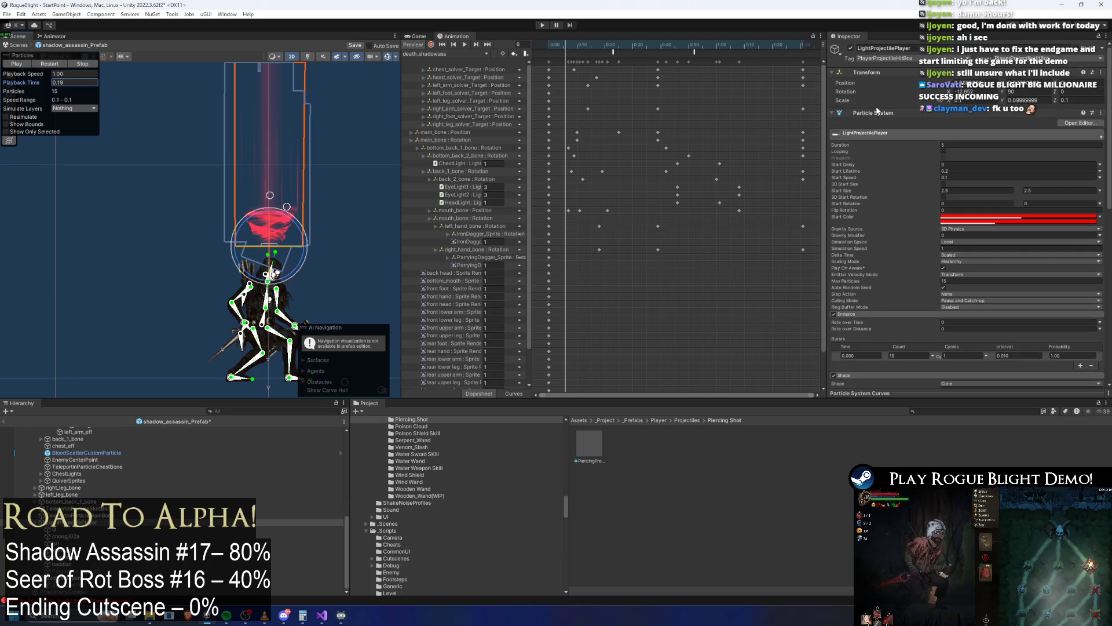
left_click(872, 114)
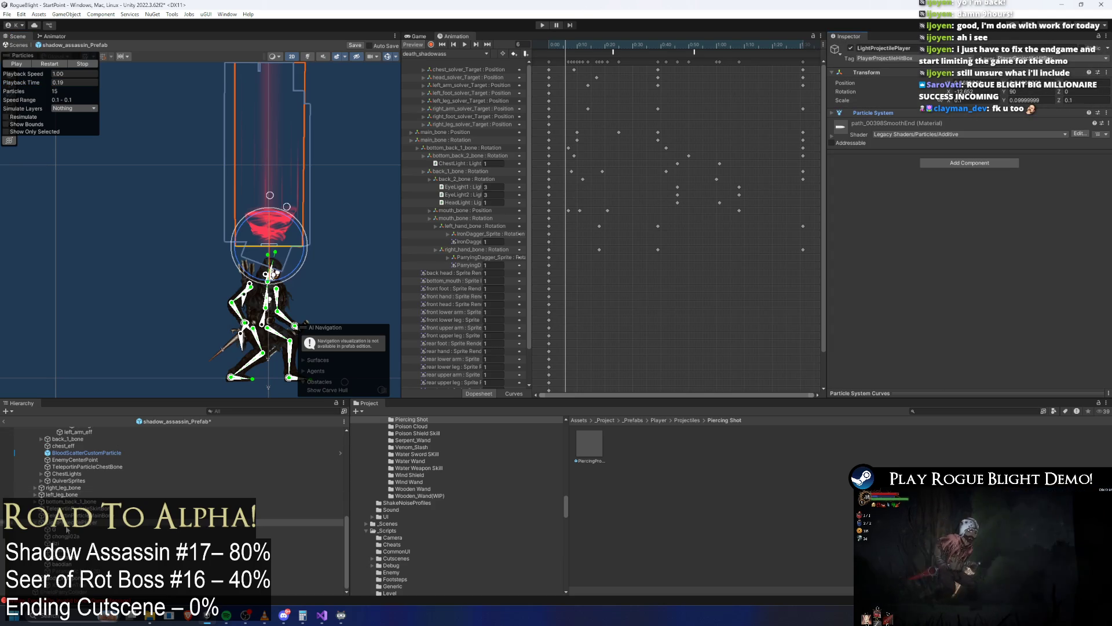
left_click(78, 530)
left_click(81, 522)
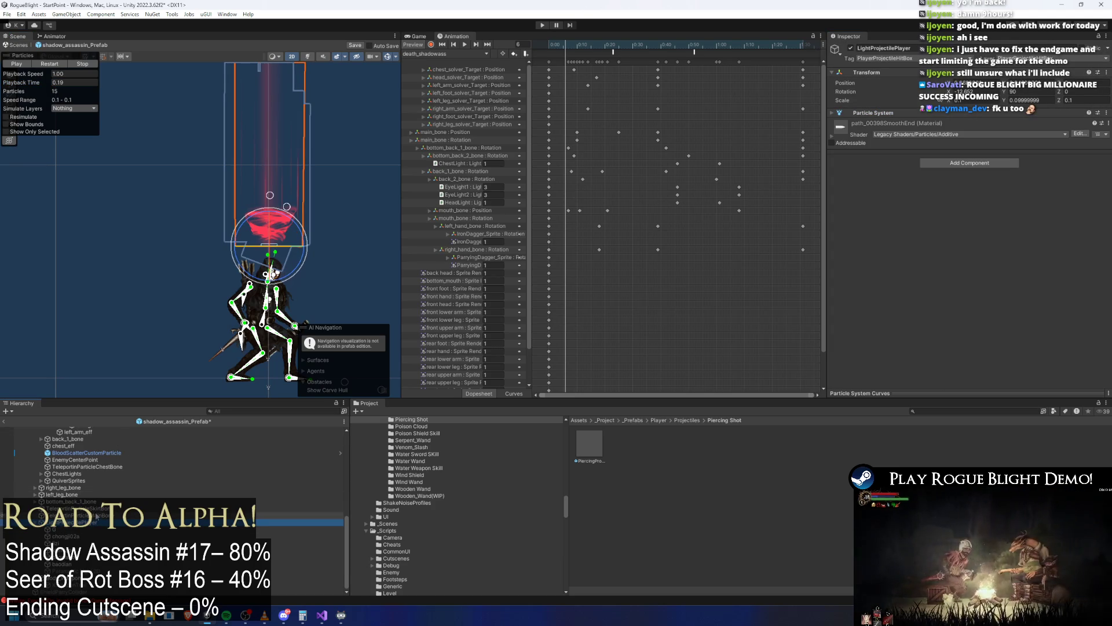
scroll(95, 513, "up", 2)
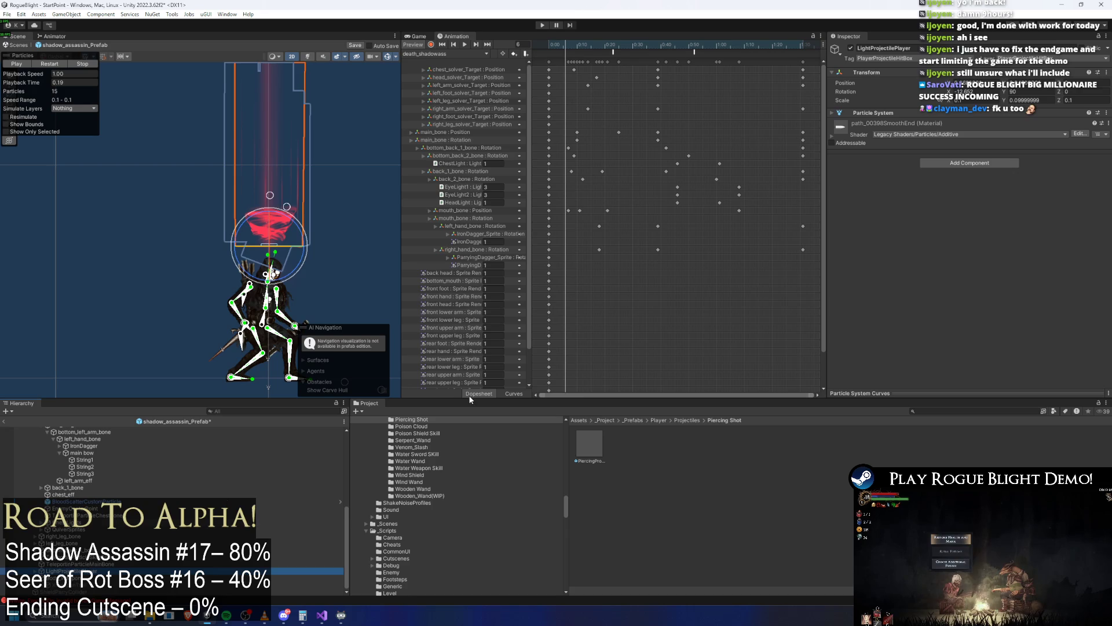
left_click(875, 113)
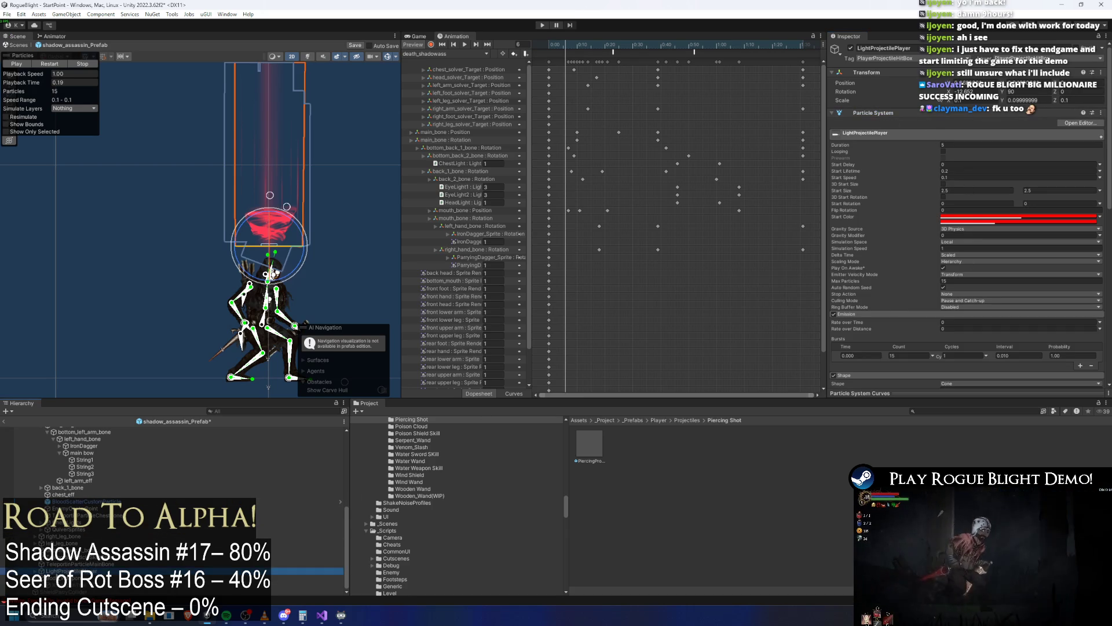
Rename the LightProjectilePlayer object to PreExistingArrowParticleShot.
key("Down")
key("Down")
key("Down")
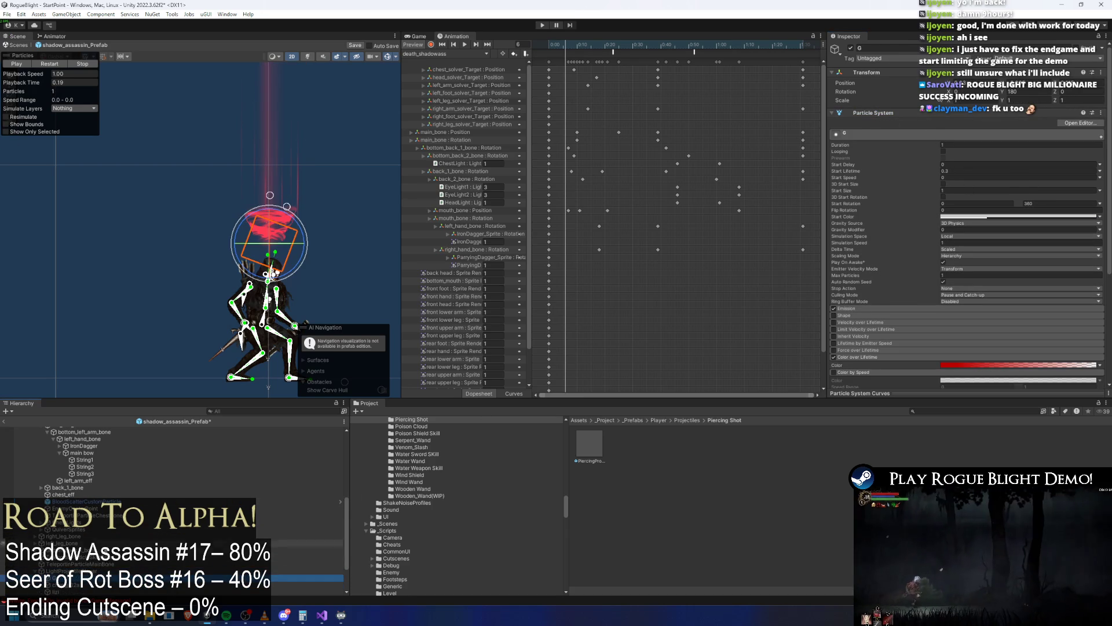
key("shift+Down")
key("shift+Down")
key("shift+Down")
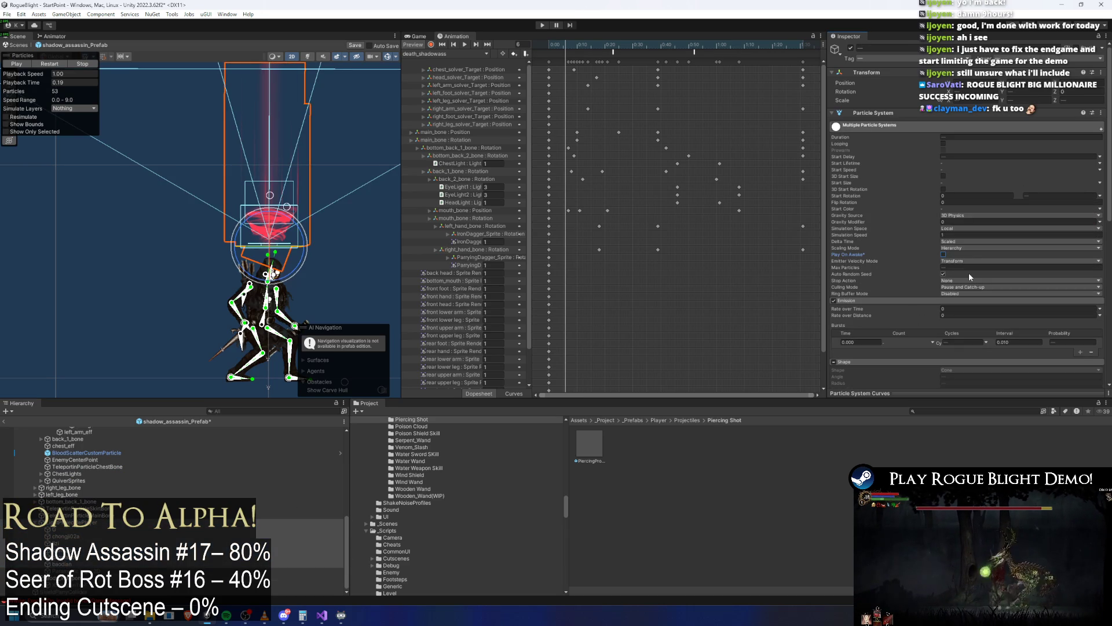
right_click(84, 523)
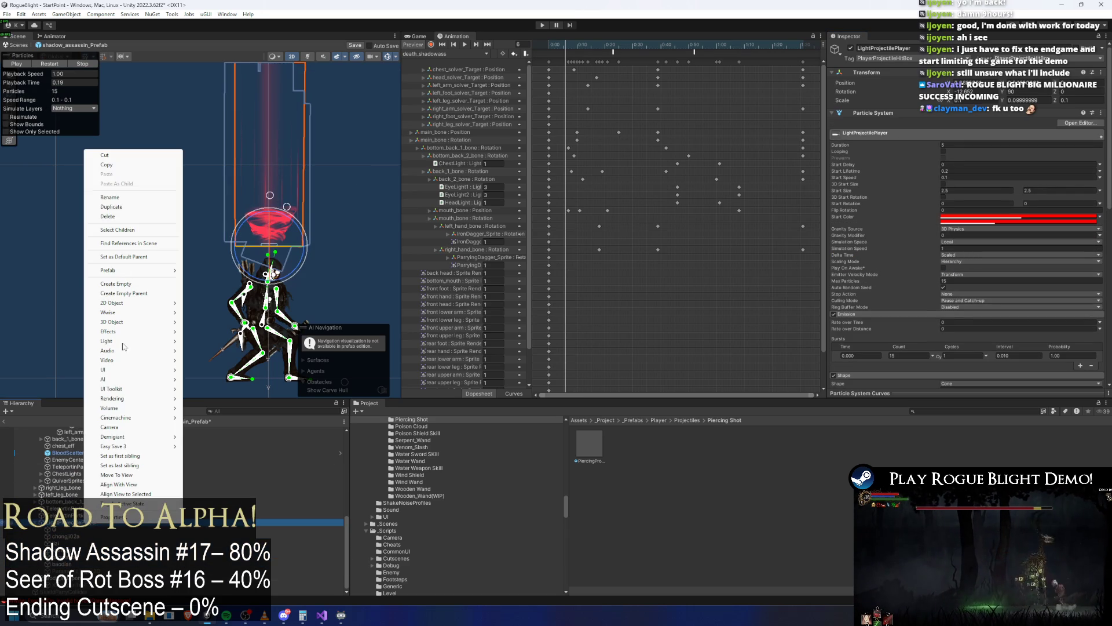
left_click(119, 199)
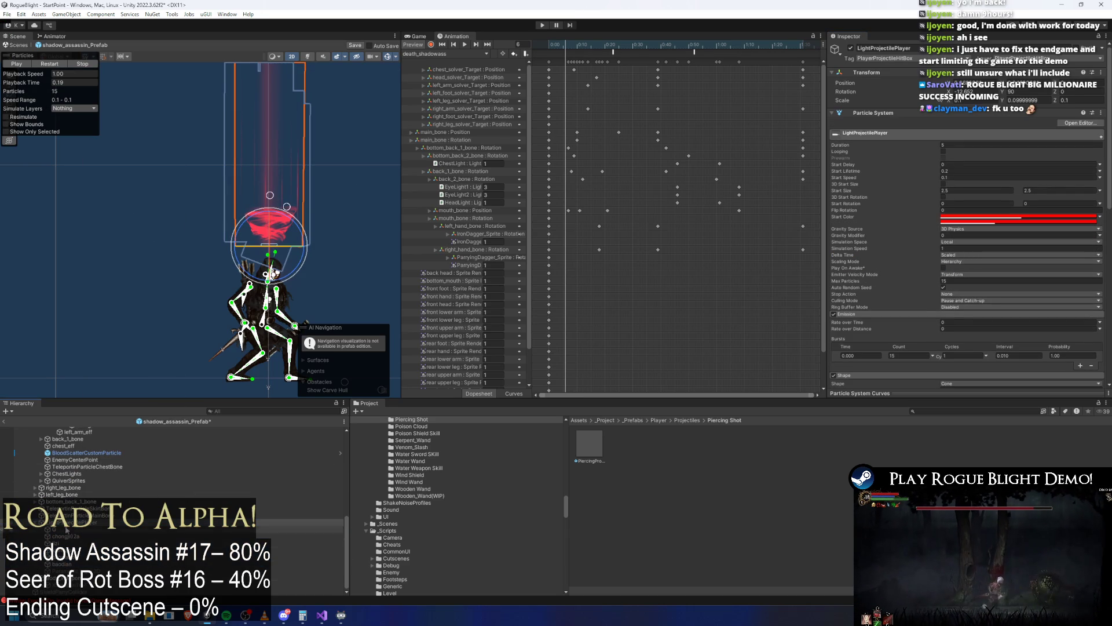
right_click(73, 525)
left_click(90, 195)
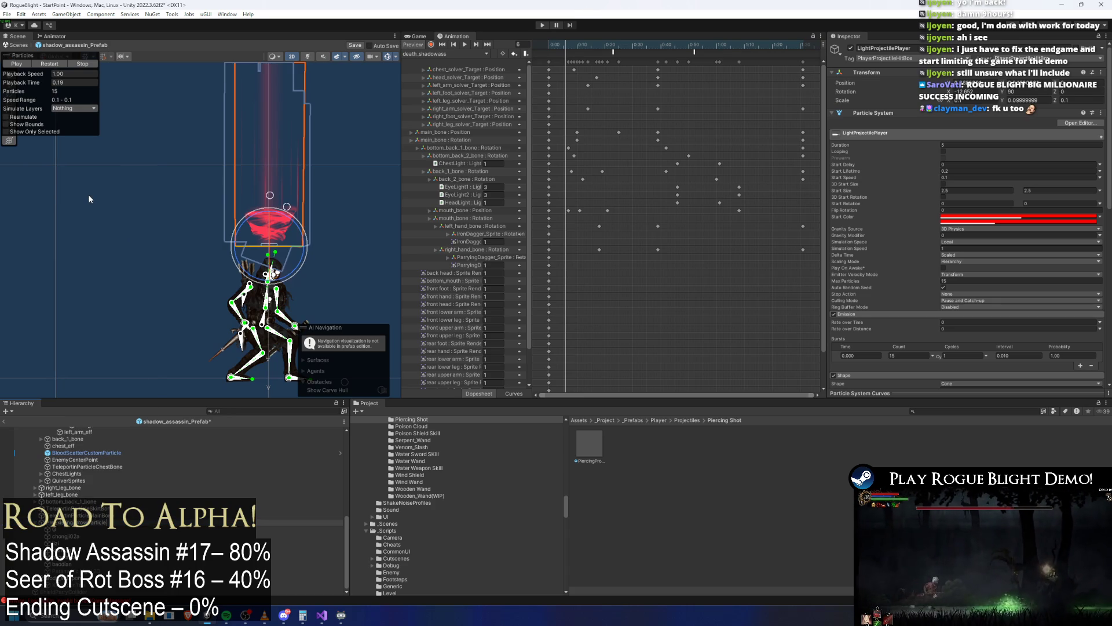
key("Return")
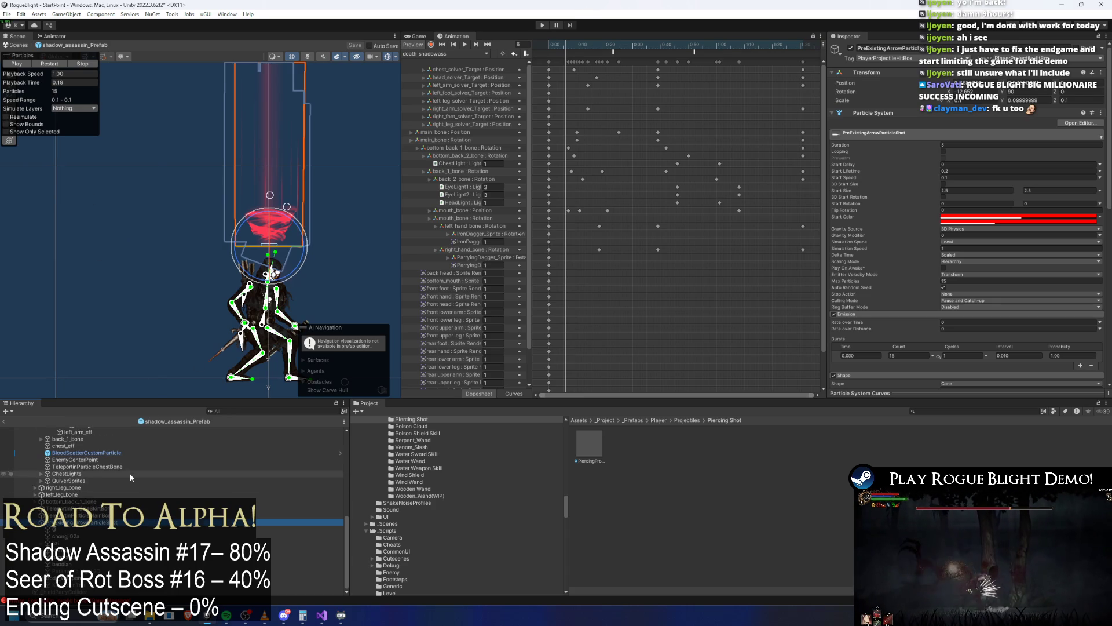
Select the shadow_assassin_Prefab root and collapse its Spike Projectile entry.
scroll(81, 464, "up", 5)
left_click(79, 430)
left_click(907, 227)
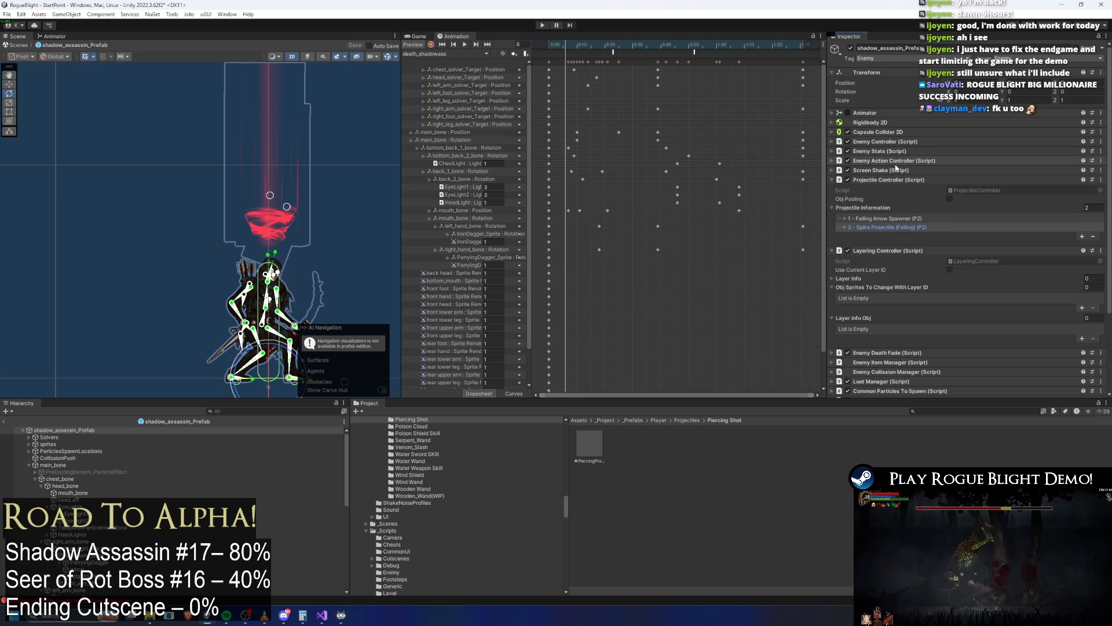
Add Element 8 to Default Particles To Spawn with PreExistingArrowParticleShot as Object To Spawn.
left_click(906, 180)
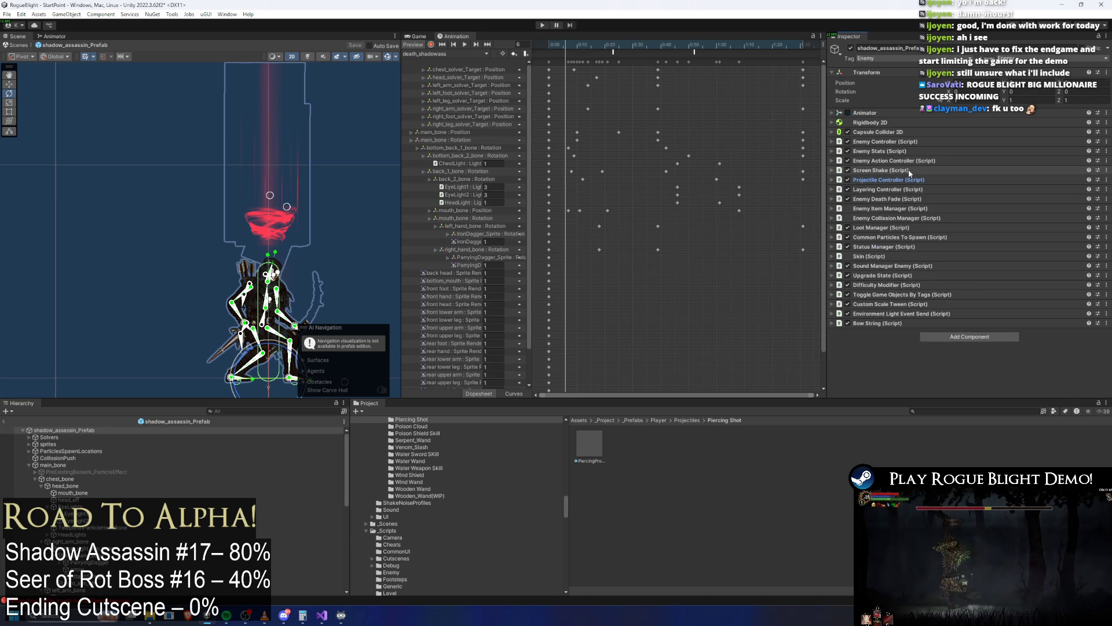
left_click(900, 218)
left_click(900, 218)
left_click(896, 238)
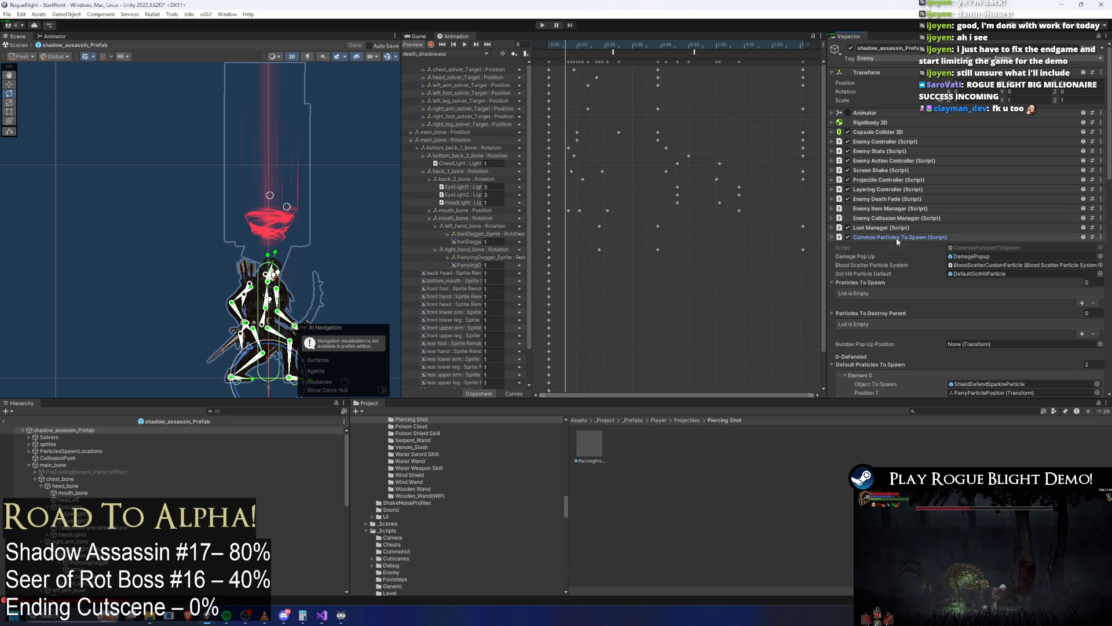
scroll(976, 255, "down", 3)
scroll(976, 250, "down", 10)
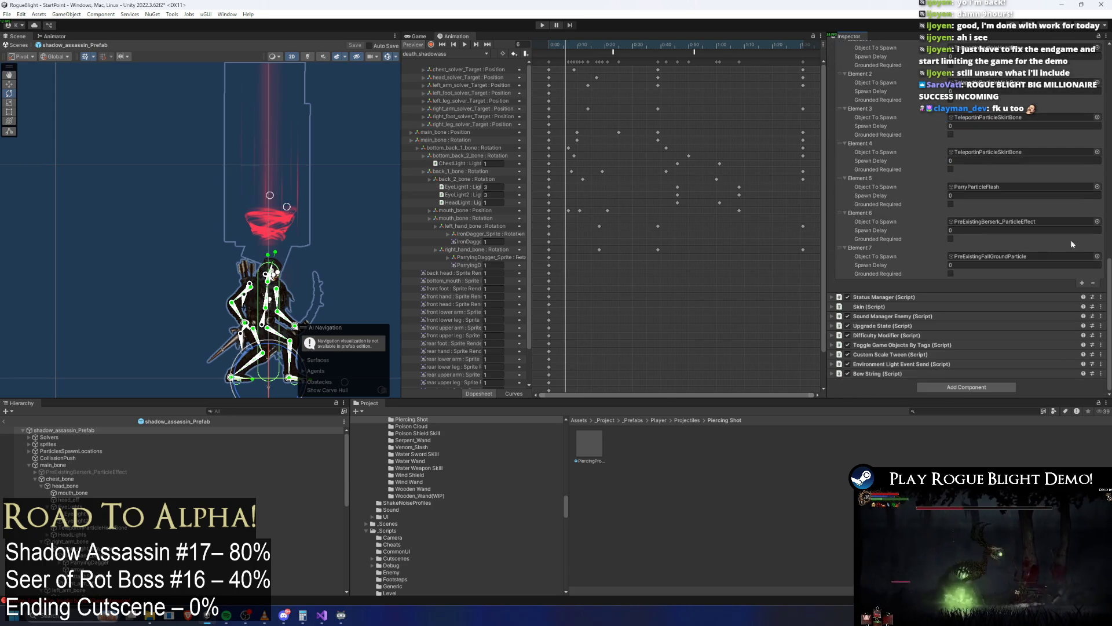
left_click(1083, 282)
left_click(1013, 282)
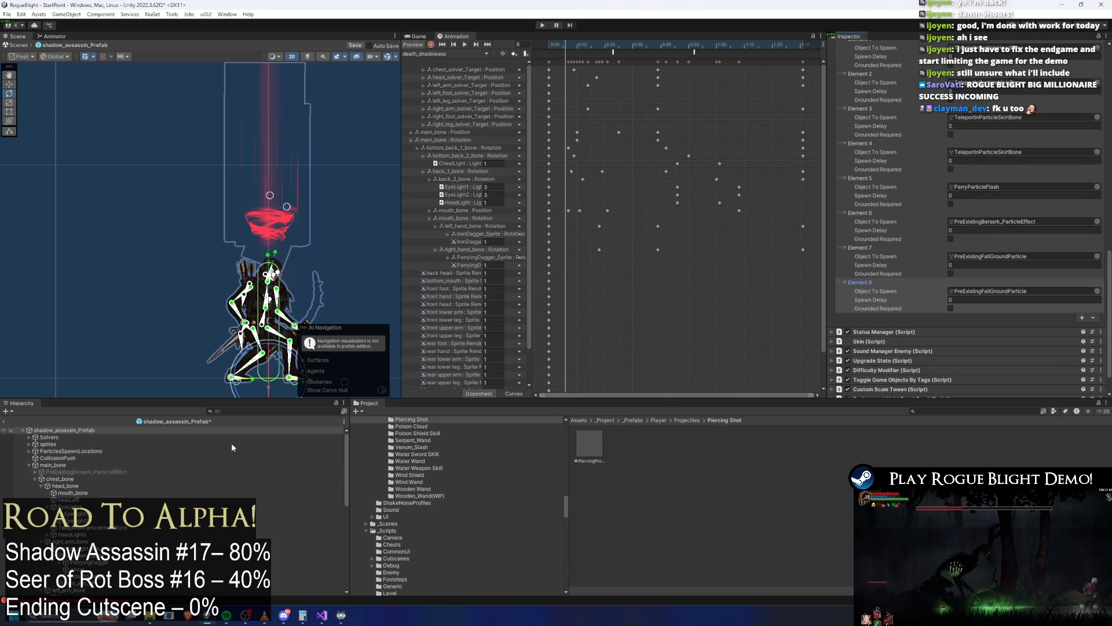
scroll(194, 474, "down", 5)
mouse_move(193, 474)
left_mouse_down()
mouse_move(148, 488)
mouse_move(147, 522)
mouse_move(997, 339)
mouse_move(1020, 291)
left_mouse_up()
left_click(423, 53)
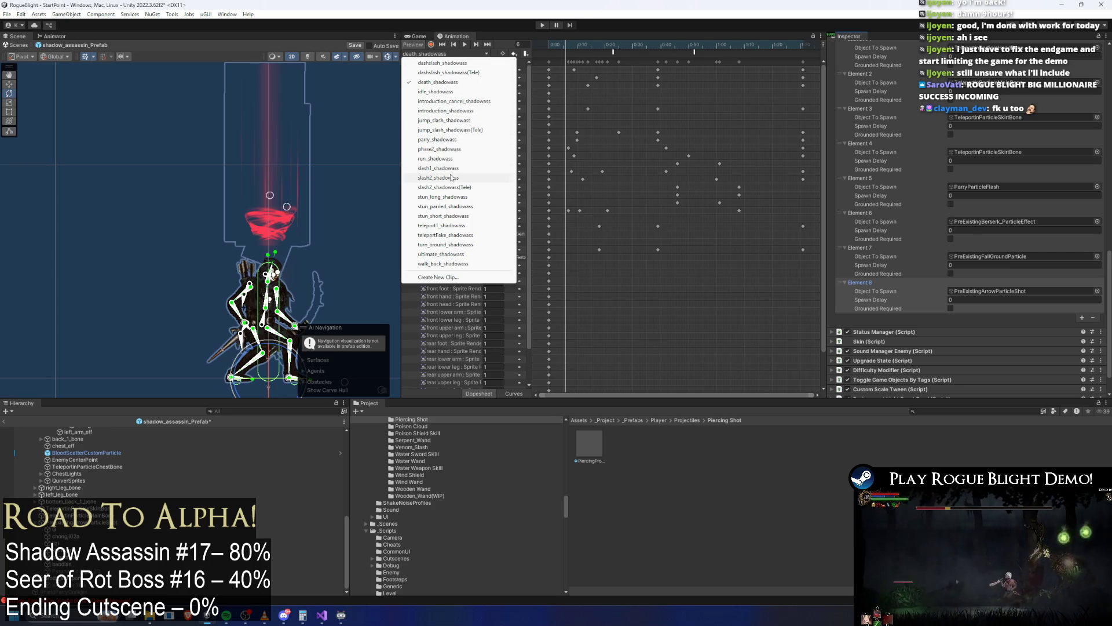
Switch to the ultimate_shadowass clip near frame 123 and set X rotation to 0.
left_click(448, 254)
left_click_drag(624, 47, 711, 47)
left_click(174, 522)
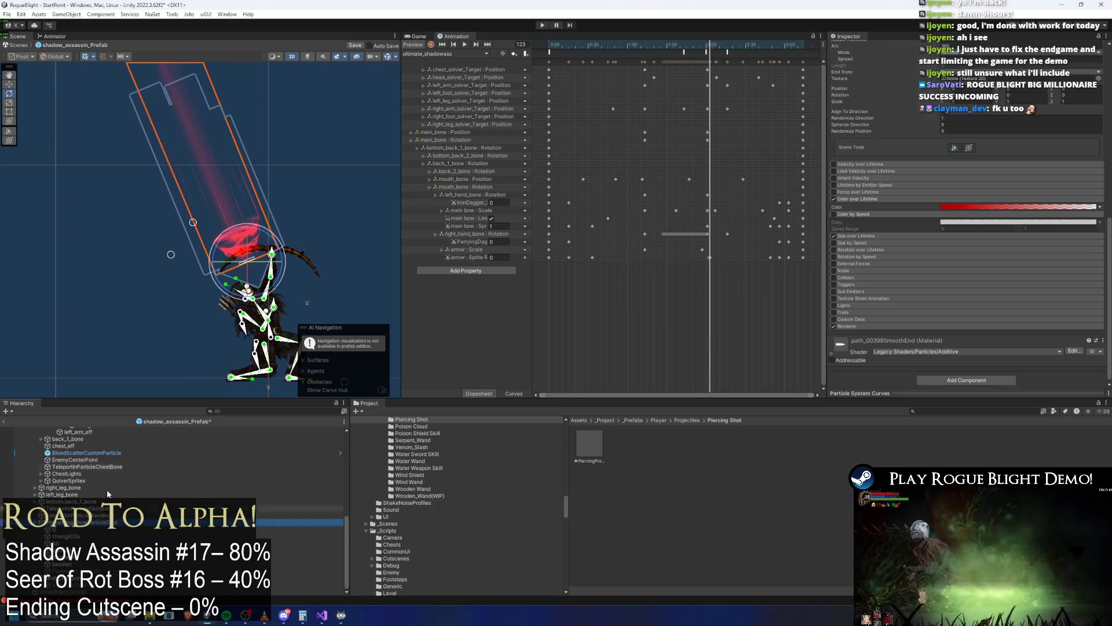
scroll(1046, 113, "up", 3)
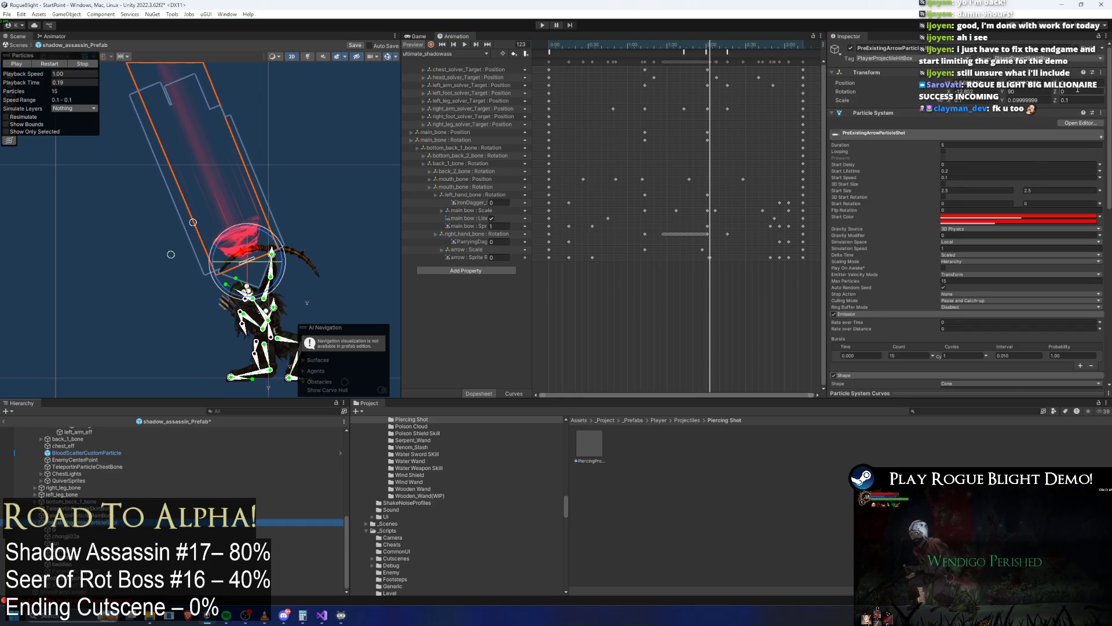
type("0")
key("Return")
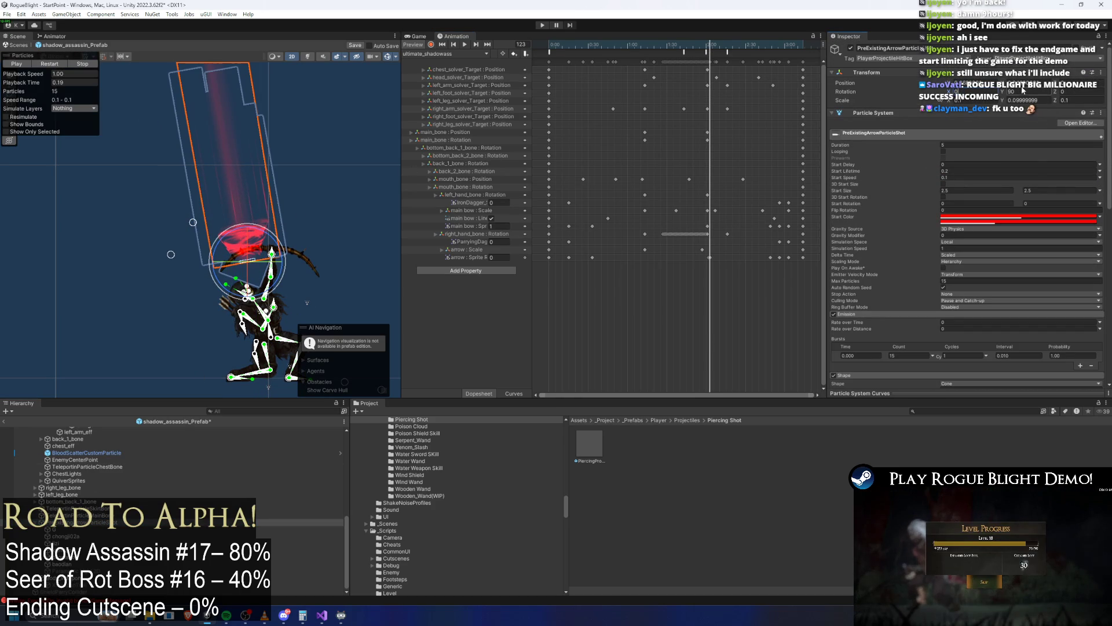
type("0")
key("Escape")
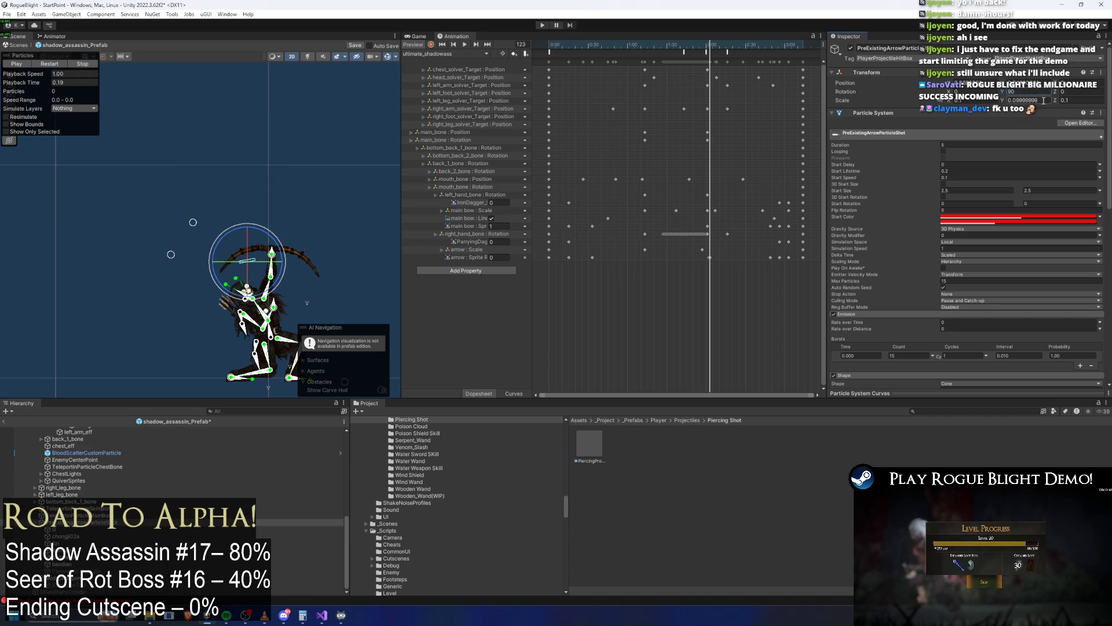
type("1")
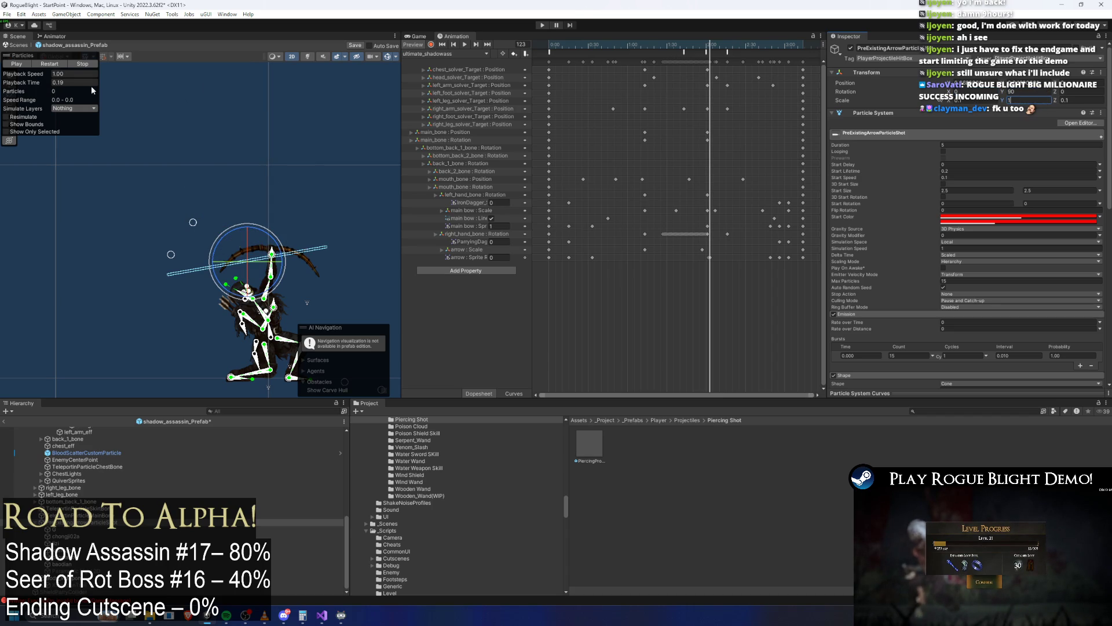
left_click_drag(46, 81, 11, 74)
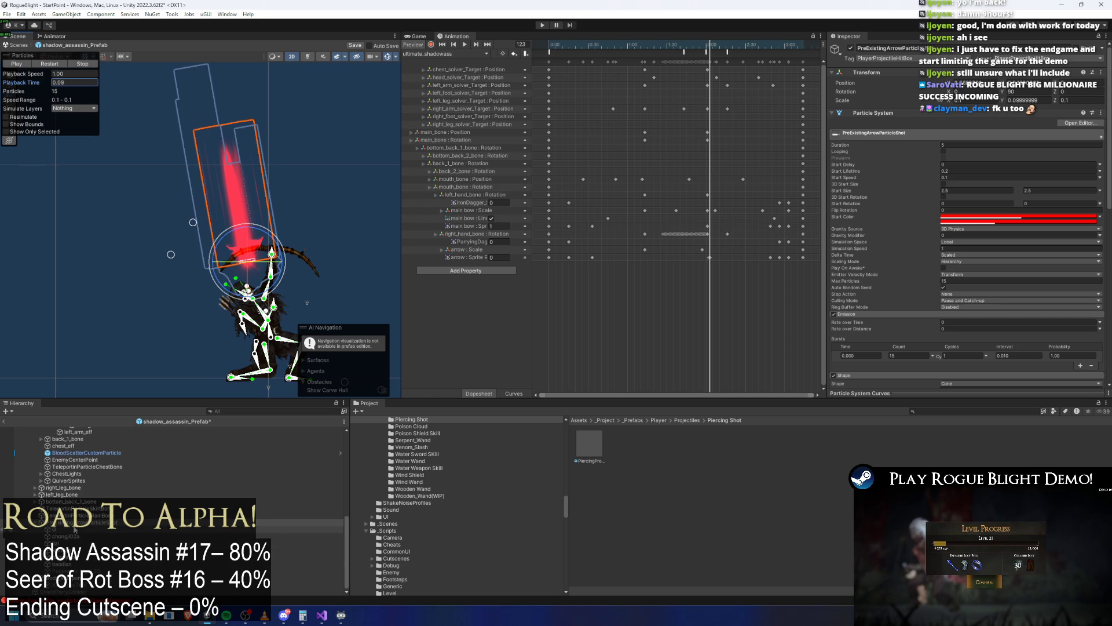
Set PreExistingArrowParticleShot's X rotation to 0, Y to 90-90, and nudge it up-right.
scroll(74, 529, "up", 3)
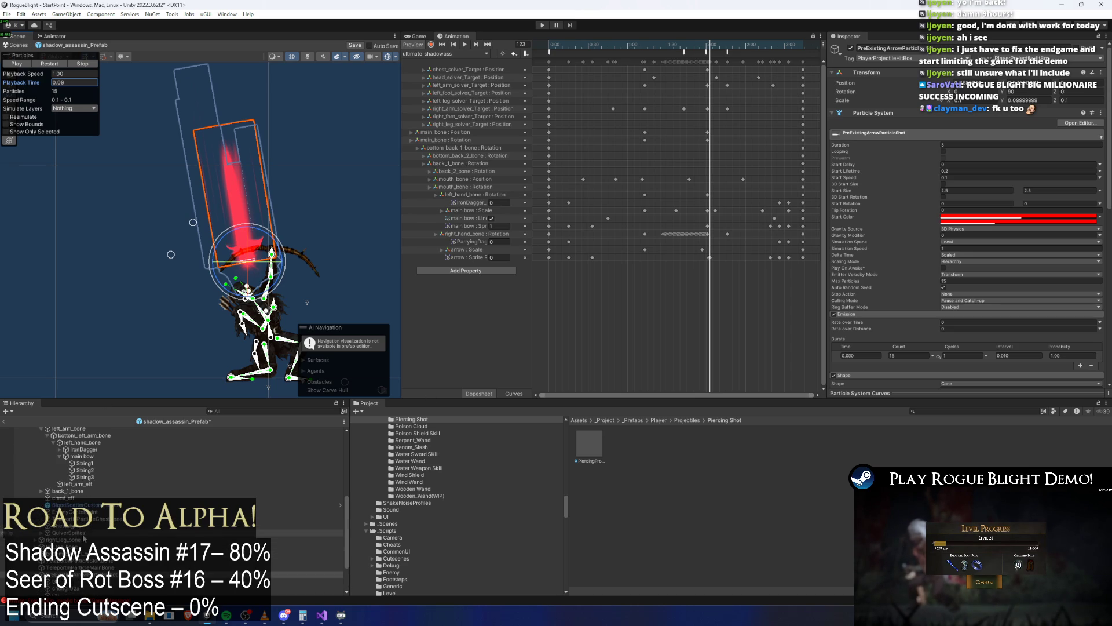
scroll(70, 537, "down", 3)
left_click(75, 543)
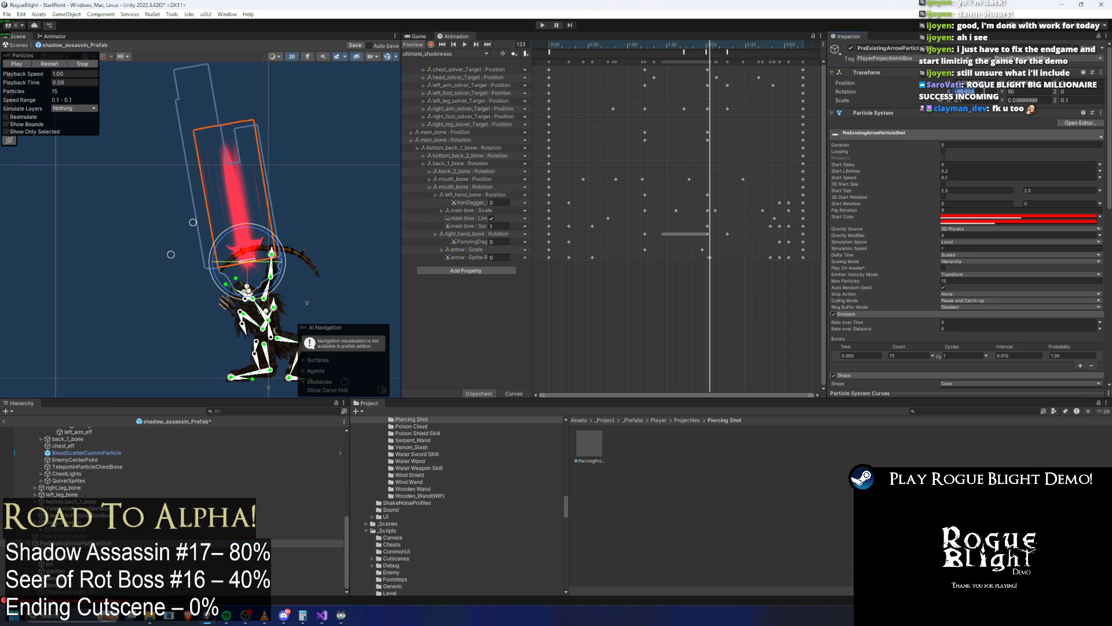
type("0")
key("Return")
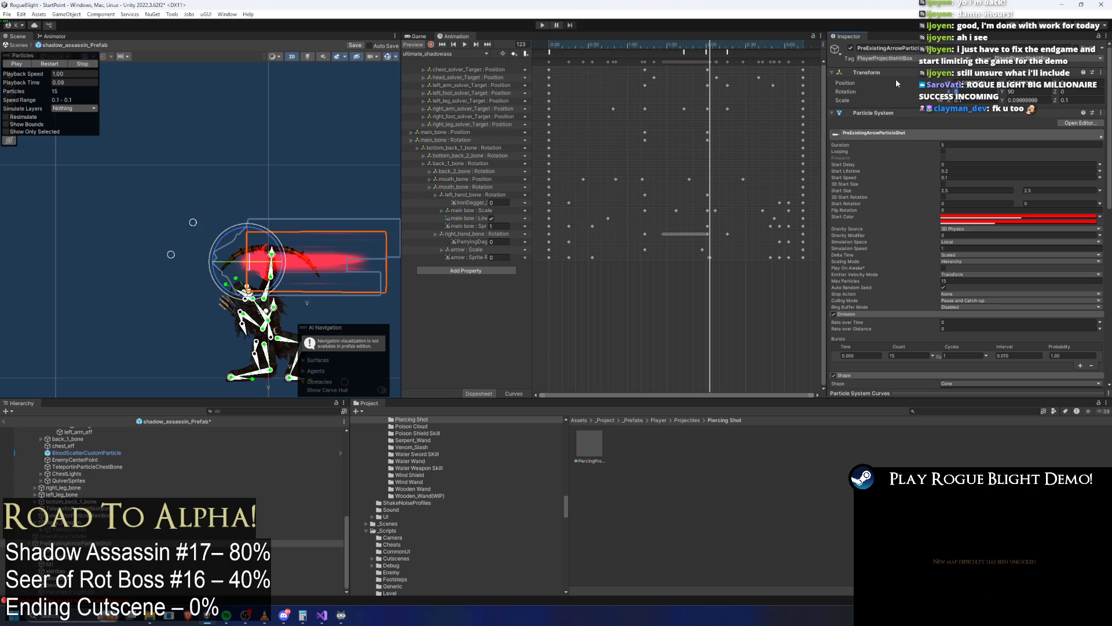
type("90")
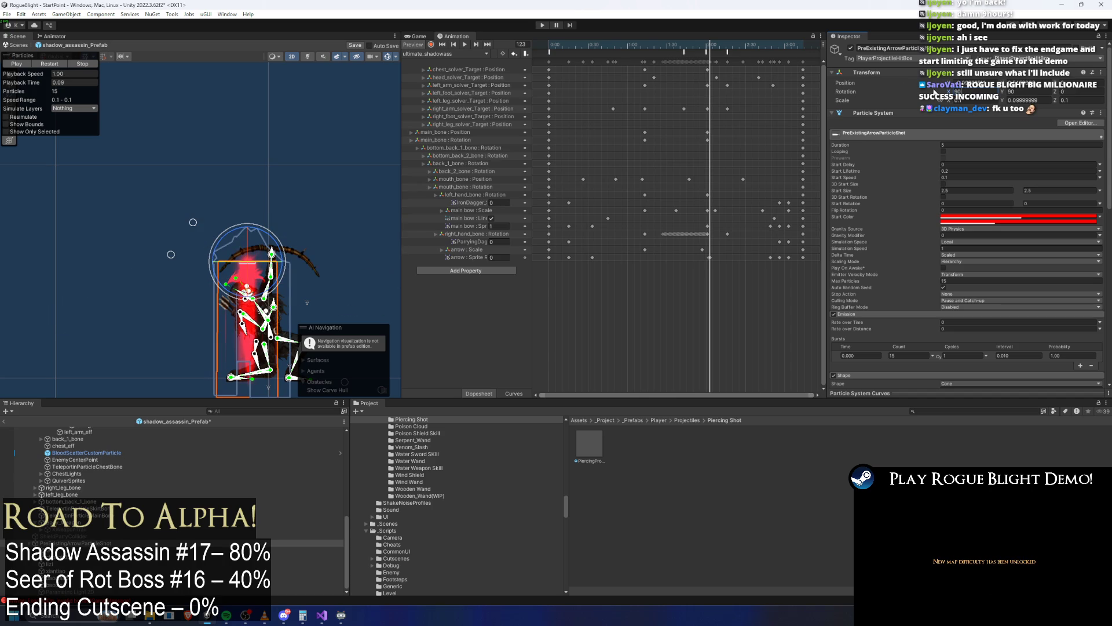
type("-90")
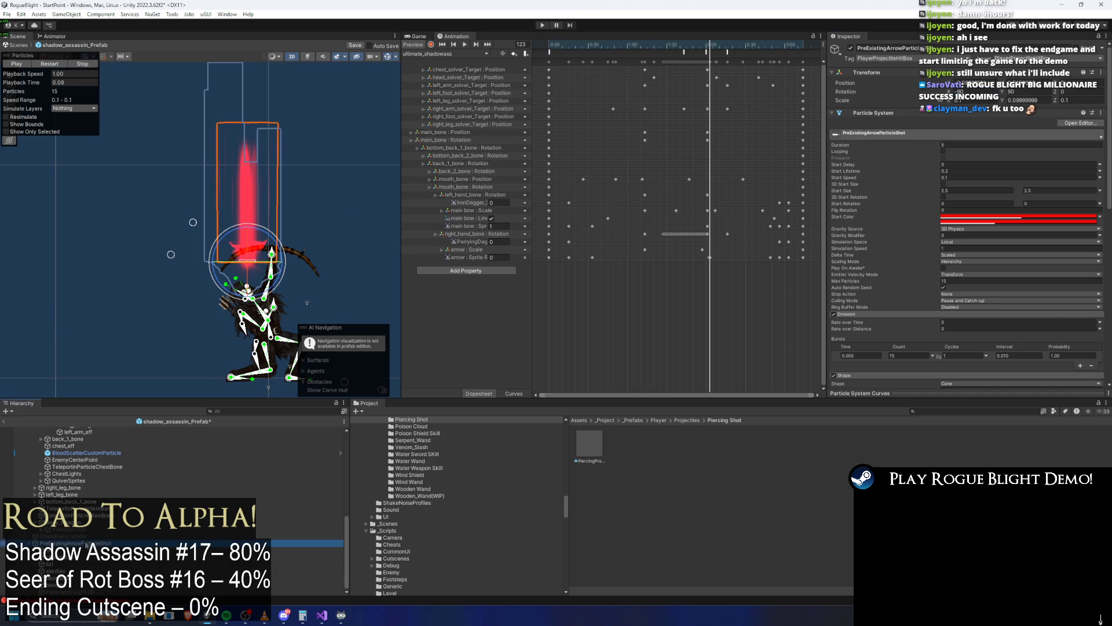
left_click_drag(251, 257, 276, 243)
Adjust the particle Playback Time and save the prefab.
left_click(66, 82)
type("0.10")
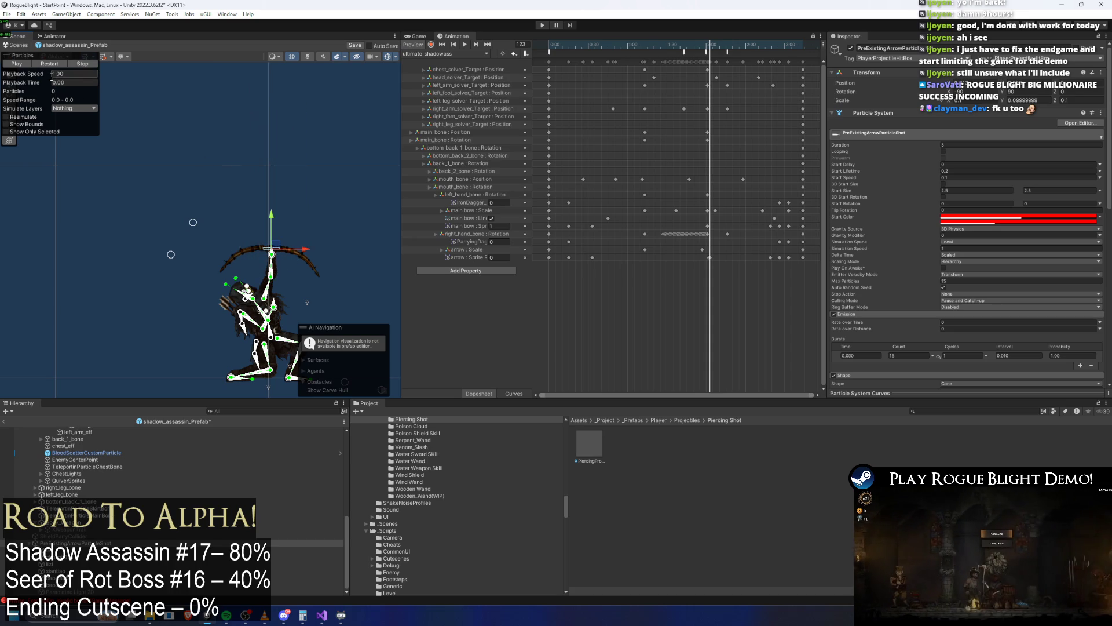
key("BackSpace")
key("BackSpace")
type("19")
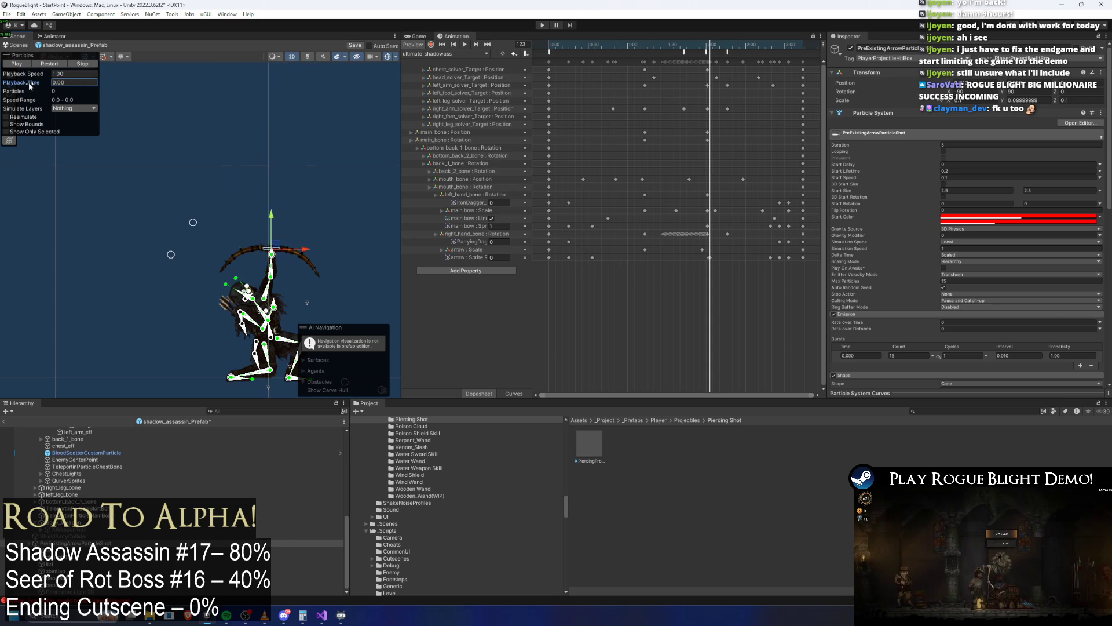
scroll(331, 133, "down", 2)
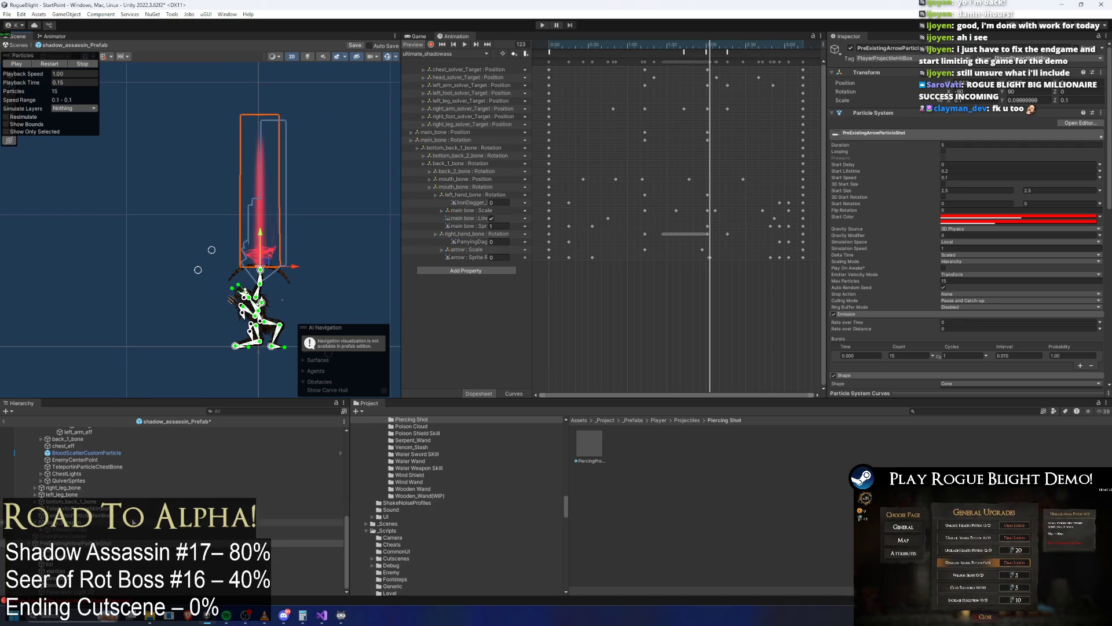
key("ctrl+s")
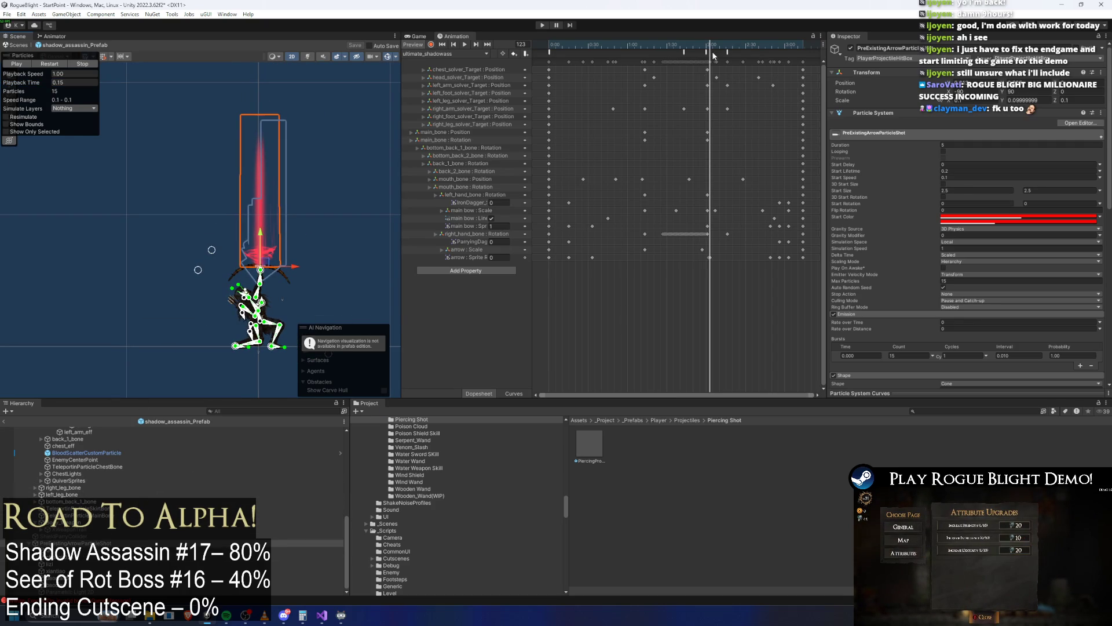
Add an animation event at frame 122 of the ultimate clip.
left_click_drag(711, 56, 707, 44)
key("f")
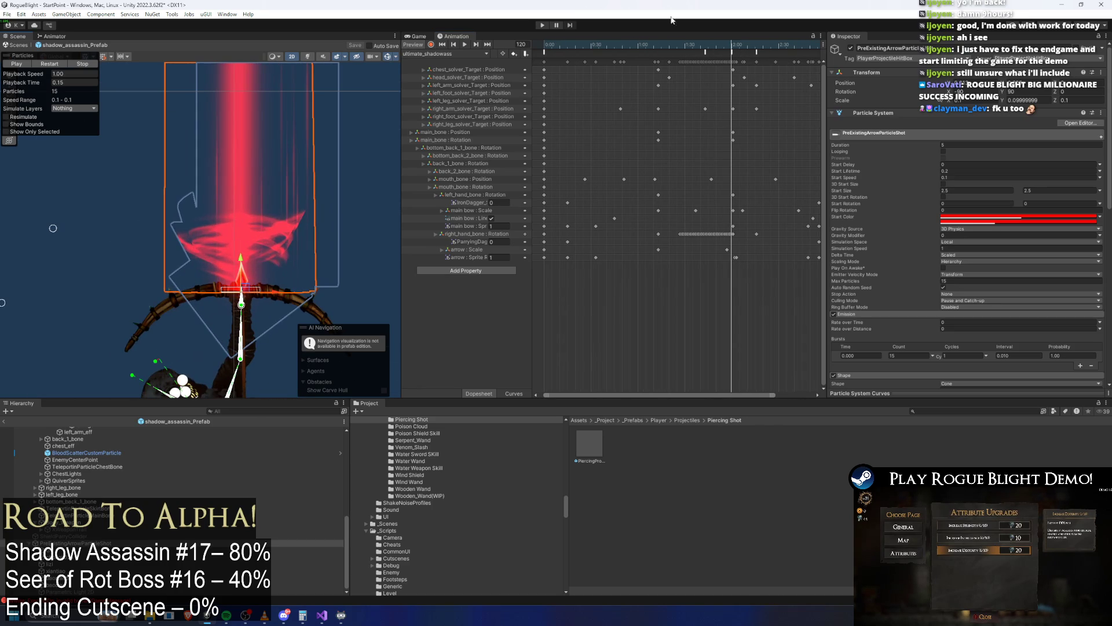
left_click_drag(733, 46, 735, 46)
right_click(744, 53)
left_click(745, 57)
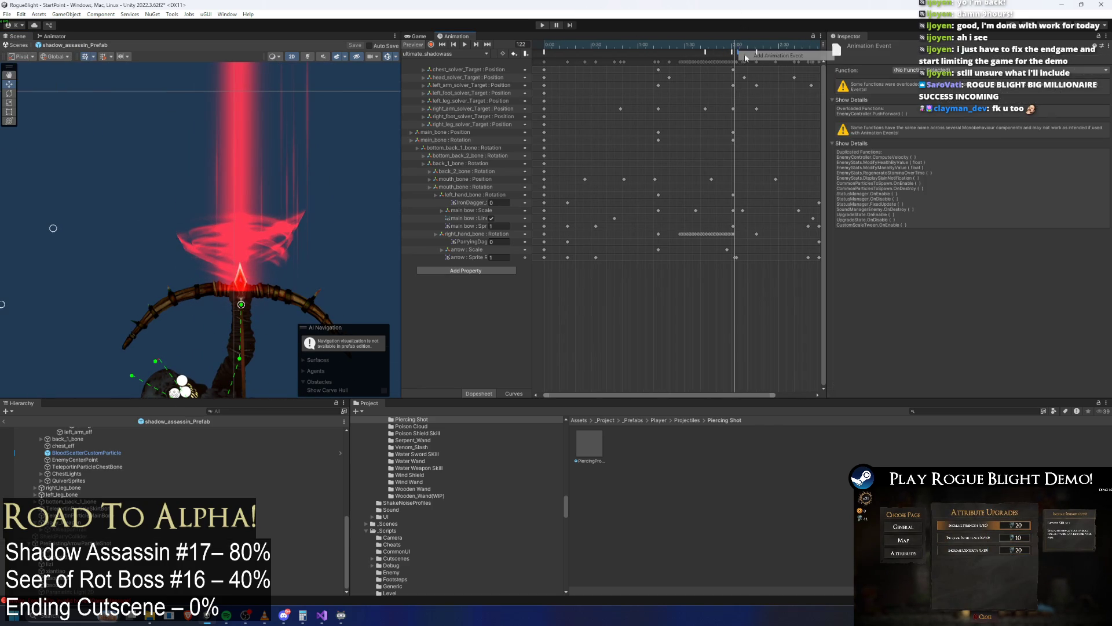
Assign PlayPreExistingParticle (int) with parameter 0 to the frame-122 event and start play mode.
left_click(927, 70)
mouse_move(979, 165)
mouse_move(1041, 182)
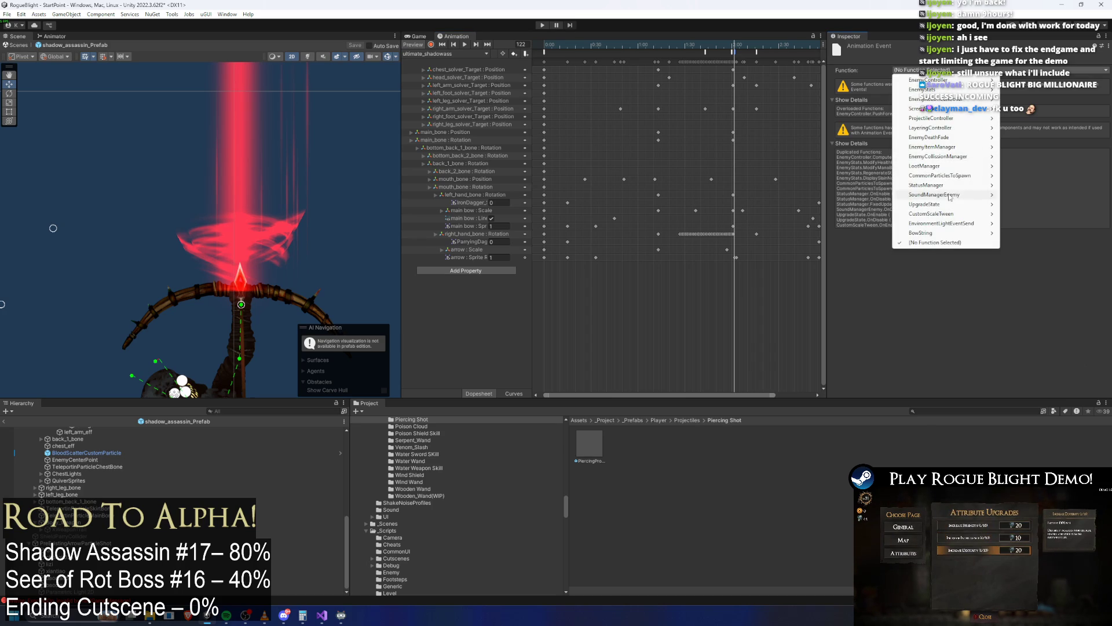
left_click(938, 175)
left_click(902, 90)
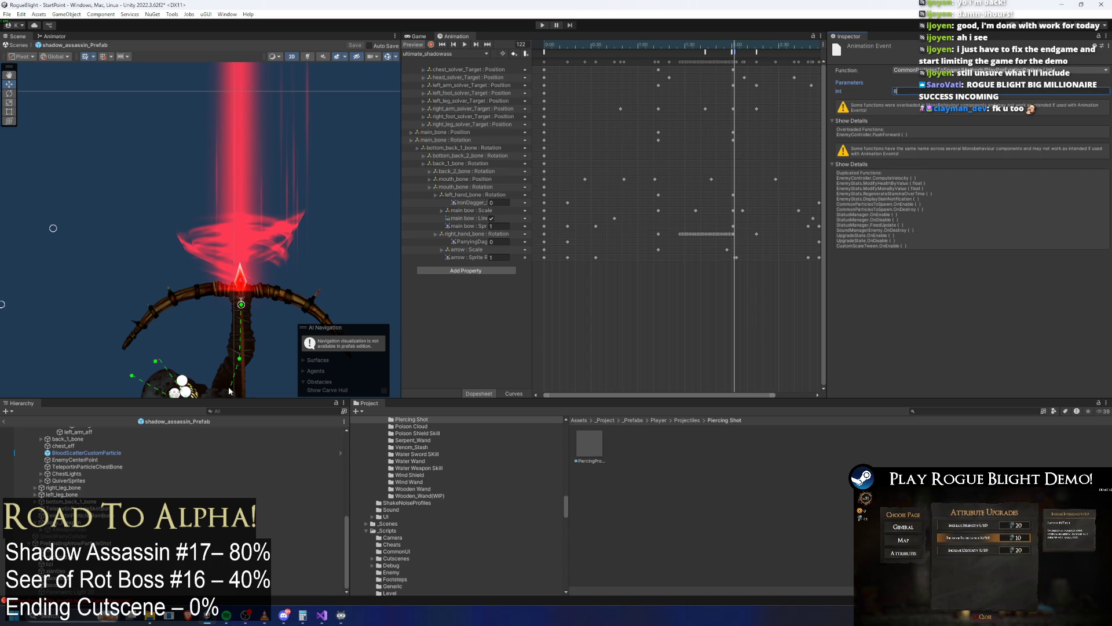
left_click(542, 25)
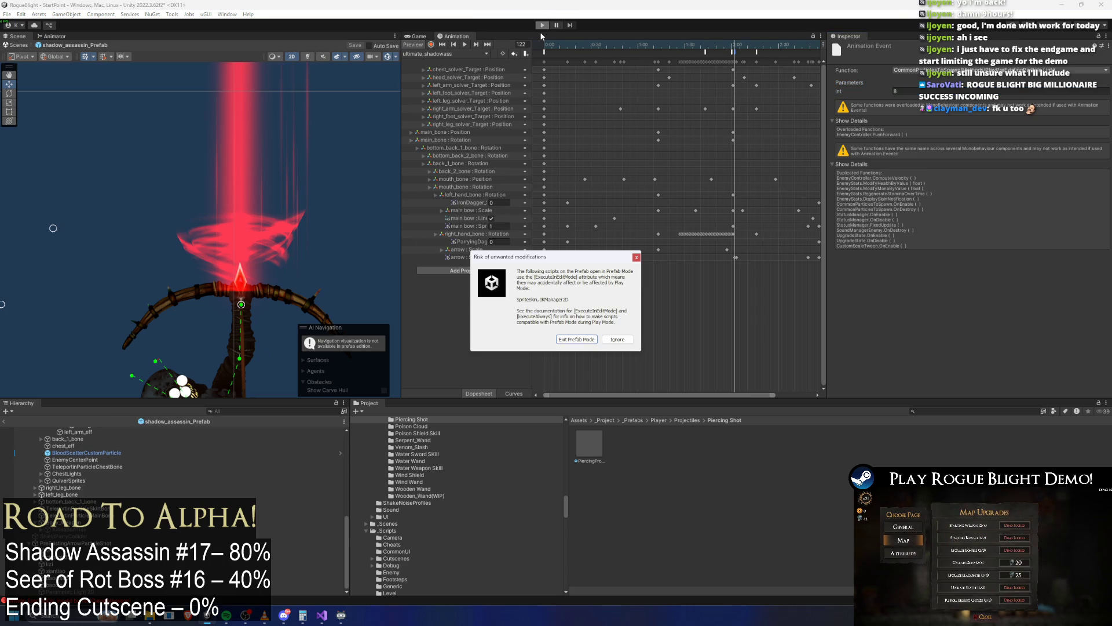
Ignore the Prefab Mode warning and load the first save slot.
key("Return")
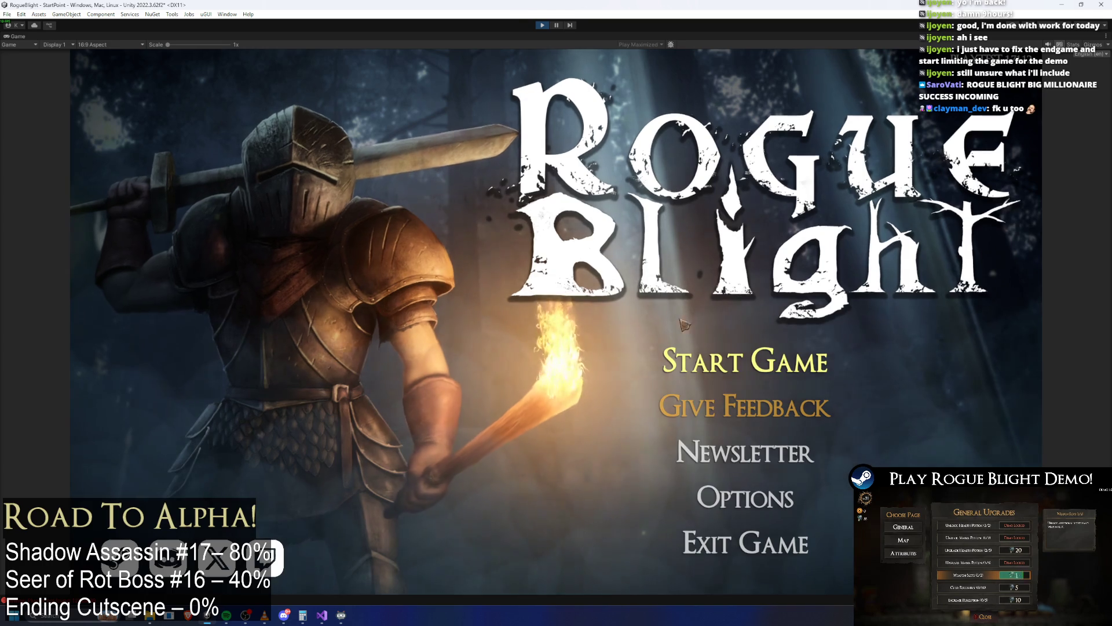
left_click(748, 347)
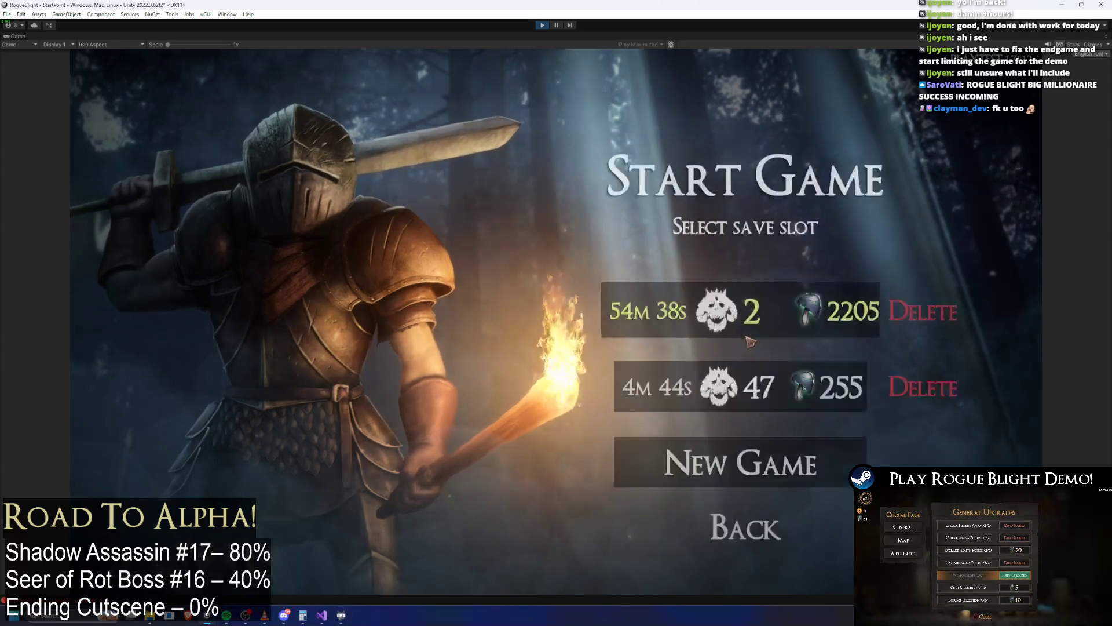
left_click(743, 323)
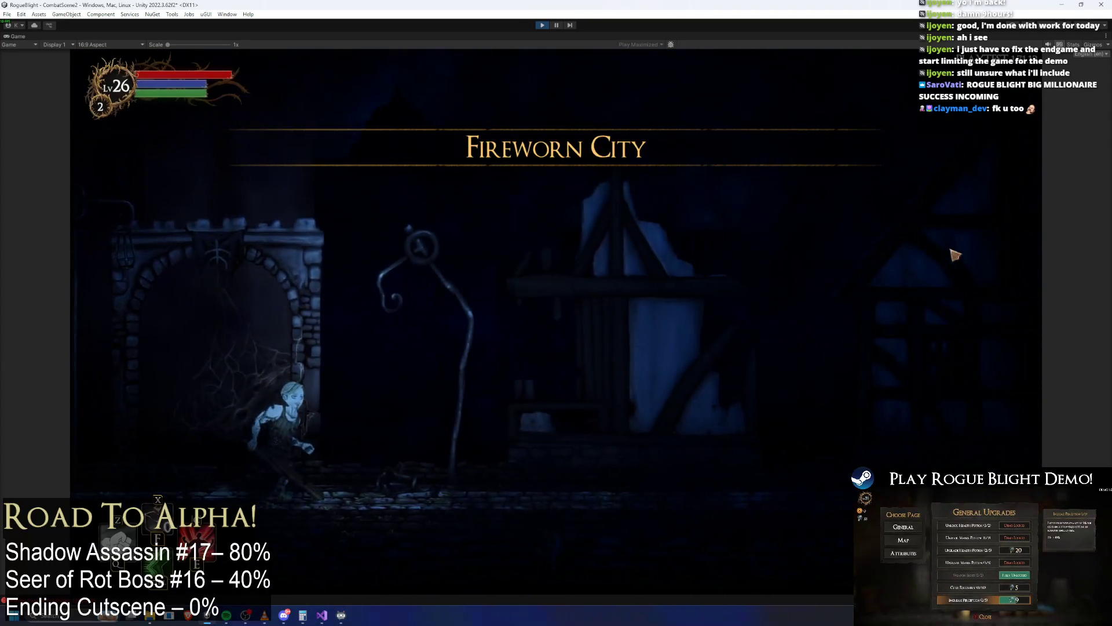
Enable cheats with F1/F2 and fight the shadow assassin in Fireworn City.
key("a")
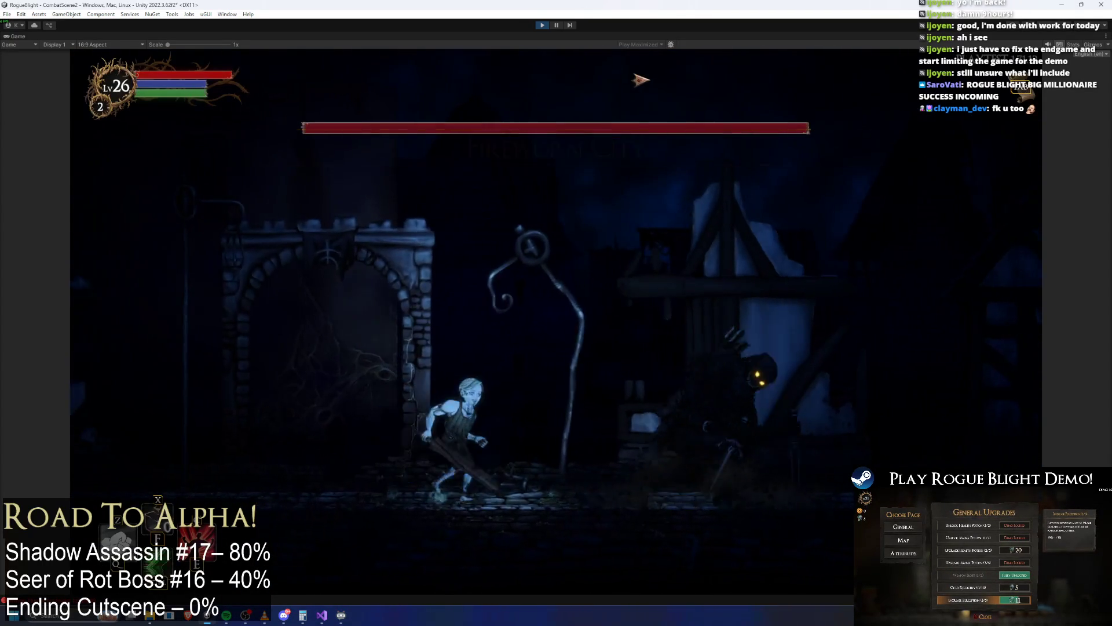
key("F1")
key("F2")
key("d")
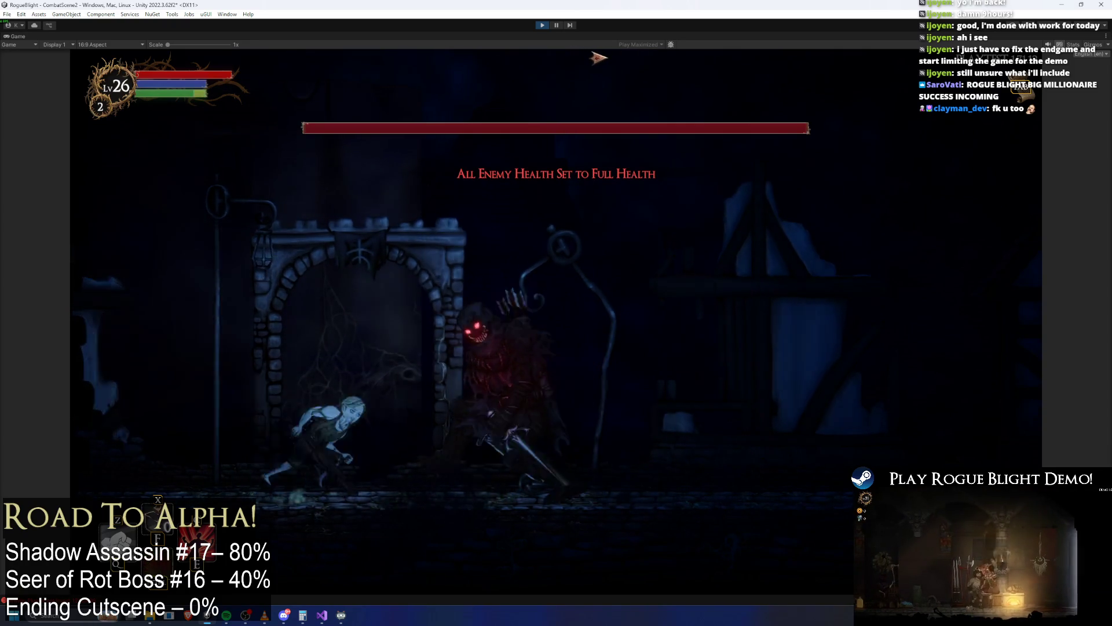
key("d")
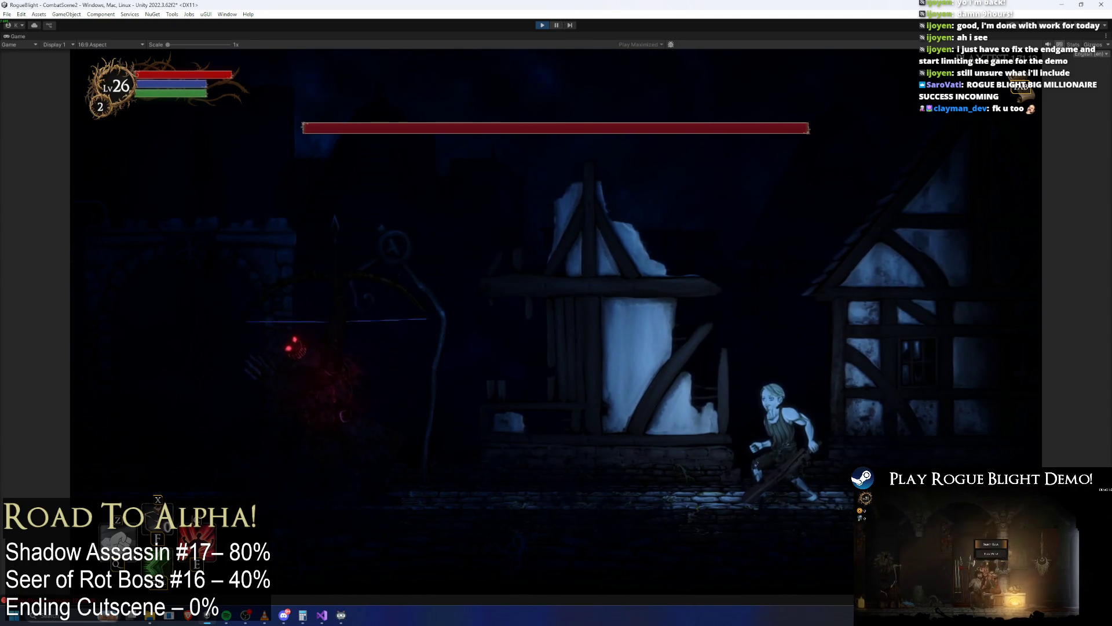
key("a")
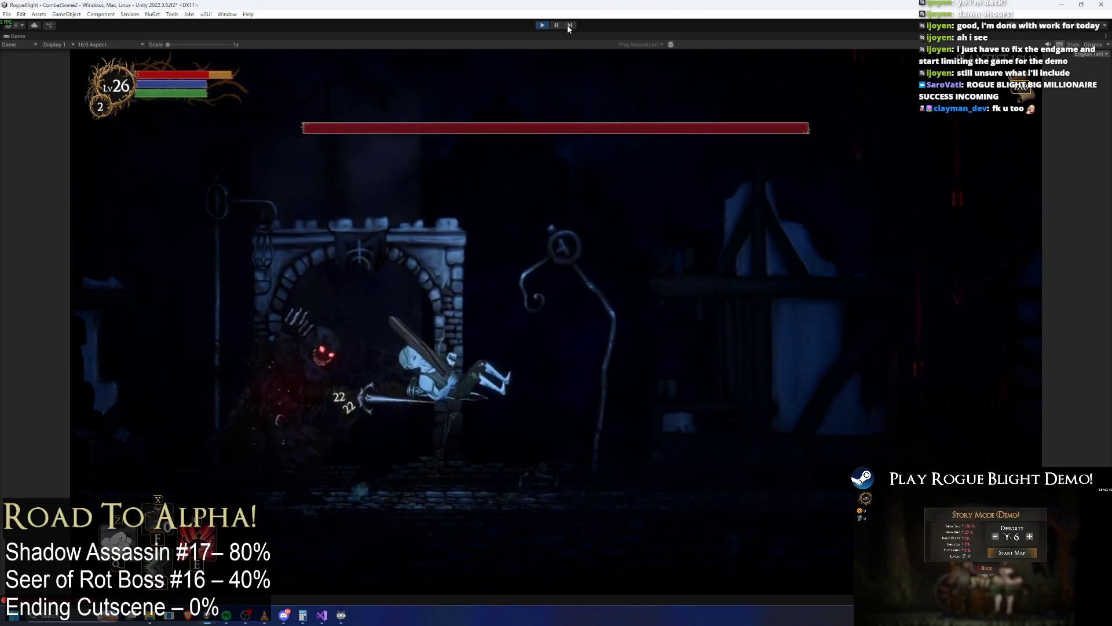
key("d")
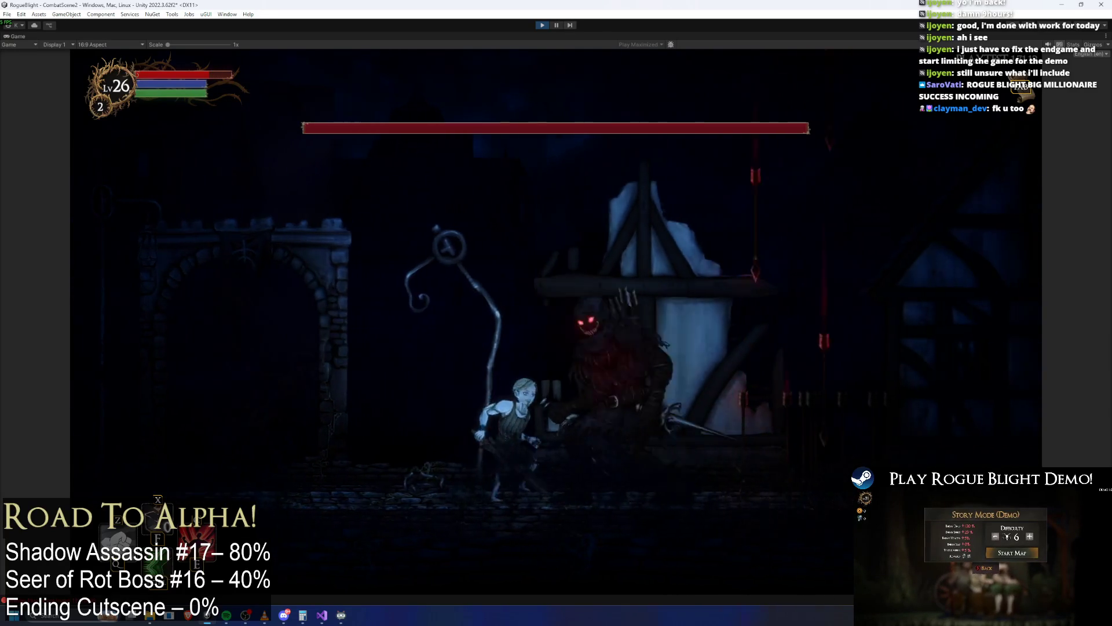
key("d")
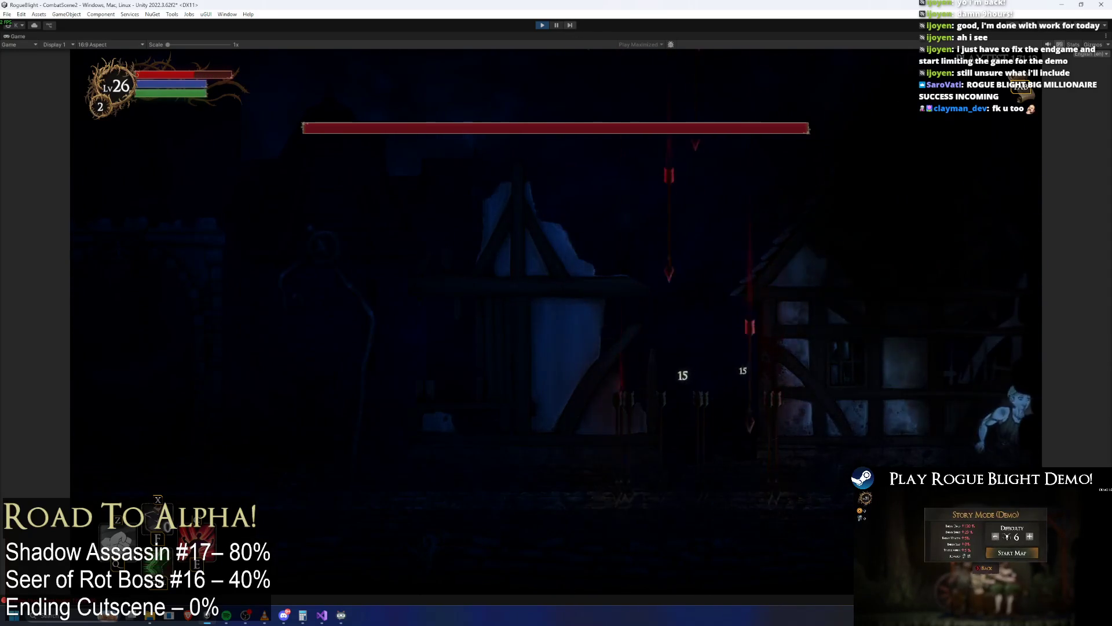
key("a")
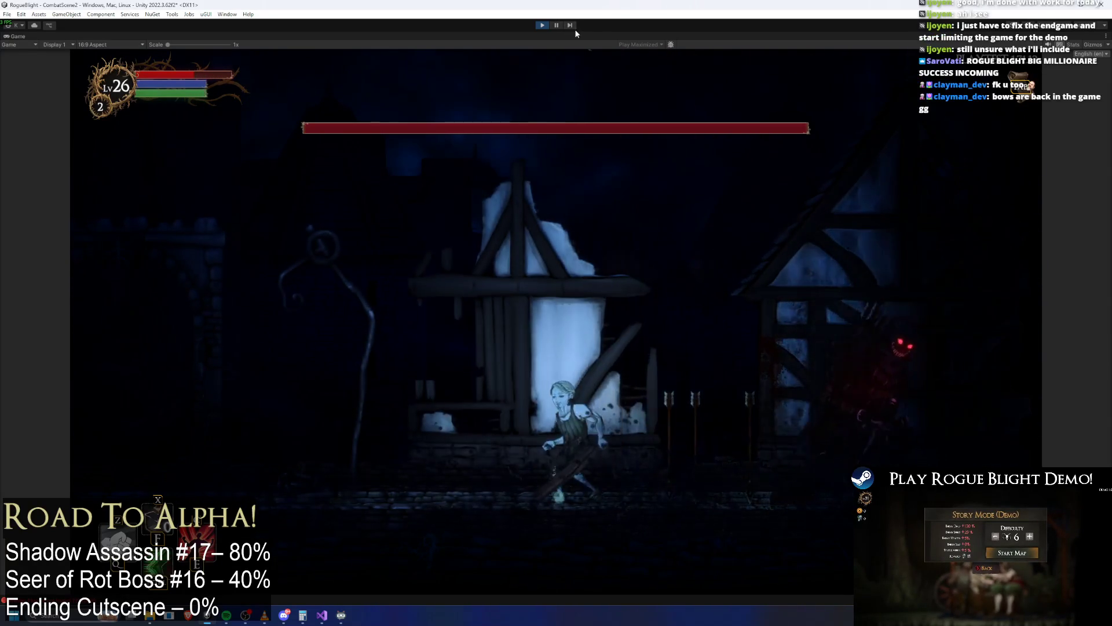
key("a")
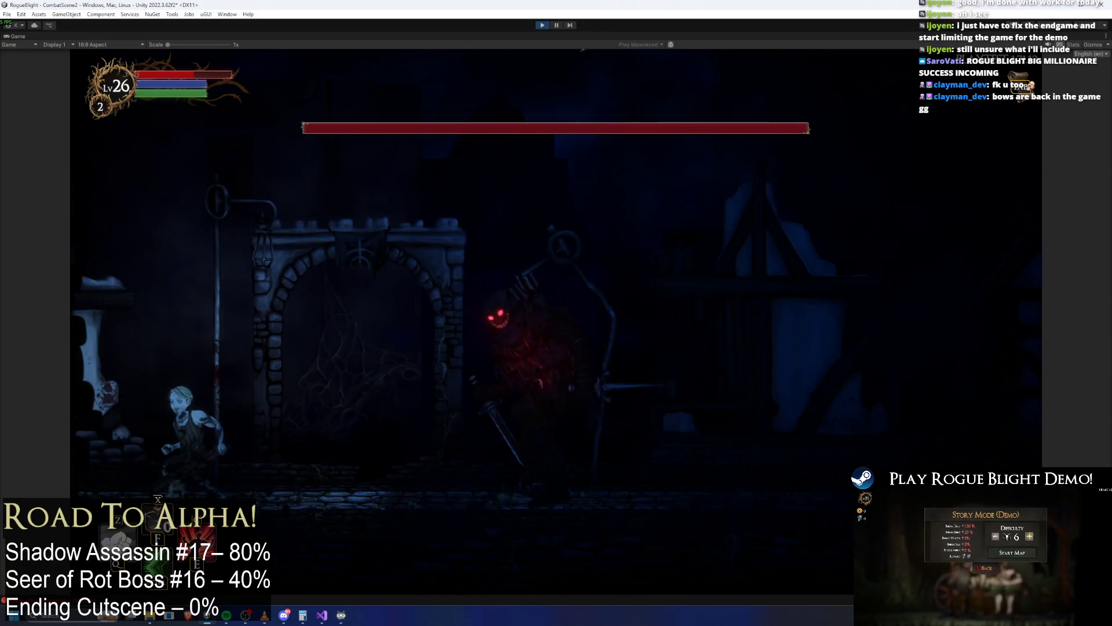
Restore health with F1, keep fighting the enemy, then pause and resume the game.
key("F1")
key("d")
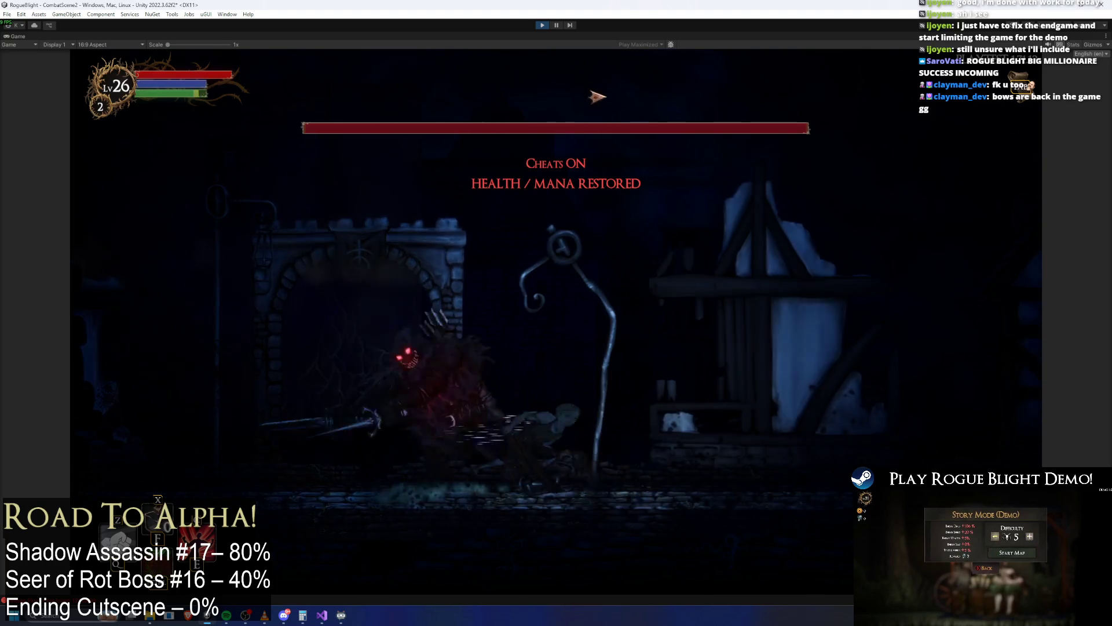
key("a")
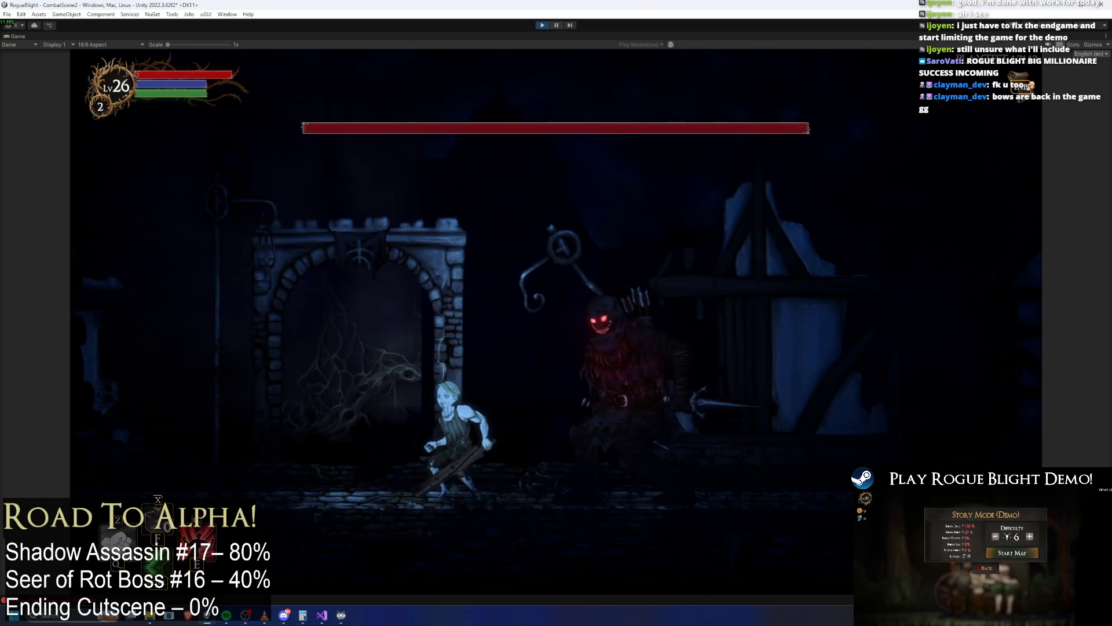
key("d")
key("d")
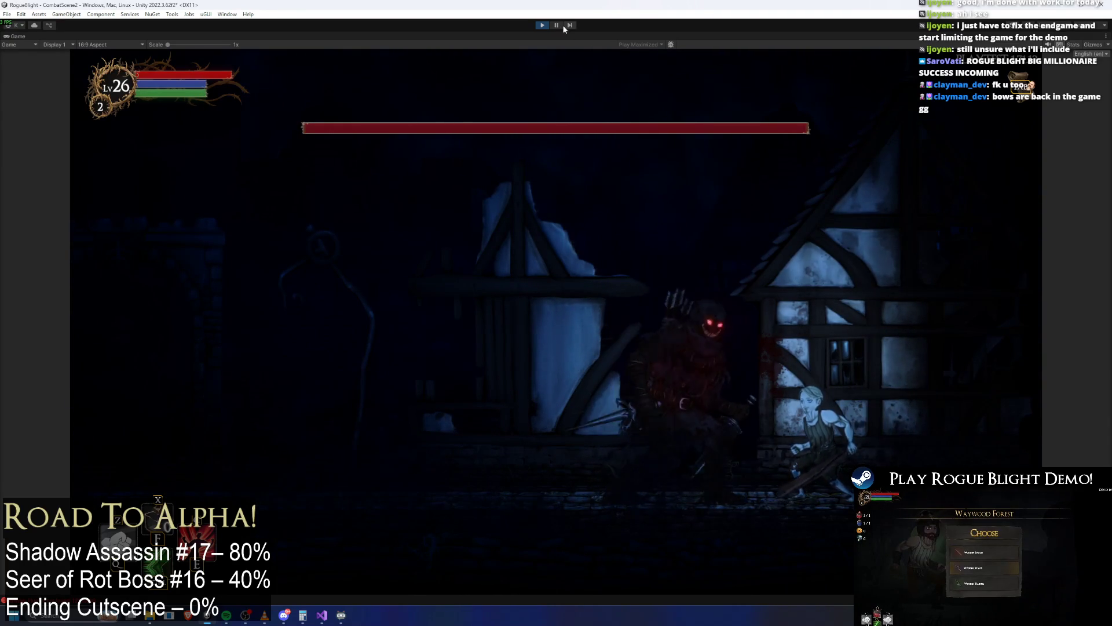
key("a")
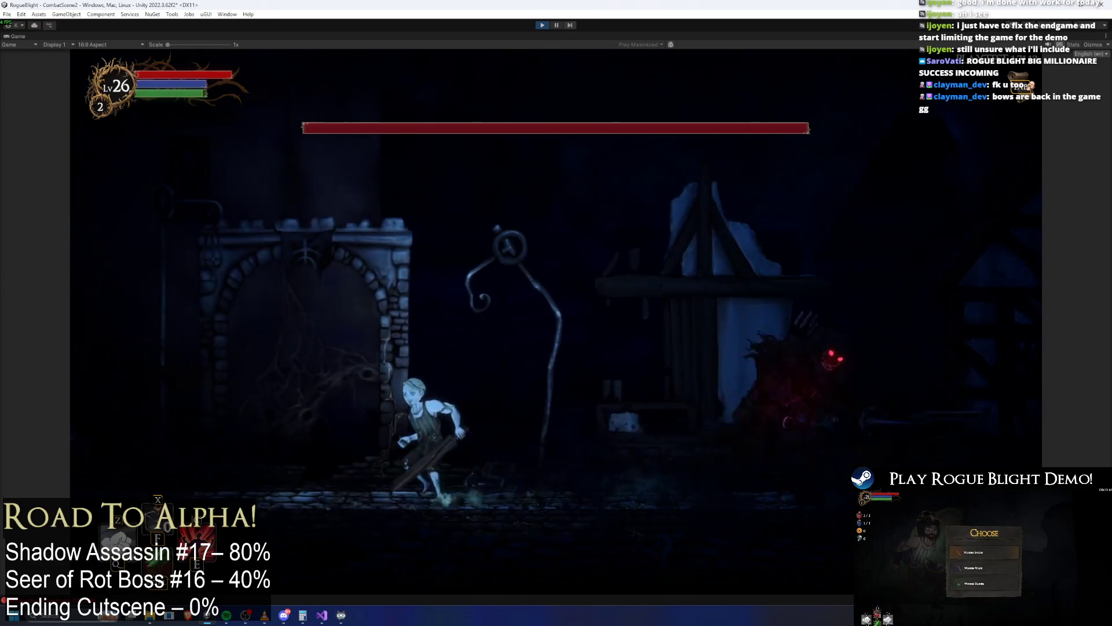
key("a")
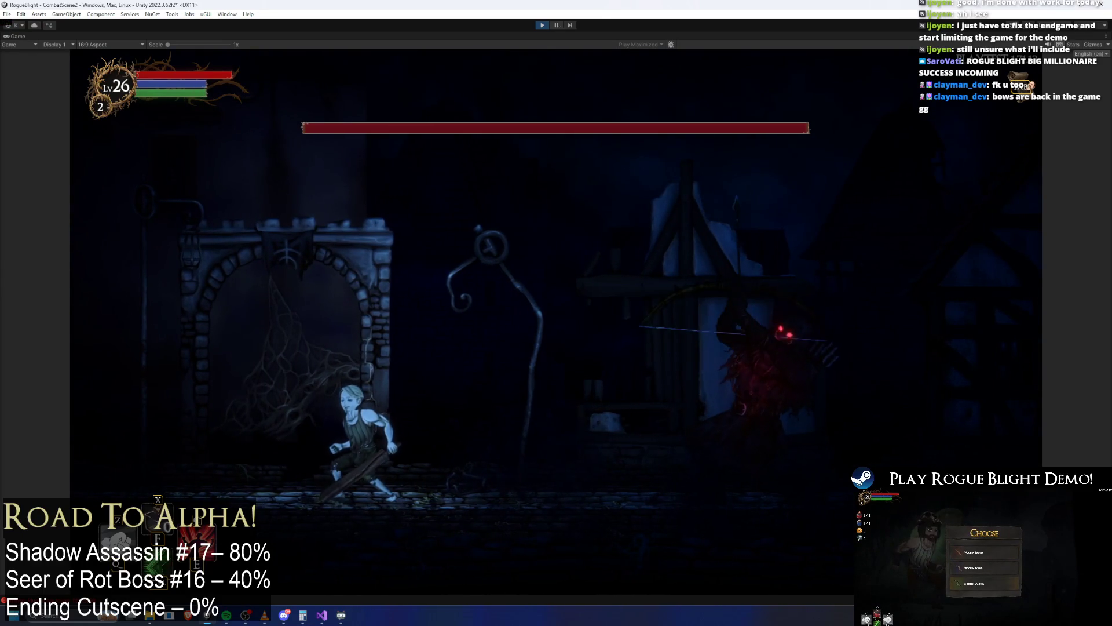
left_click(560, 25)
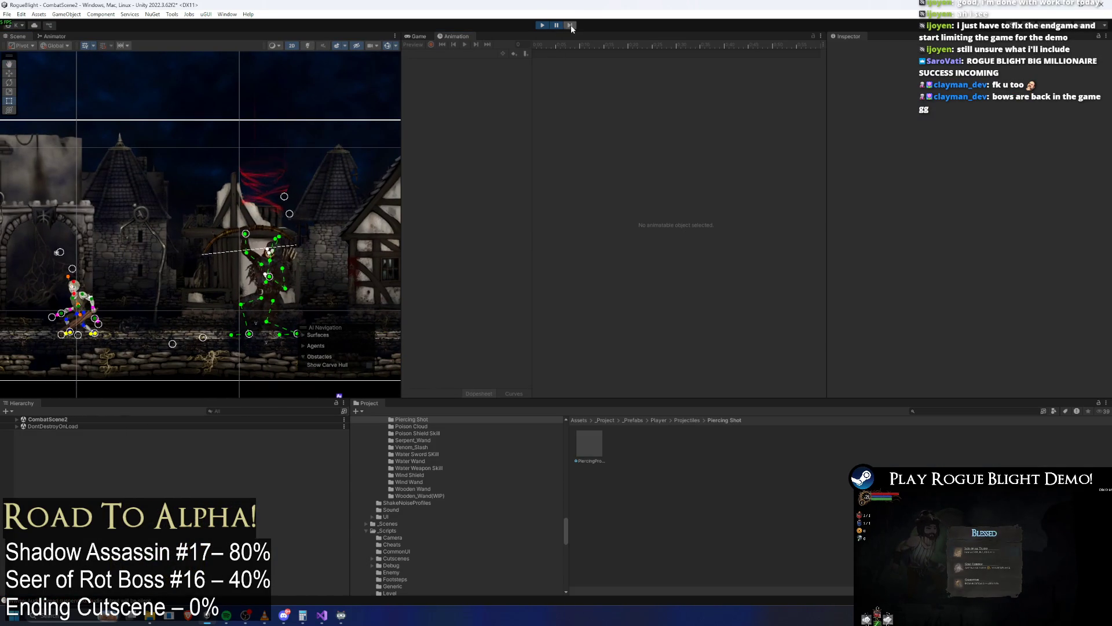
left_click(555, 26)
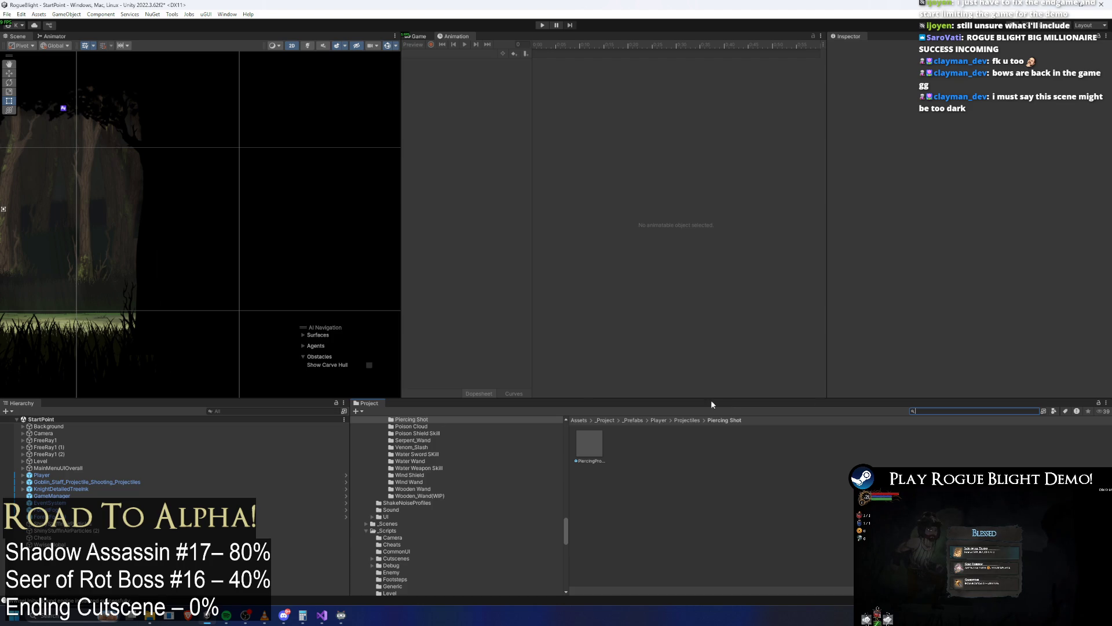
Search the project for 'shadow prefab' and open shadow_assassin_Prefab for editing.
left_click(696, 421)
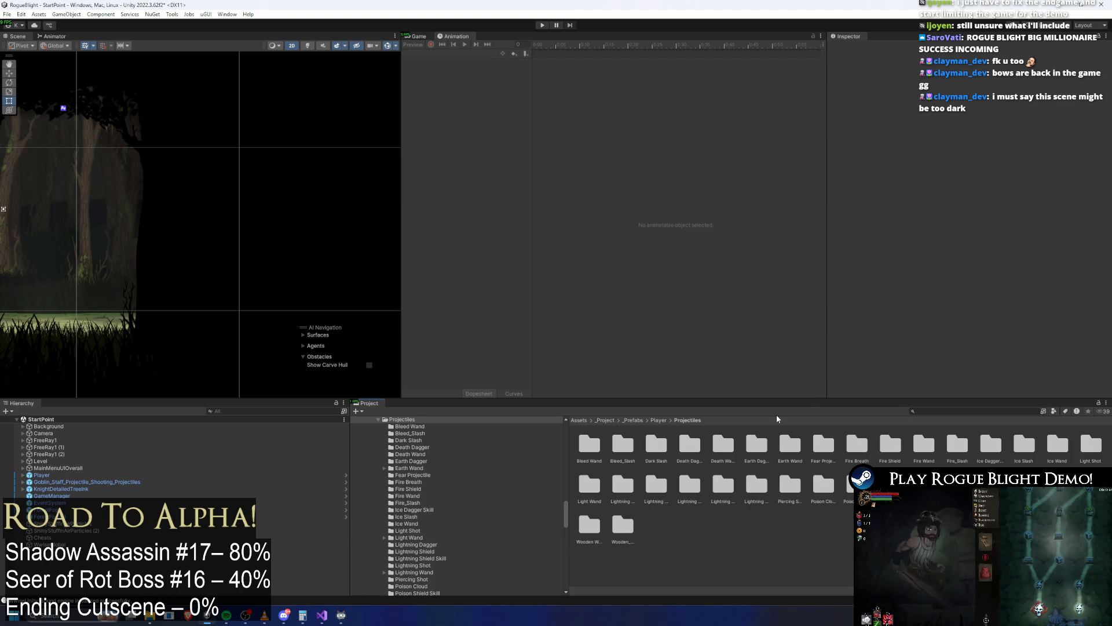
left_click(988, 410)
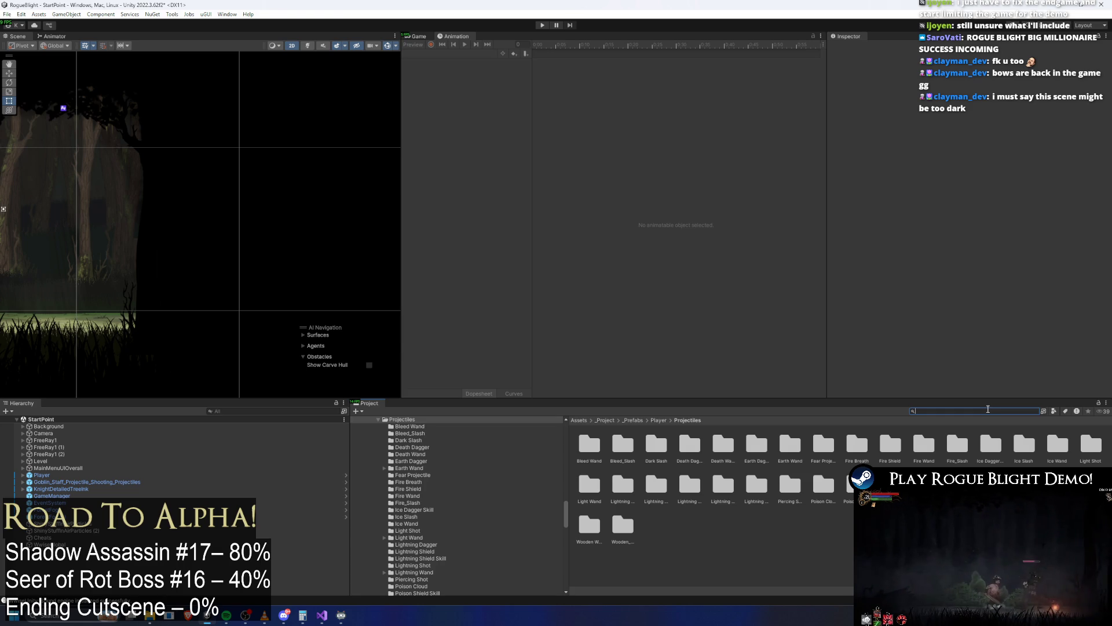
type("sh")
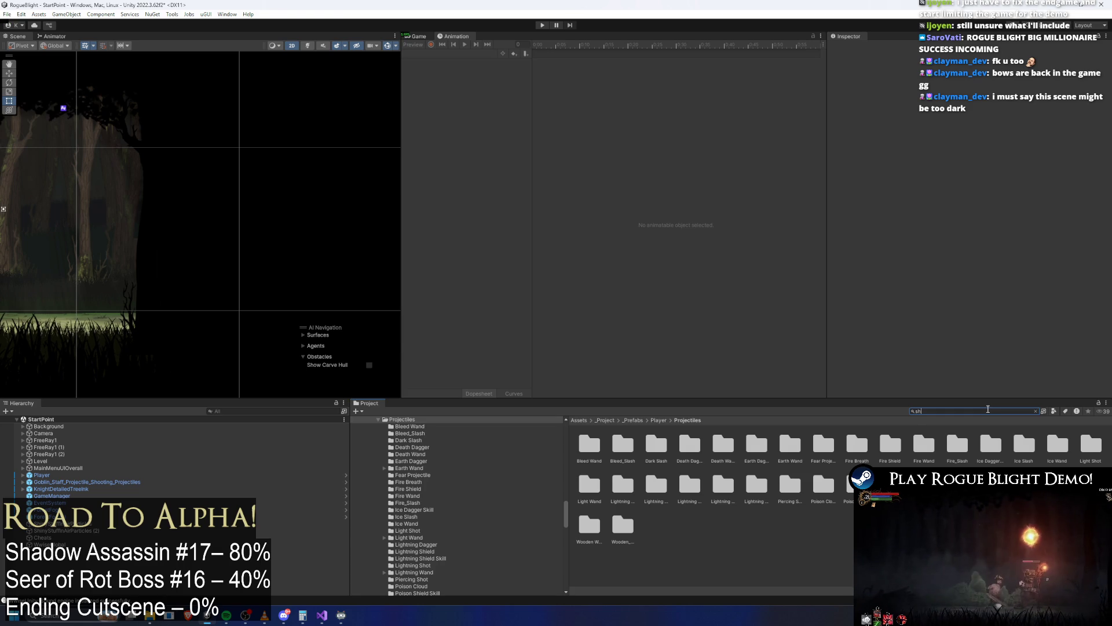
type("adow prefab")
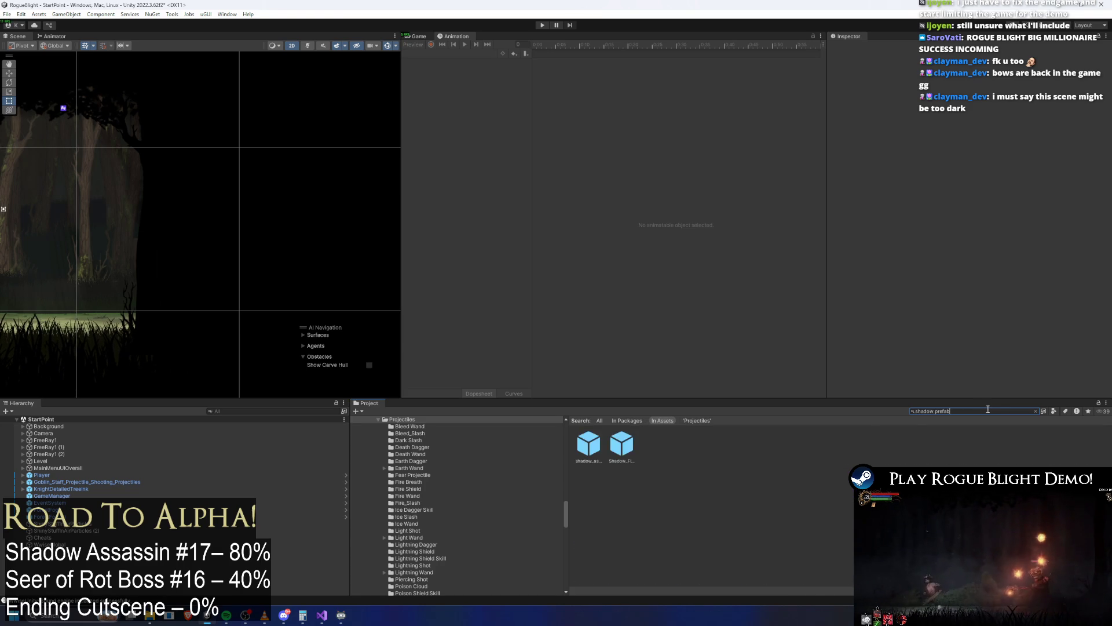
double_click(589, 446)
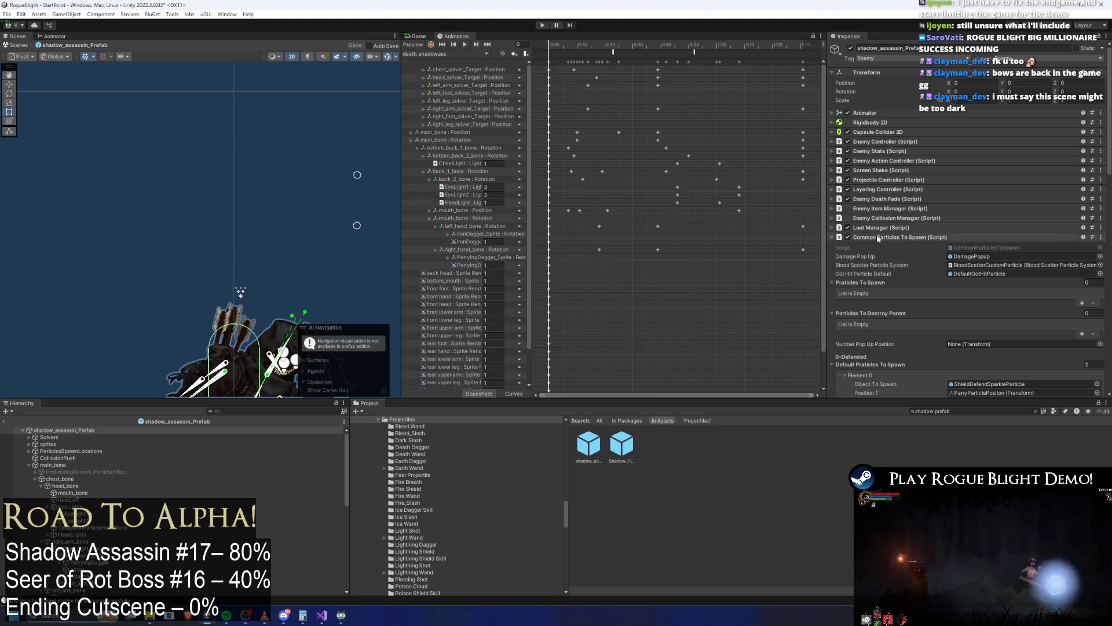
Expand the Environment Light Event Send settings and shift the hue of the Global Light Back Color.
scroll(1017, 235, "down", 10)
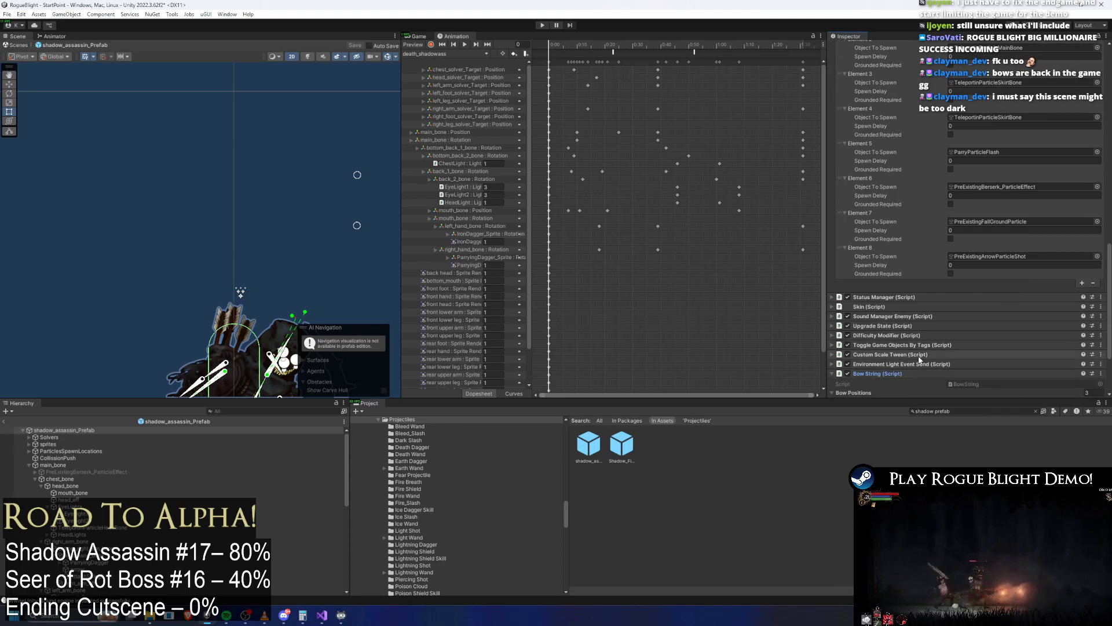
left_click(913, 374)
left_click(963, 343)
scroll(963, 342, "down", 3)
left_click(977, 342)
left_click_drag(1047, 391, 1044, 390)
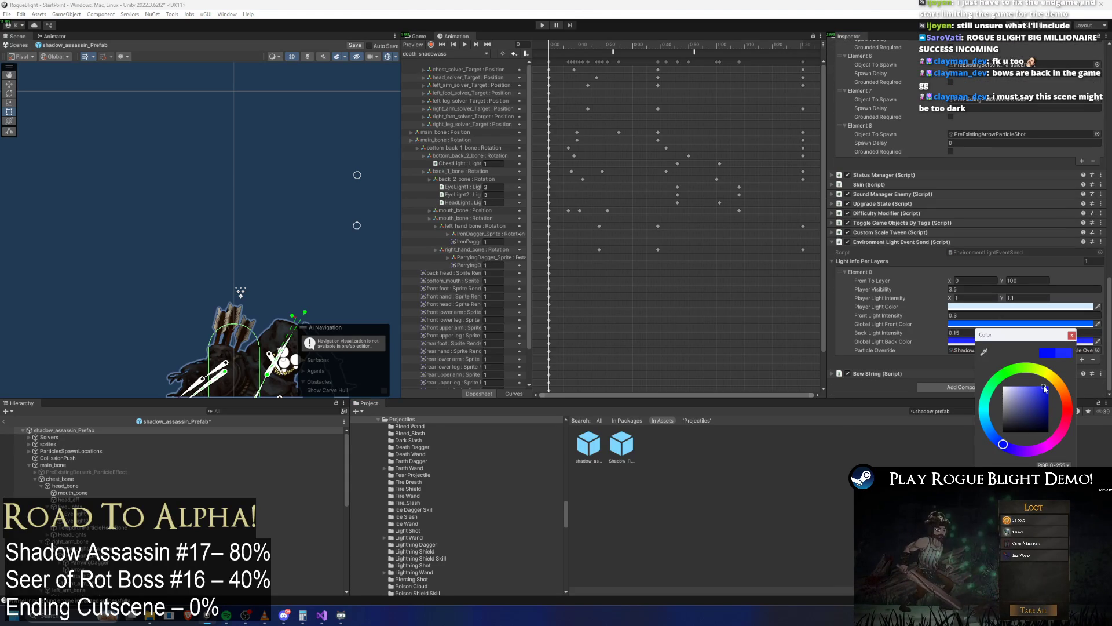
left_click(1071, 335)
left_click_drag(970, 333, 955, 338)
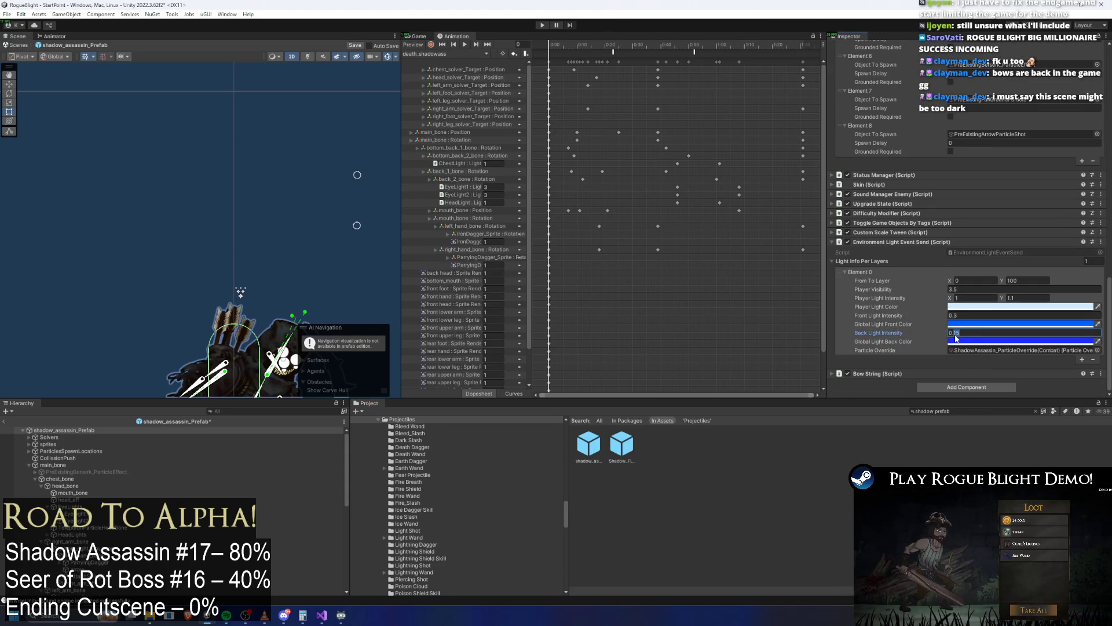
Set Front Light Intensity to 0.35 and Player Light Intensity to 1.1–1.2, then save the prefab.
left_click(978, 325)
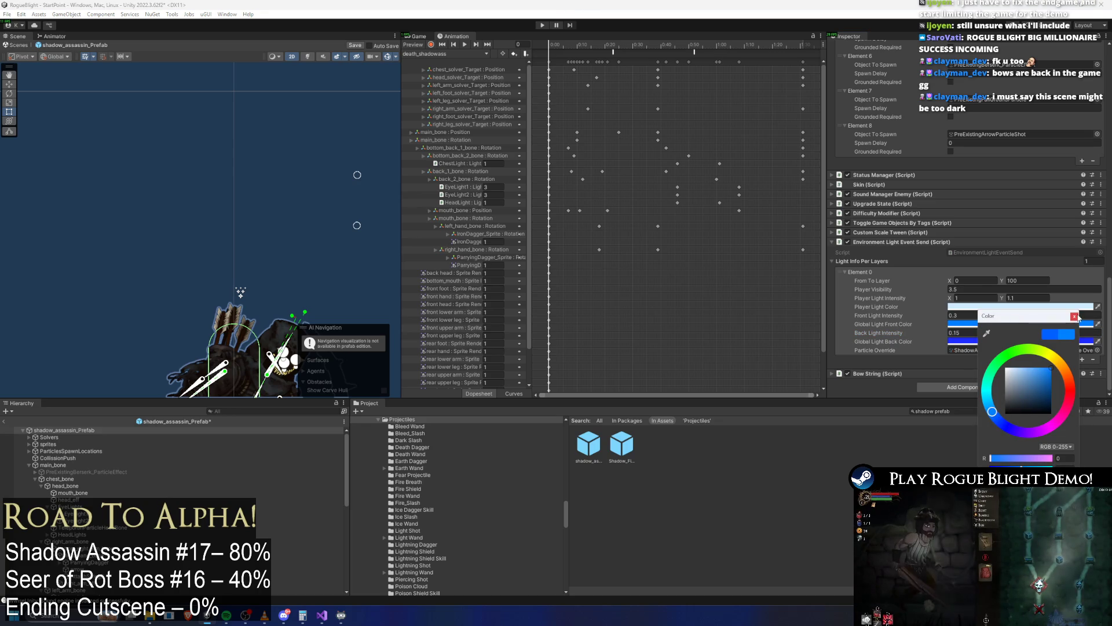
left_click(981, 323)
left_click(970, 315)
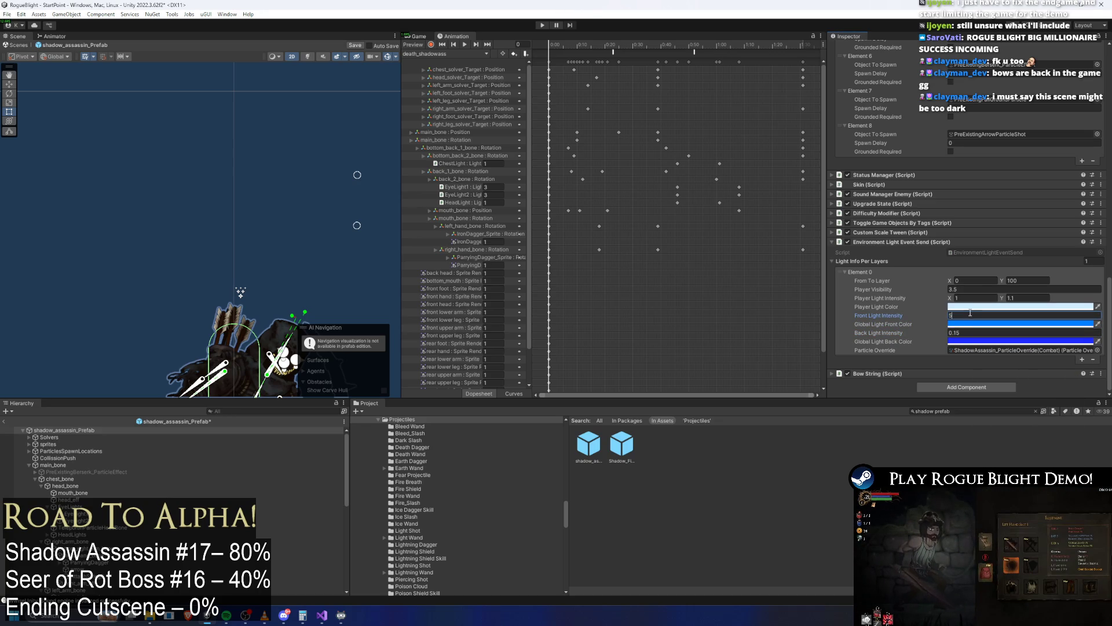
left_click(968, 316)
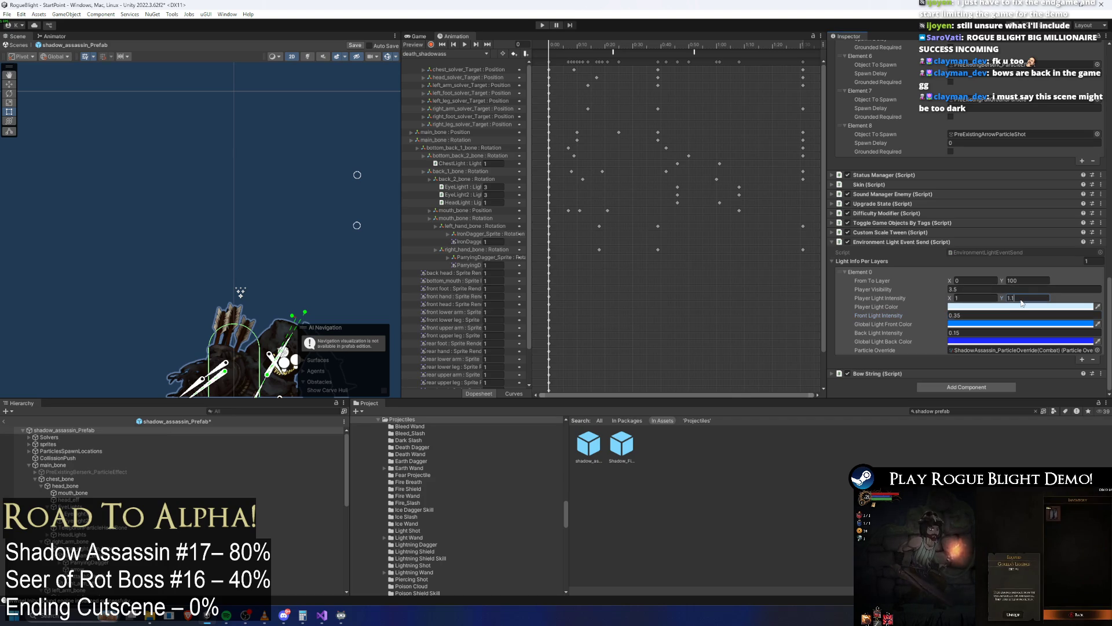
left_click(972, 307)
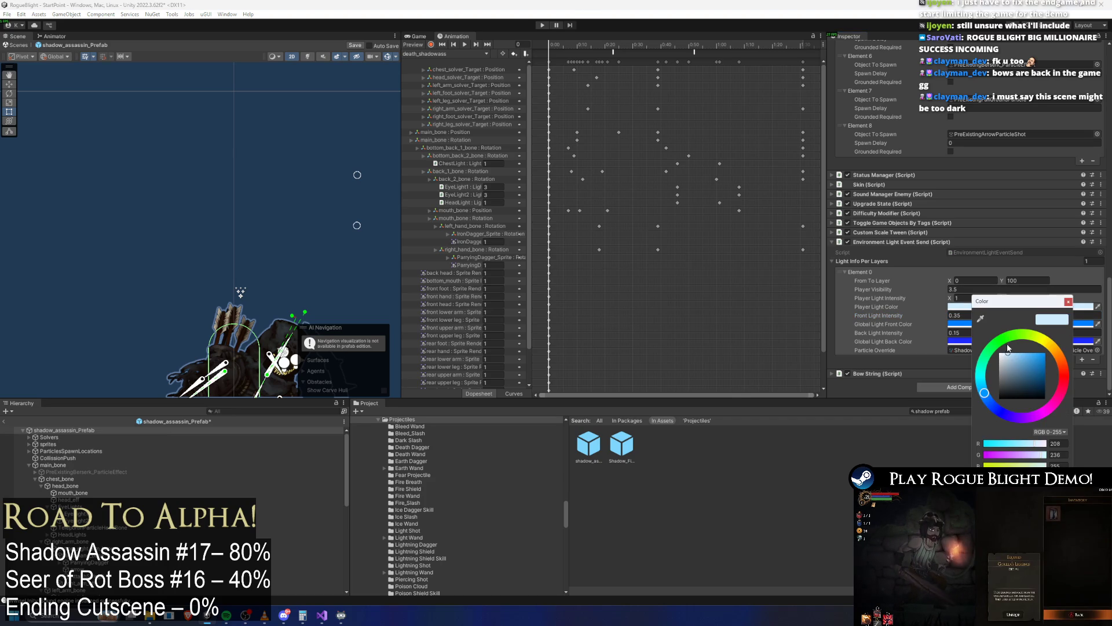
left_click(959, 290)
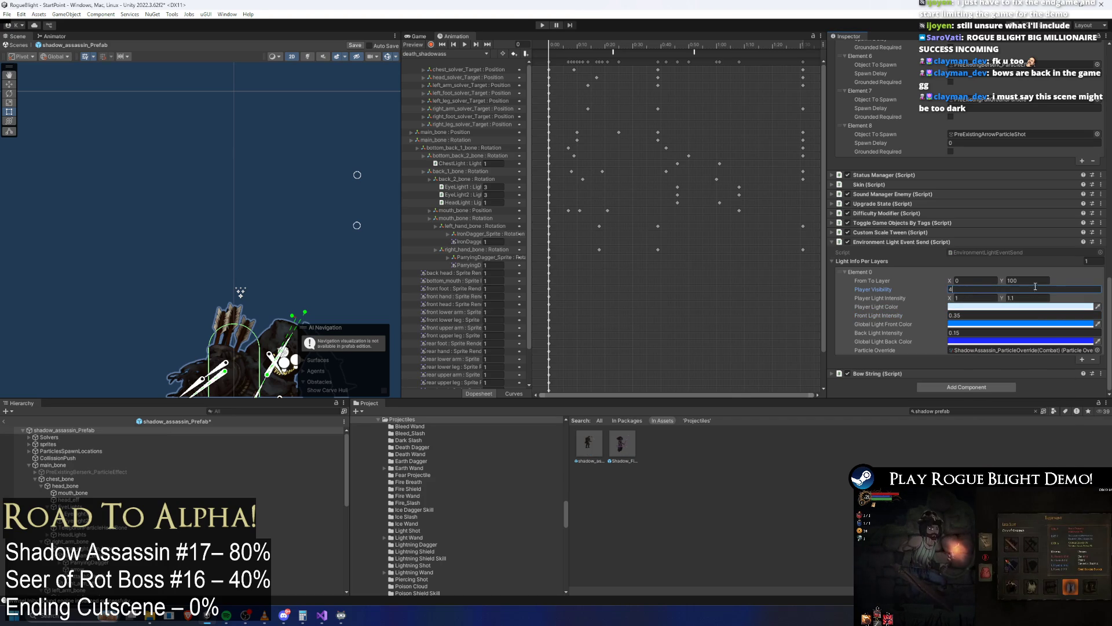
key("ctrl+s")
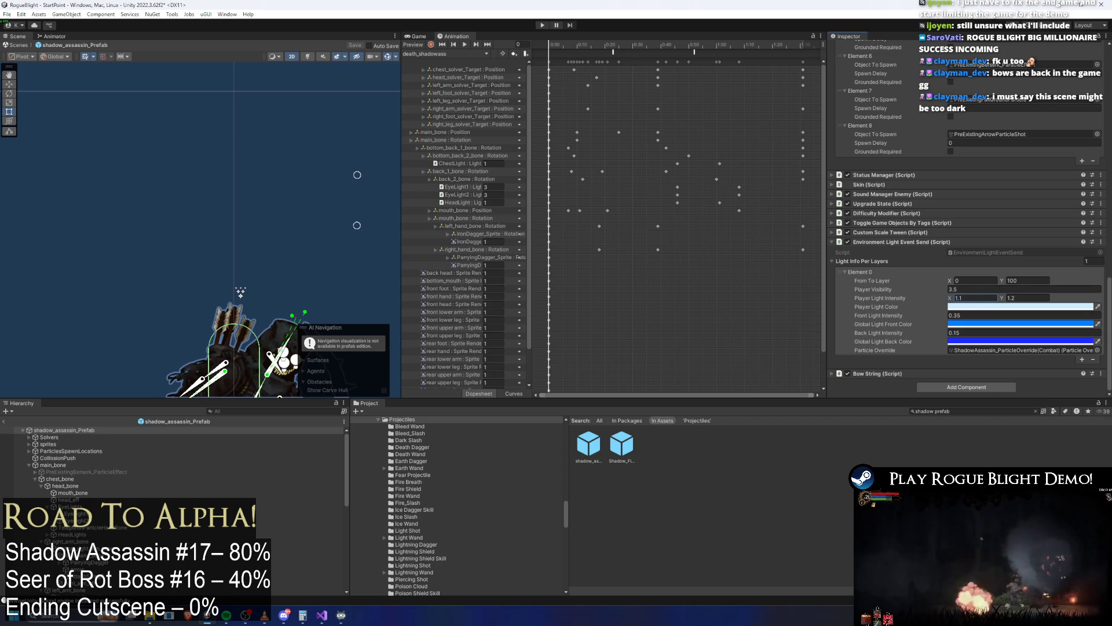
scroll(180, 244, "down", 2)
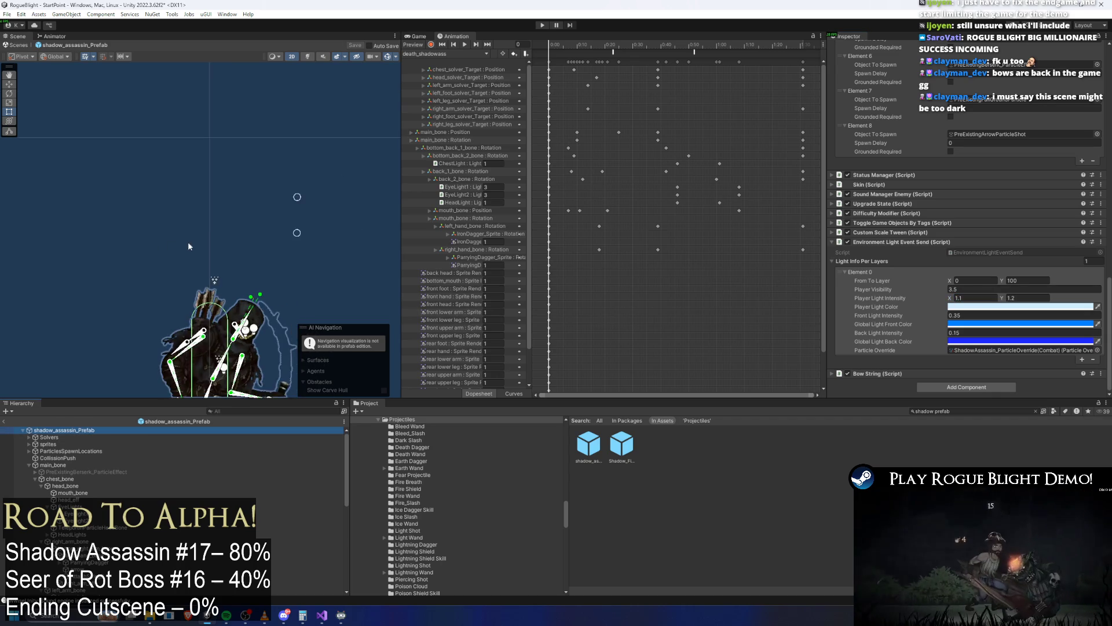
Select the shadow assassin prefab root and expand the Screen Shake Arr entries.
left_click_drag(211, 154, 212, 112)
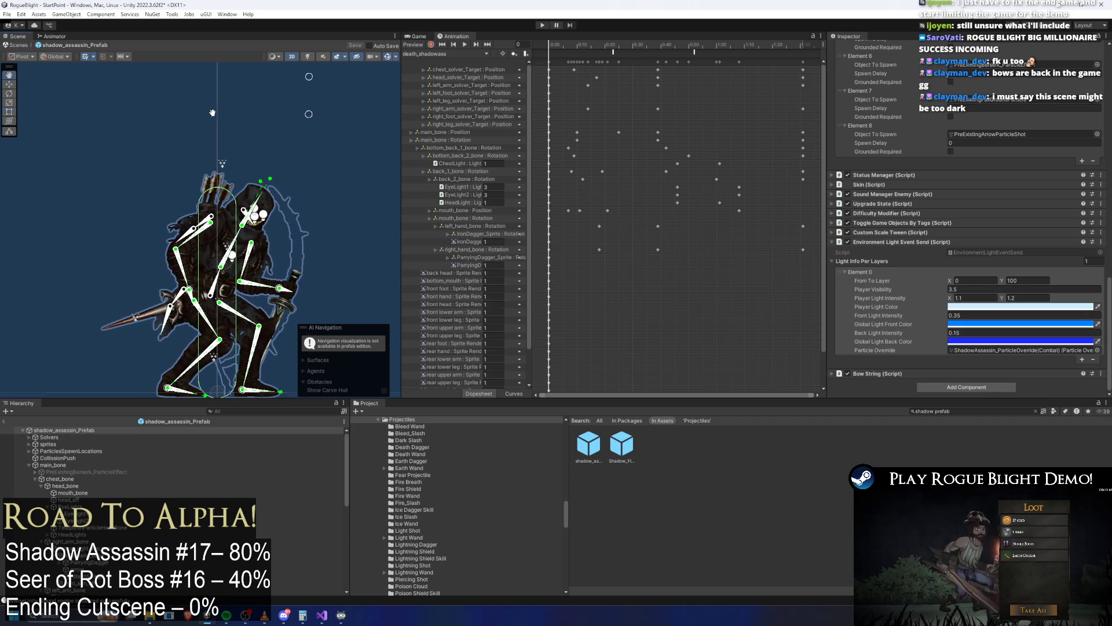
left_click(441, 54)
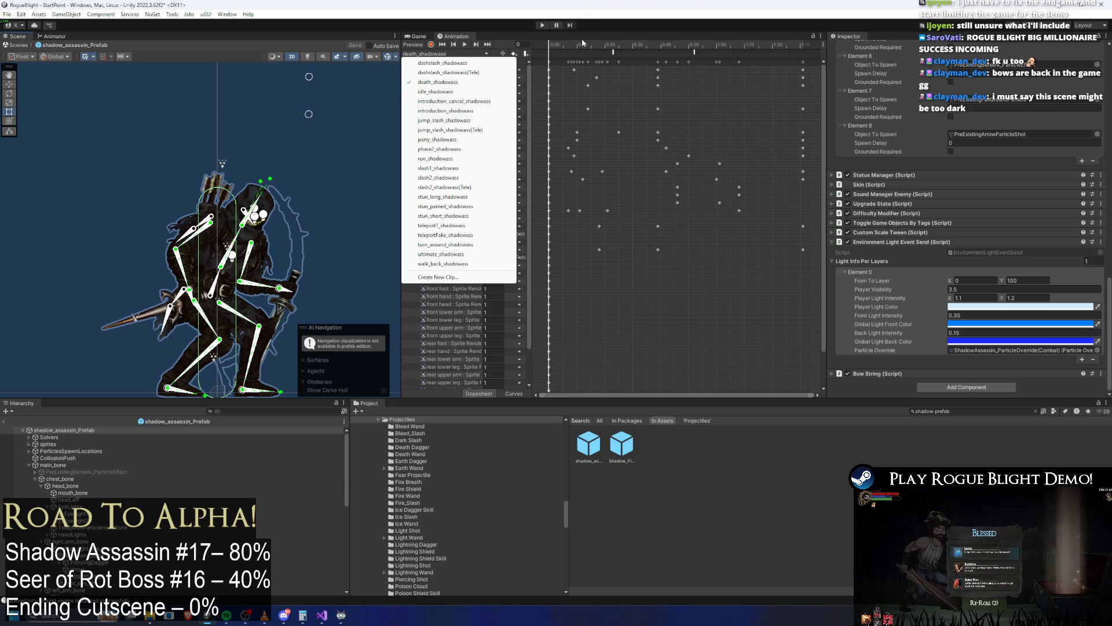
left_click(106, 429)
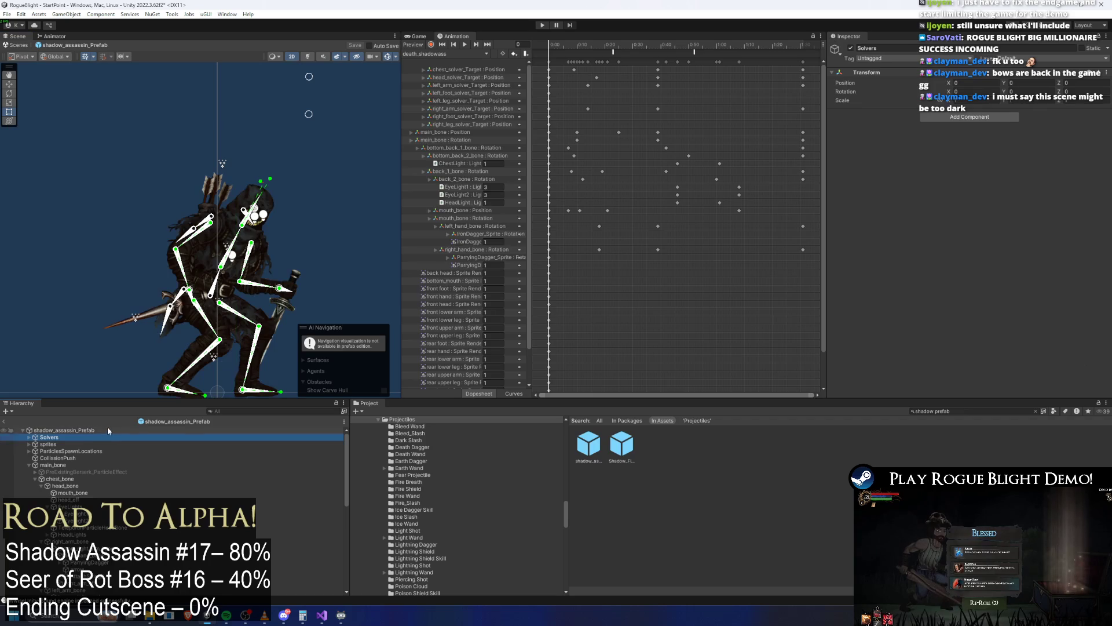
left_click(888, 239)
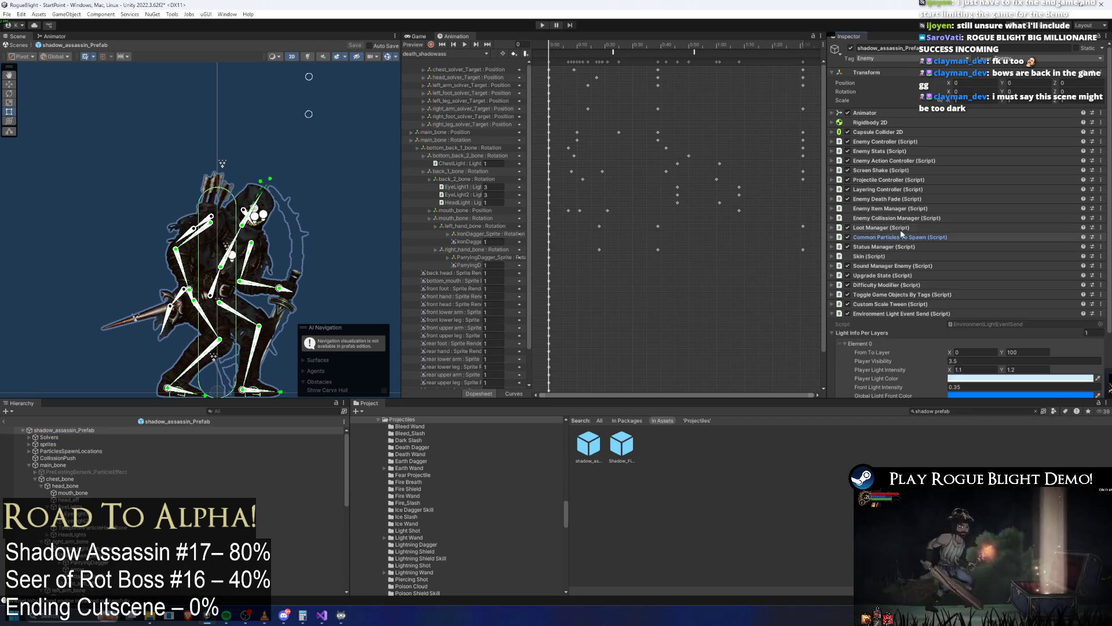
left_click(947, 172)
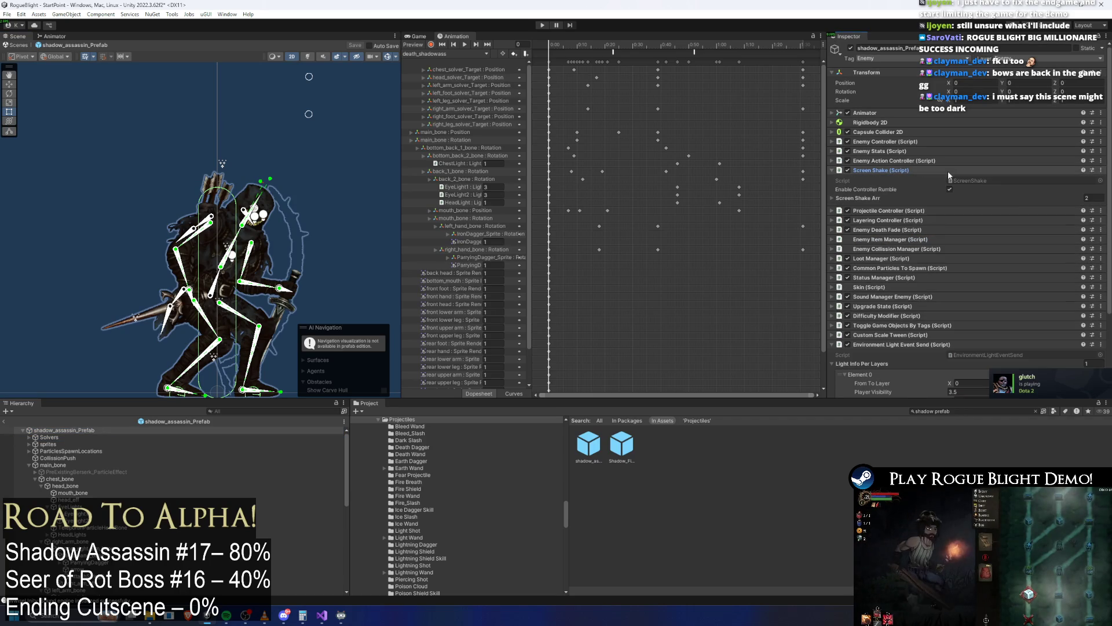
left_click(1030, 199)
Rename the third screen shake entry to 'p2 SHot' and save the prefab.
double_click(1075, 339)
type("p2 SHot")
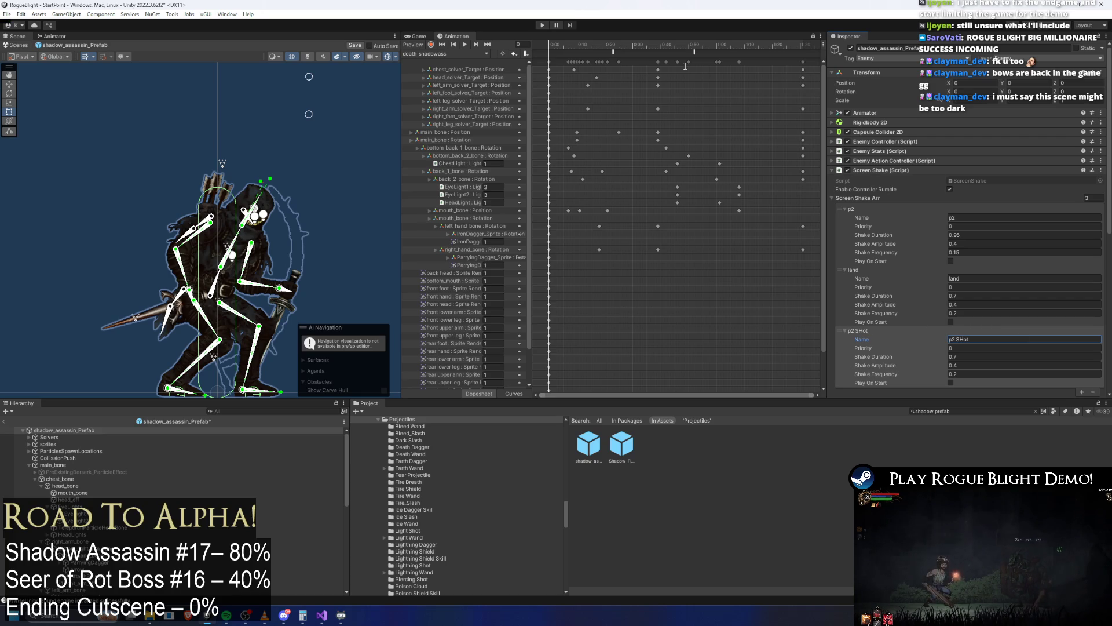
key("ctrl+s")
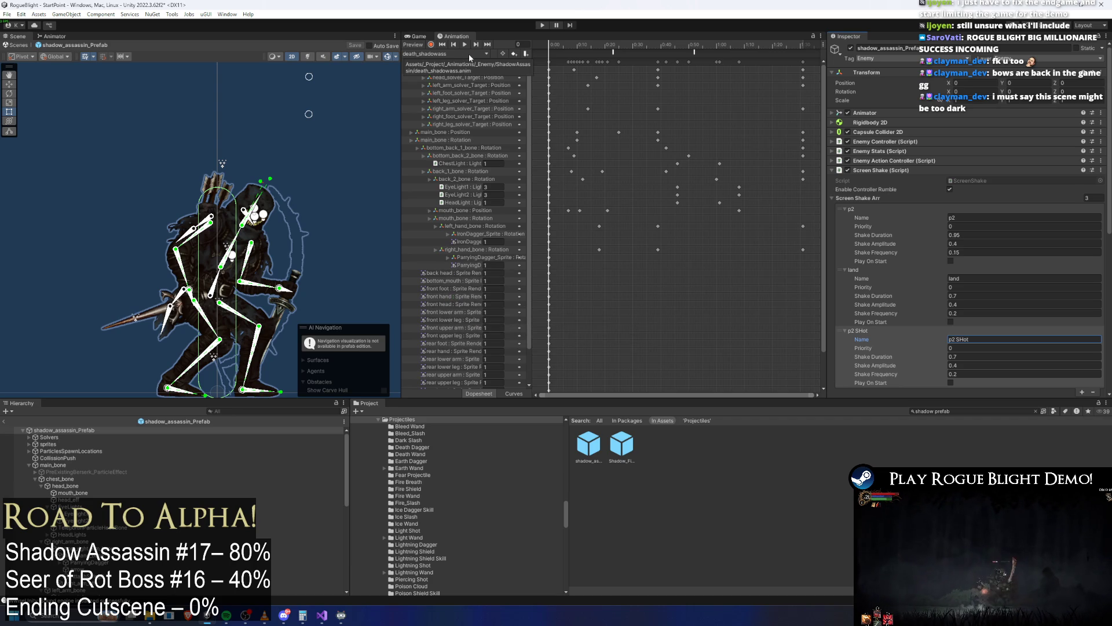
left_click(427, 53)
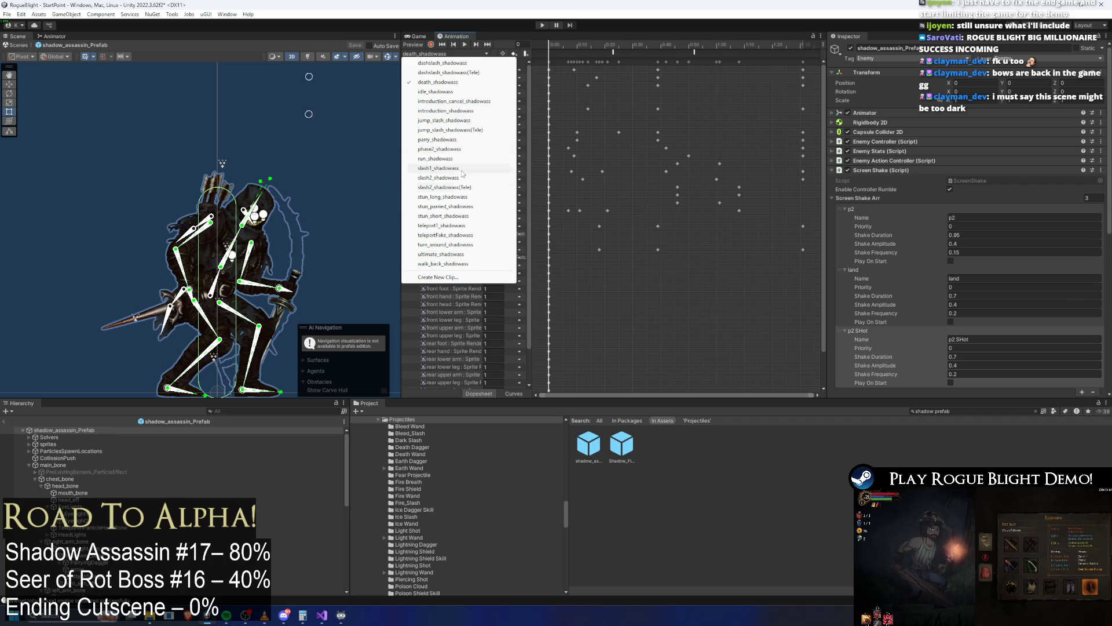
Load the ultimate_shadowass clip, review its SpawnProjectile and CommonParticlesToSpawn events, and move to frame 149.
left_click(438, 255)
left_click_drag(649, 45, 727, 48)
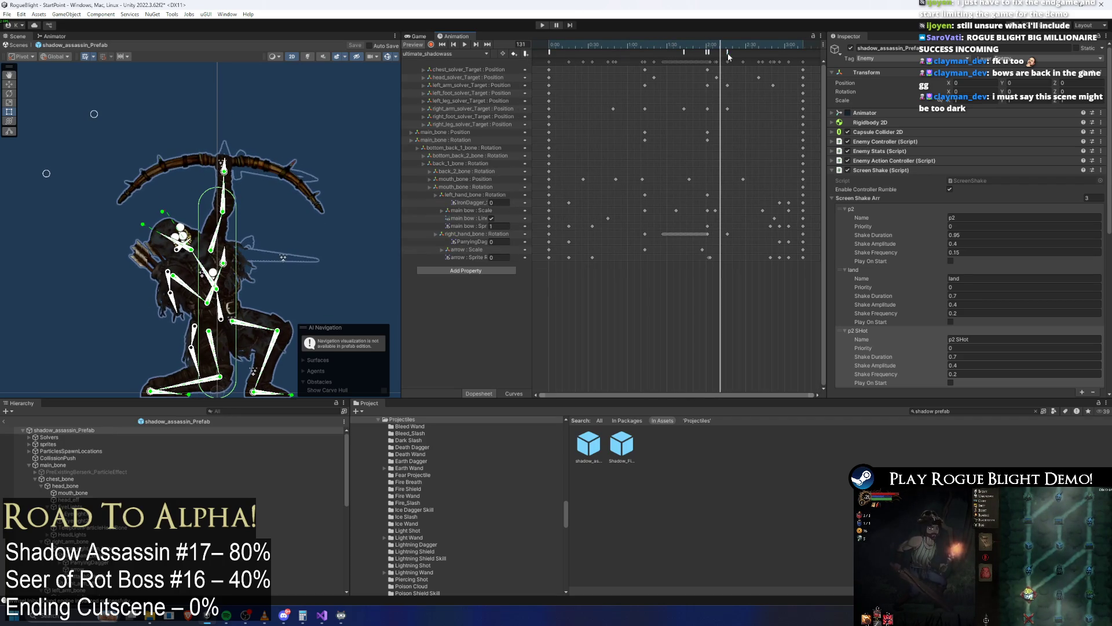
left_click(728, 53)
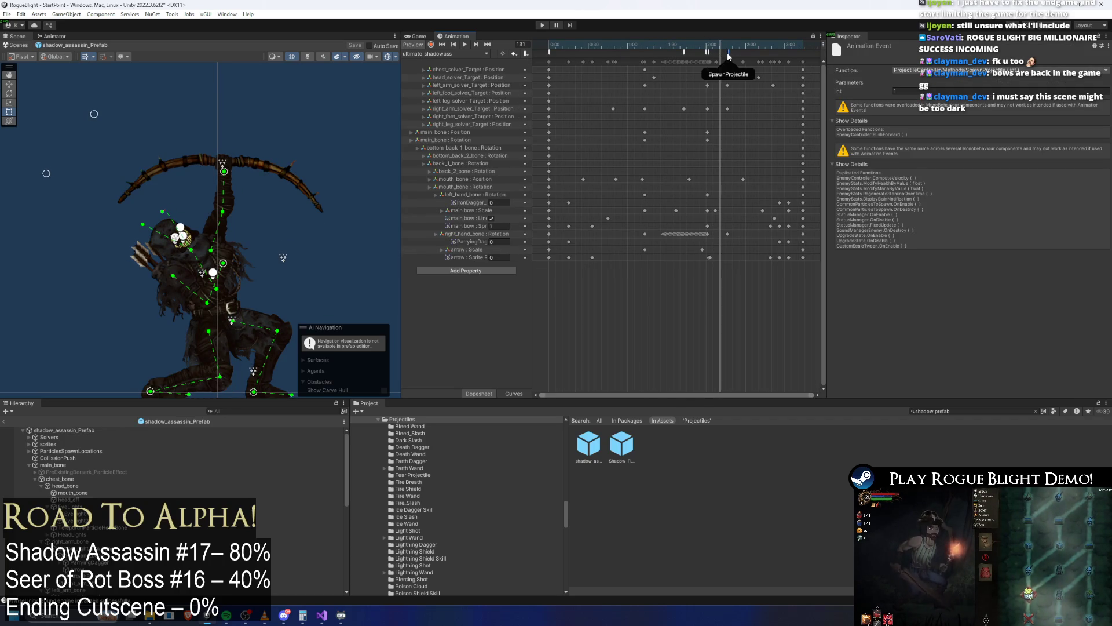
left_click(707, 51)
left_click(716, 45)
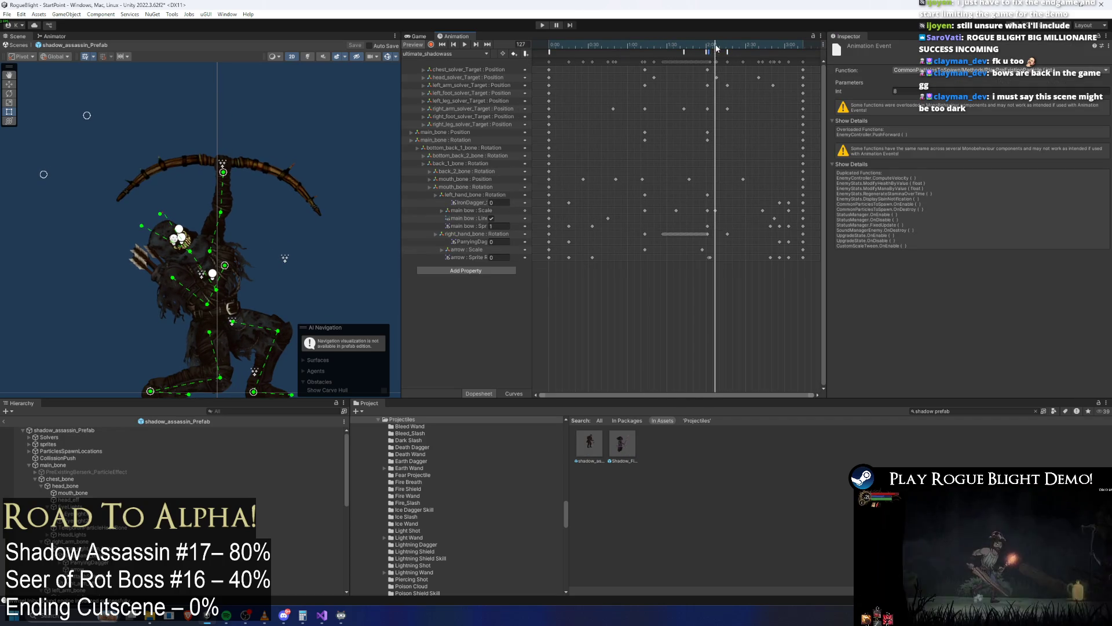
left_click_drag(716, 47, 746, 48)
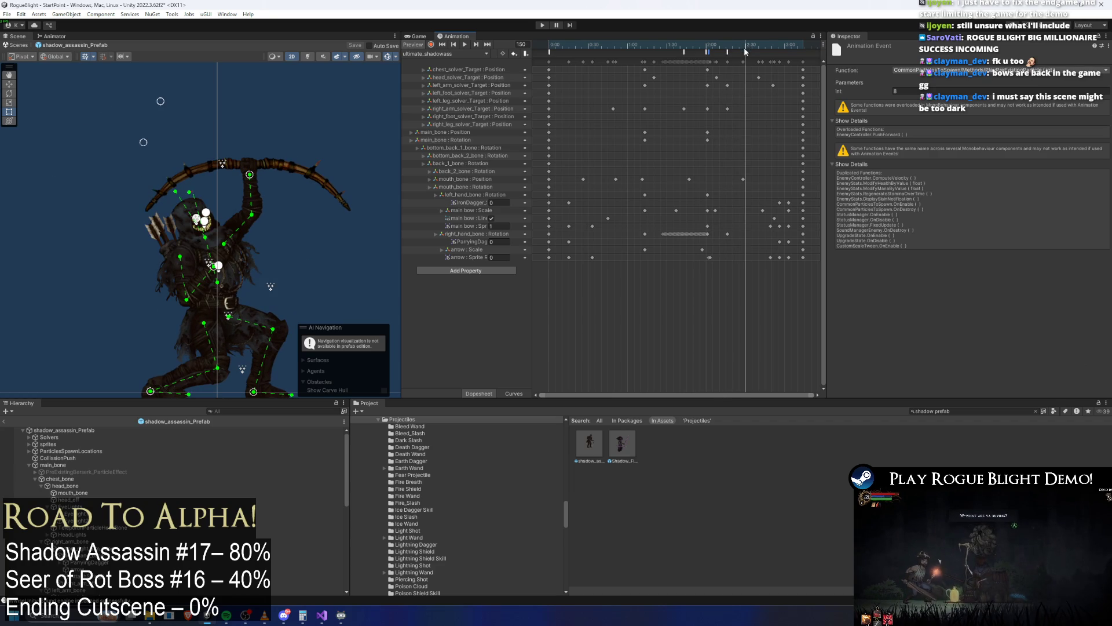
Add an animation event at frame 149 calling StartScreenShake with index 2.
right_click(719, 53)
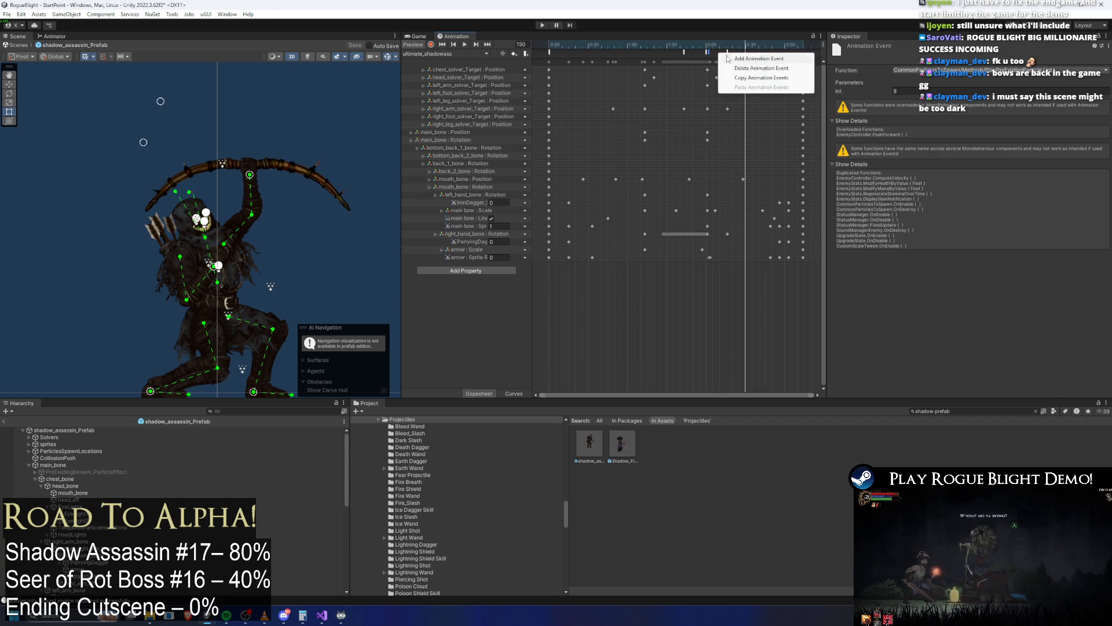
left_click(748, 57)
left_click(916, 70)
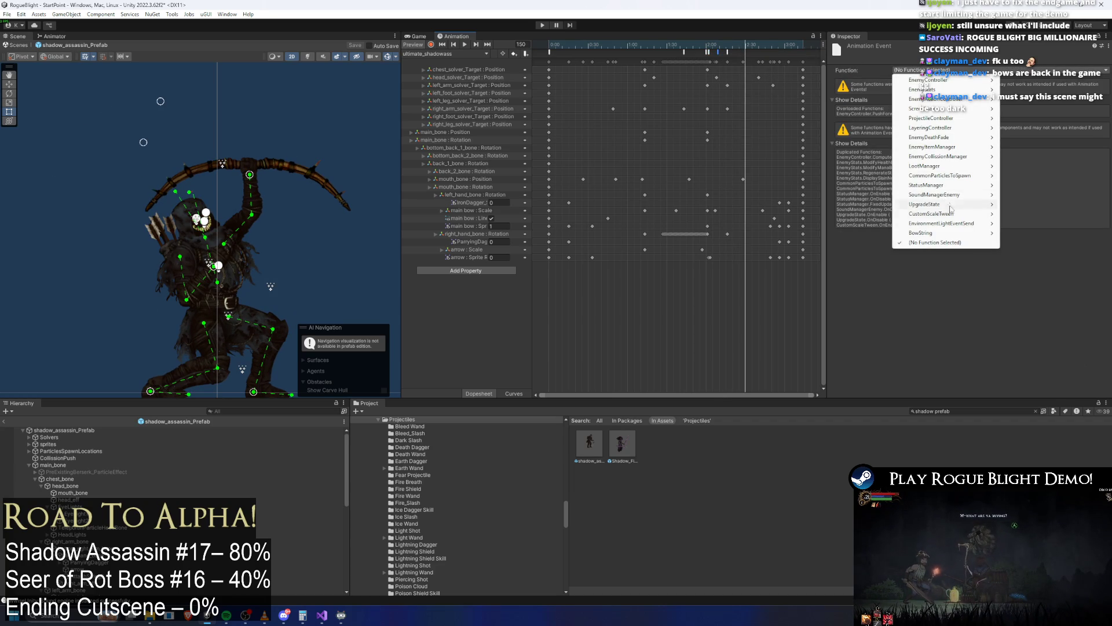
mouse_move(1002, 111)
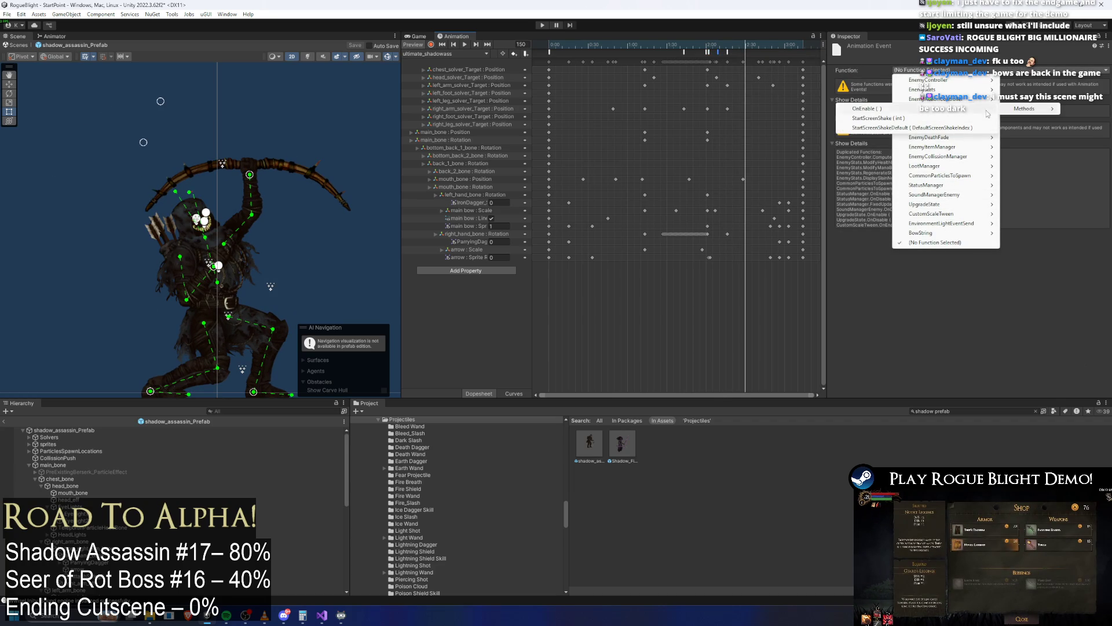
left_click(878, 118)
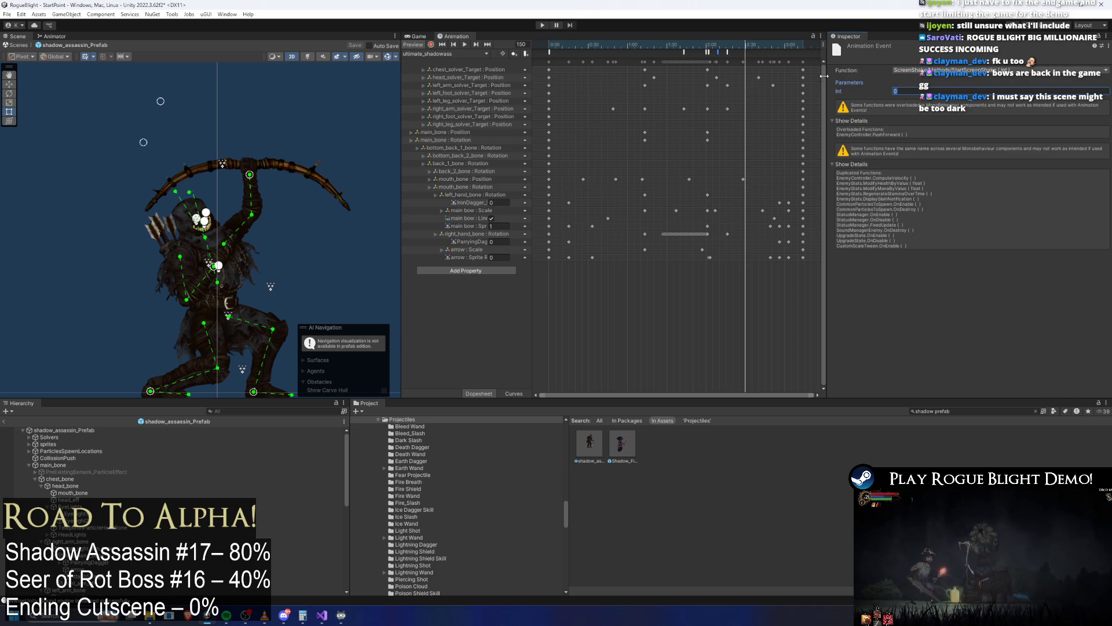
type("2")
key("Return")
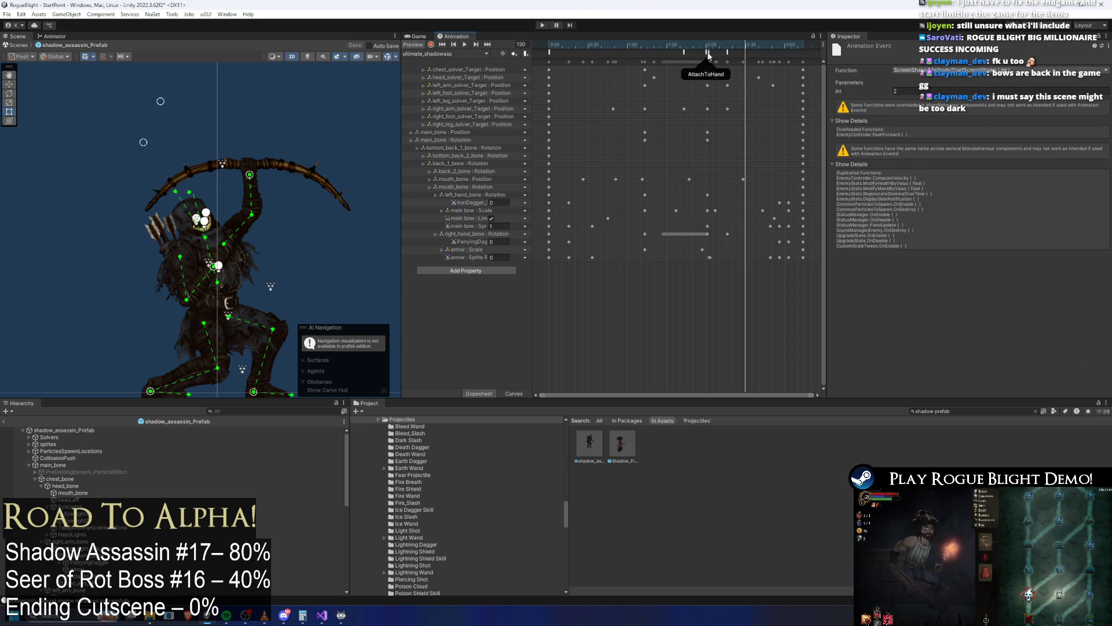
Add an animation event at frame 110 calling PlaySound, then switch to the web browser.
left_click(693, 46)
double_click(694, 52)
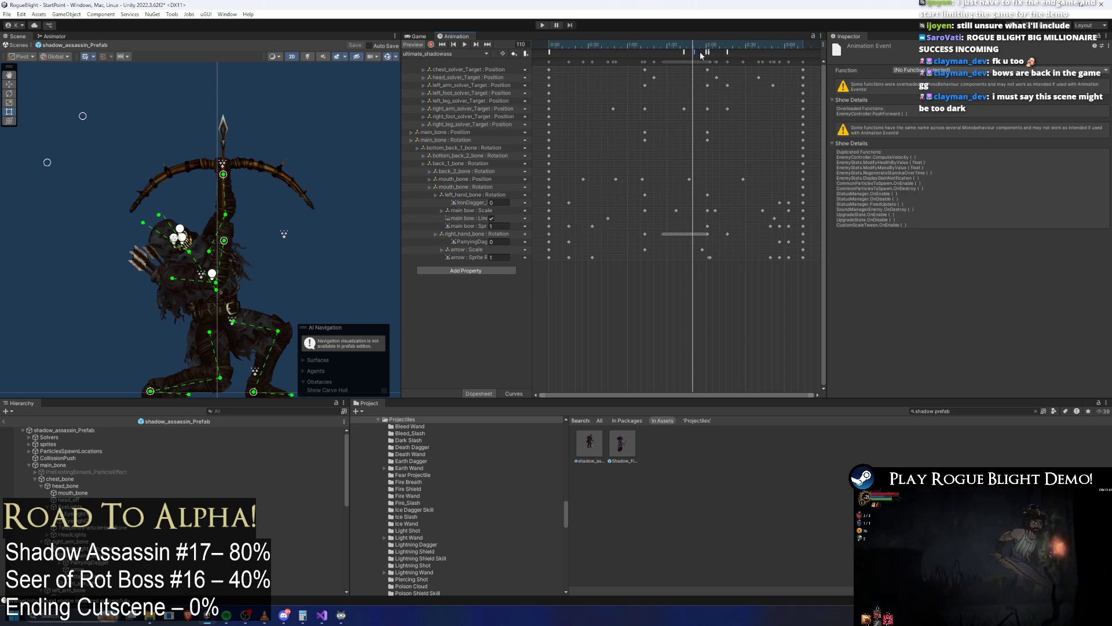
left_click(921, 70)
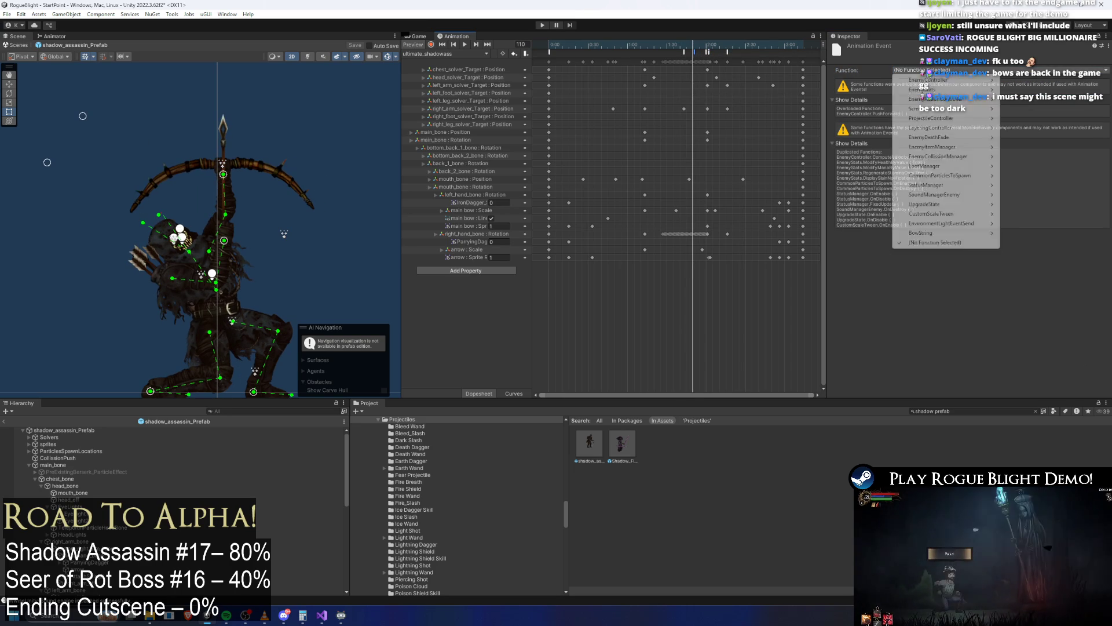
mouse_move(956, 151)
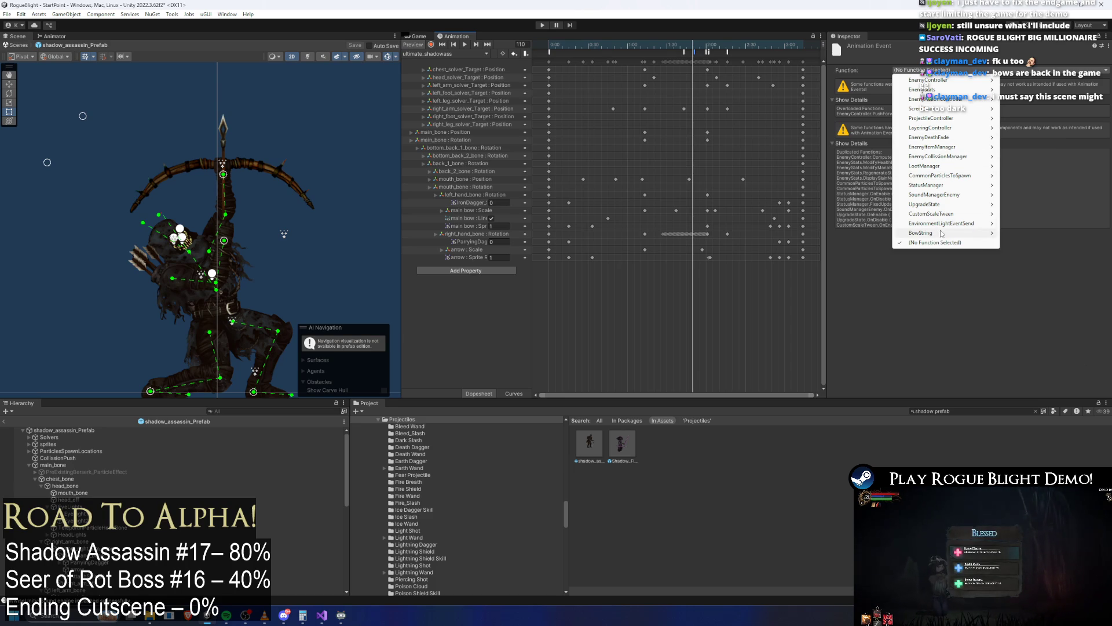
mouse_move(976, 196)
mouse_move(1024, 194)
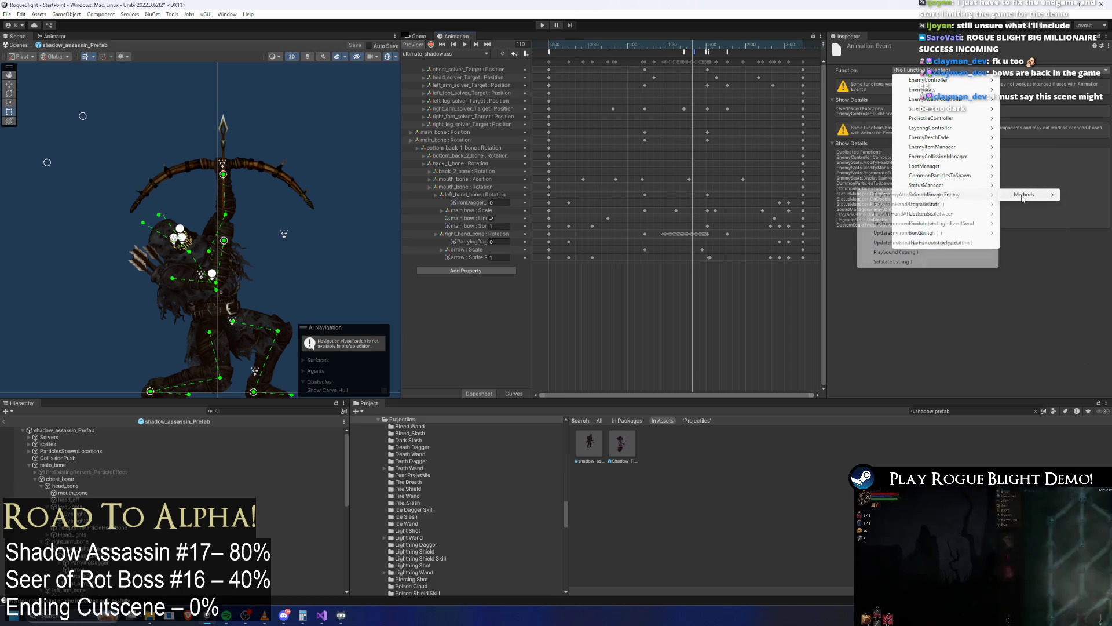
left_click(914, 252)
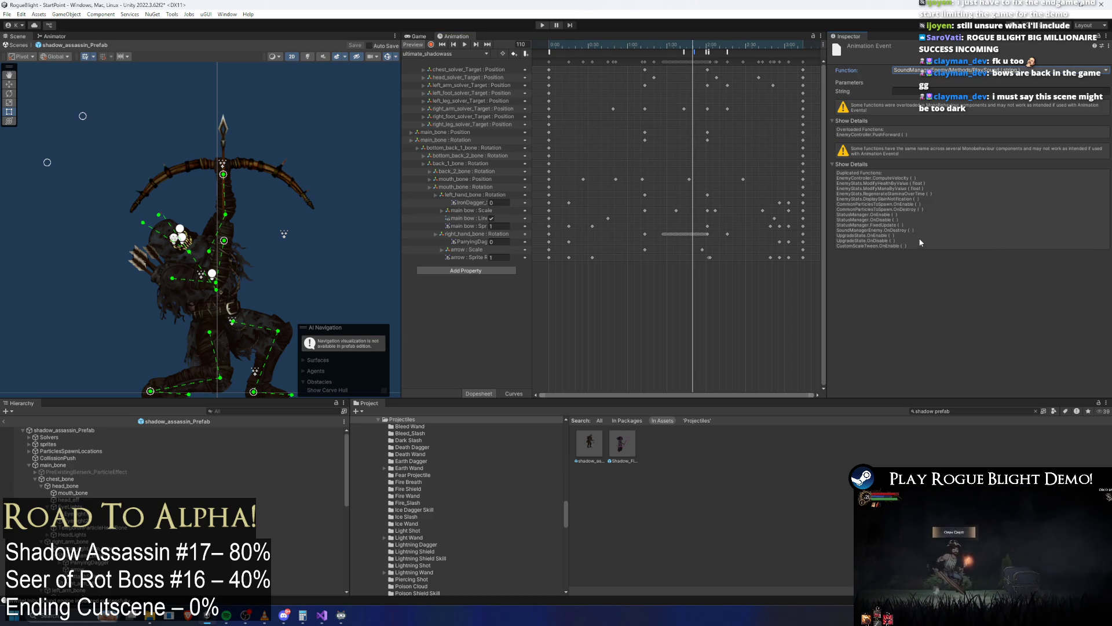
key("super")
key("super")
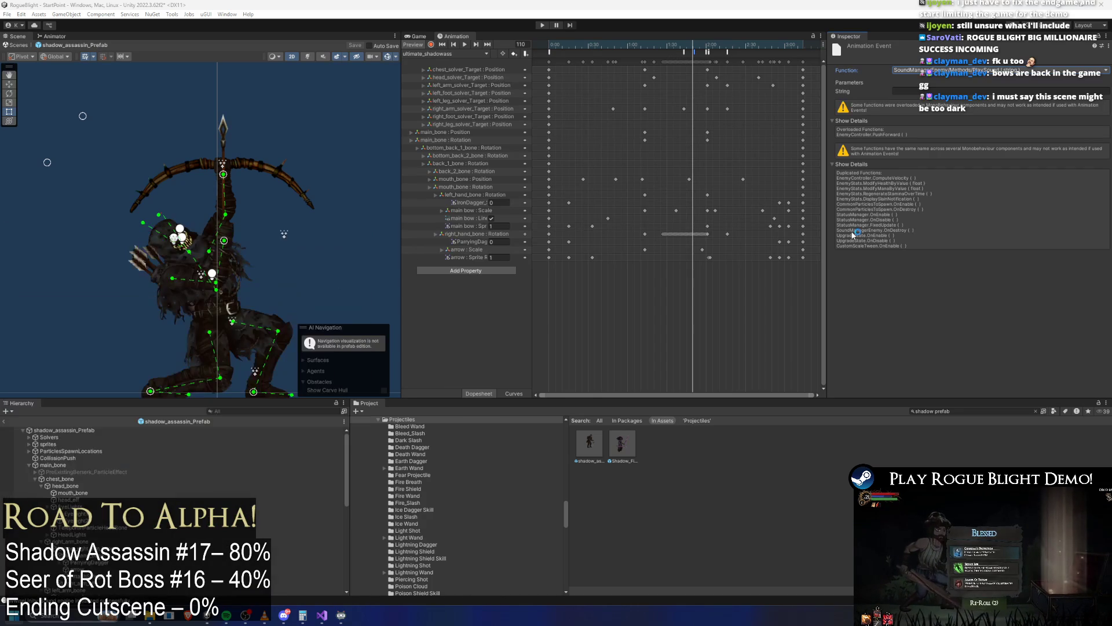
Open the Sound Notes spreadsheet from the browser's address suggestions.
type("SOUN")
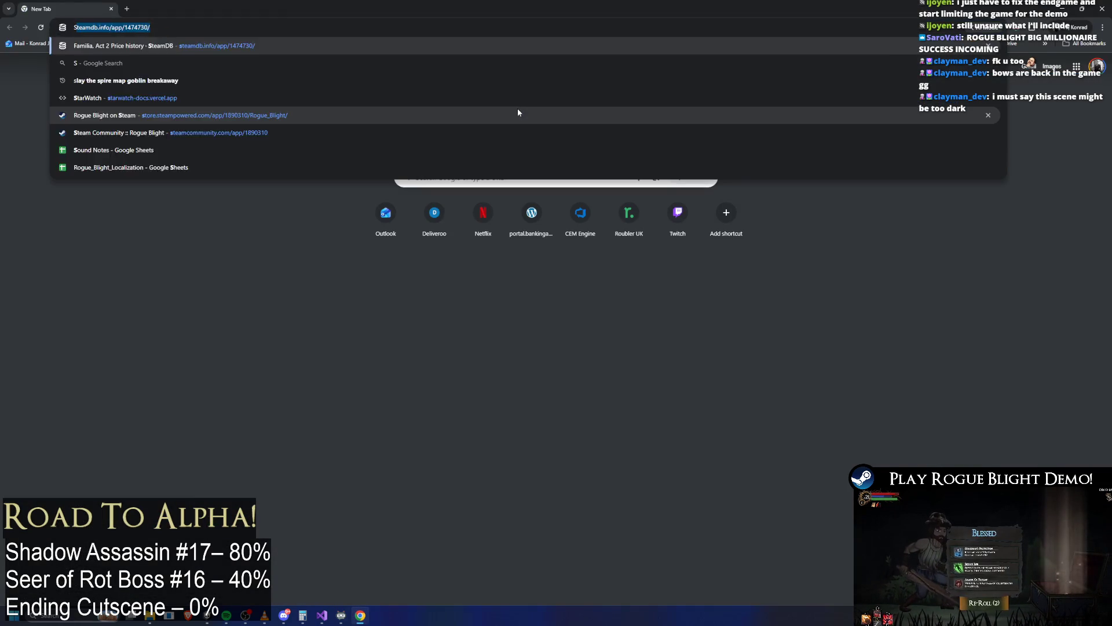
key("Down")
key("Down")
key("Down")
key("Return")
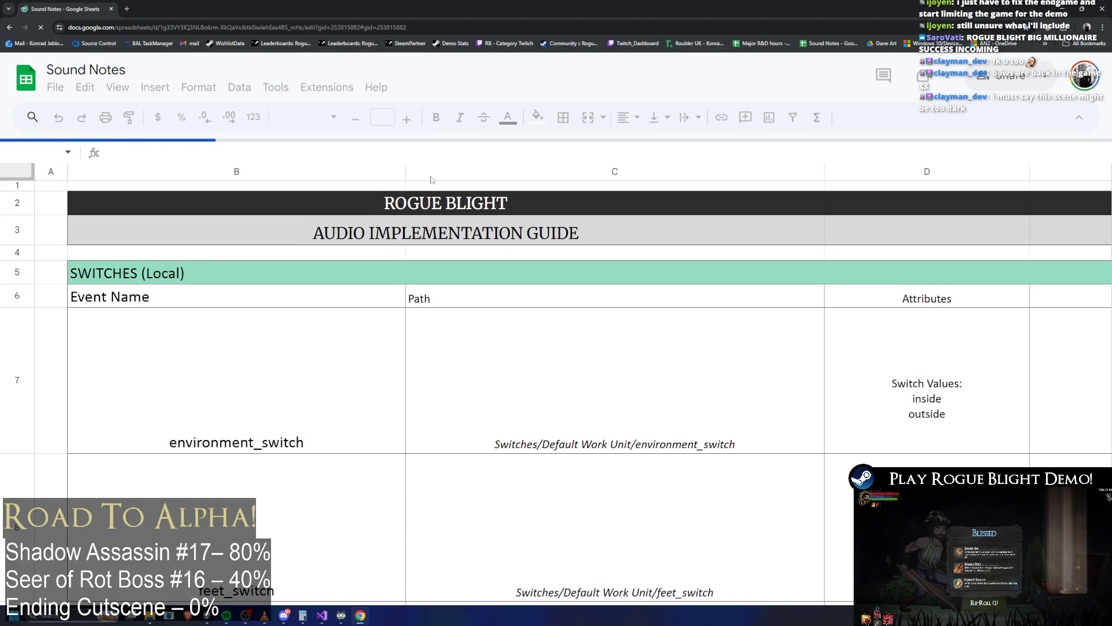
Search the sheet for 'explosion' and step through to the fourth match.
key("ctrl+f")
type("explosion")
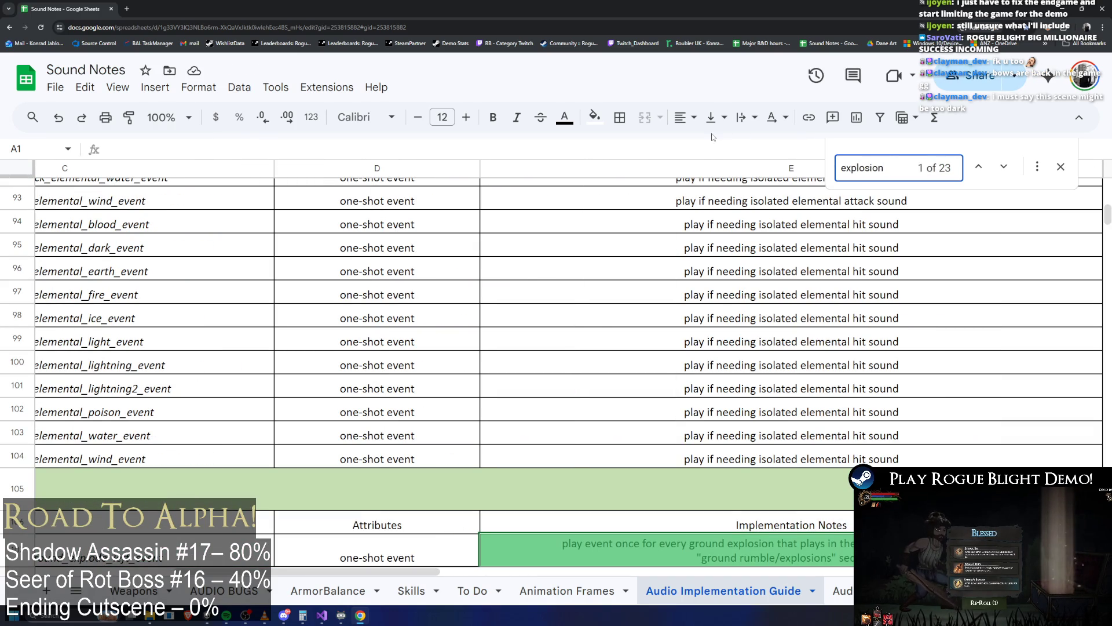
left_click(1006, 168)
left_click(1007, 167)
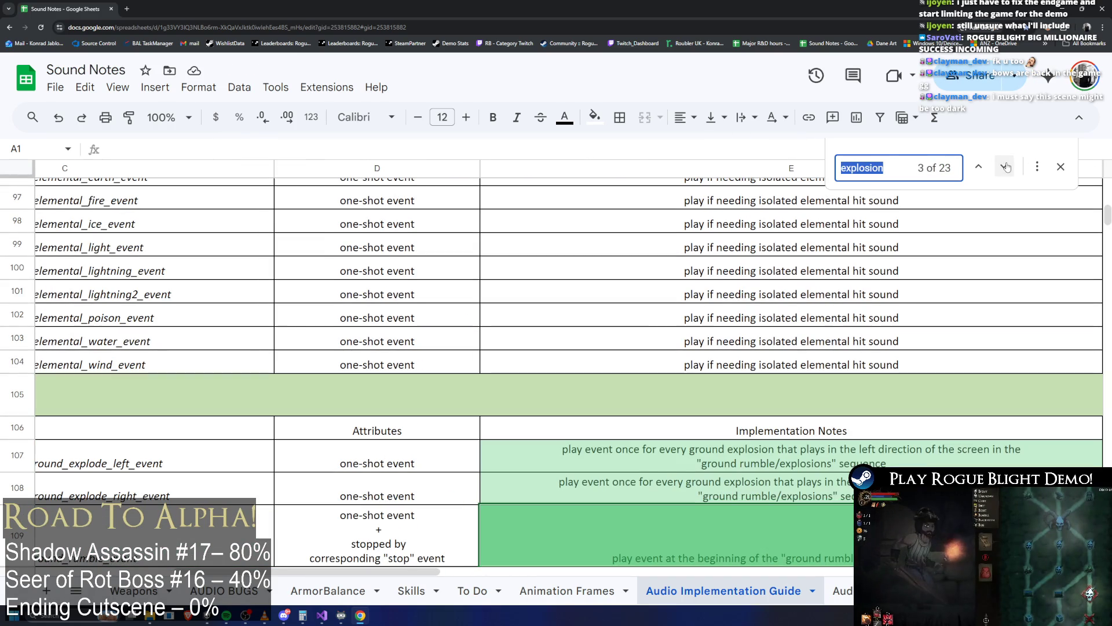
left_click(1006, 167)
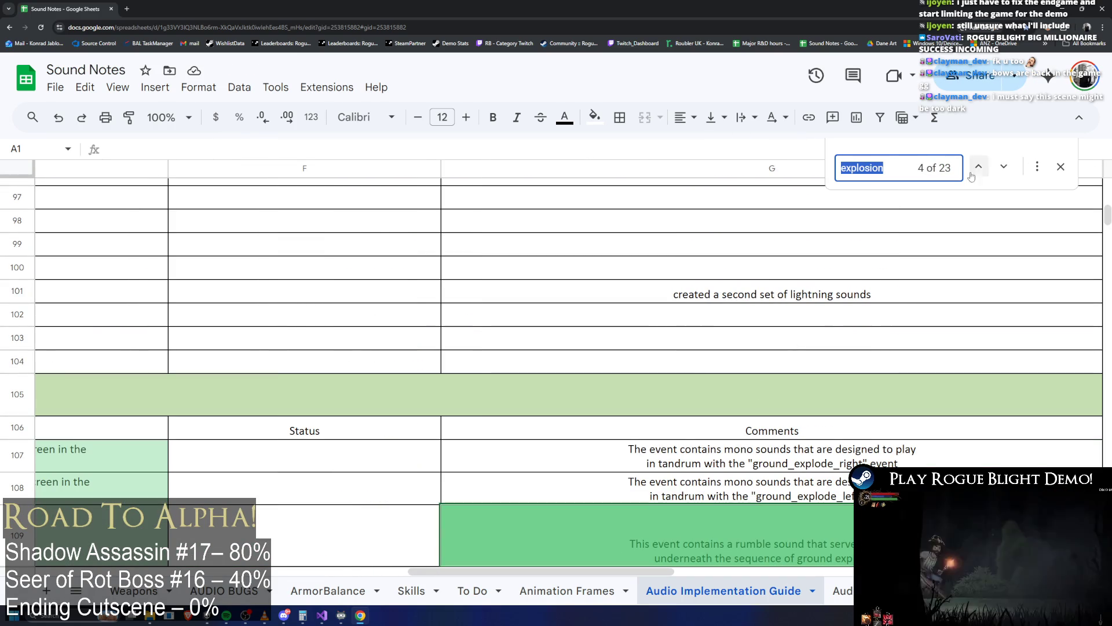
scroll(579, 545, "left", 10)
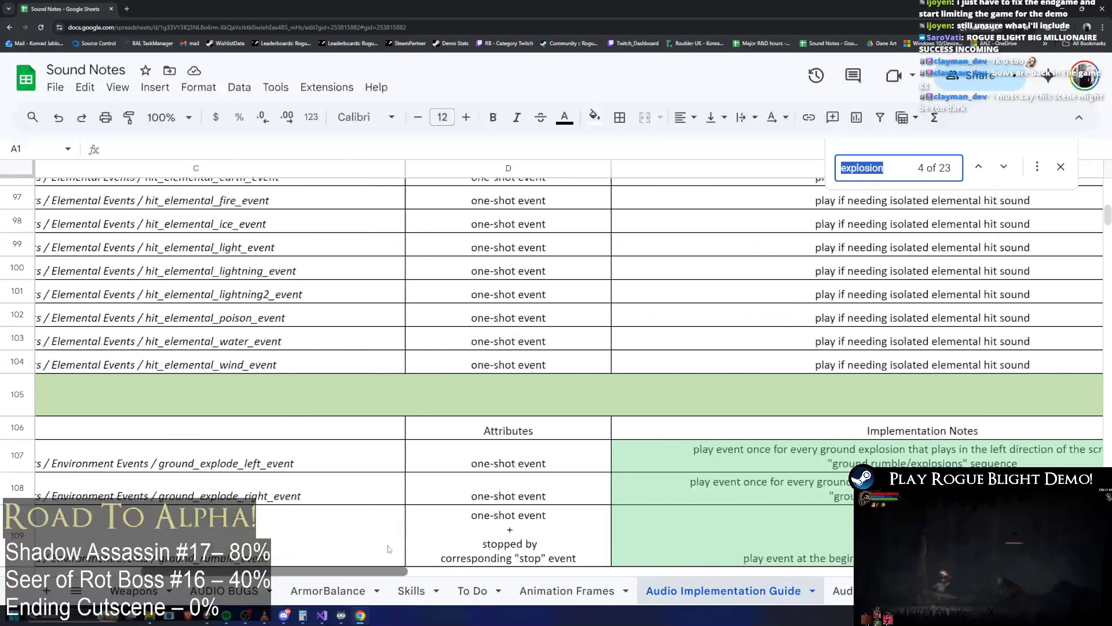
scroll(323, 546, "left", 3)
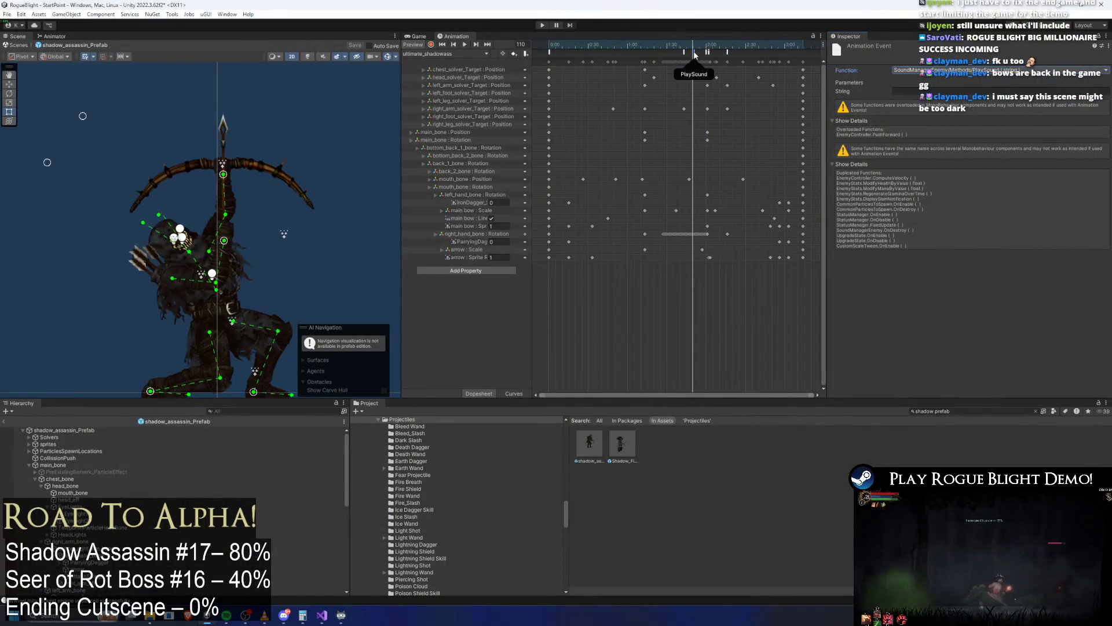
Reselect shadow_assassin_Prefab, collapse Screen Shake, and review the SpawnProjectile event at frame 136.
left_click(143, 399)
left_click(64, 430)
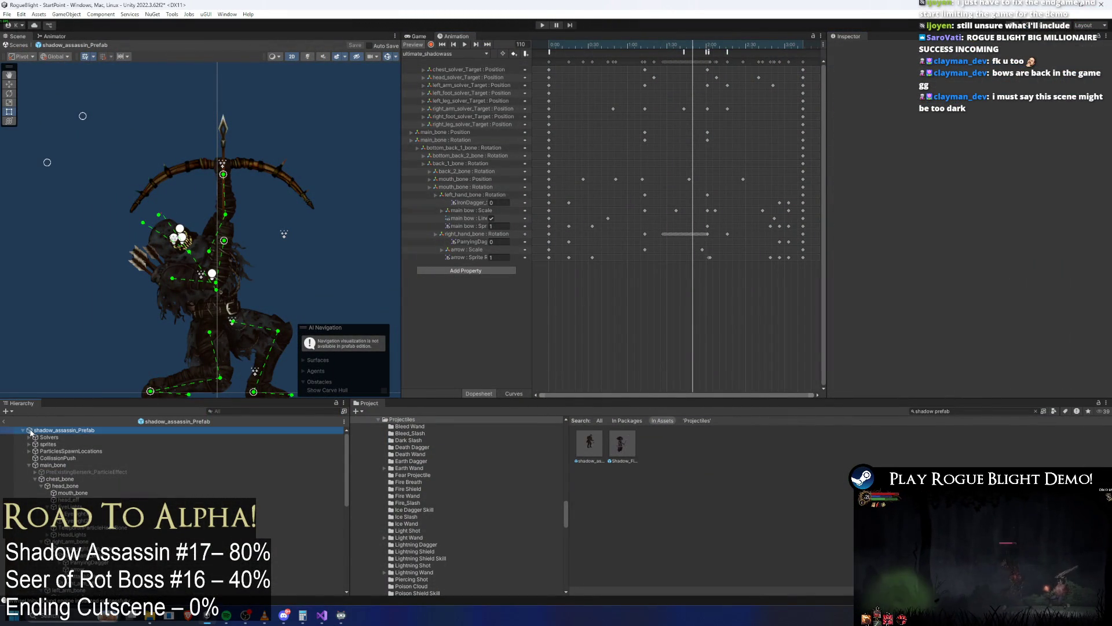
left_click(874, 169)
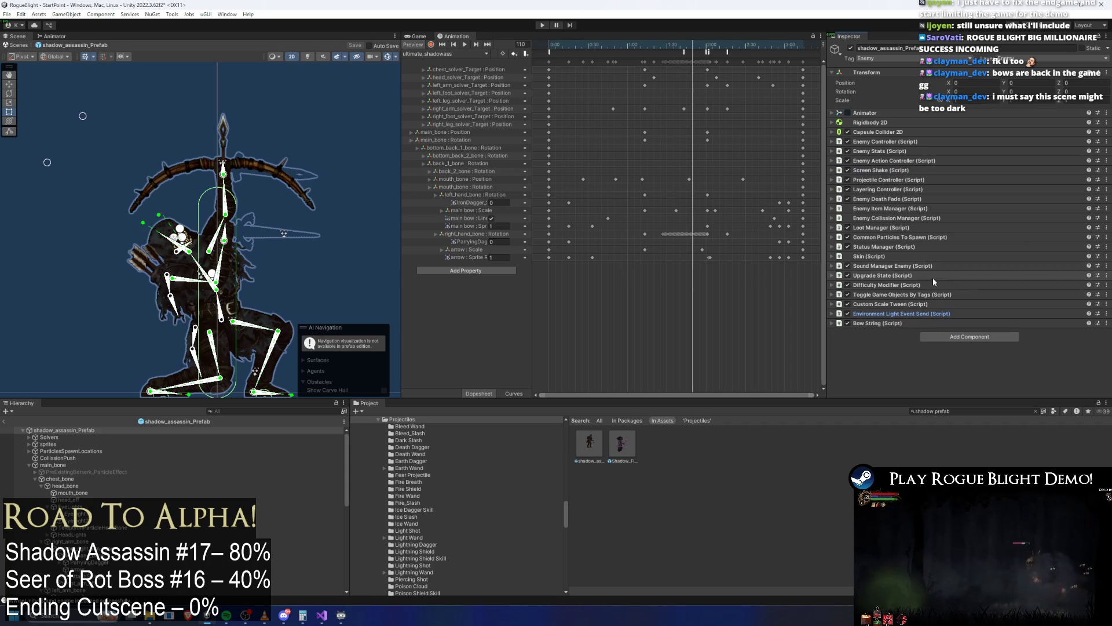
left_click(728, 53)
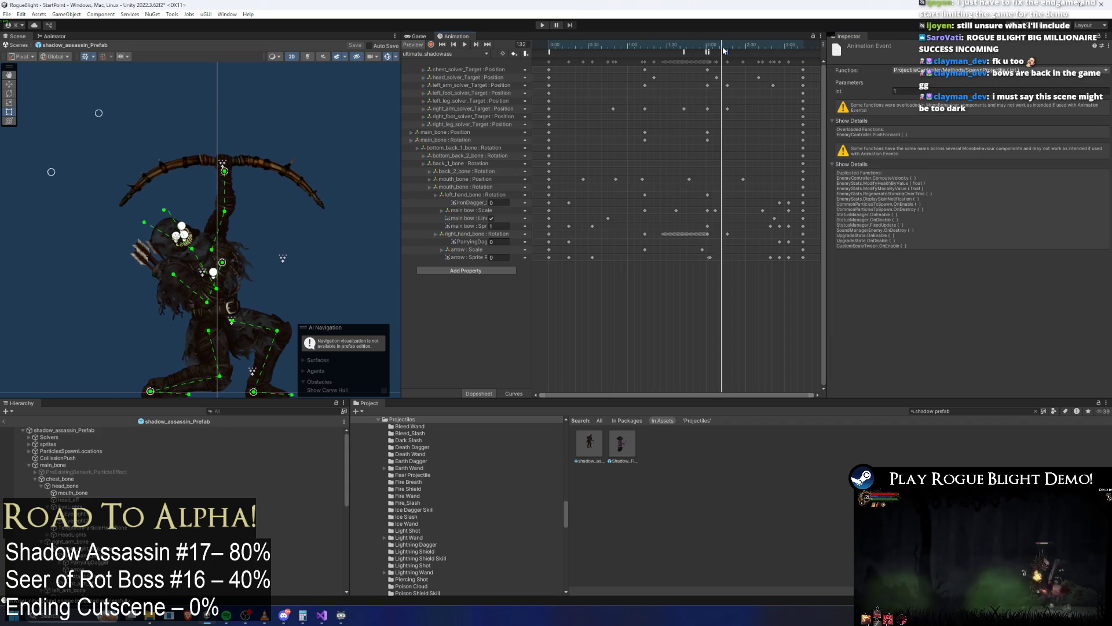
left_click_drag(733, 51, 729, 52)
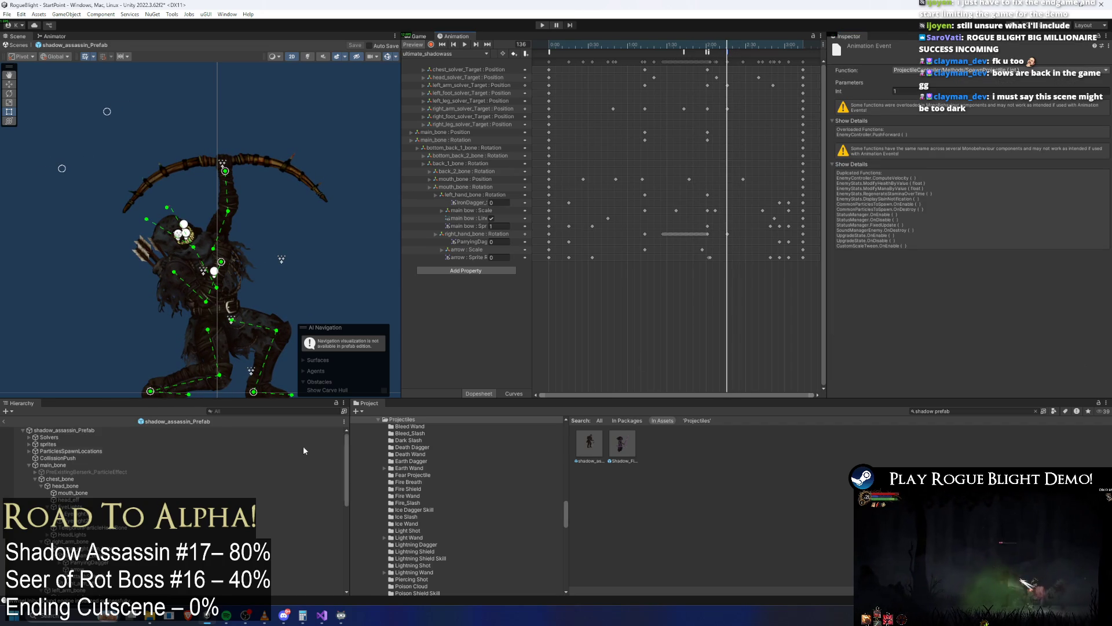
left_click(110, 431)
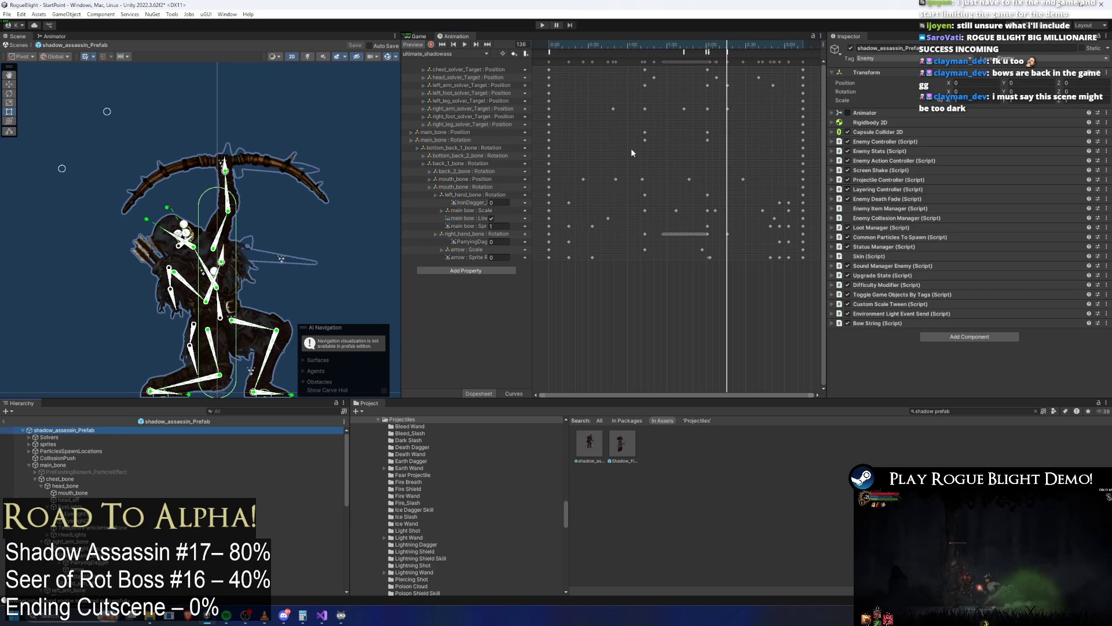
Add an animation event near frame 122 and assign it SoundManagerEnemy's PlaySound(string).
left_click(709, 46)
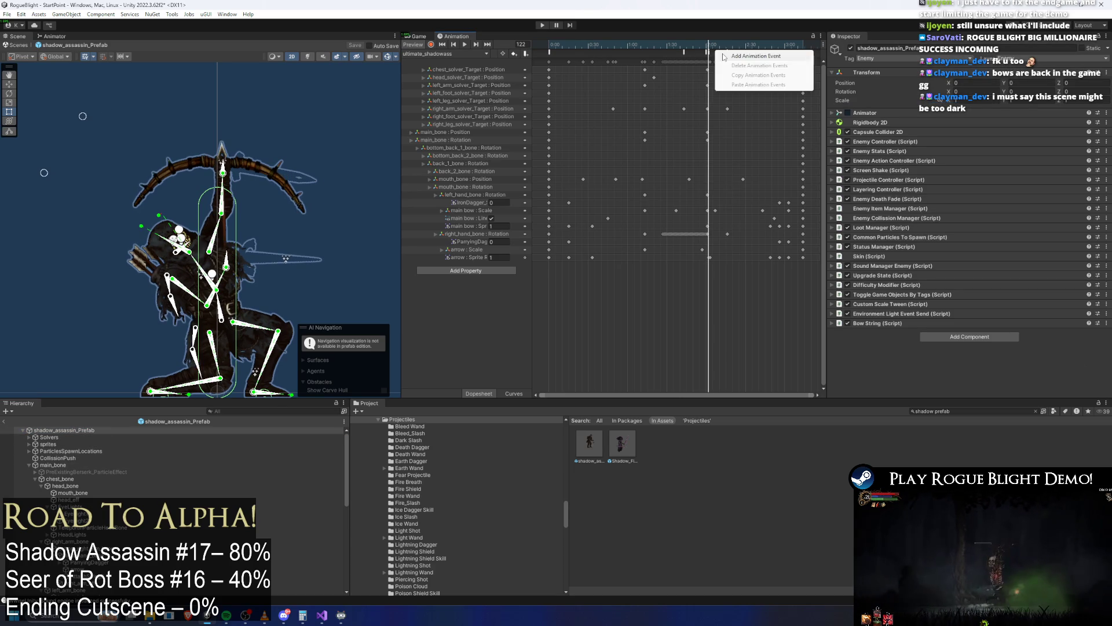
left_click(716, 53)
left_click(706, 48)
left_click_drag(706, 48, 713, 46)
left_click(711, 50)
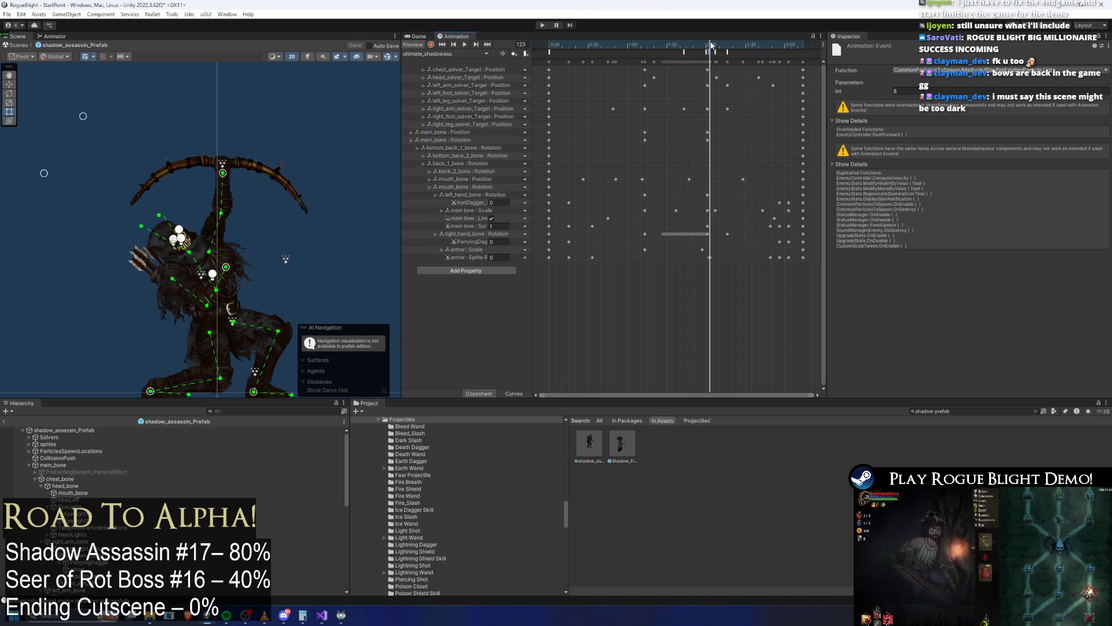
left_click(727, 52)
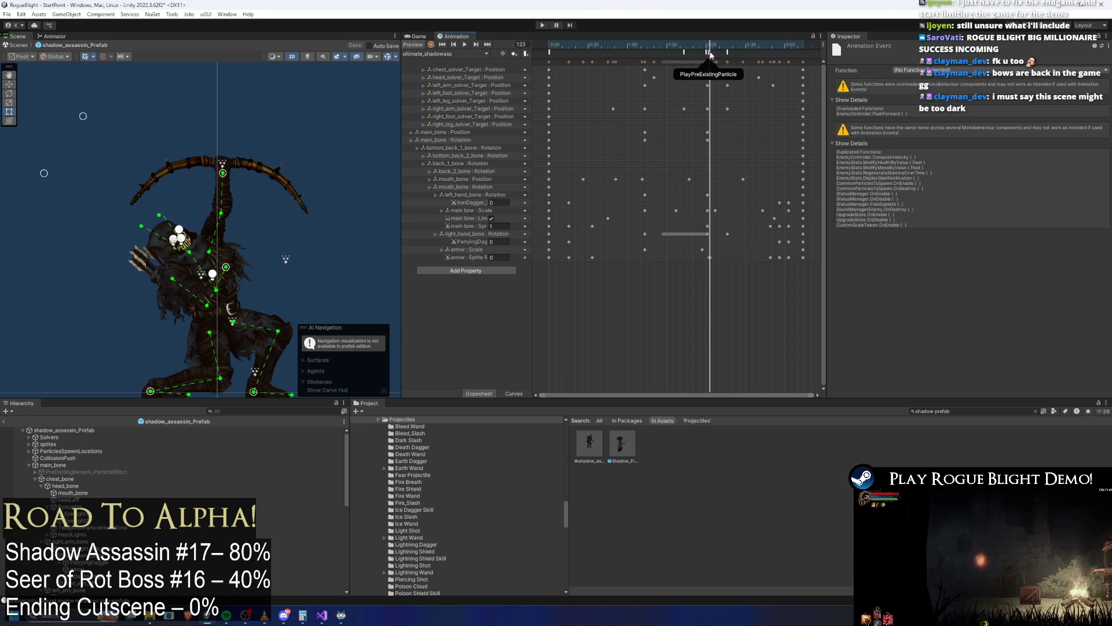
left_click(956, 70)
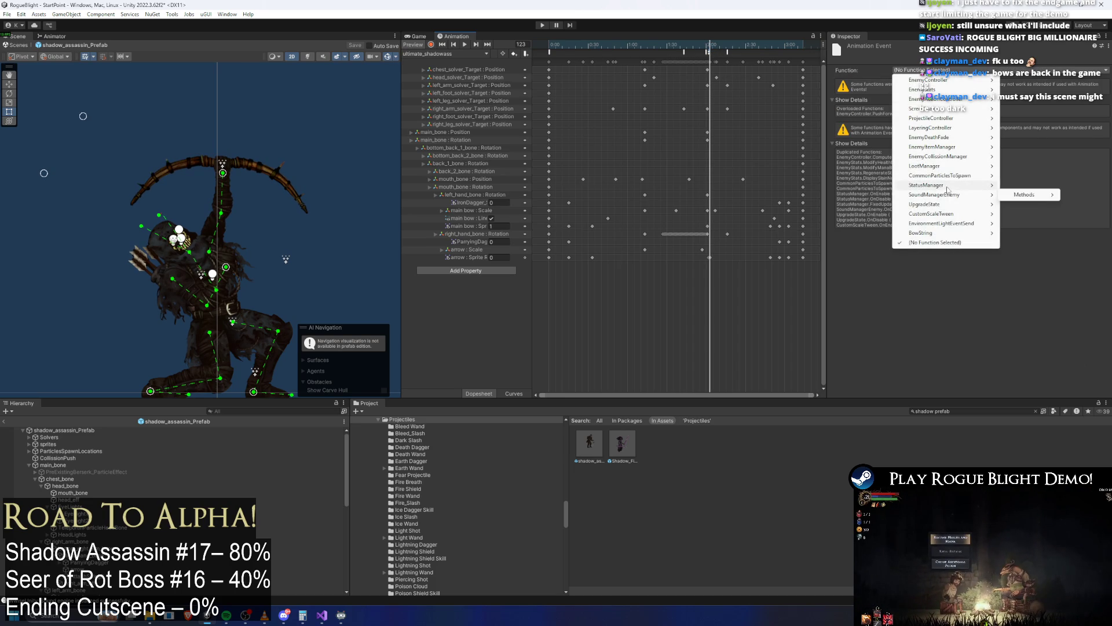
mouse_move(950, 199)
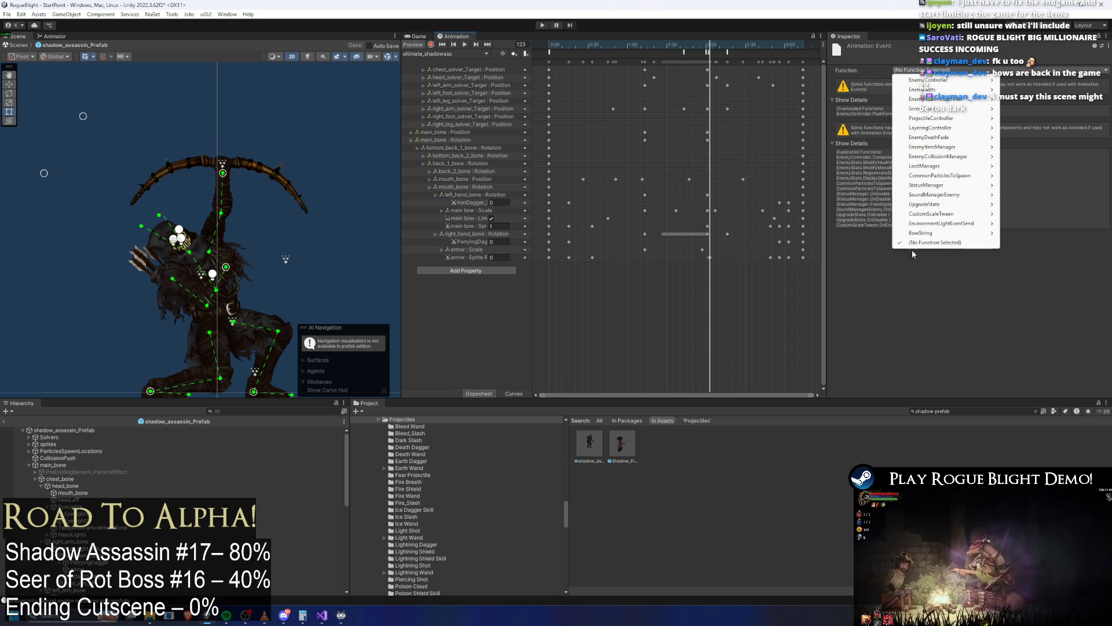
mouse_move(1029, 195)
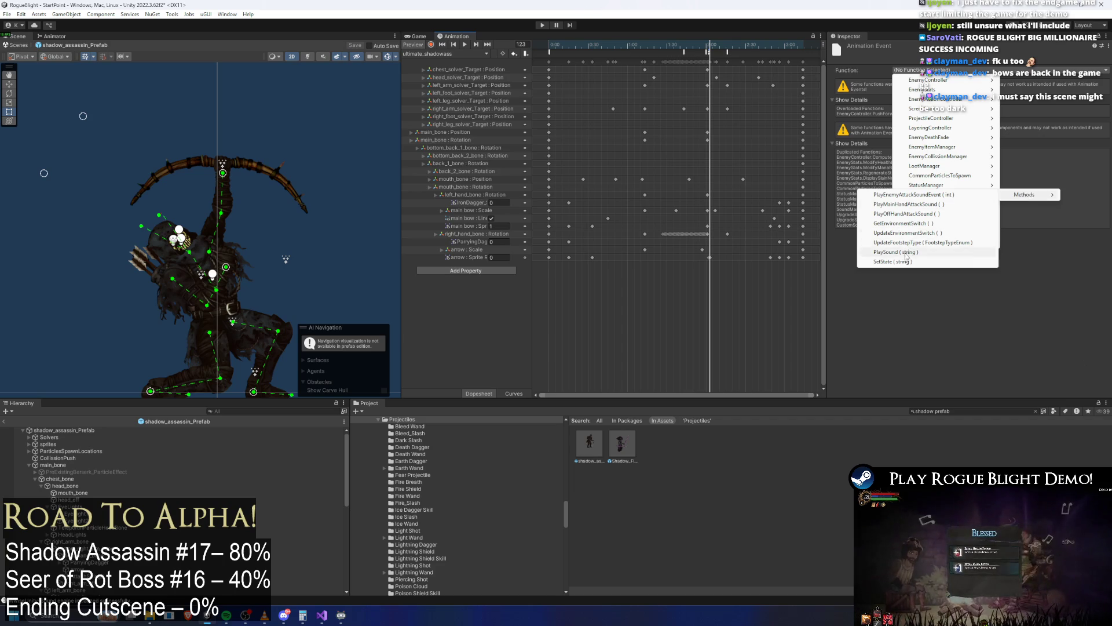
left_click(956, 252)
Launch Chrome and open the Sound Notes spreadsheet.
key("super")
type("chrome")
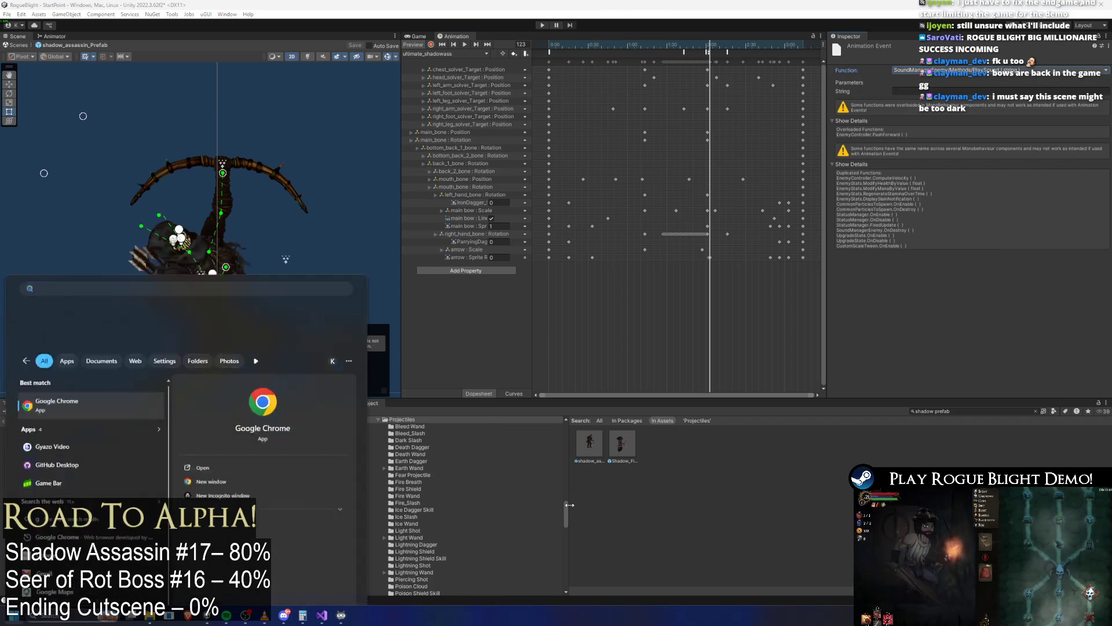
key("Return")
type("sound")
key("Down")
key("Down")
key("Down")
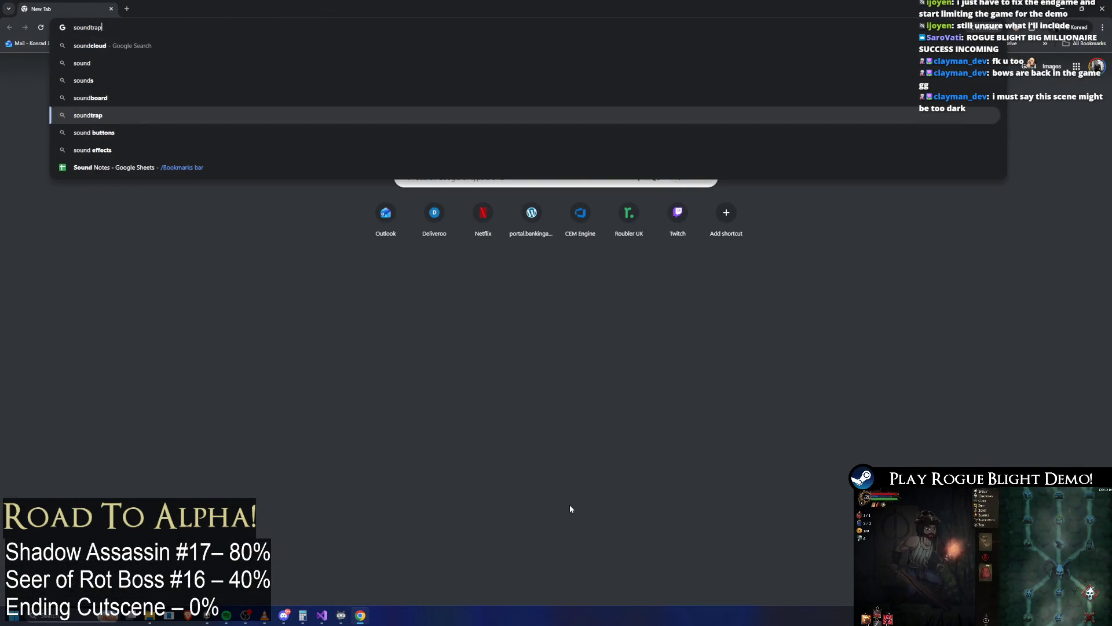
key("Return")
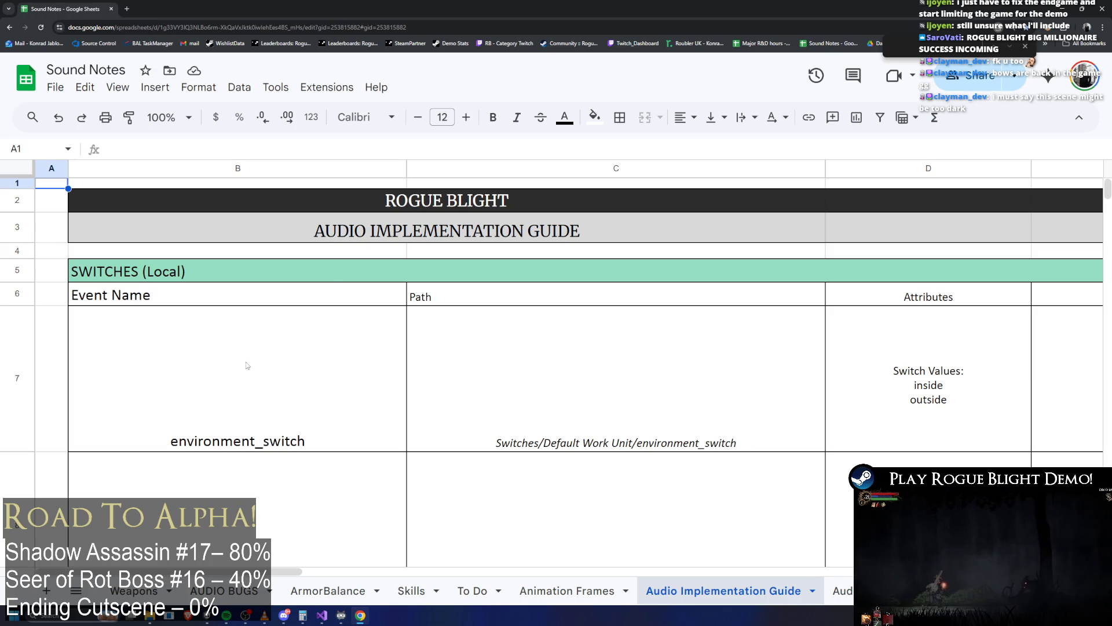
Search 'explosion' to reach attack_explosion_event and select its text in cell B134.
scroll(331, 280, "down", 5)
left_click(422, 316)
key("ctrl+f")
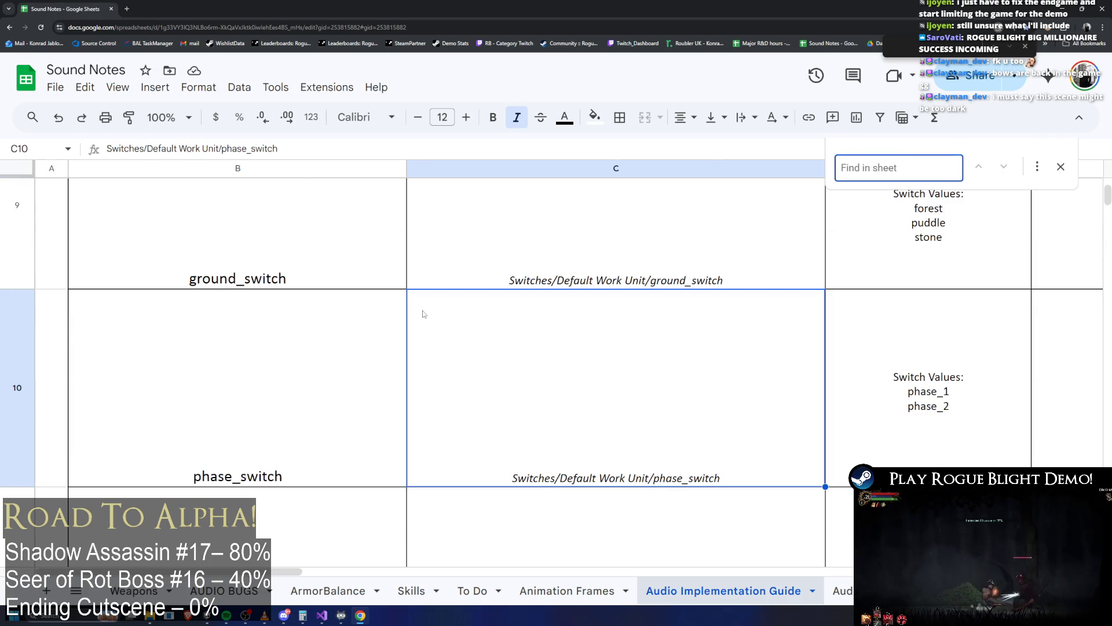
type("expl")
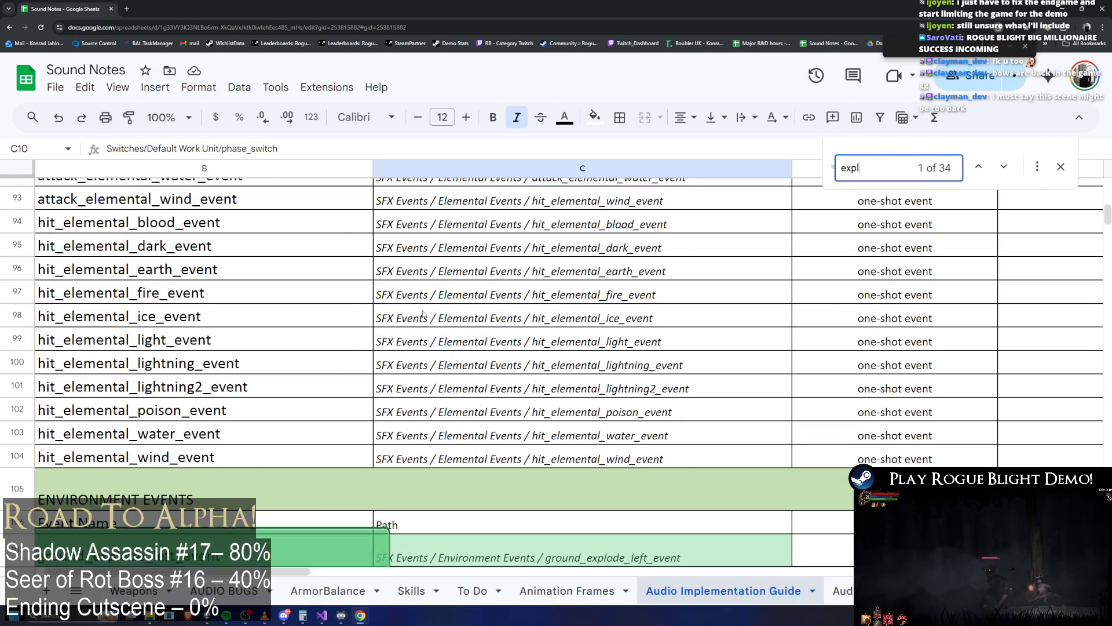
type("osion")
key("Return")
key("Return")
key("Return")
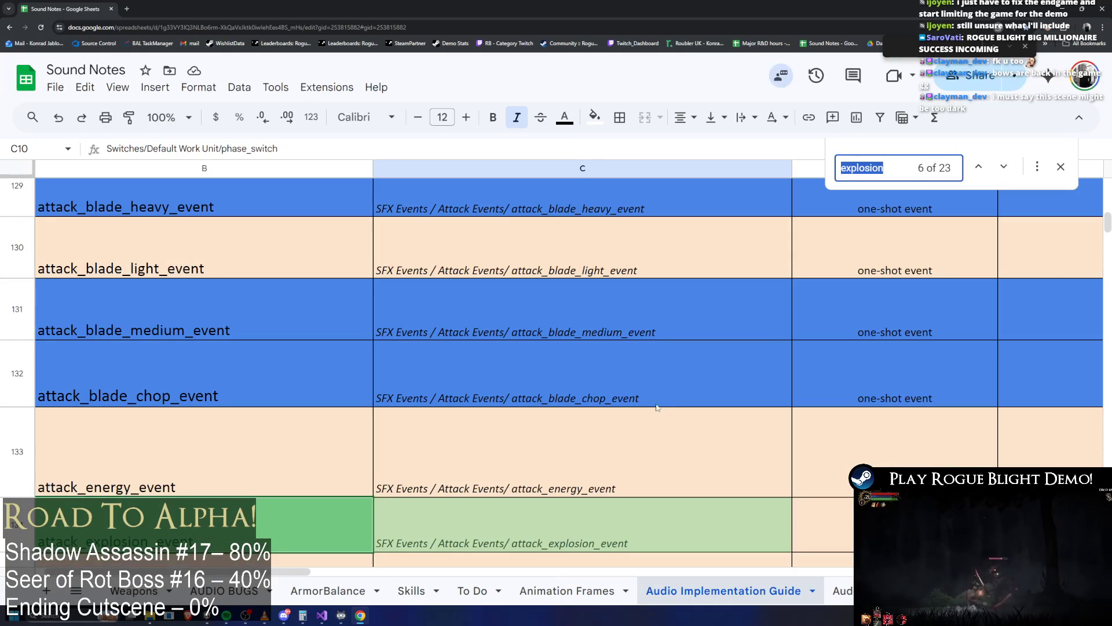
key("Escape")
key("Return")
key("ctrl+a")
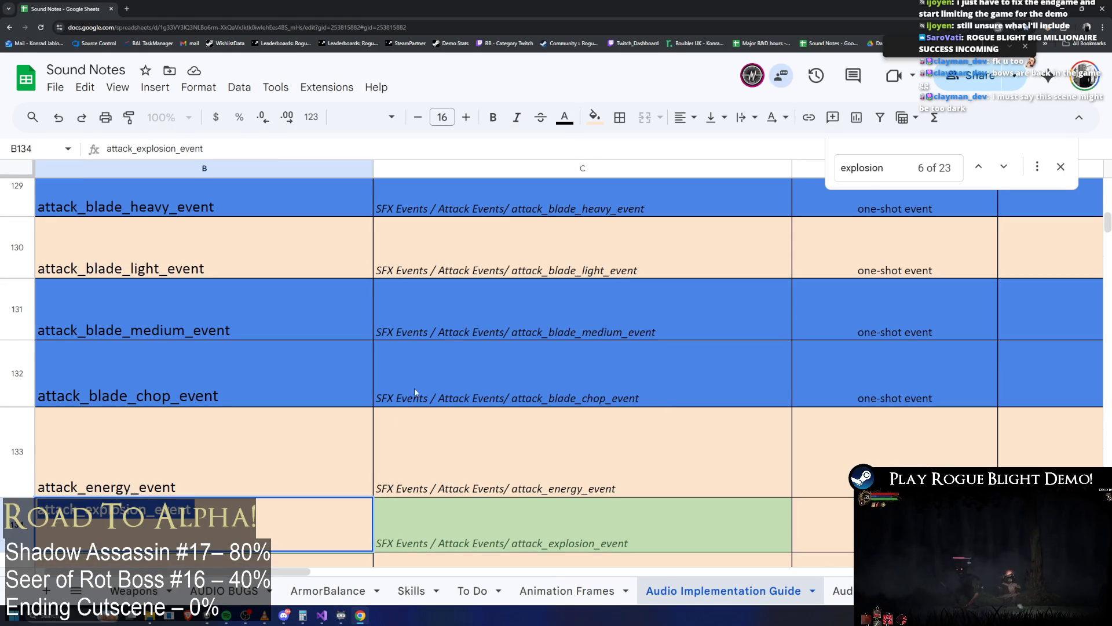